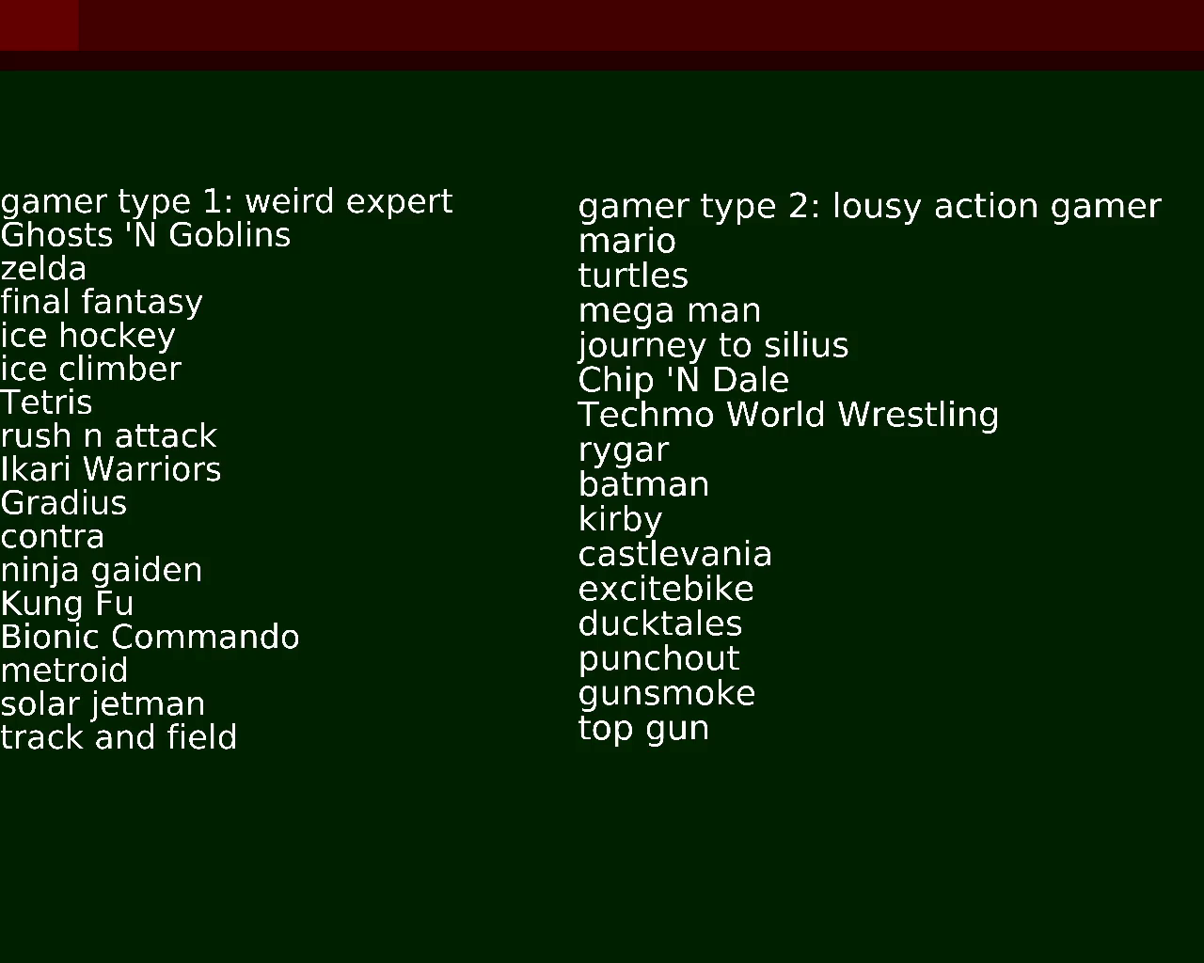
Step: Underline the 'weird expert' and 'lousy action gamer' headings with rows of hyphens
{"action": "key", "text": "Return"}
{"action": "type", "text": "--------------------------------------"}
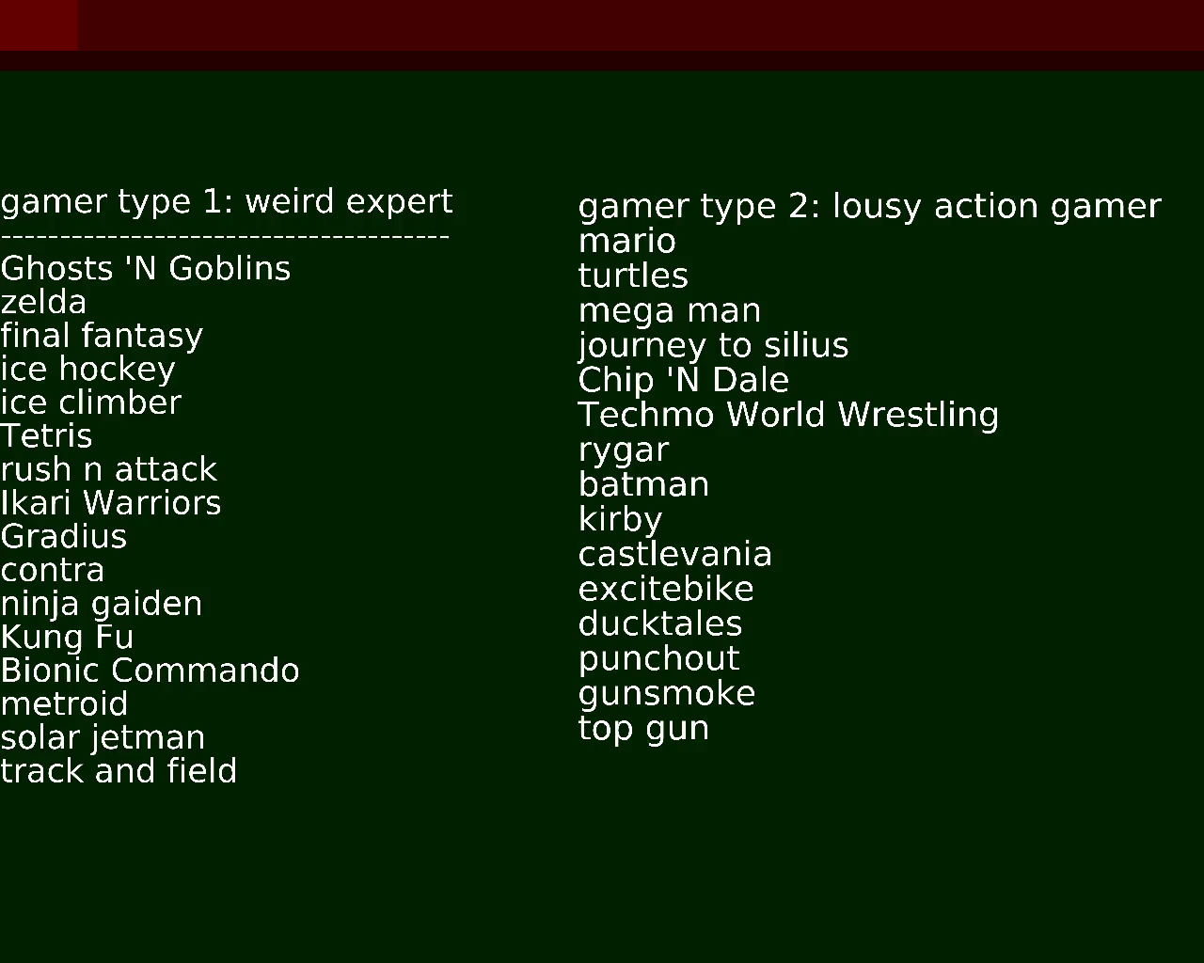
{"action": "key", "text": "Return"}
{"action": "type", "text": "----------------------------------------------"}
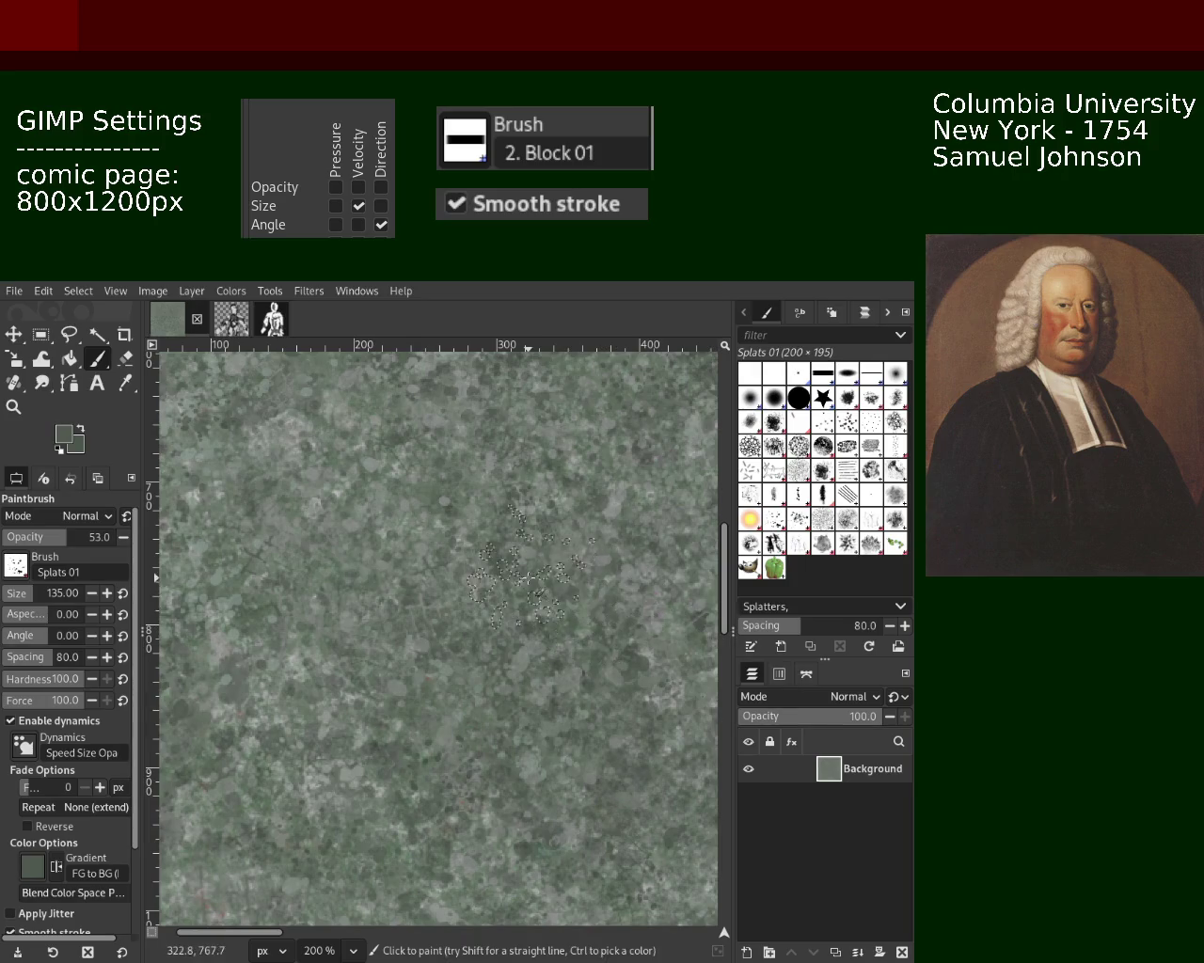
Step: Undo the trial splatter stroke and sample a gray-green painting colour from the texture
{"action": "left_click_drag", "start_coordinate": [526, 564], "coordinate": [485, 602]}
{"action": "key", "text": "ctrl+z"}
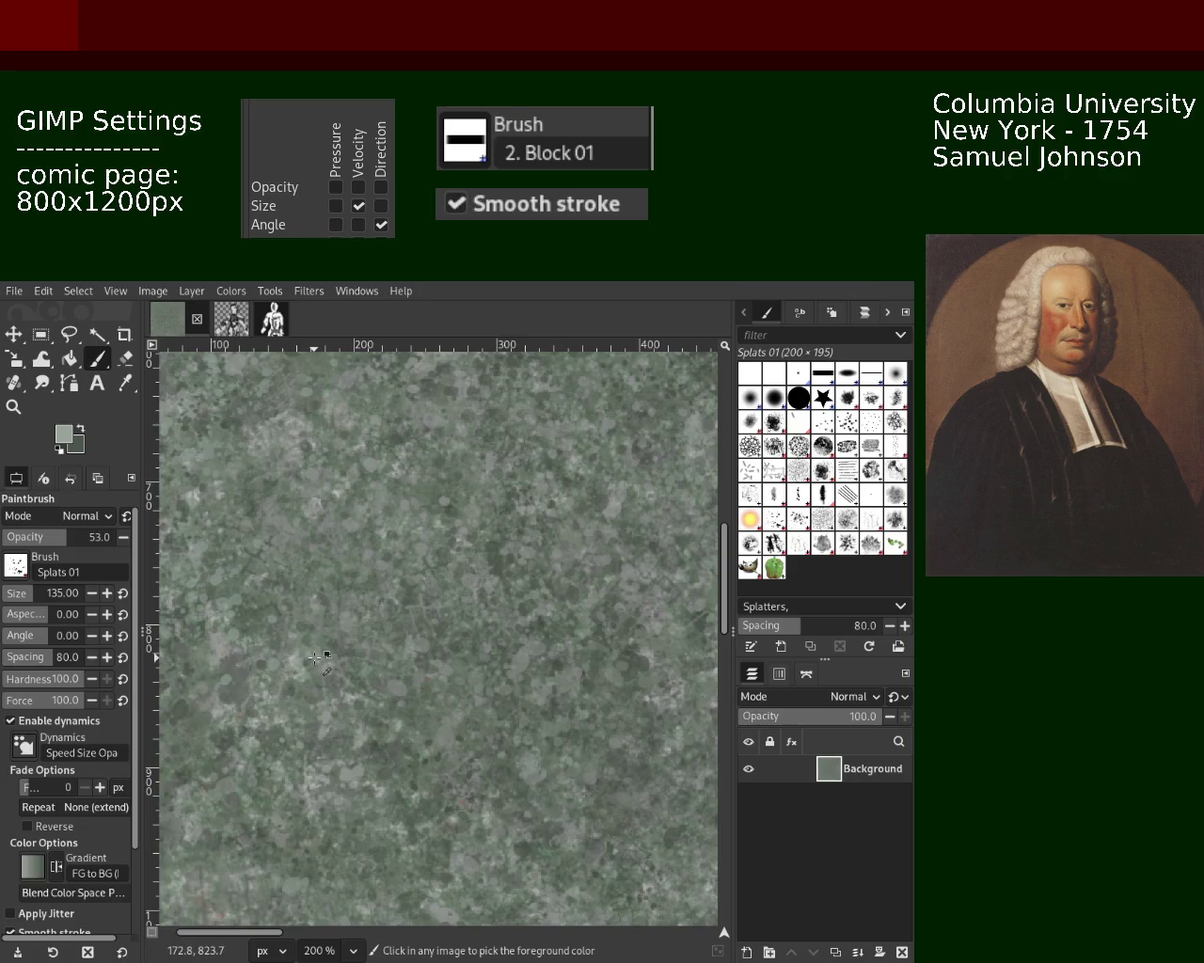
{"action": "left_click", "coordinate": [227, 619], "text": "ctrl"}
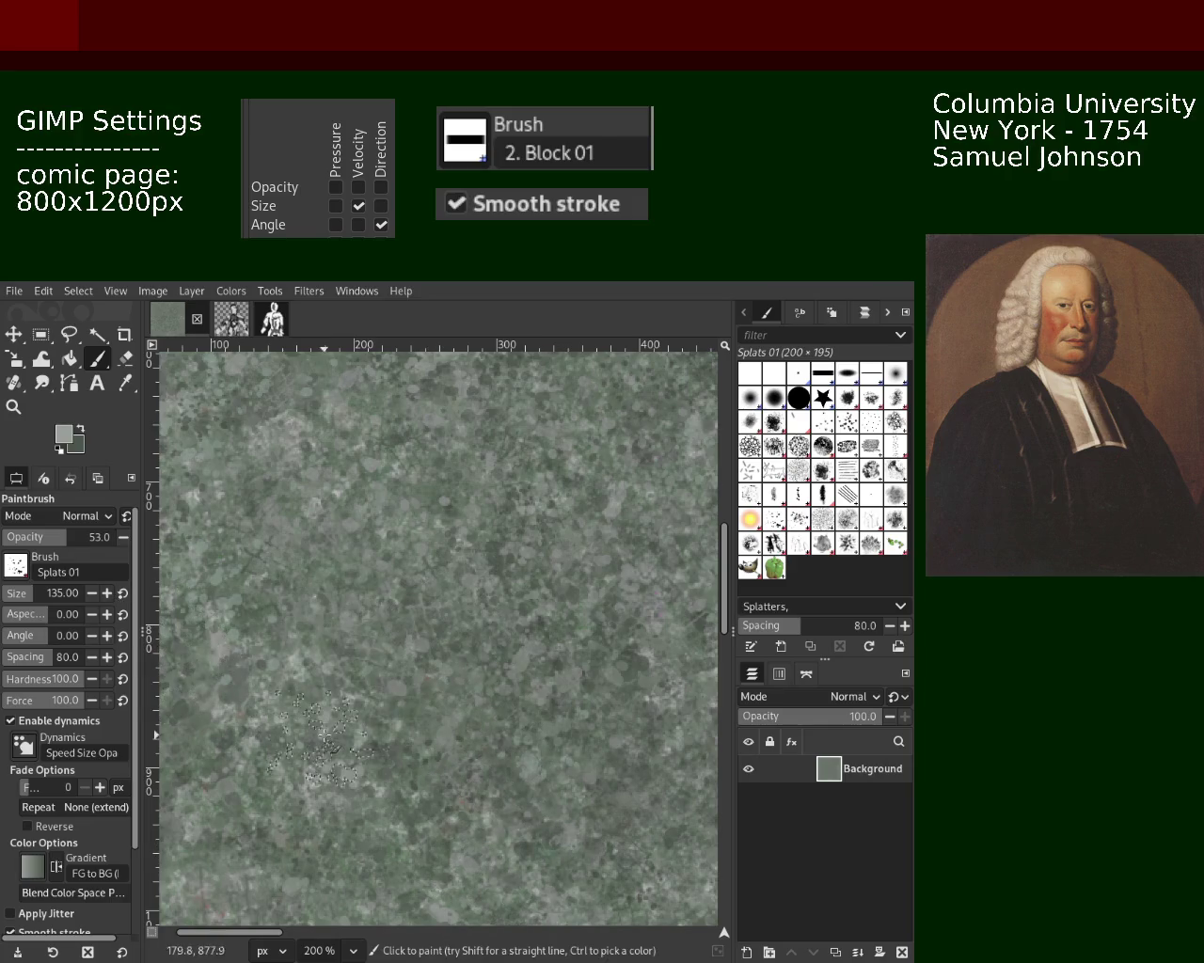
Step: Zoom out to view the whole texture, checking details along the way
{"action": "left_click", "coordinate": [13, 406]}
{"action": "left_click", "coordinate": [425, 710], "text": "ctrl"}
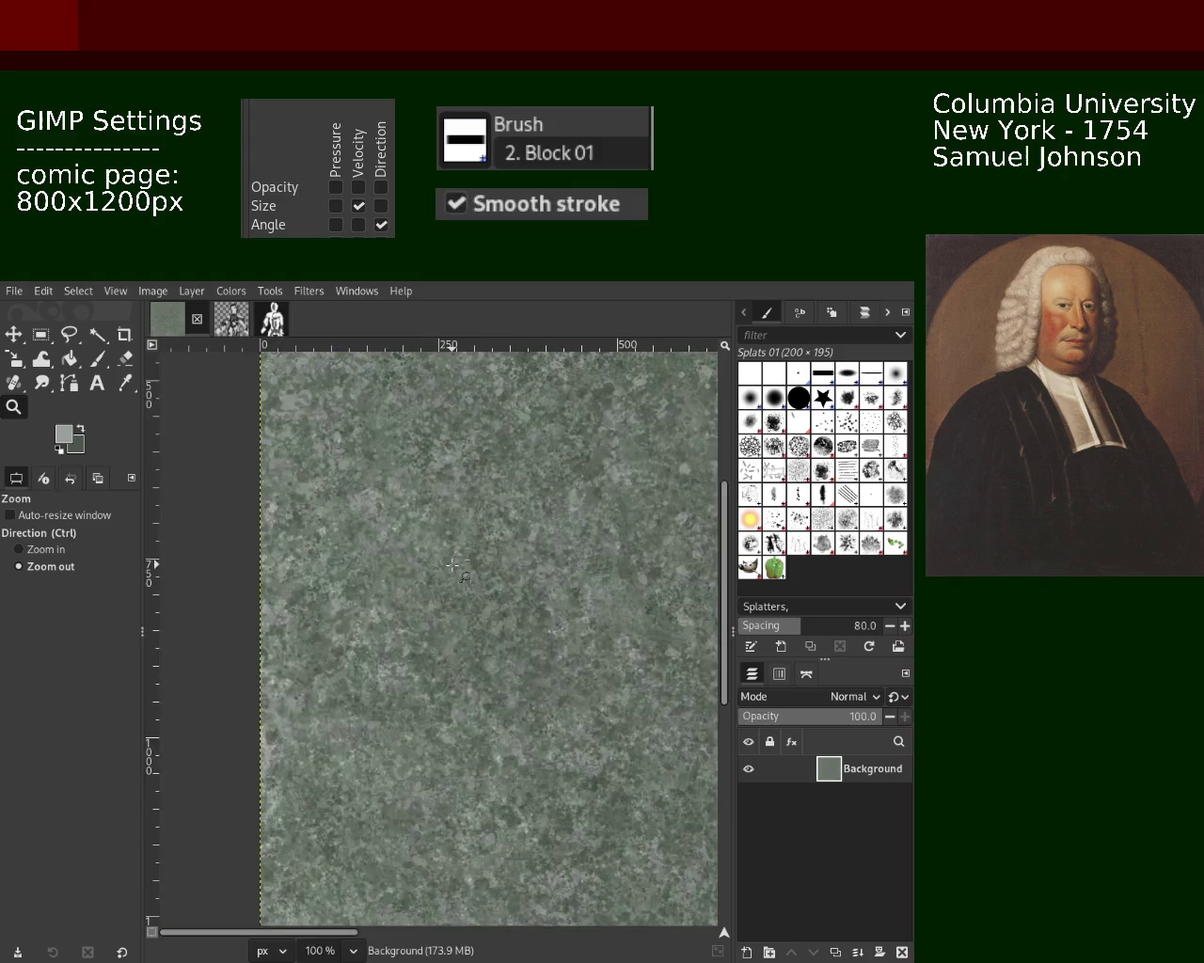
{"action": "left_click", "coordinate": [425, 710], "text": "ctrl"}
{"action": "left_click", "coordinate": [425, 710], "text": "ctrl"}
{"action": "left_click", "coordinate": [425, 710], "text": "ctrl"}
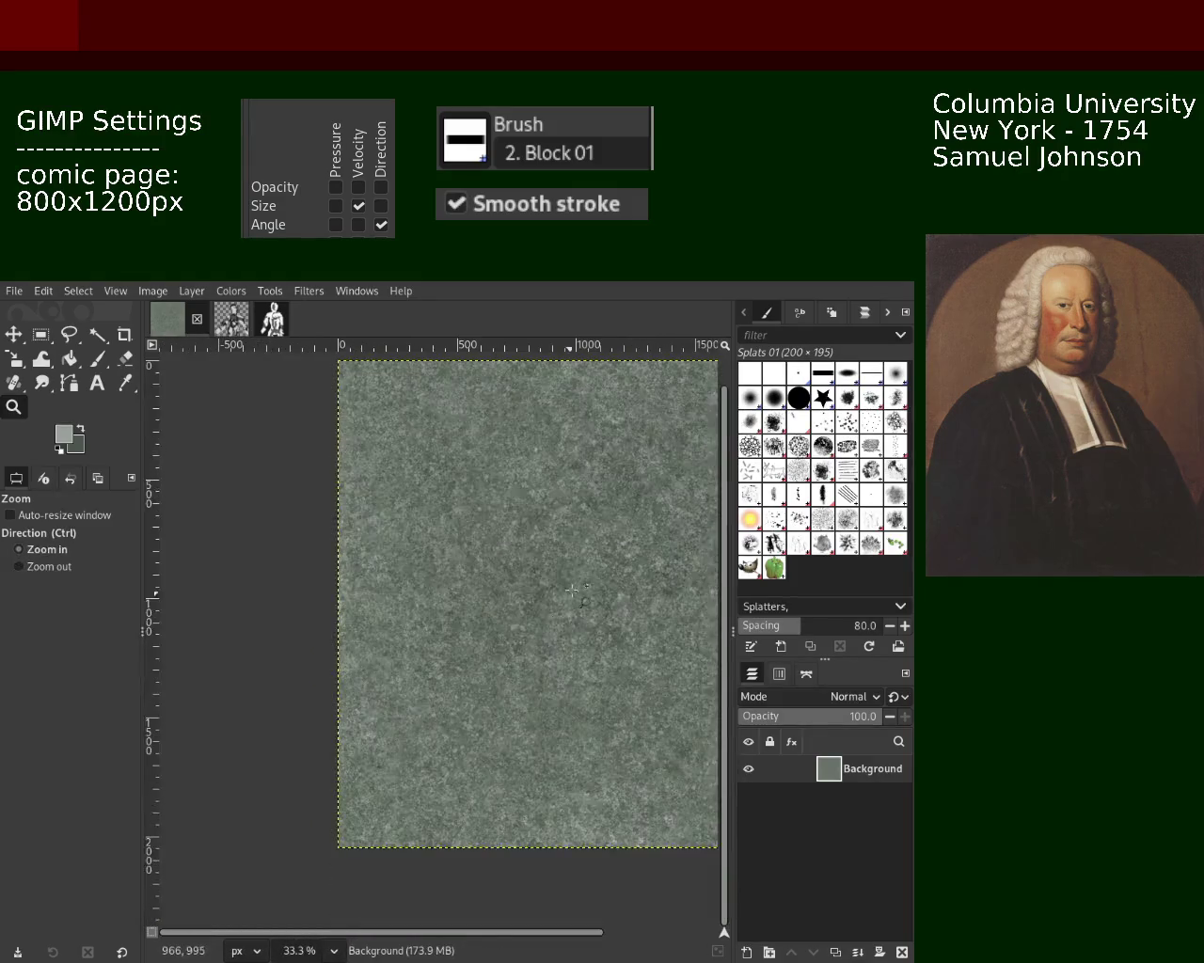
{"action": "left_click", "coordinate": [470, 658]}
{"action": "left_click", "coordinate": [515, 602], "text": "ctrl"}
{"action": "left_click", "coordinate": [515, 603], "text": "ctrl"}
{"action": "left_click", "coordinate": [516, 602], "text": "ctrl"}
{"action": "left_click", "coordinate": [516, 603], "text": "ctrl"}
{"action": "left_click", "coordinate": [527, 602]}
{"action": "left_click", "coordinate": [536, 599]}
{"action": "left_click", "coordinate": [542, 599]}
{"action": "left_click", "coordinate": [542, 599], "text": "ctrl"}
{"action": "left_click", "coordinate": [518, 600], "text": "ctrl"}
{"action": "left_click", "coordinate": [479, 601], "text": "ctrl"}
{"action": "left_click", "coordinate": [446, 602], "text": "ctrl"}
{"action": "left_click", "coordinate": [442, 598], "text": "ctrl"}
{"action": "left_click", "coordinate": [433, 588], "text": "ctrl"}
{"action": "left_click", "coordinate": [423, 576], "text": "ctrl"}
{"action": "left_click", "coordinate": [410, 562], "text": "ctrl"}
{"action": "left_click", "coordinate": [397, 549], "text": "ctrl"}
Step: Zoom back in to inspect the texture detail, settling at 100%
{"action": "left_click", "coordinate": [414, 546], "text": "ctrl"}
{"action": "left_click", "coordinate": [461, 544], "text": "ctrl"}
{"action": "left_click", "coordinate": [489, 542], "text": "ctrl"}
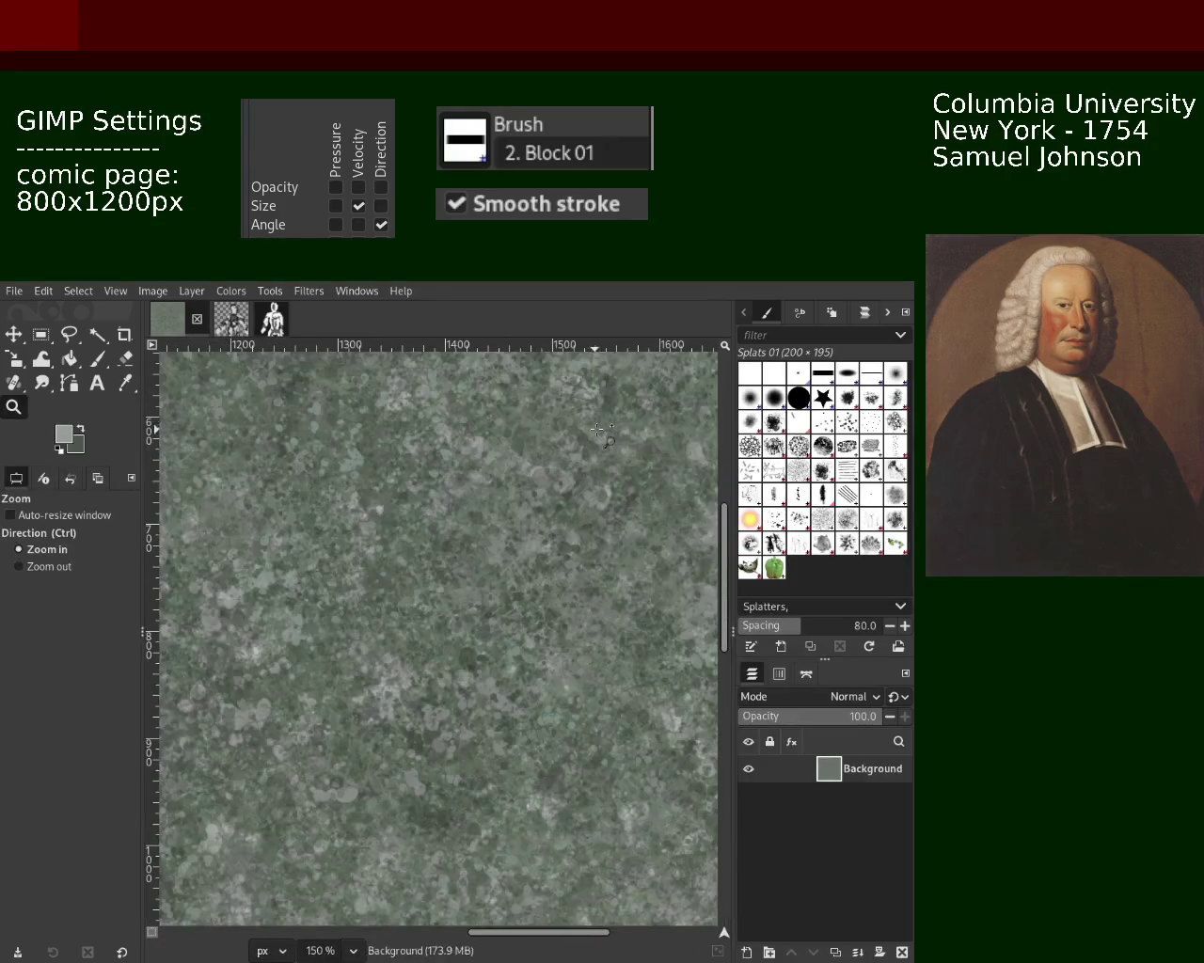
{"action": "left_click", "coordinate": [527, 537]}
{"action": "left_click", "coordinate": [532, 542]}
{"action": "left_click", "coordinate": [538, 574], "text": "ctrl"}
{"action": "left_click", "coordinate": [544, 593], "text": "ctrl"}
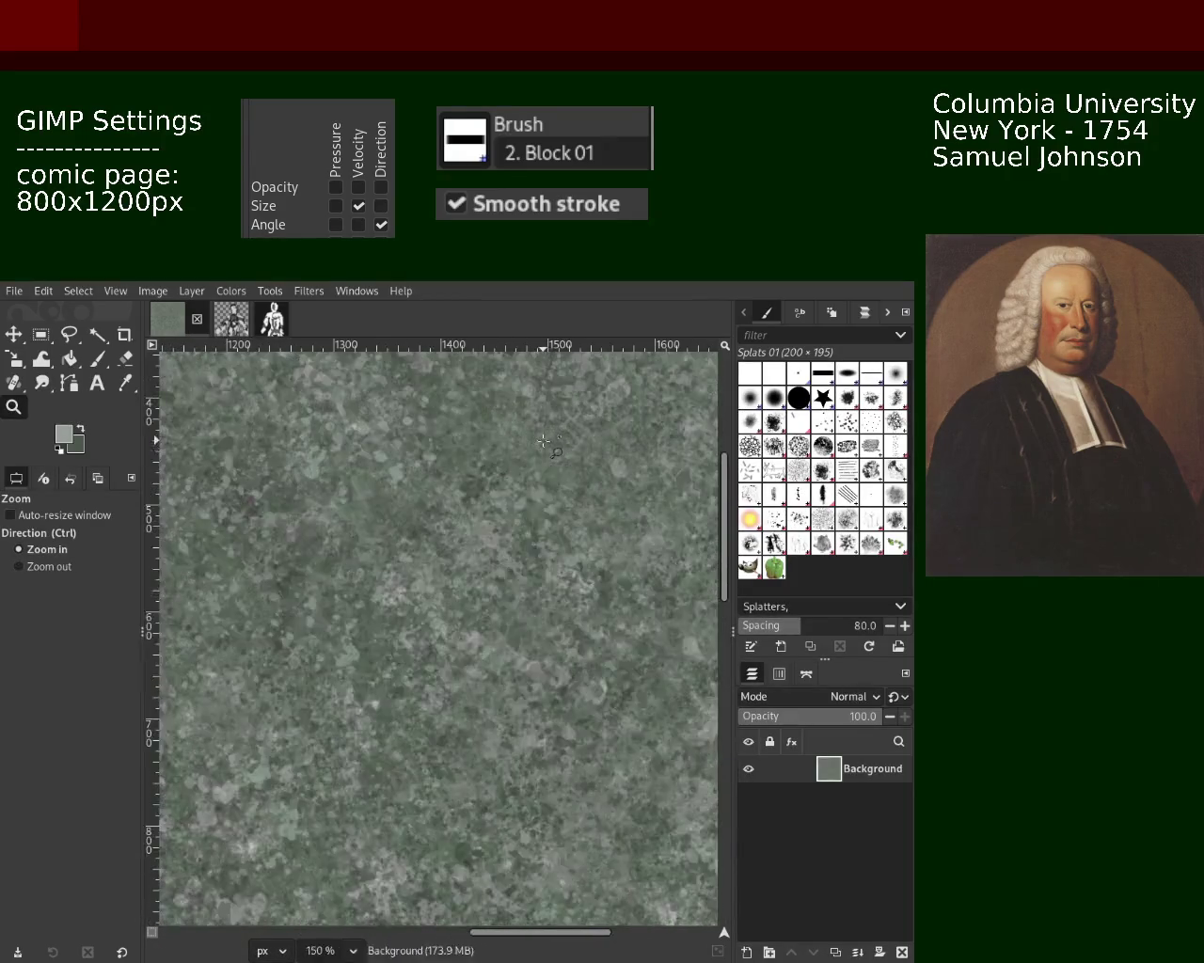
{"action": "left_click", "coordinate": [549, 607]}
{"action": "left_click", "coordinate": [512, 498]}
{"action": "left_click", "coordinate": [536, 484], "text": "ctrl"}
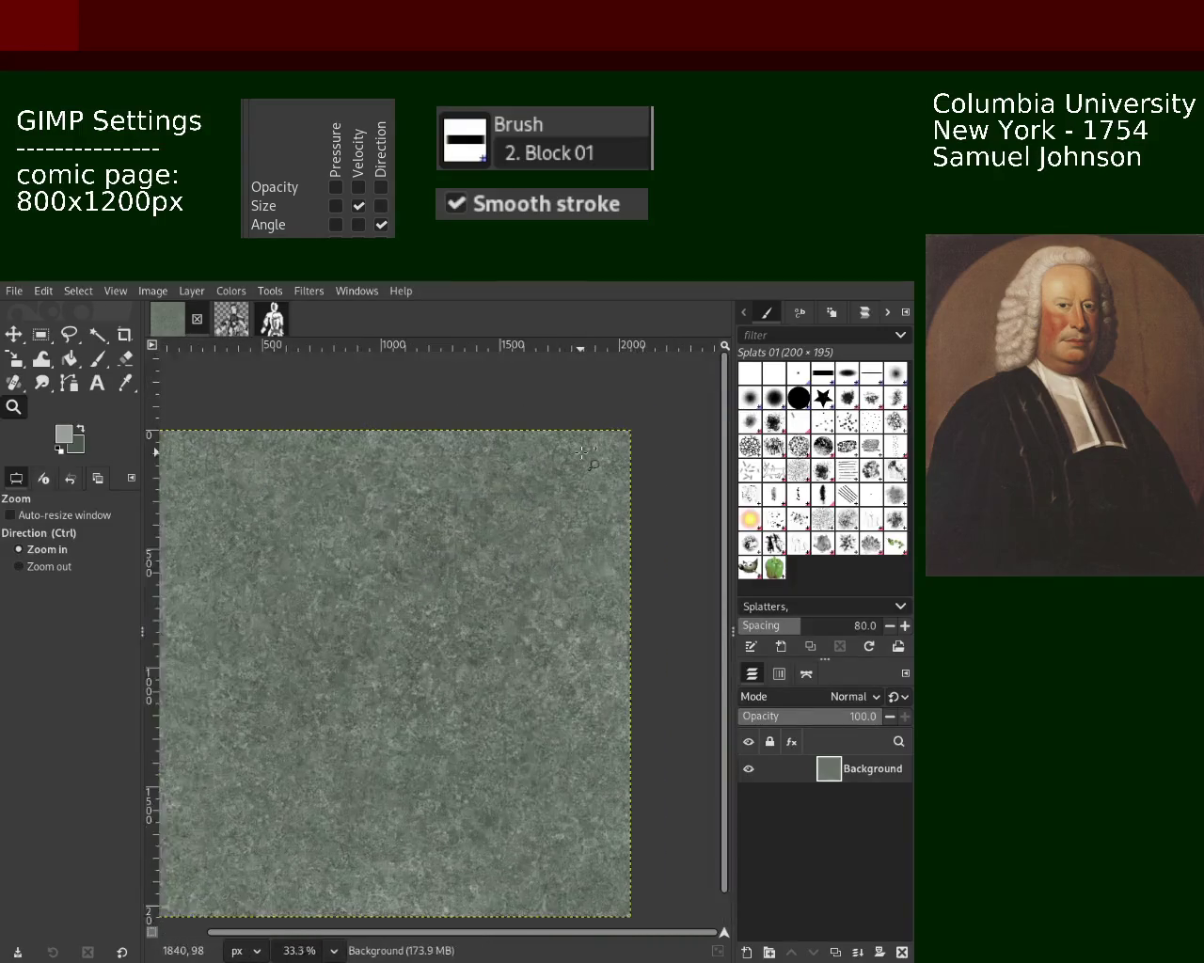
{"action": "left_click", "coordinate": [555, 475], "text": "ctrl"}
{"action": "left_click", "coordinate": [564, 469], "text": "ctrl"}
{"action": "left_click", "coordinate": [574, 460], "text": "ctrl"}
{"action": "left_click", "coordinate": [582, 452]}
{"action": "left_click", "coordinate": [581, 470]}
{"action": "left_click", "coordinate": [581, 489]}
{"action": "left_click", "coordinate": [581, 527], "text": "ctrl"}
{"action": "left_click", "coordinate": [582, 550], "text": "ctrl"}
{"action": "left_click", "coordinate": [581, 565]}
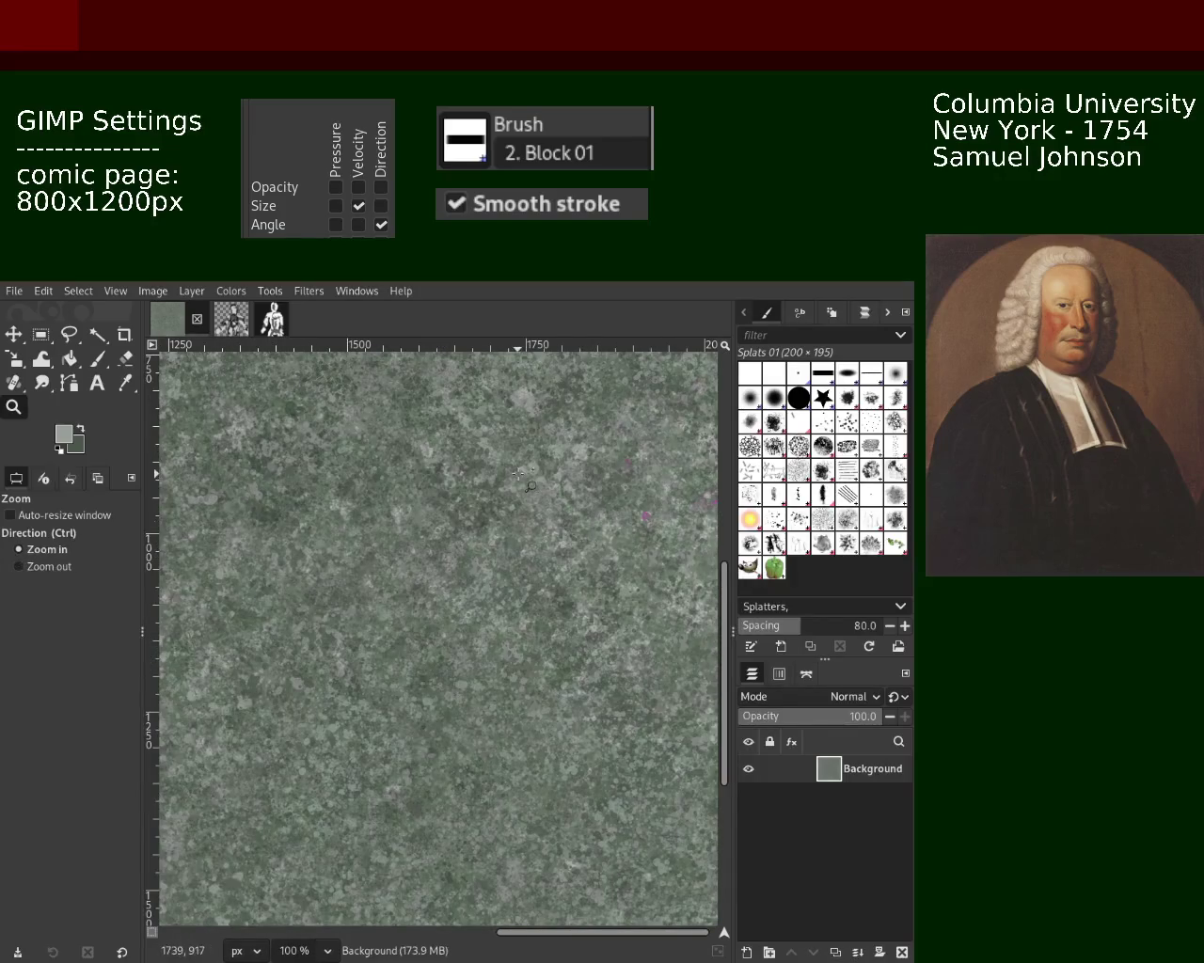
{"action": "left_click", "coordinate": [530, 486], "text": "ctrl"}
{"action": "left_click", "coordinate": [512, 628]}
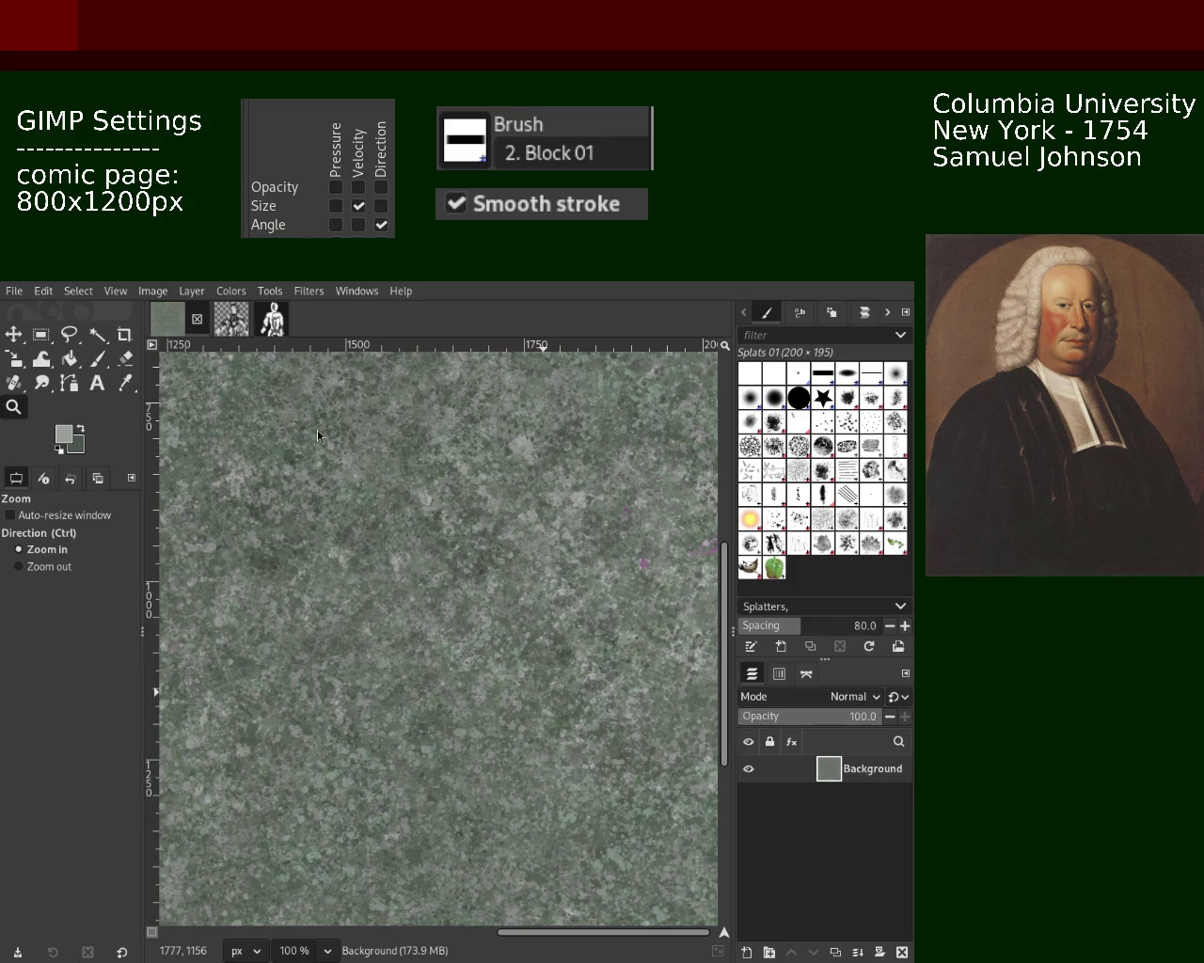
Step: With the Paintbrush, sample a darker green, then zoom out to see the whole texture
{"action": "left_click", "coordinate": [97, 358]}
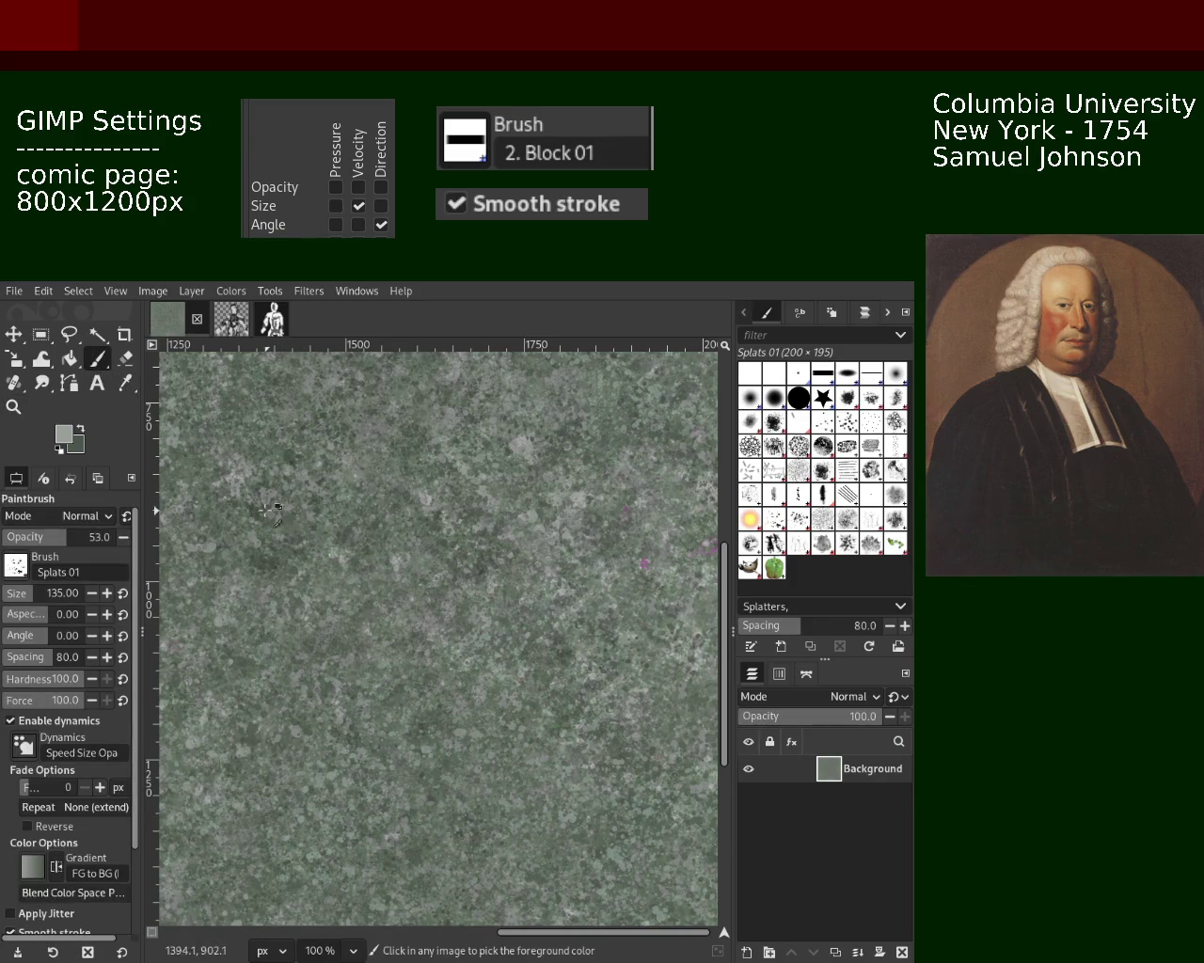
{"action": "key", "text": "ctrl"}
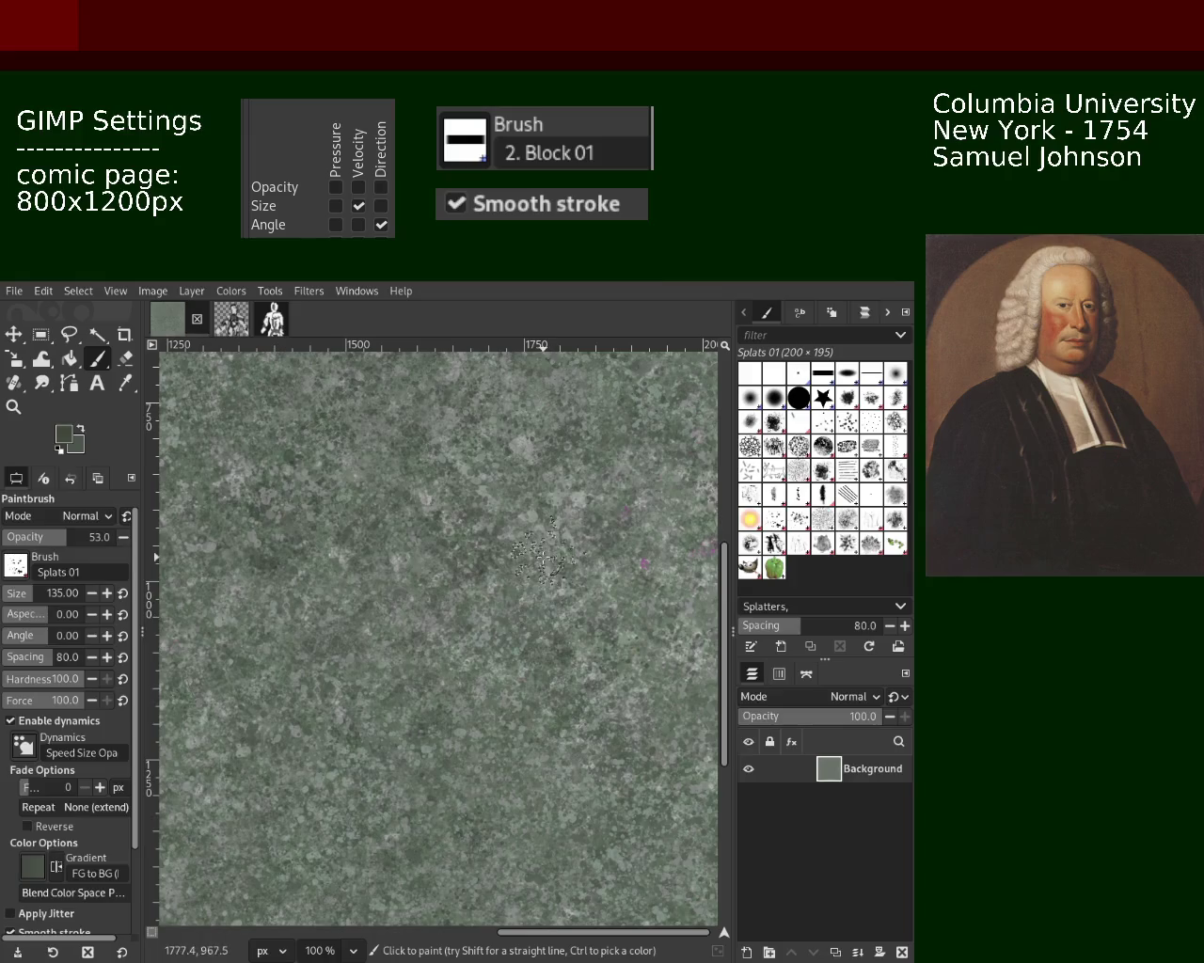
{"action": "left_click", "coordinate": [13, 406]}
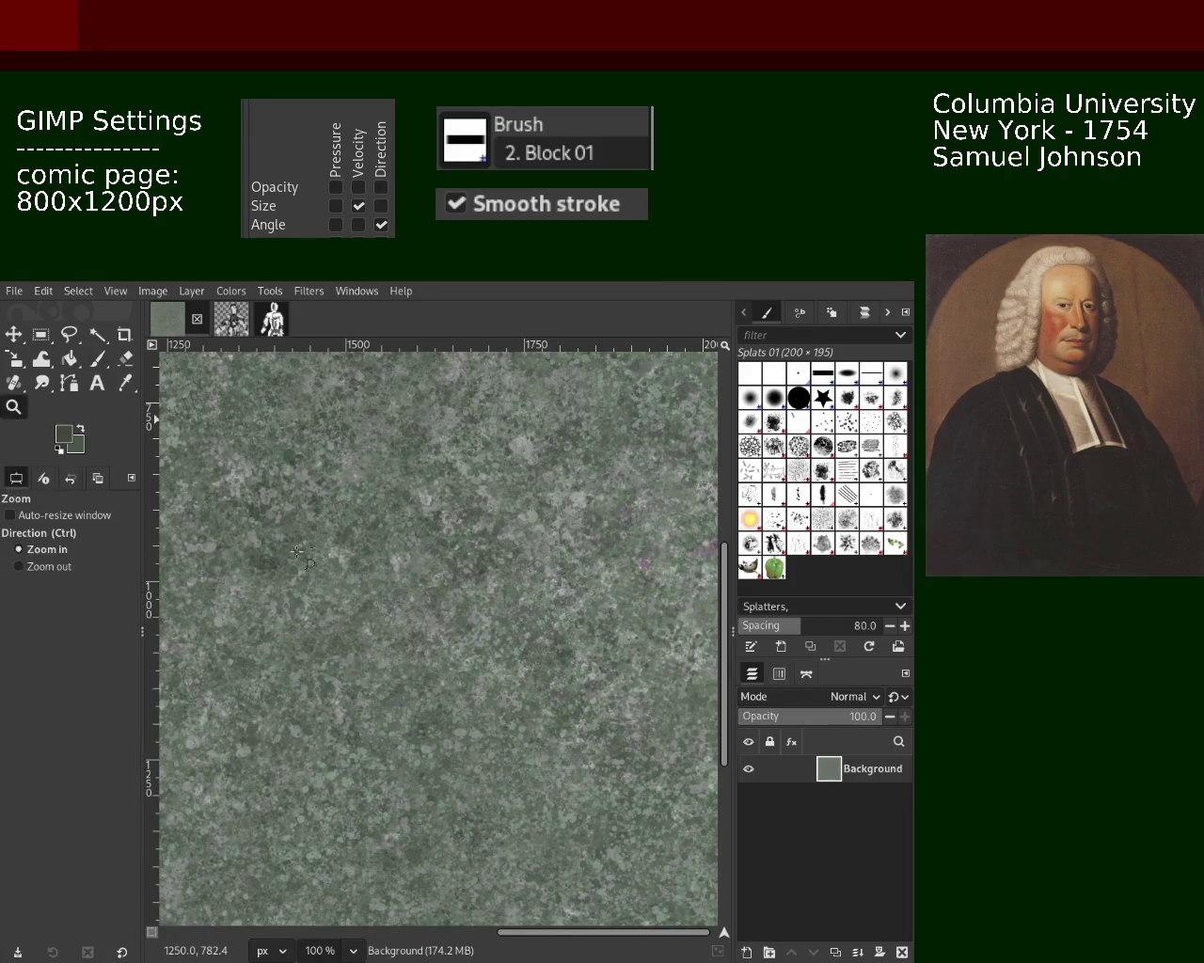
{"action": "left_click", "coordinate": [452, 613], "text": "ctrl"}
{"action": "left_click", "coordinate": [453, 613], "text": "ctrl"}
{"action": "left_click", "coordinate": [452, 613], "text": "ctrl"}
Step: Return to 100% zoom and dab a dark-green splatter onto the texture
{"action": "left_click", "coordinate": [450, 614]}
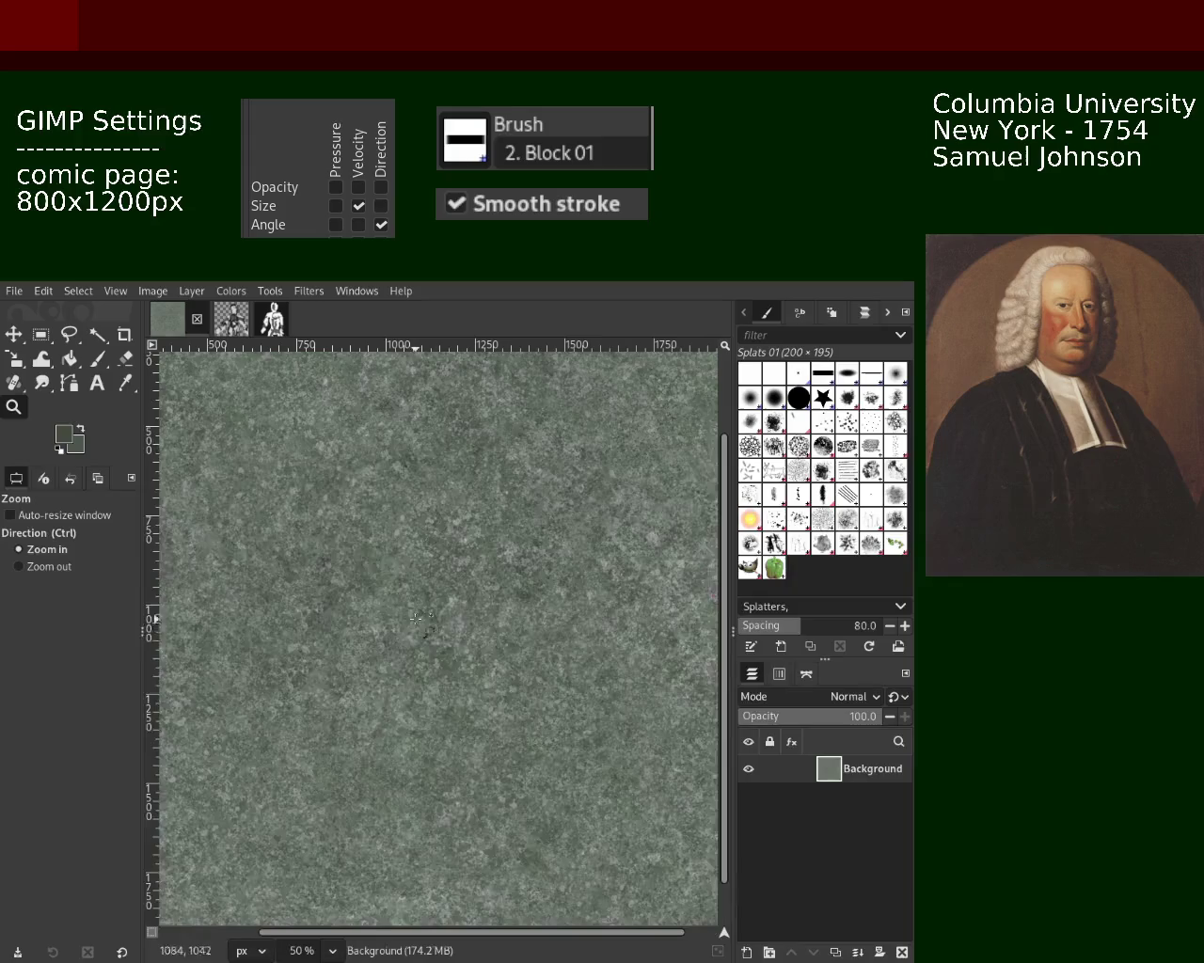
{"action": "left_click", "coordinate": [454, 651], "text": "ctrl"}
{"action": "left_click", "coordinate": [454, 650], "text": "ctrl"}
{"action": "left_click", "coordinate": [454, 651]}
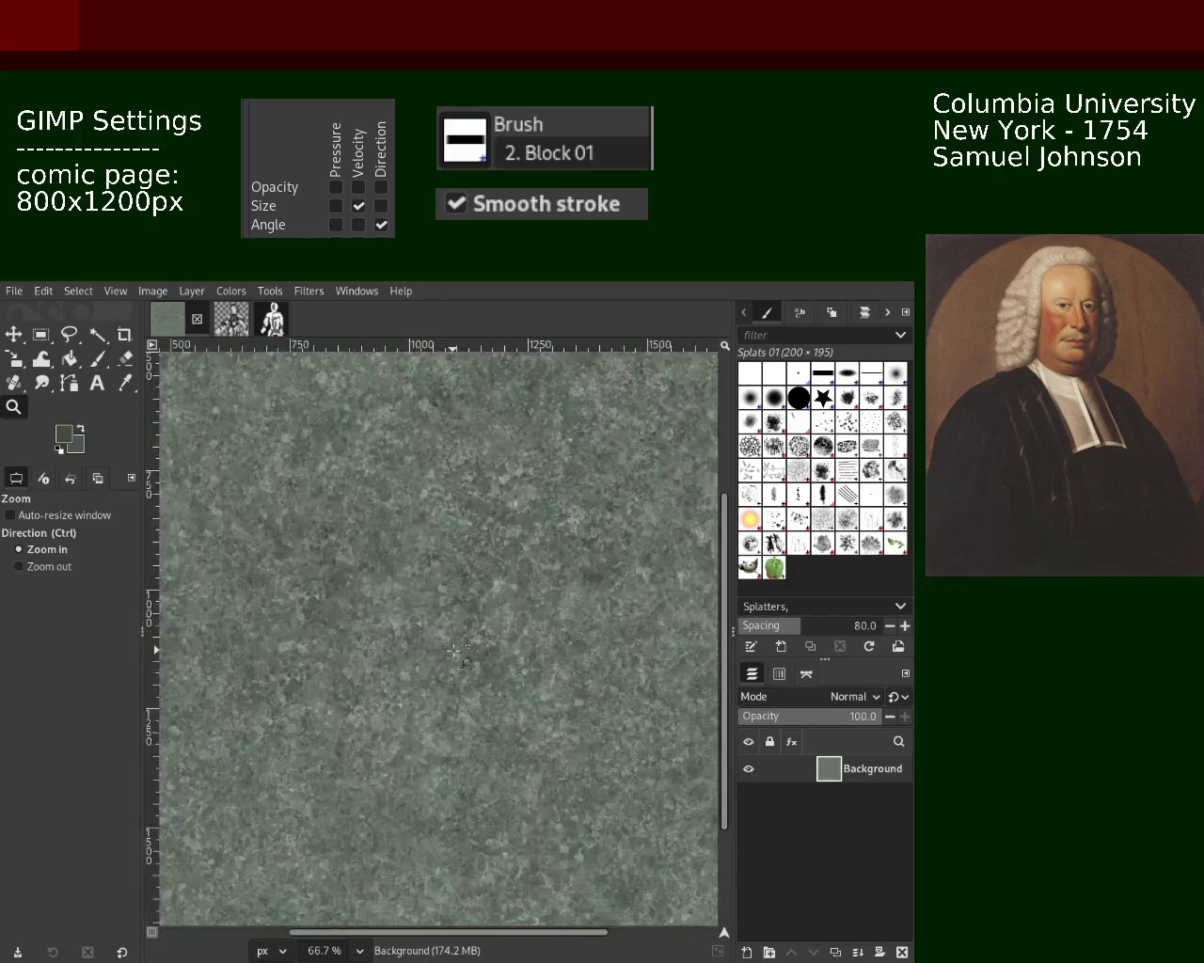
{"action": "left_click", "coordinate": [453, 651]}
{"action": "key", "text": "p"}
{"action": "left_click", "coordinate": [494, 564], "text": "ctrl"}
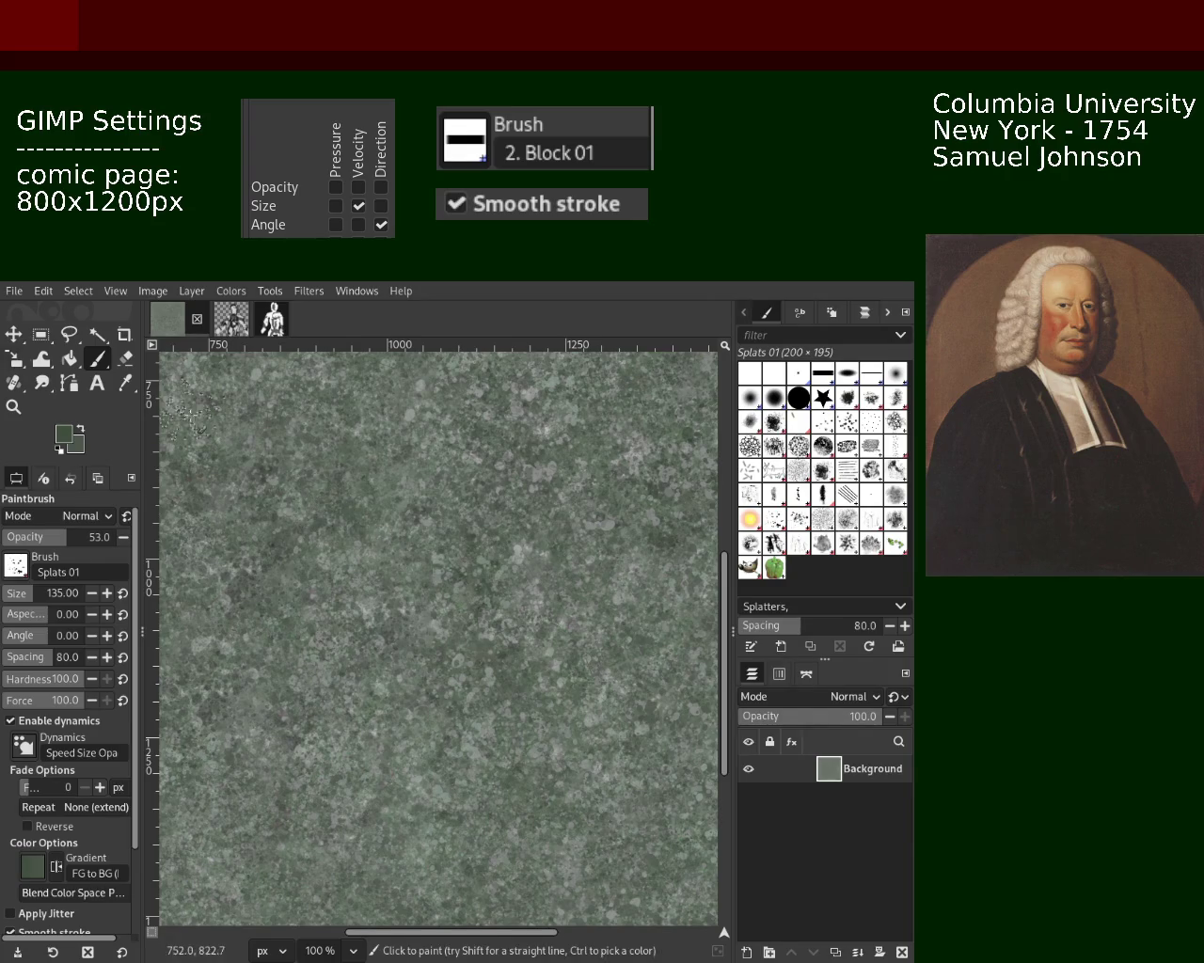
Step: Switch to the Zoom tool to view the whole splatter texture
{"action": "left_click", "coordinate": [13, 406]}
Step: Zoom out over the texture, then zoom in to 200%
{"action": "left_click", "coordinate": [383, 675], "text": "ctrl"}
{"action": "left_click", "coordinate": [382, 674], "text": "ctrl"}
{"action": "left_click", "coordinate": [383, 674], "text": "ctrl"}
{"action": "left_click", "coordinate": [383, 674], "text": "ctrl"}
{"action": "left_click", "coordinate": [383, 674]}
{"action": "left_click", "coordinate": [383, 675]}
{"action": "left_click", "coordinate": [382, 674]}
{"action": "left_click", "coordinate": [188, 441]}
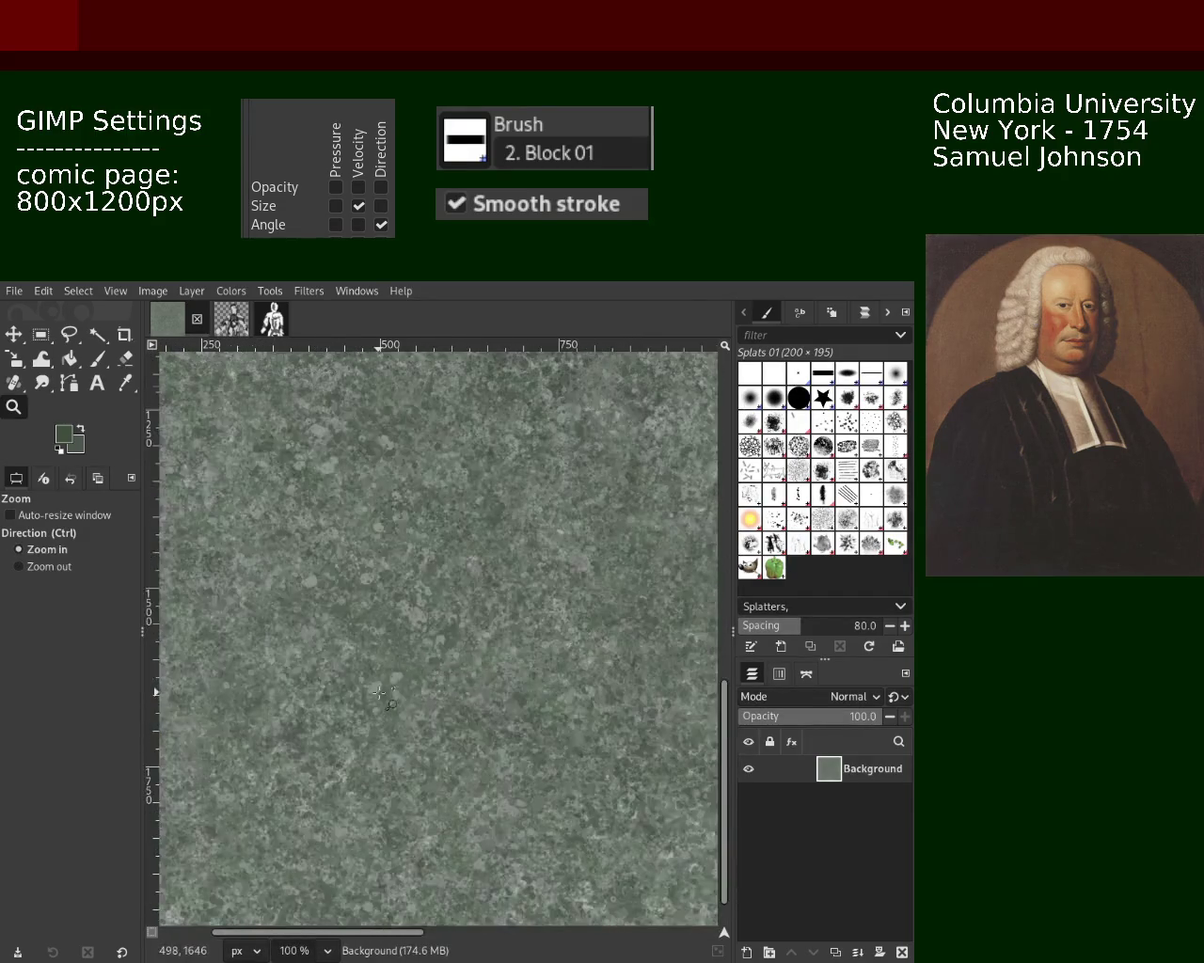
{"action": "left_click", "coordinate": [189, 442]}
Step: Dab a cluster of dark splats, then choose the Texture Hose 02 brush at size 150
{"action": "left_click", "coordinate": [98, 358]}
{"action": "left_click", "coordinate": [418, 670]}
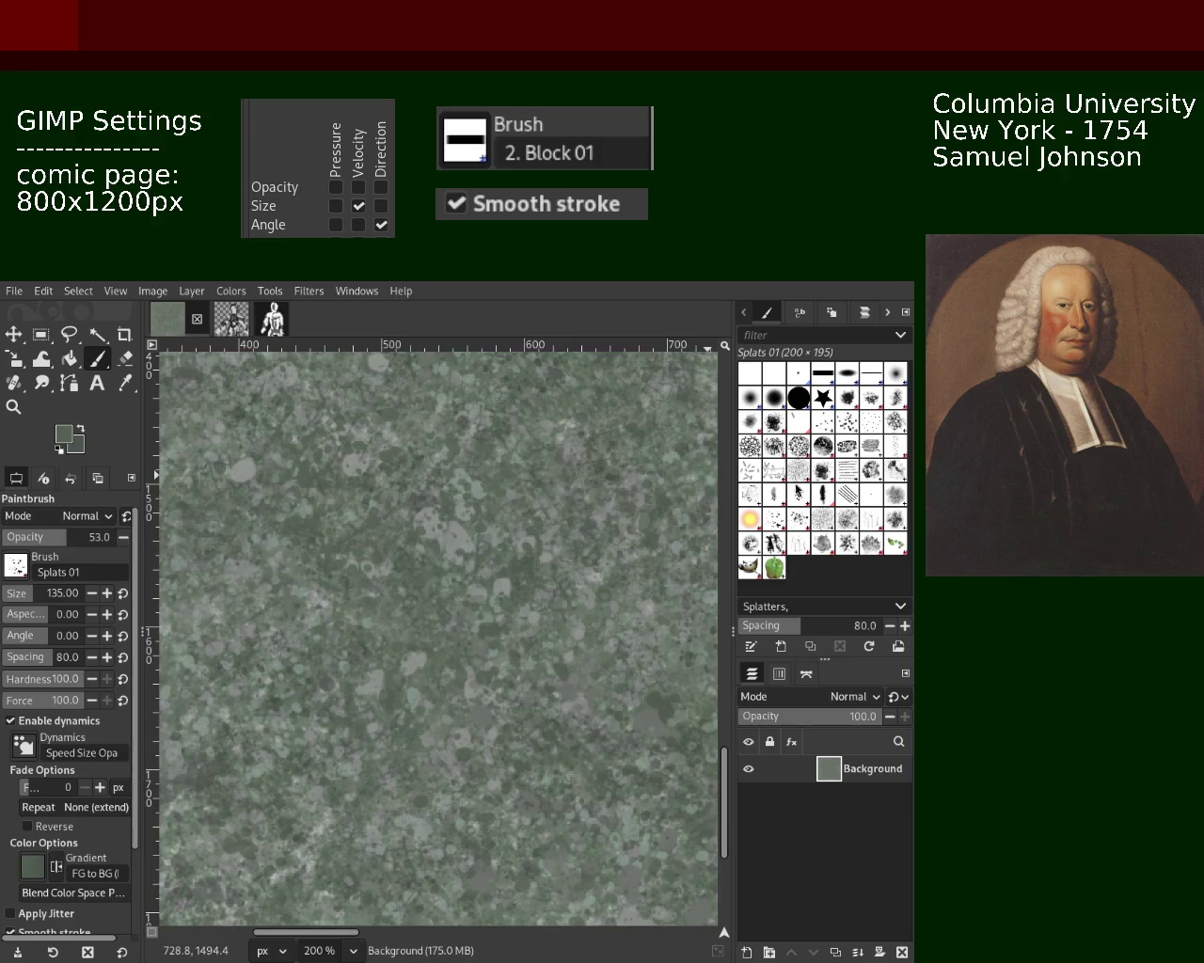
{"action": "left_click", "coordinate": [792, 543]}
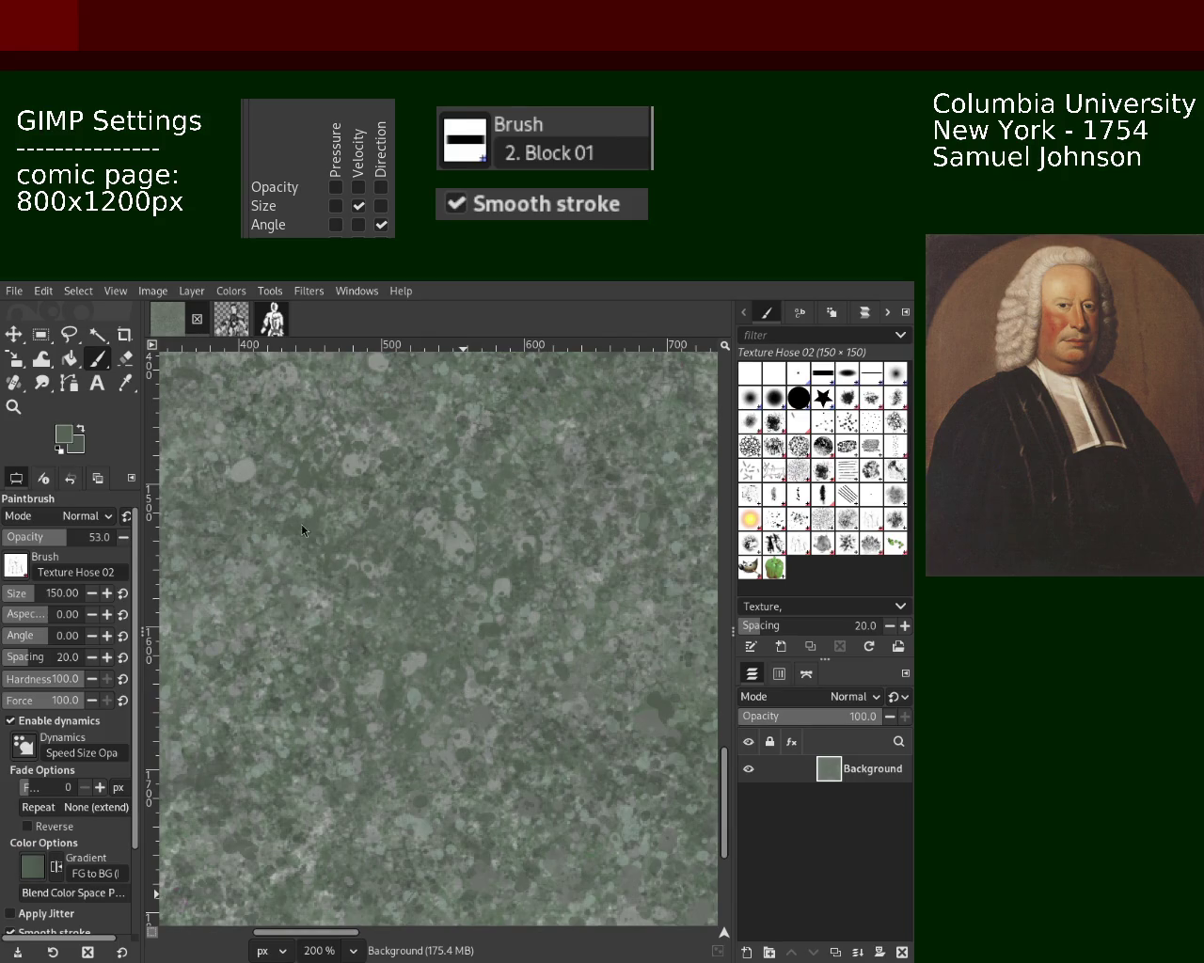
Step: Zoom in on the texture to 100% and closer to inspect its detail
{"action": "left_click", "coordinate": [13, 406]}
{"action": "left_click", "coordinate": [455, 599], "text": "ctrl"}
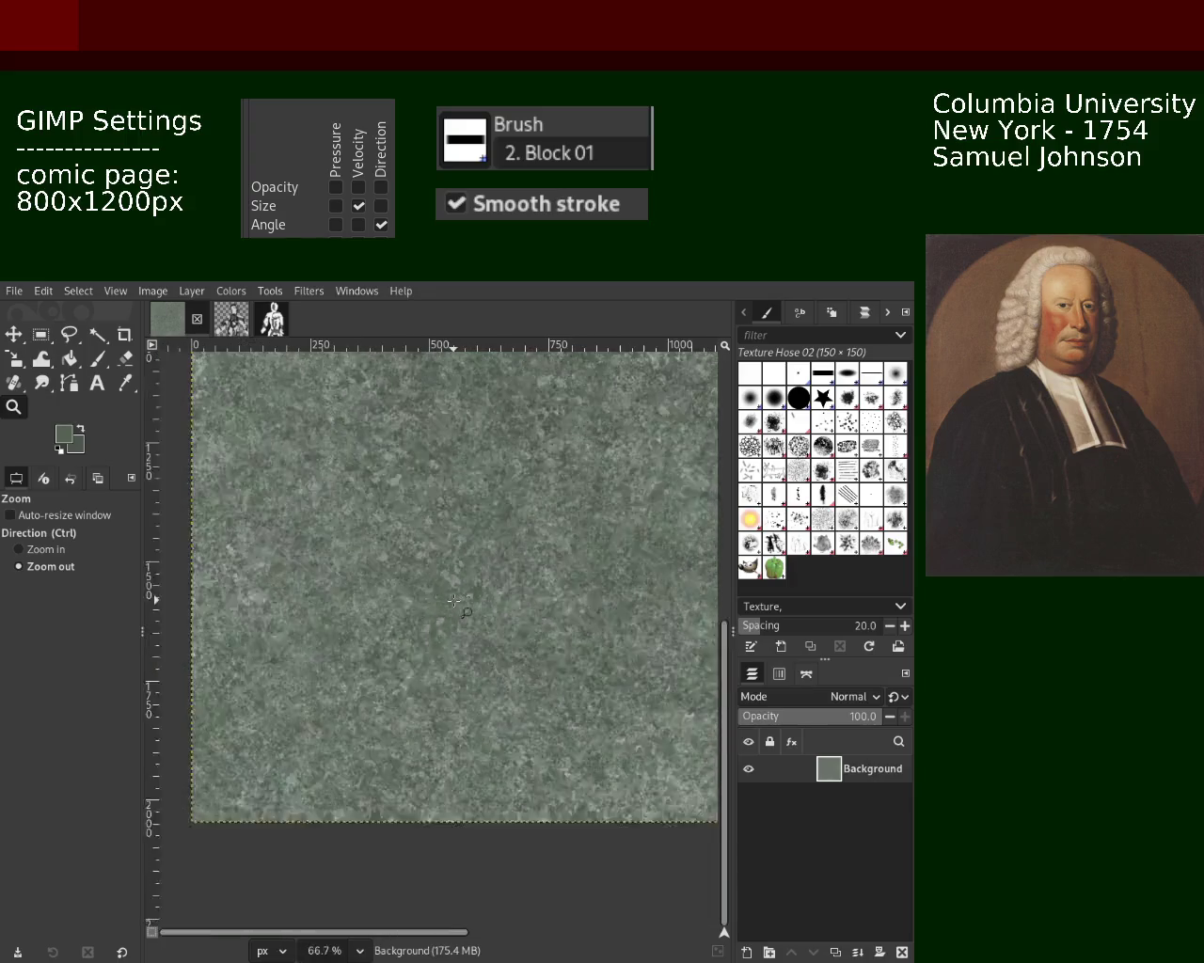
{"action": "left_click", "coordinate": [454, 599], "text": "ctrl"}
{"action": "left_click", "coordinate": [454, 599]}
{"action": "key", "text": "1"}
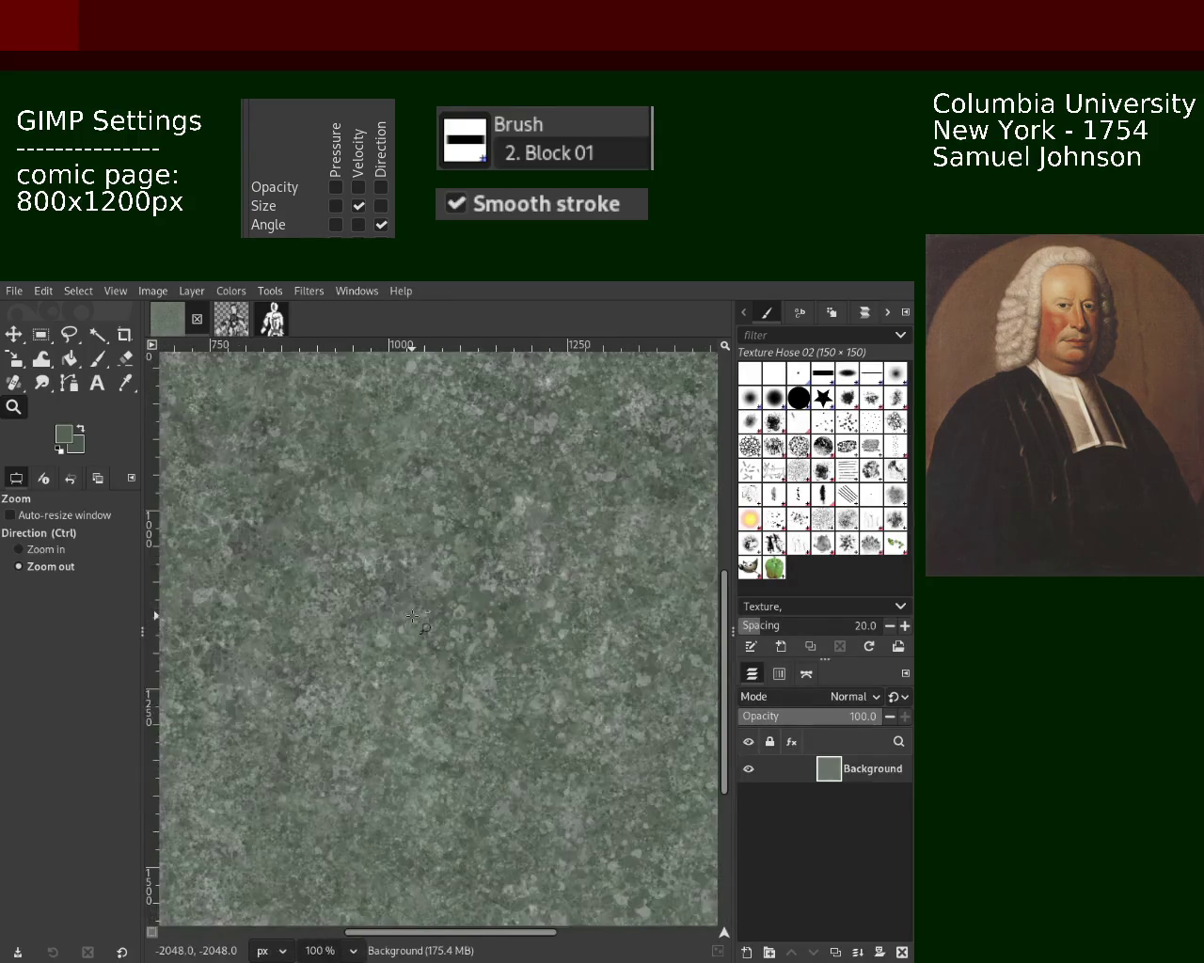
{"action": "double_click", "coordinate": [412, 616]}
{"action": "left_click", "coordinate": [412, 616], "text": "ctrl"}
{"action": "left_click", "coordinate": [412, 616]}
{"action": "left_click", "coordinate": [489, 545], "text": "ctrl"}
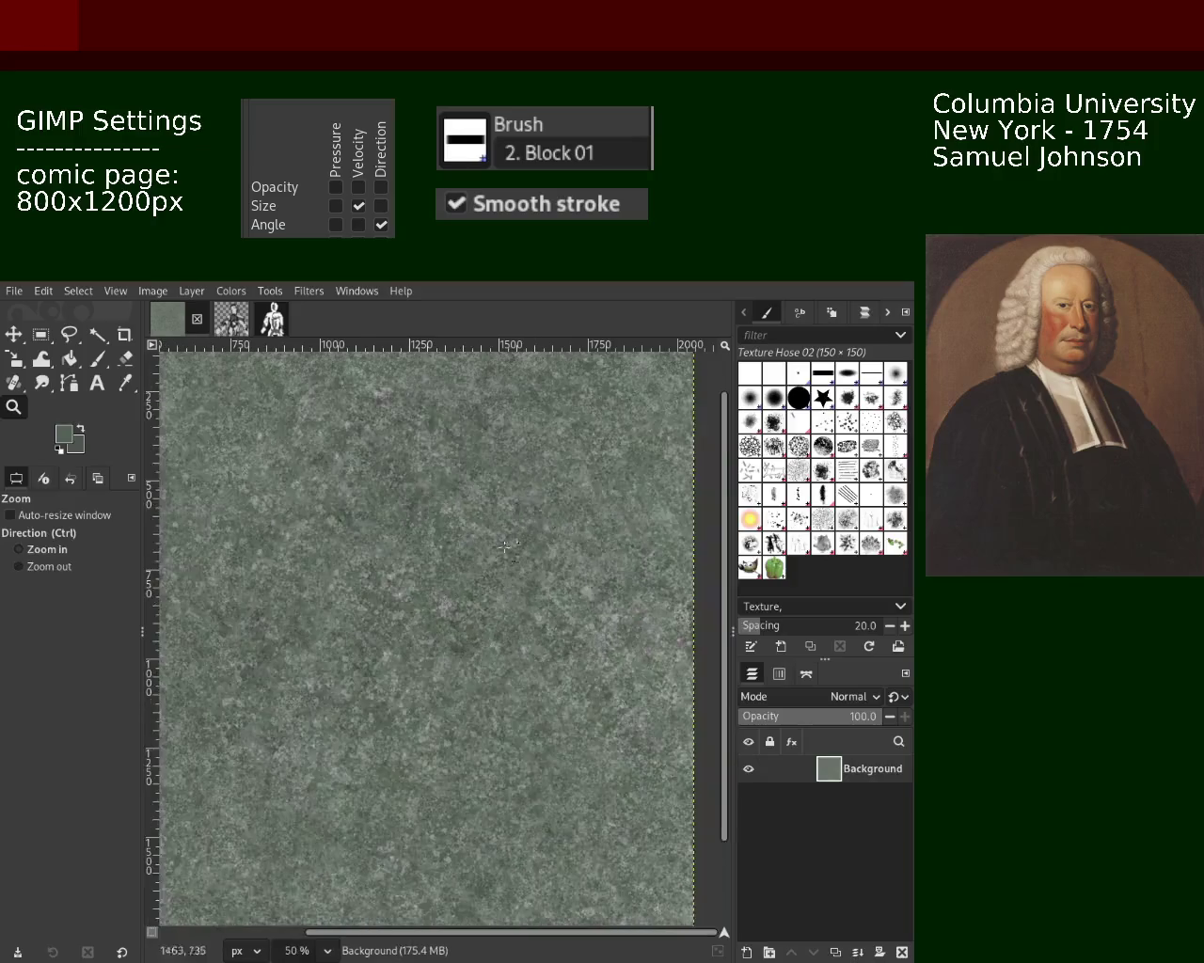
{"action": "left_click", "coordinate": [575, 477], "text": "ctrl"}
{"action": "left_click", "coordinate": [576, 477]}
{"action": "left_click", "coordinate": [588, 484], "text": "ctrl"}
{"action": "left_click", "coordinate": [600, 494], "text": "ctrl"}
{"action": "double_click", "coordinate": [614, 506]}
{"action": "left_click", "coordinate": [616, 498], "text": "ctrl"}
{"action": "left_click", "coordinate": [619, 484], "text": "ctrl"}
{"action": "left_click", "coordinate": [622, 468], "text": "ctrl"}
Step: Bring another area into view and zoom out to 50% to check the texture
{"action": "left_click", "coordinate": [622, 467], "text": "ctrl"}
{"action": "left_click", "coordinate": [564, 466], "text": "ctrl"}
{"action": "left_click", "coordinate": [489, 463], "text": "ctrl"}
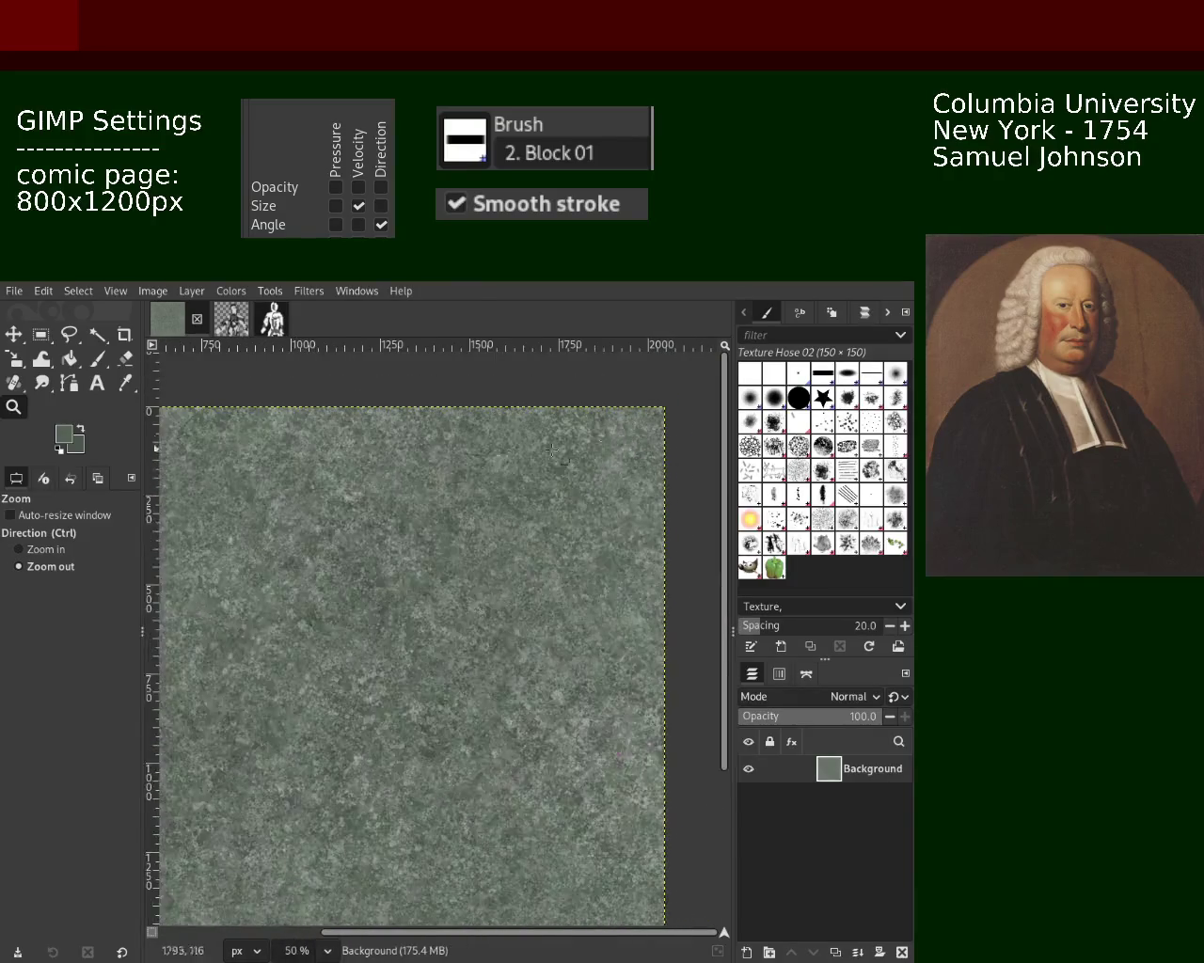
{"action": "left_click", "coordinate": [428, 459]}
{"action": "left_click", "coordinate": [428, 459]}
{"action": "left_click", "coordinate": [612, 489], "text": "ctrl"}
{"action": "left_click", "coordinate": [578, 481], "text": "ctrl"}
{"action": "left_click", "coordinate": [543, 473], "text": "ctrl"}
{"action": "left_click", "coordinate": [543, 473], "text": "ctrl"}
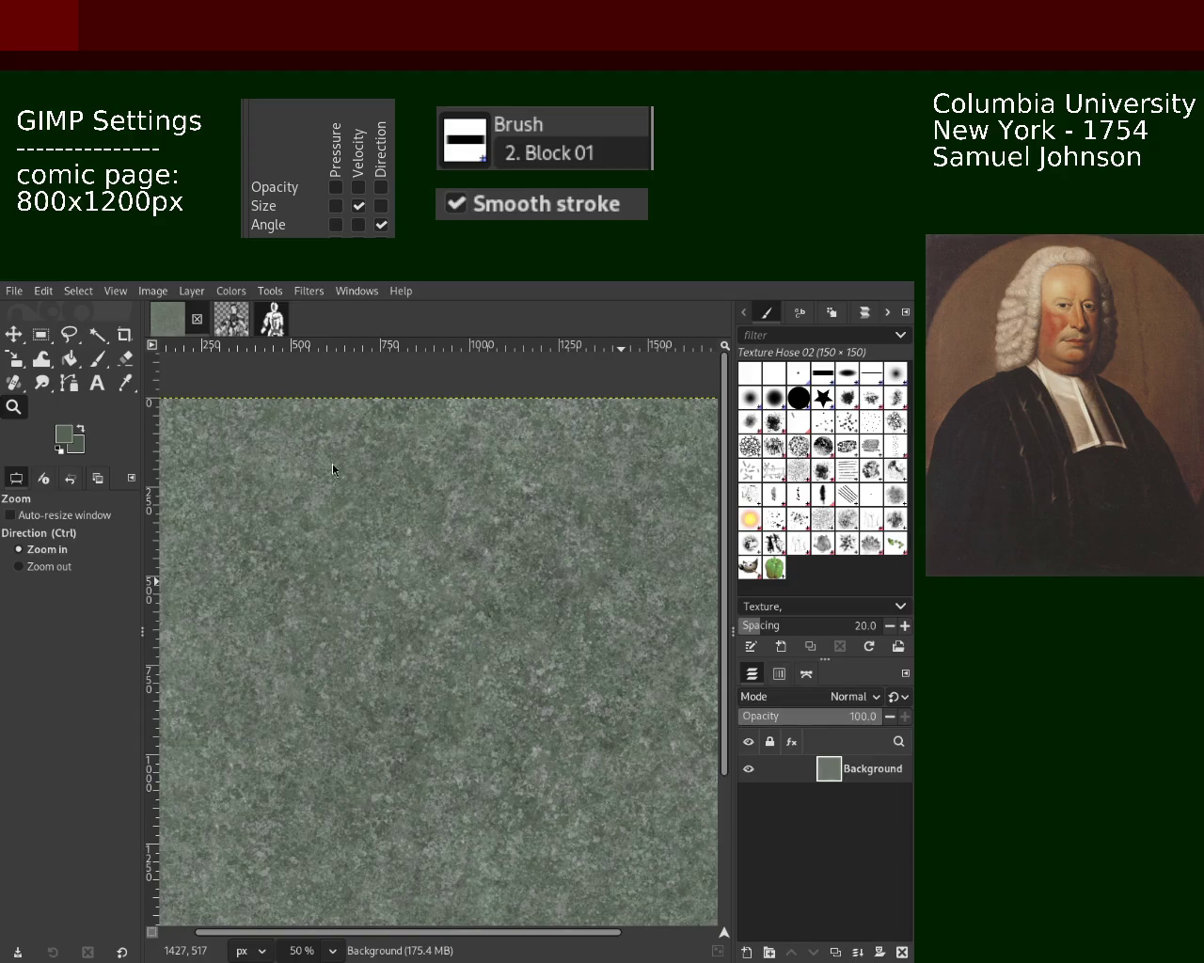
Step: Scroll around the texture, then dab a cluster of dark splatter with the Paintbrush
{"action": "scroll", "coordinate": [491, 559], "scroll_direction": "down", "scroll_amount": 1}
{"action": "scroll", "coordinate": [480, 555], "scroll_direction": "up", "scroll_amount": 1}
{"action": "scroll", "coordinate": [465, 550], "scroll_direction": "up", "scroll_amount": 2}
{"action": "scroll", "coordinate": [451, 543], "scroll_direction": "up", "scroll_amount": 2}
{"action": "scroll", "coordinate": [451, 543], "scroll_direction": "down", "scroll_amount": 2}
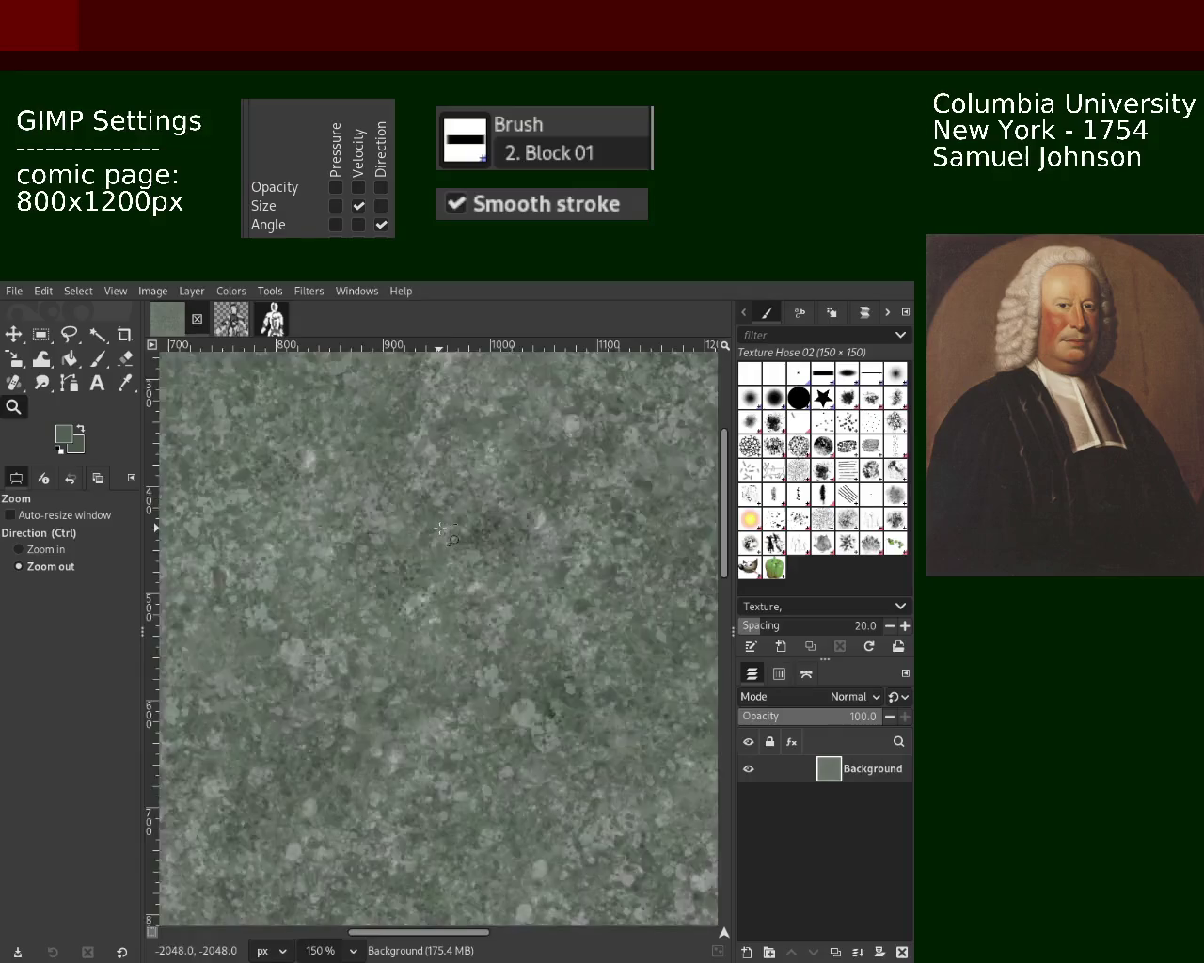
{"action": "scroll", "coordinate": [498, 550], "scroll_direction": "down", "scroll_amount": 2}
{"action": "scroll", "coordinate": [564, 560], "scroll_direction": "up", "scroll_amount": 2}
{"action": "scroll", "coordinate": [640, 568], "scroll_direction": "up", "scroll_amount": 2}
{"action": "scroll", "coordinate": [565, 574], "scroll_direction": "down", "scroll_amount": 2}
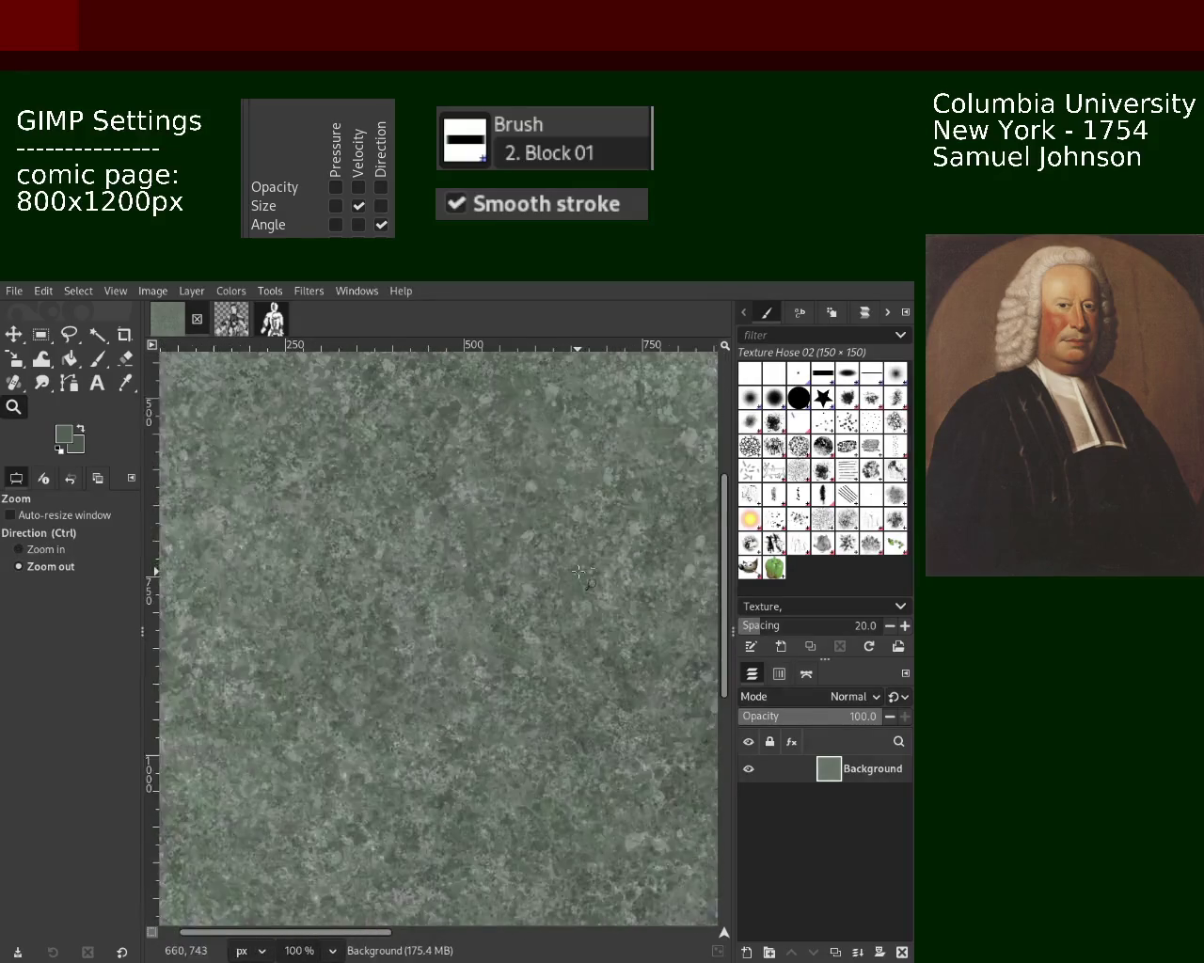
{"action": "scroll", "coordinate": [470, 579], "scroll_direction": "down", "scroll_amount": 1}
{"action": "scroll", "coordinate": [376, 584], "scroll_direction": "up", "scroll_amount": 3}
{"action": "scroll", "coordinate": [282, 593], "scroll_direction": "down", "scroll_amount": 1}
{"action": "scroll", "coordinate": [254, 598], "scroll_direction": "up", "scroll_amount": 1}
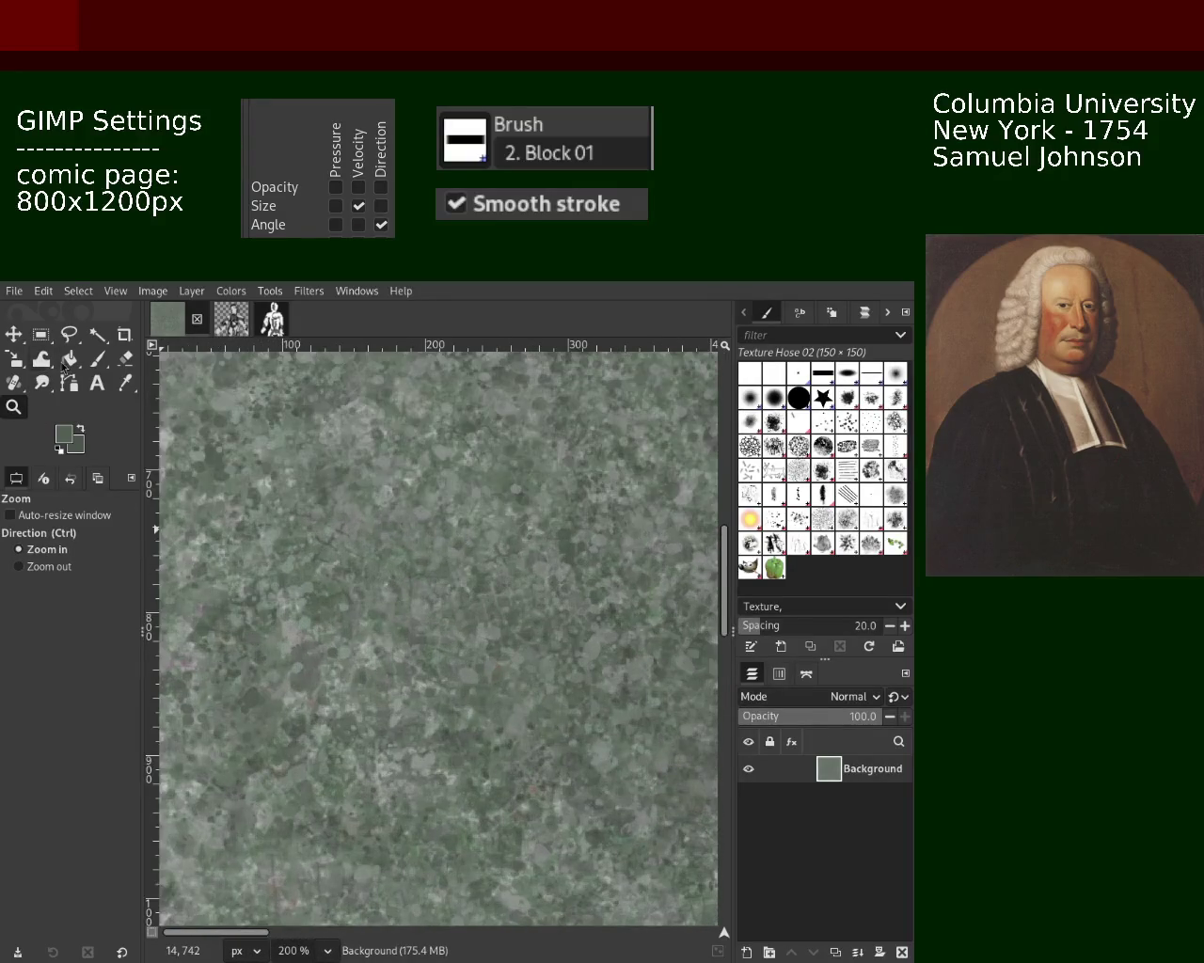
{"action": "key", "text": "p"}
{"action": "left_click", "coordinate": [367, 663]}
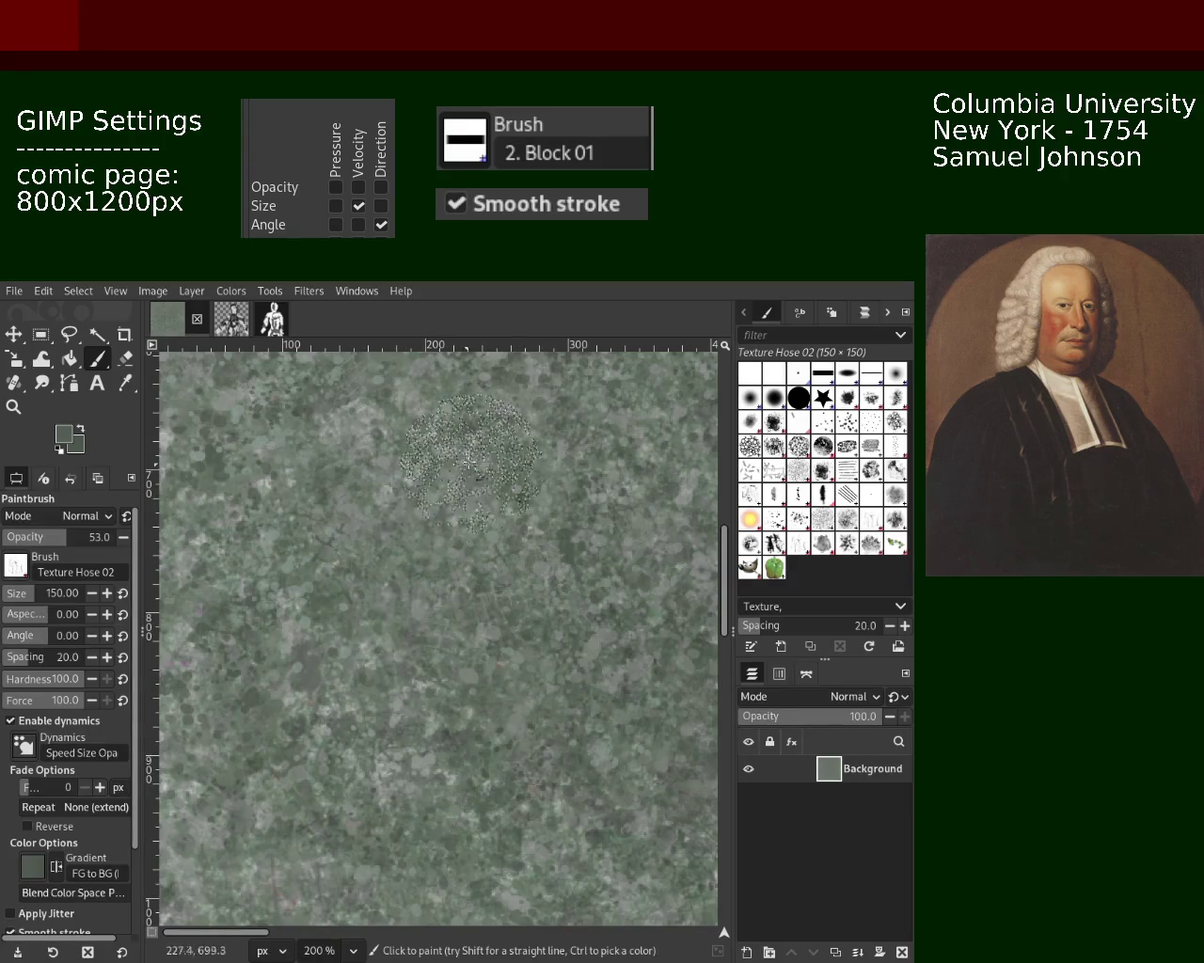
Step: Sample a colour and paint Texture Hose 02 stone texture over the lower-left corner and left edge
{"action": "key", "text": "ctrl"}
{"action": "left_click_drag", "start_coordinate": [246, 720], "coordinate": [331, 795]}
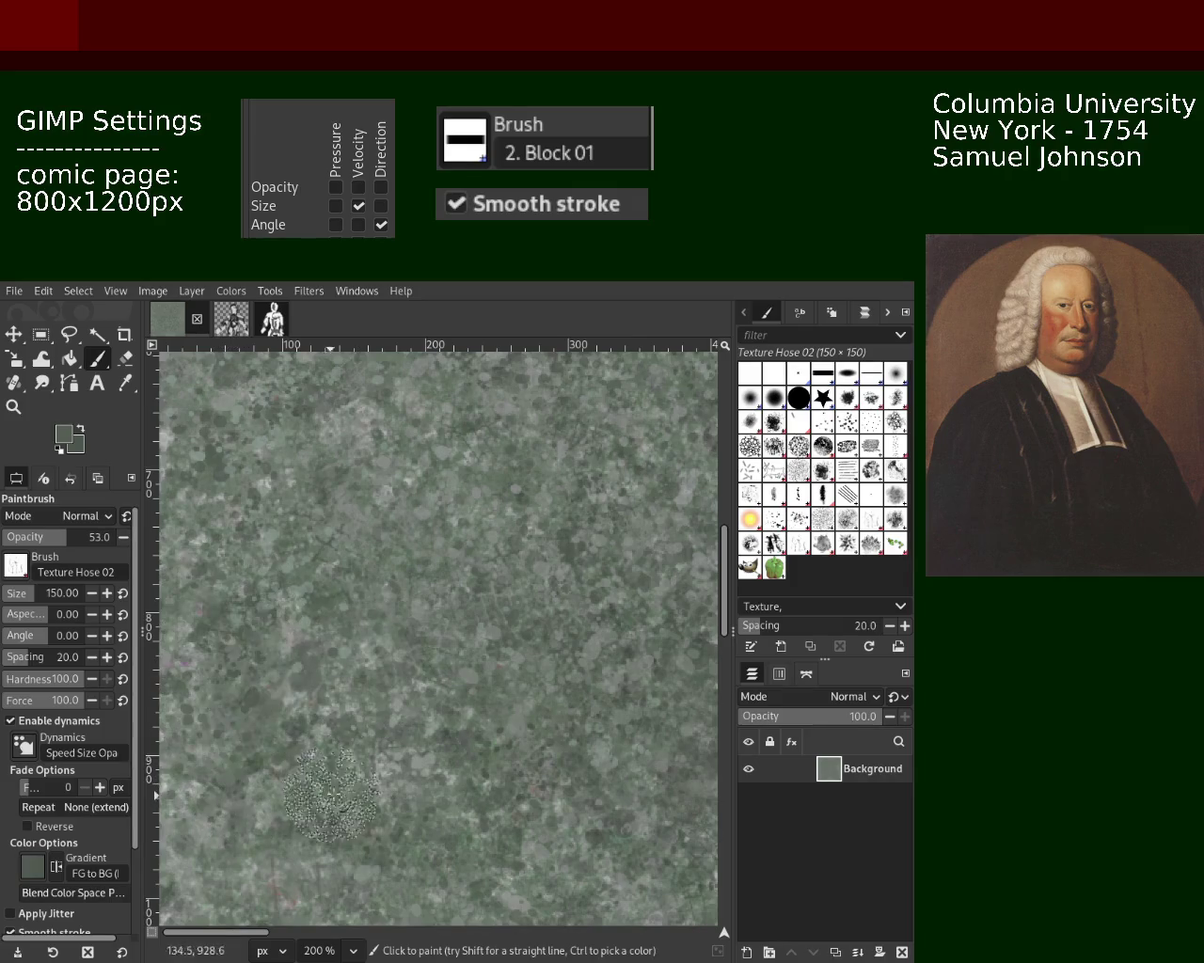
{"action": "left_click_drag", "start_coordinate": [331, 795], "coordinate": [254, 799]}
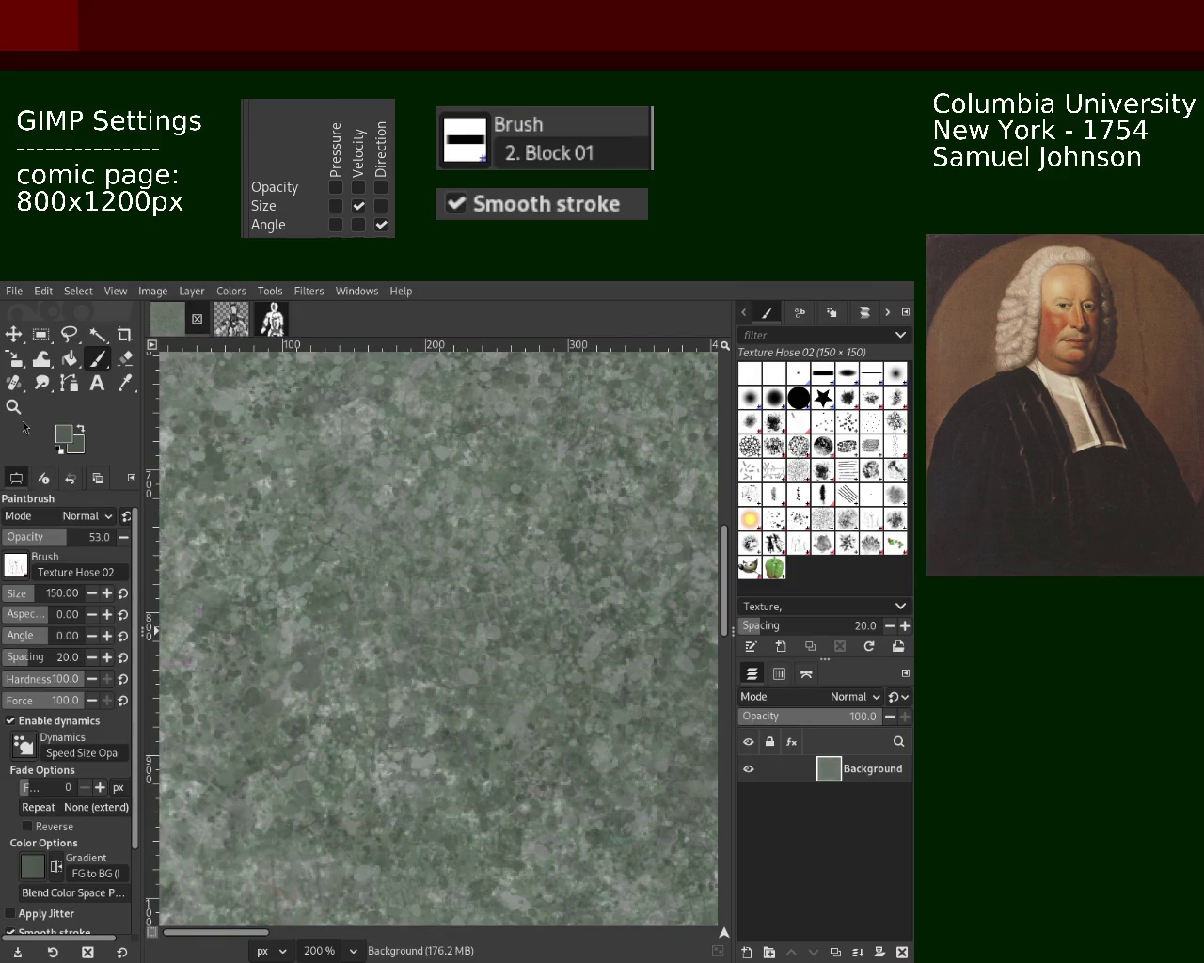
{"action": "left_click_drag", "start_coordinate": [195, 541], "coordinate": [226, 585]}
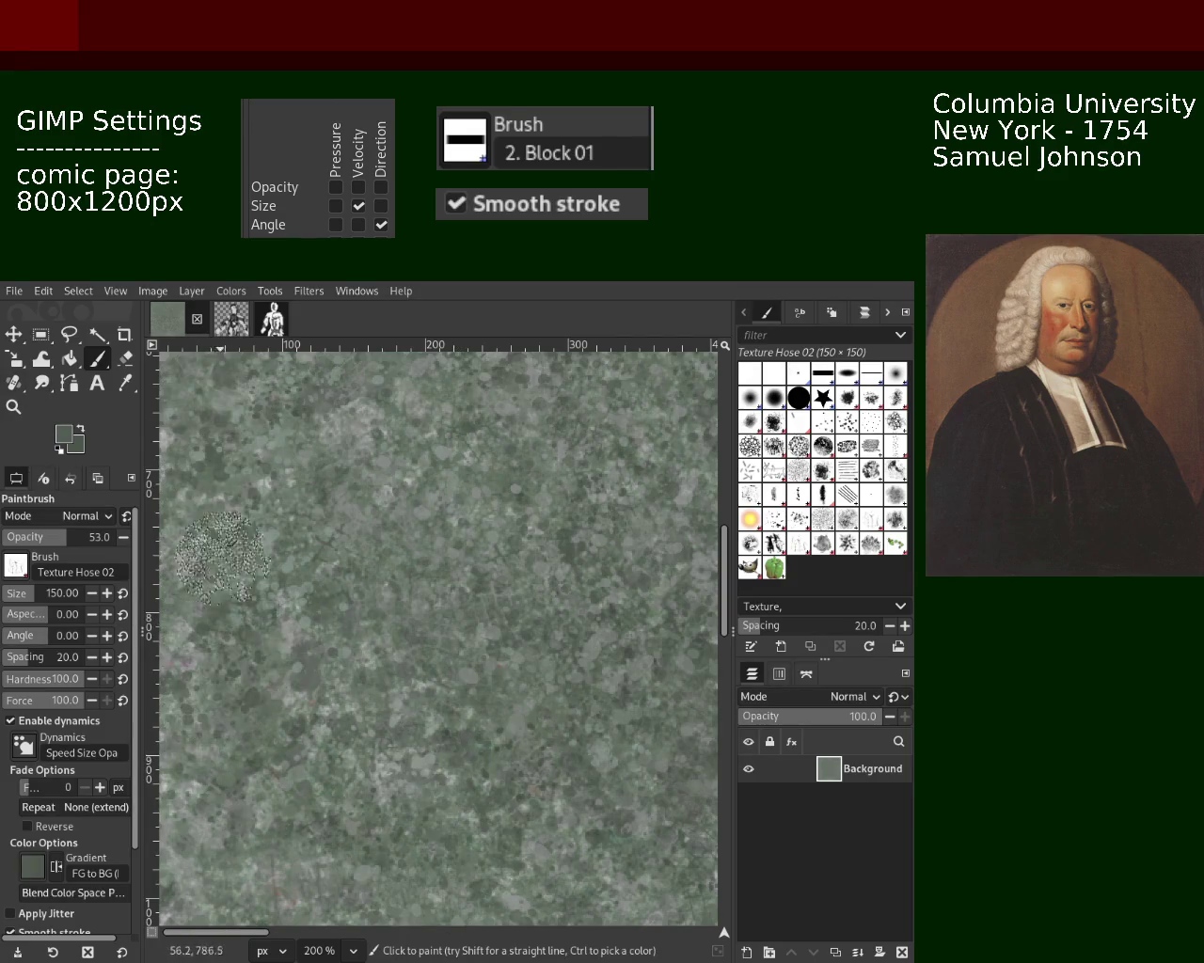
Step: Zoom to 200% on the image's left edge and reselect the Paintbrush
{"action": "key", "text": "z"}
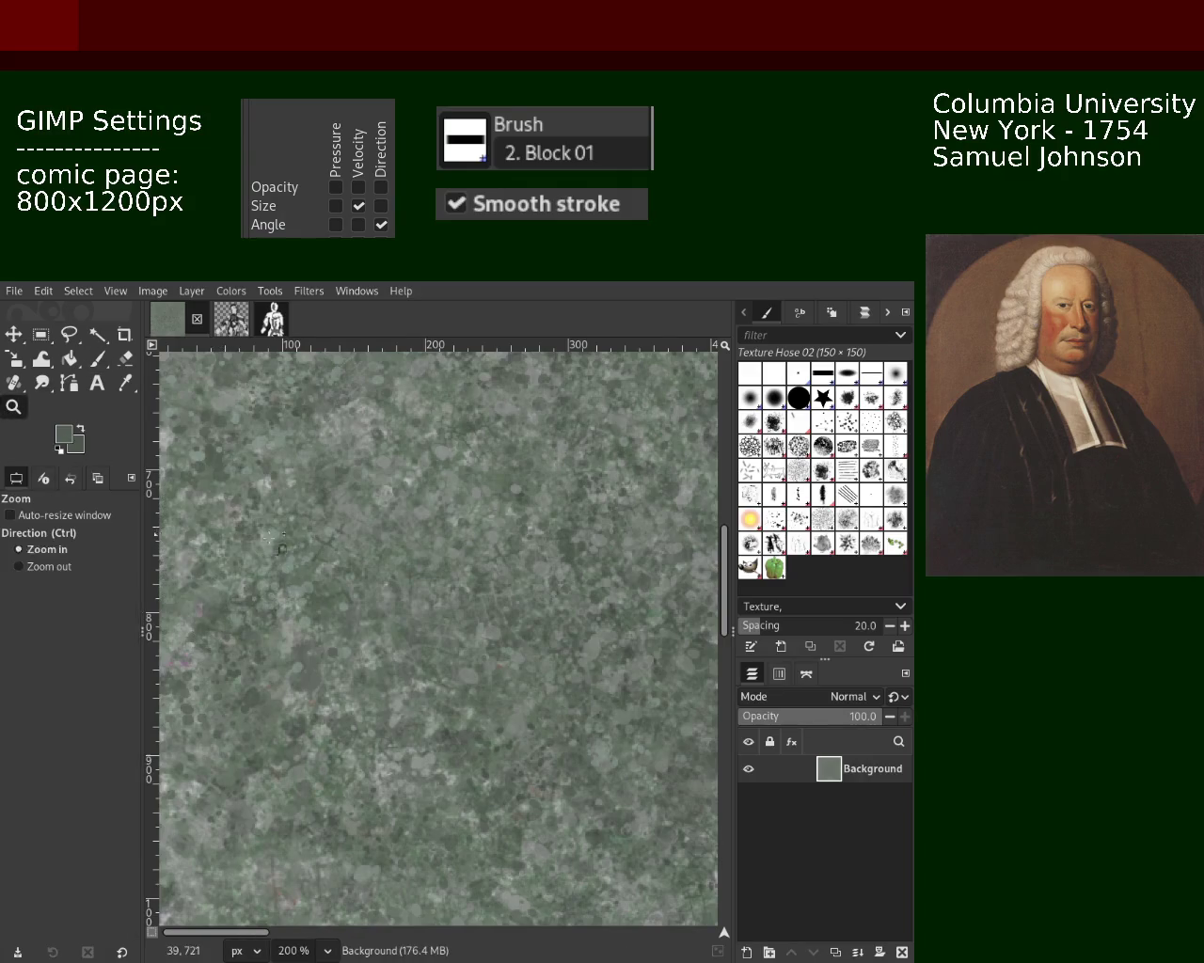
{"action": "key", "text": "minus"}
{"action": "key", "text": "minus"}
{"action": "key", "text": "minus"}
{"action": "left_click", "coordinate": [353, 527]}
{"action": "left_click", "coordinate": [353, 527]}
{"action": "left_click", "coordinate": [362, 547]}
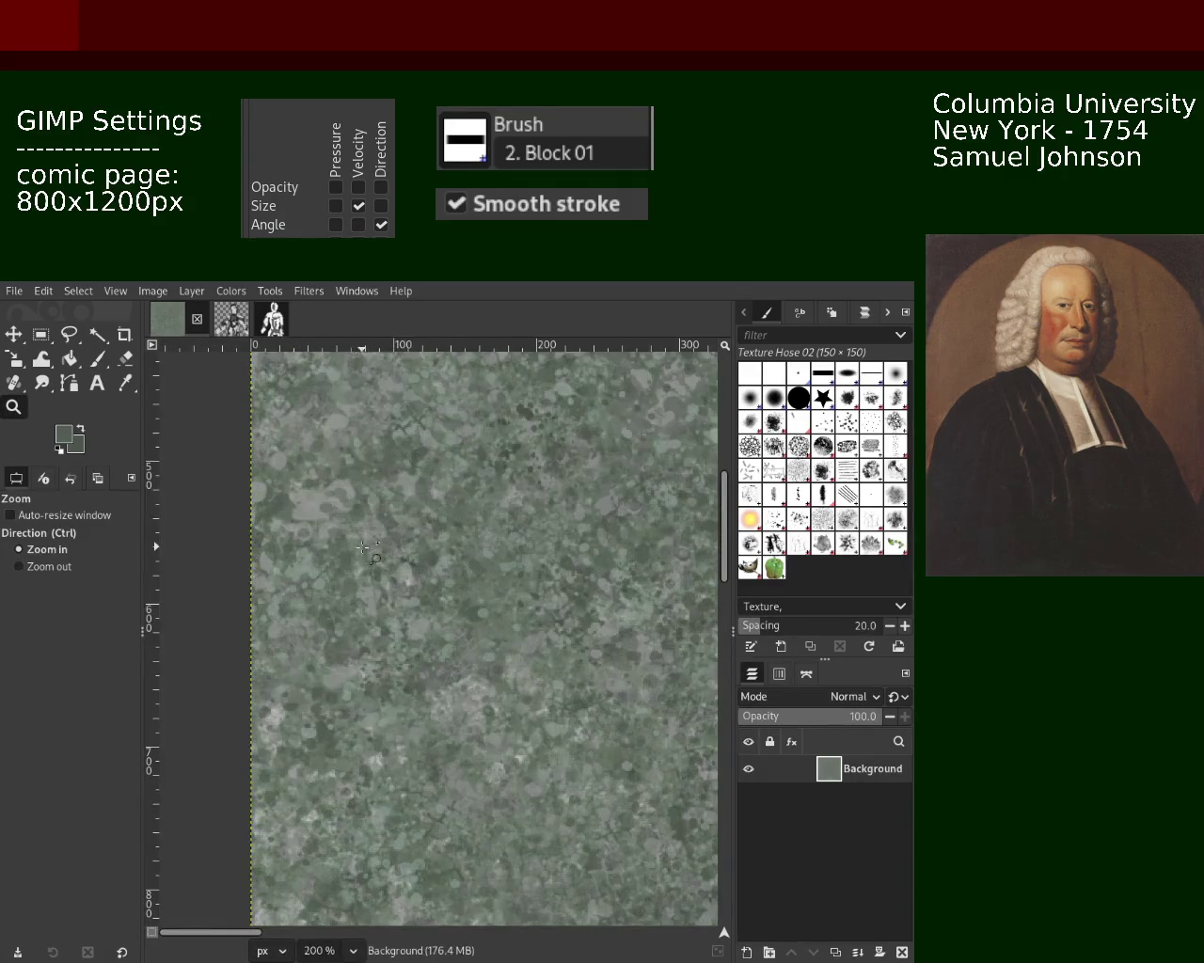
{"action": "left_click", "coordinate": [98, 361]}
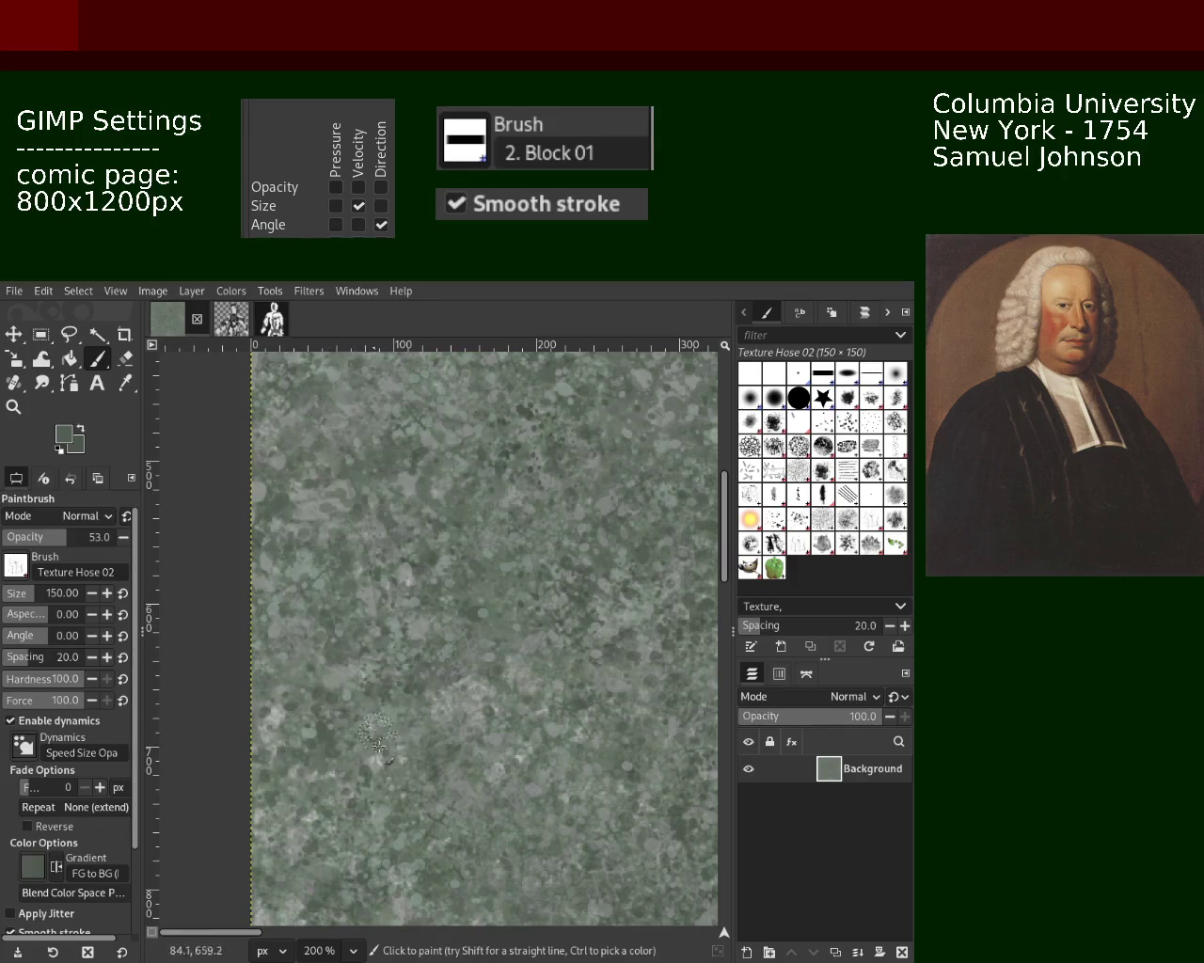
Step: Sample a texture colour, then dab and paint a Texture Hose 02 patch low on the canvas at 300% zoom
{"action": "key", "text": "ctrl"}
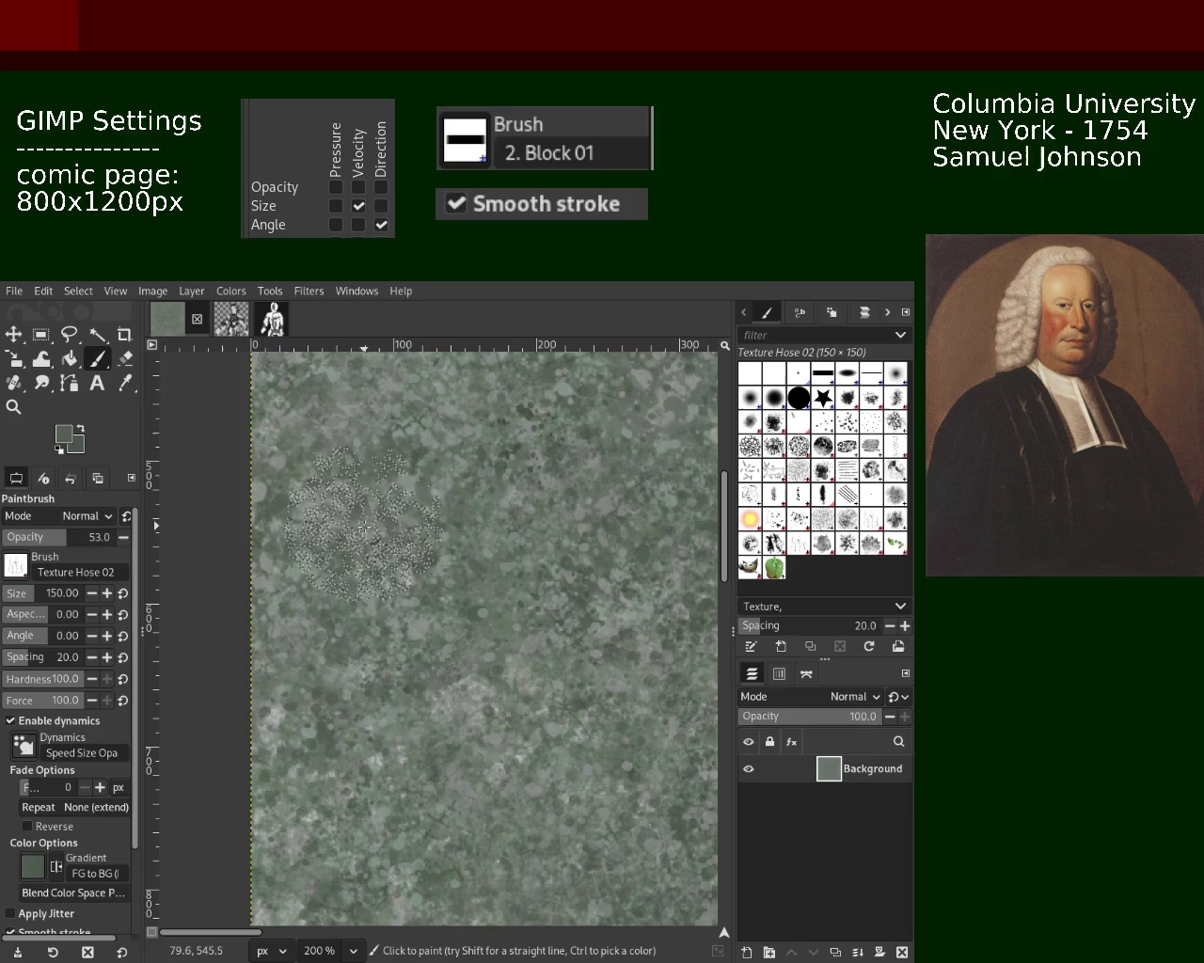
{"action": "left_click", "coordinate": [363, 719]}
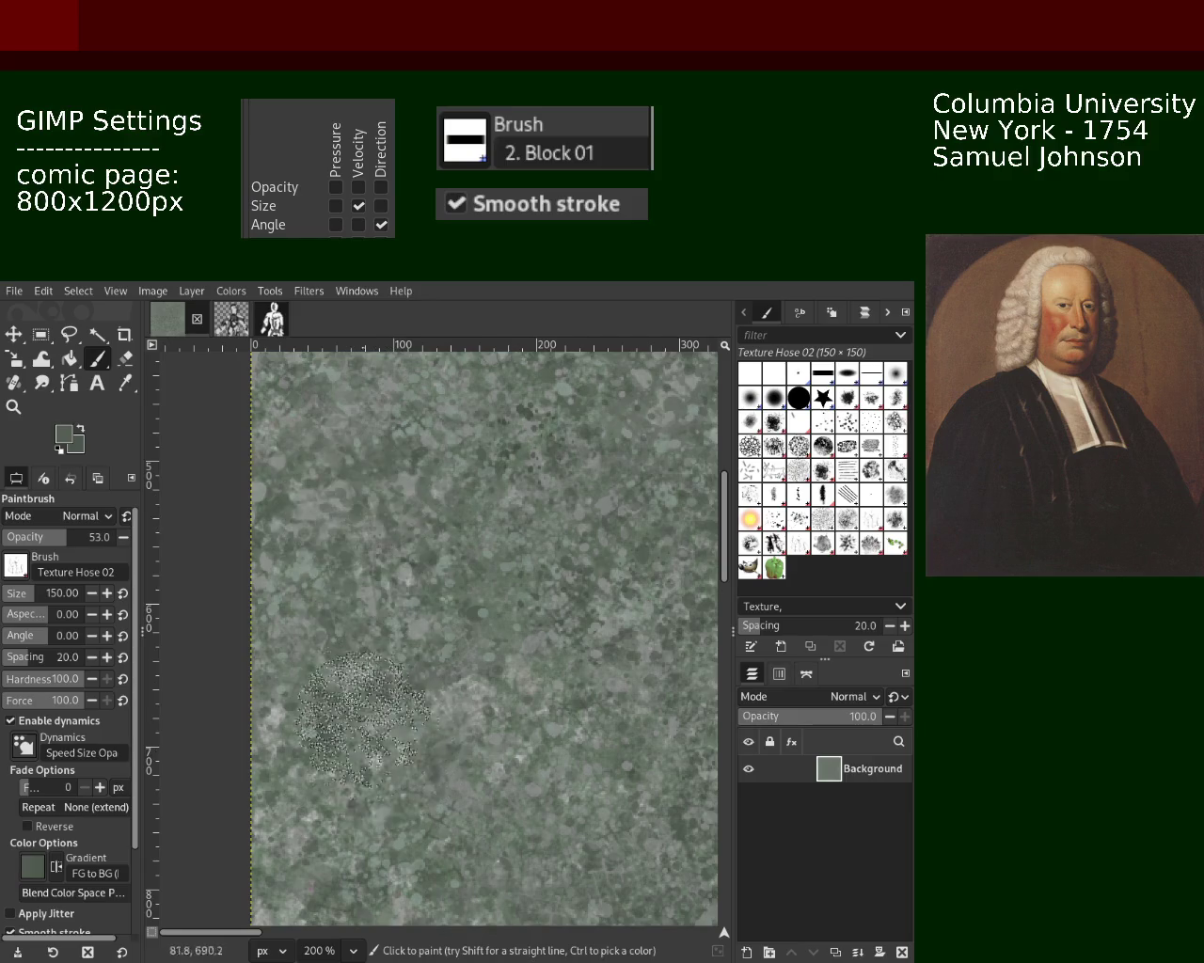
{"action": "left_click", "coordinate": [13, 406]}
{"action": "left_click", "coordinate": [367, 535], "text": "ctrl"}
{"action": "left_click", "coordinate": [367, 535], "text": "ctrl"}
{"action": "left_click", "coordinate": [367, 536]}
{"action": "left_click", "coordinate": [367, 535]}
{"action": "left_click", "coordinate": [366, 535]}
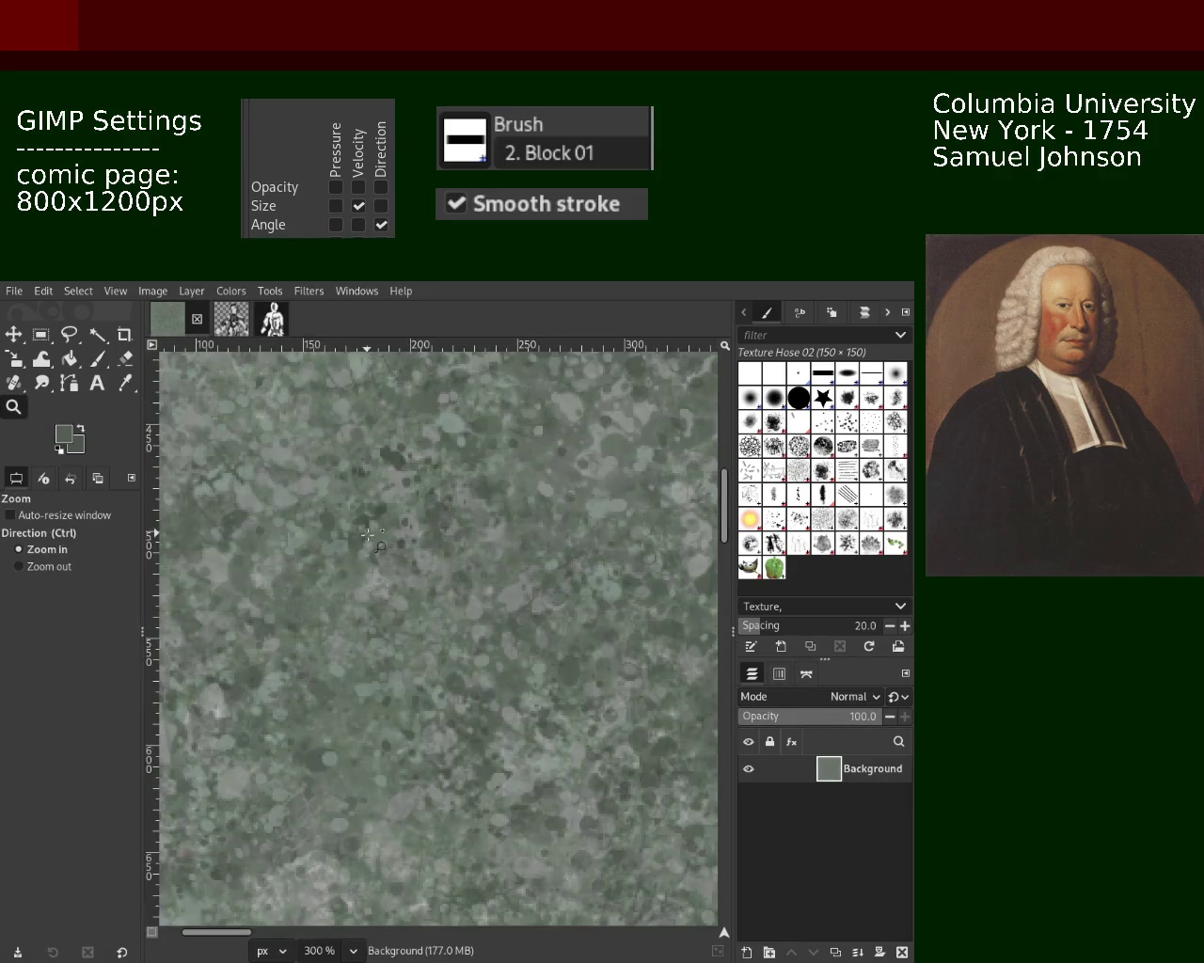
{"action": "left_click", "coordinate": [96, 361]}
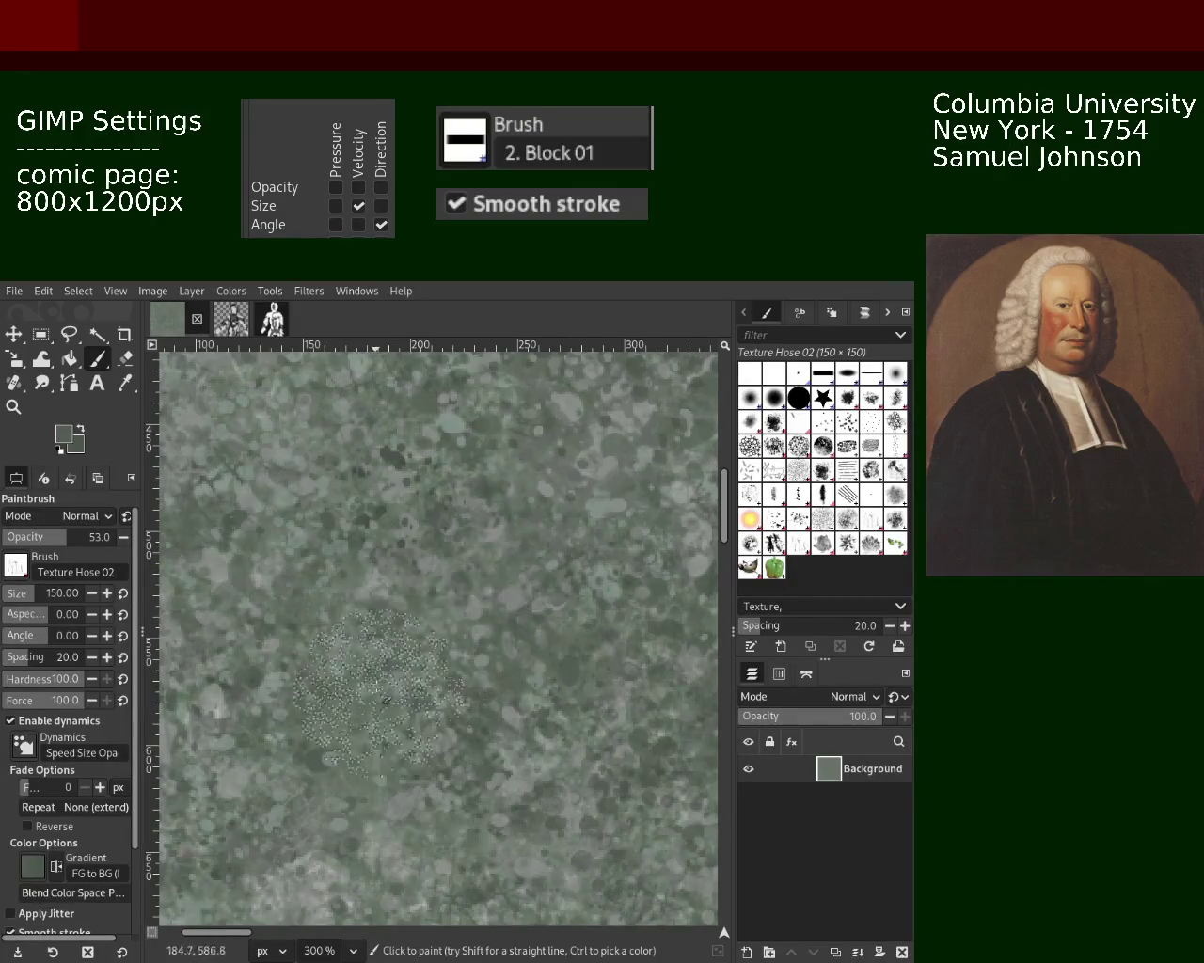
{"action": "left_click_drag", "start_coordinate": [376, 894], "coordinate": [329, 827]}
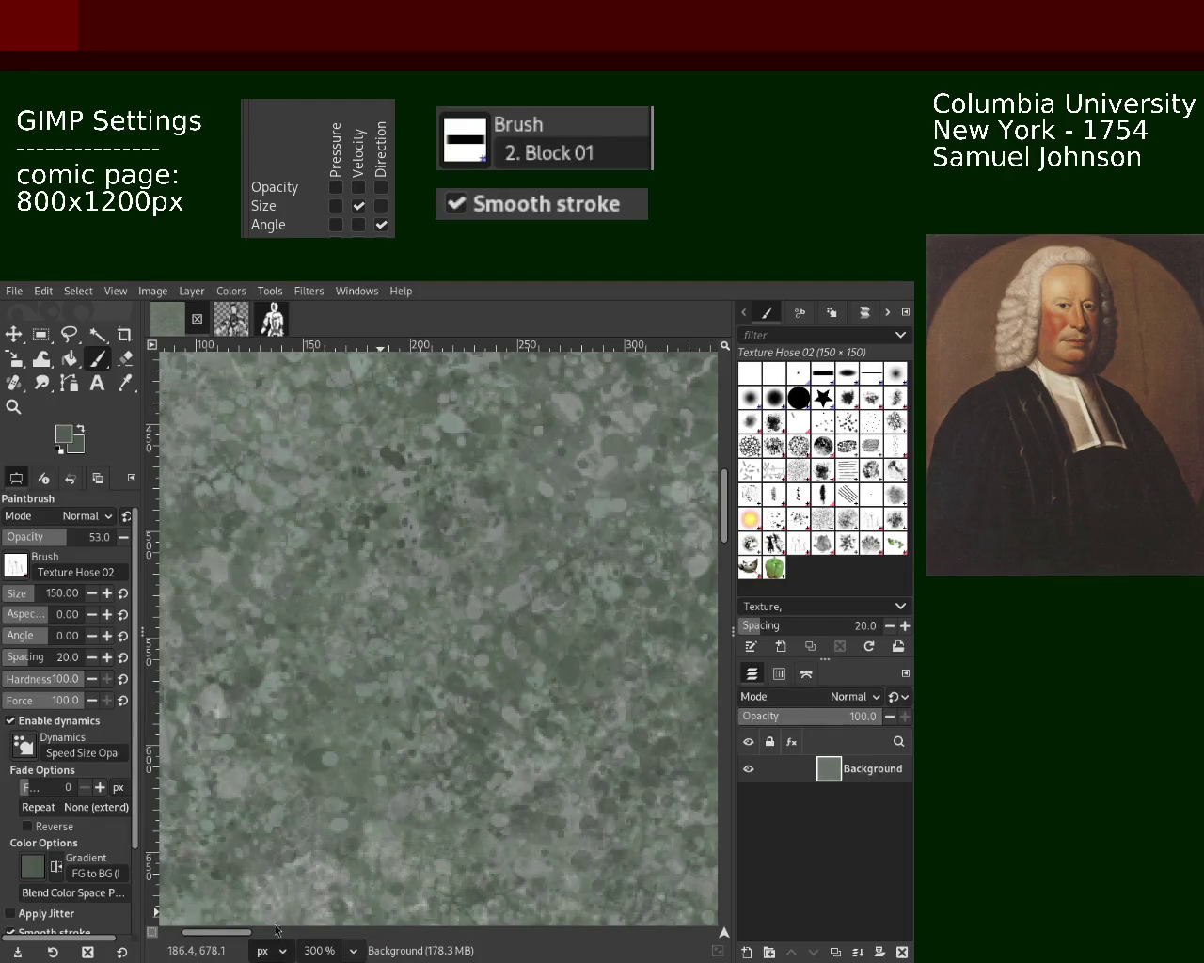
Step: Check the left edge at 200% zoom and paint another texture patch near the bottom
{"action": "left_click", "coordinate": [13, 406]}
{"action": "left_click", "coordinate": [410, 644], "text": "ctrl"}
{"action": "left_click", "coordinate": [410, 644]}
{"action": "left_click", "coordinate": [410, 645]}
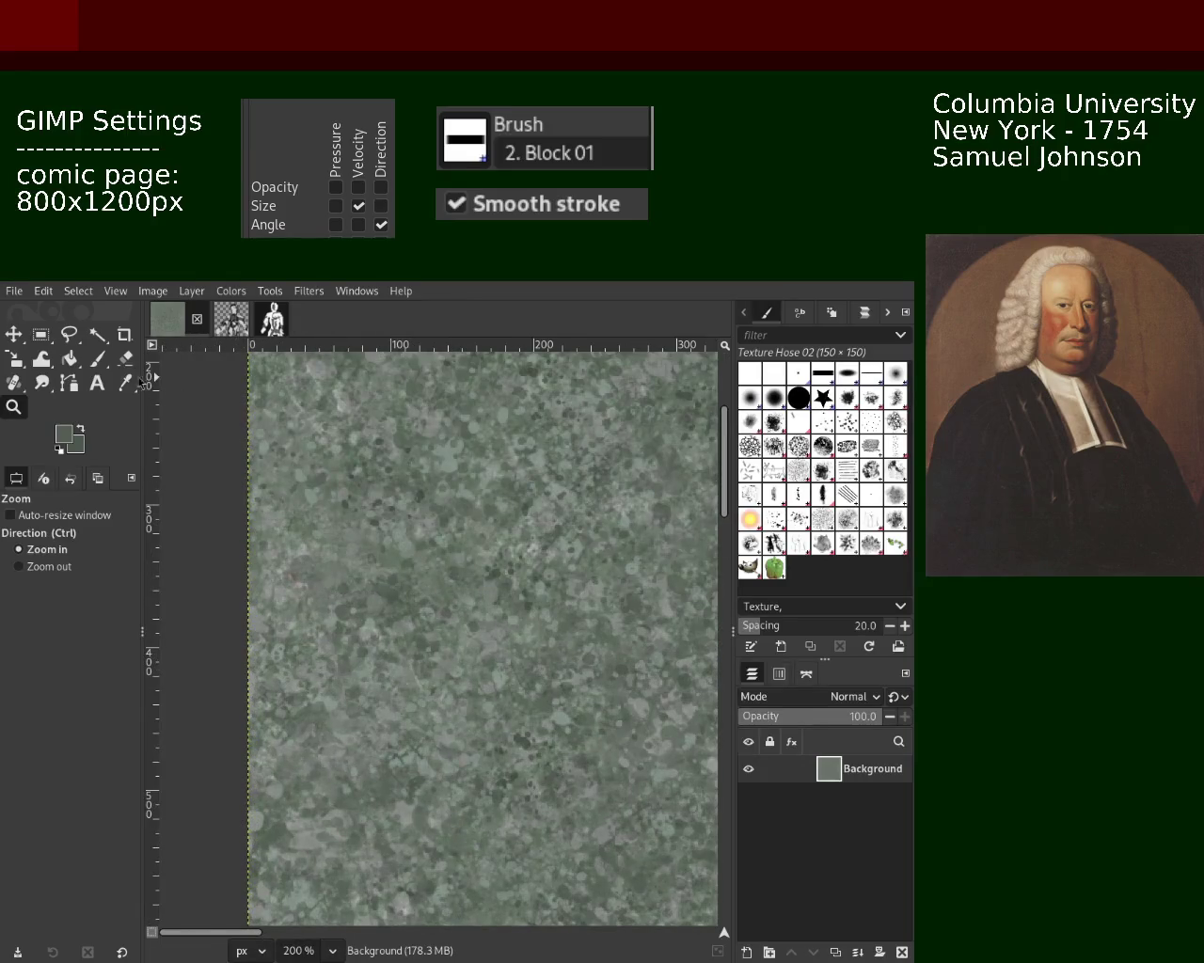
{"action": "key", "text": "p"}
{"action": "left_click", "coordinate": [428, 903]}
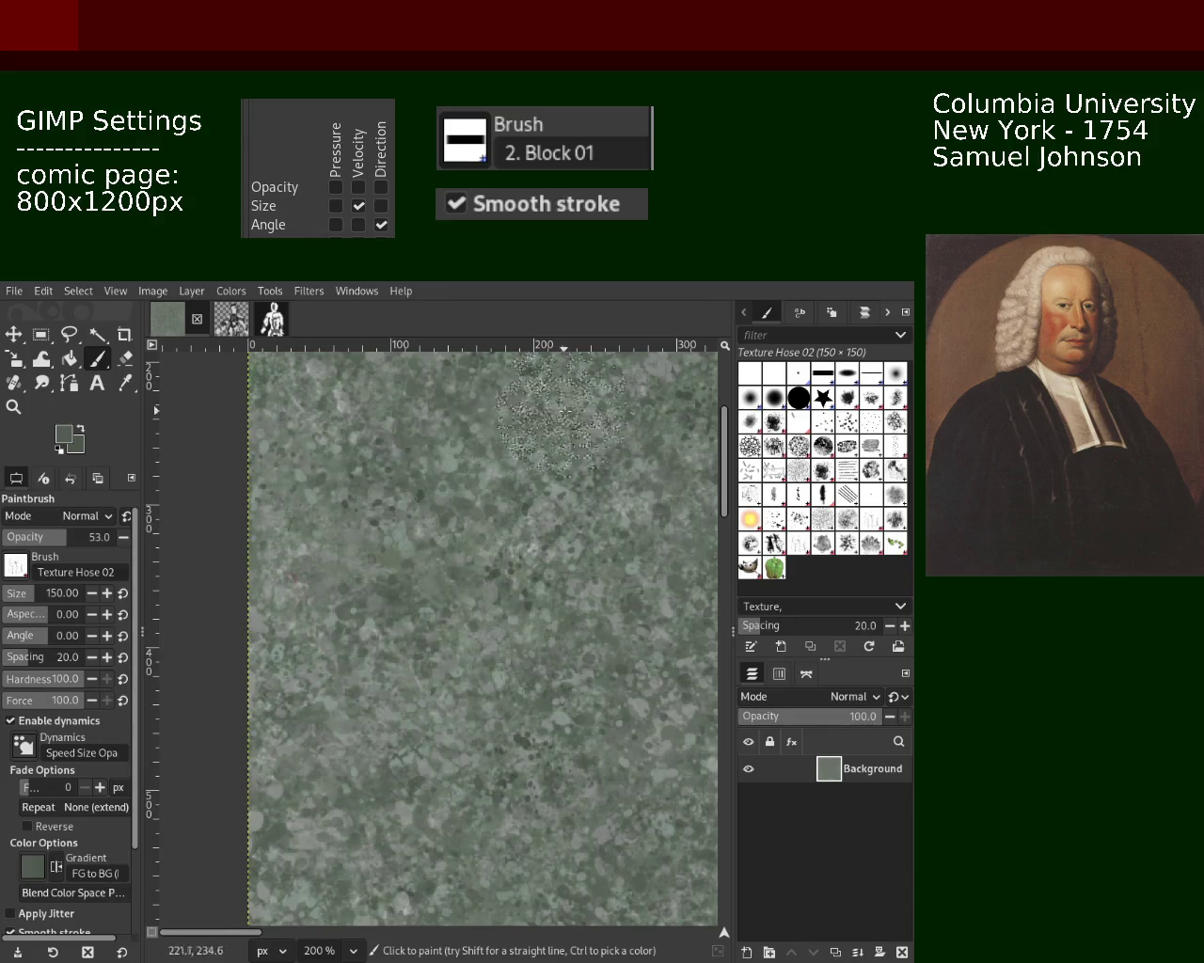
Step: Check the texture at 100% and stamp another dab at 200% zoom
{"action": "key", "text": "z"}
{"action": "left_click", "coordinate": [432, 598], "text": "ctrl"}
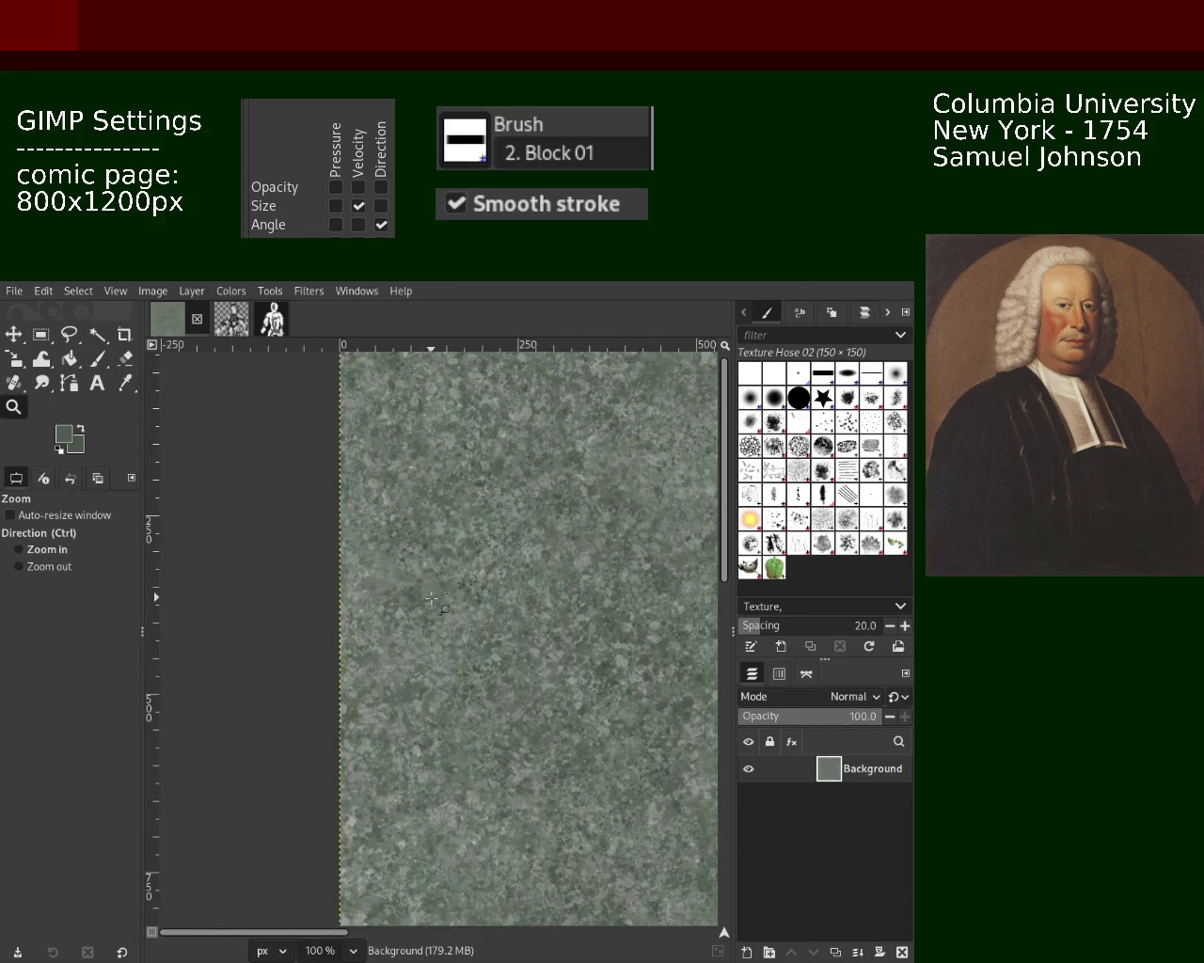
{"action": "left_click", "coordinate": [432, 598]}
{"action": "left_click", "coordinate": [432, 598]}
{"action": "left_click", "coordinate": [96, 358]}
{"action": "left_click", "coordinate": [319, 559]}
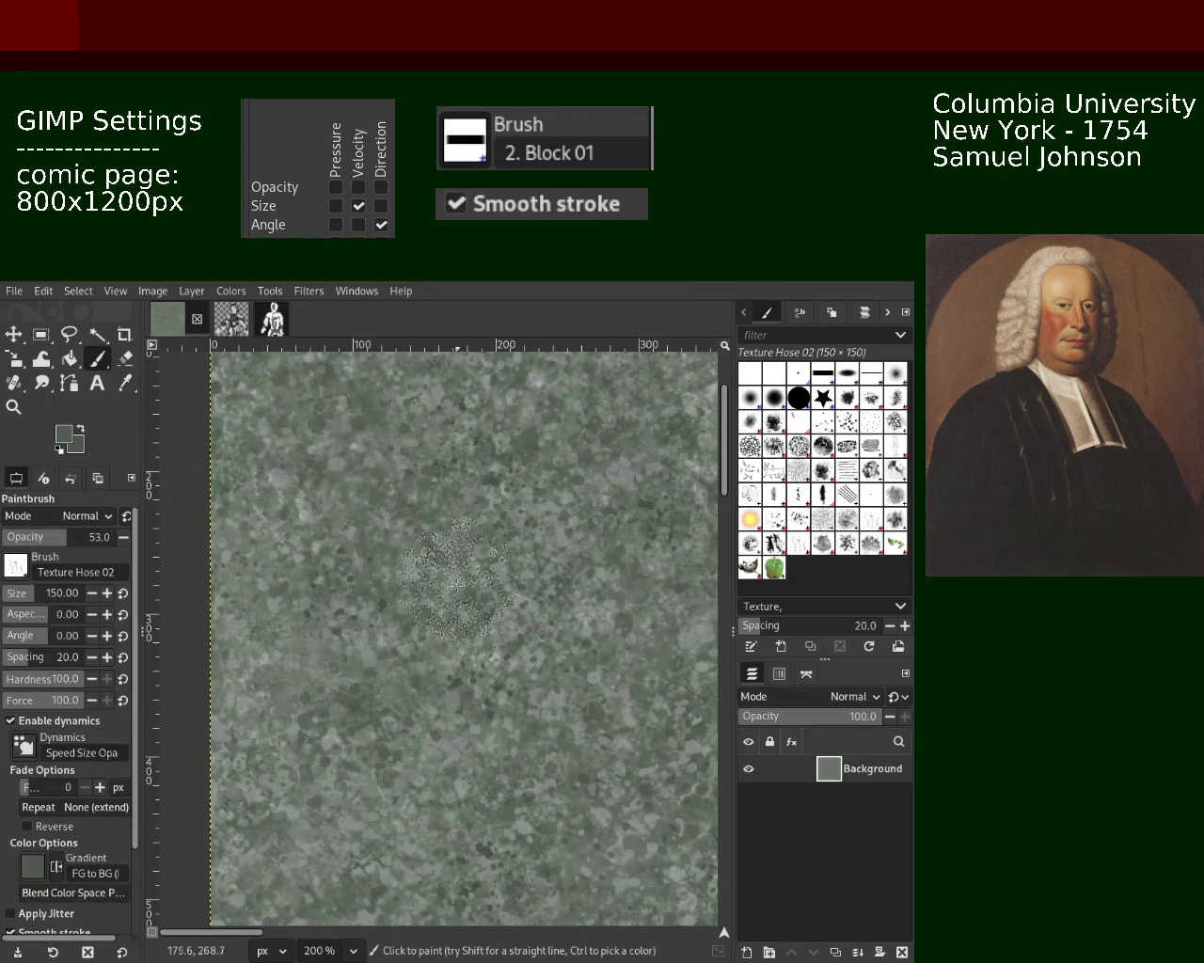
Step: Replace a bad texture dab near the bottom with a fresh one, zoomed in on the left edge
{"action": "left_click", "coordinate": [13, 407]}
{"action": "left_click", "coordinate": [379, 553], "text": "ctrl"}
{"action": "left_click", "coordinate": [379, 553]}
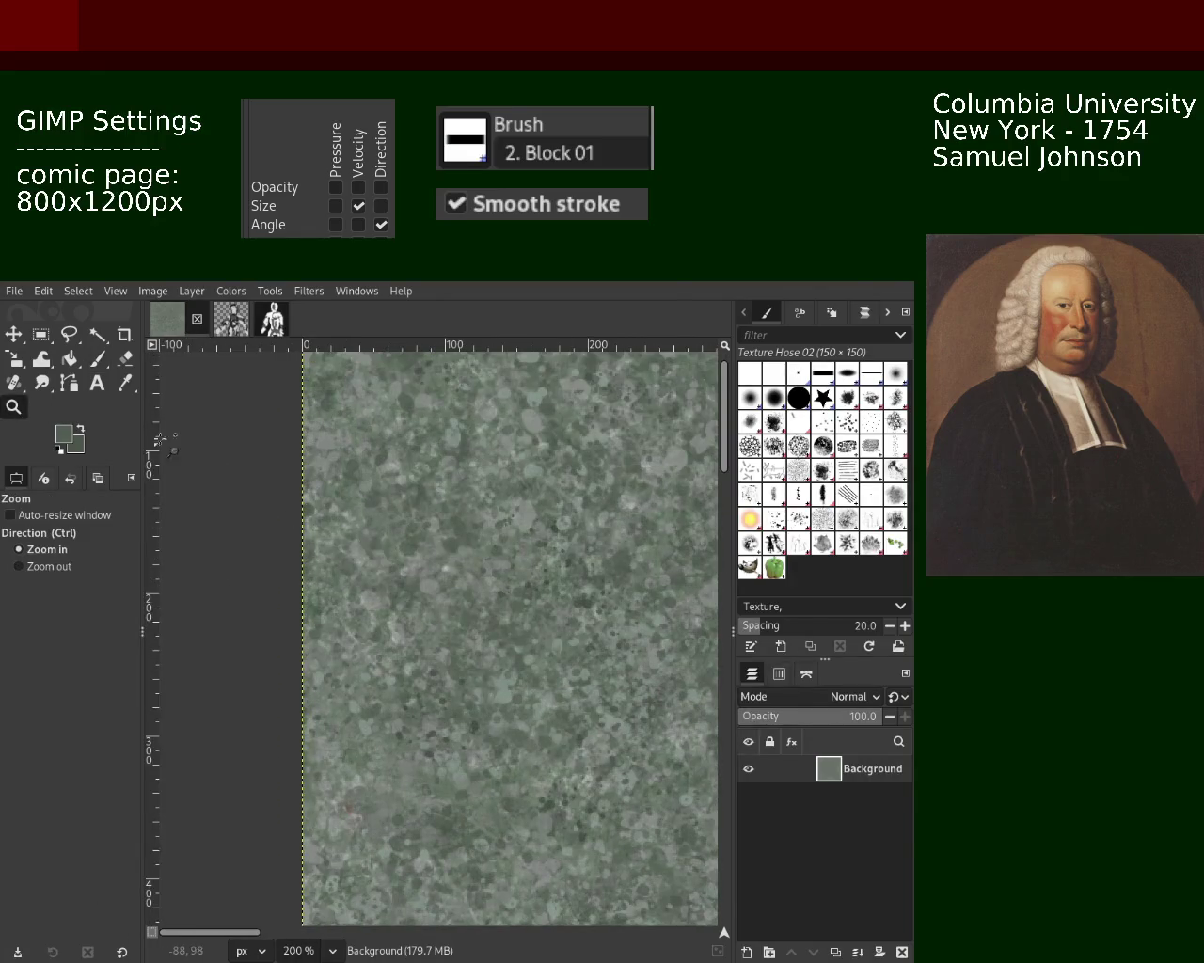
{"action": "left_click", "coordinate": [97, 358]}
{"action": "left_click", "coordinate": [413, 903]}
{"action": "key", "text": "ctrl+z"}
{"action": "left_click", "coordinate": [425, 773]}
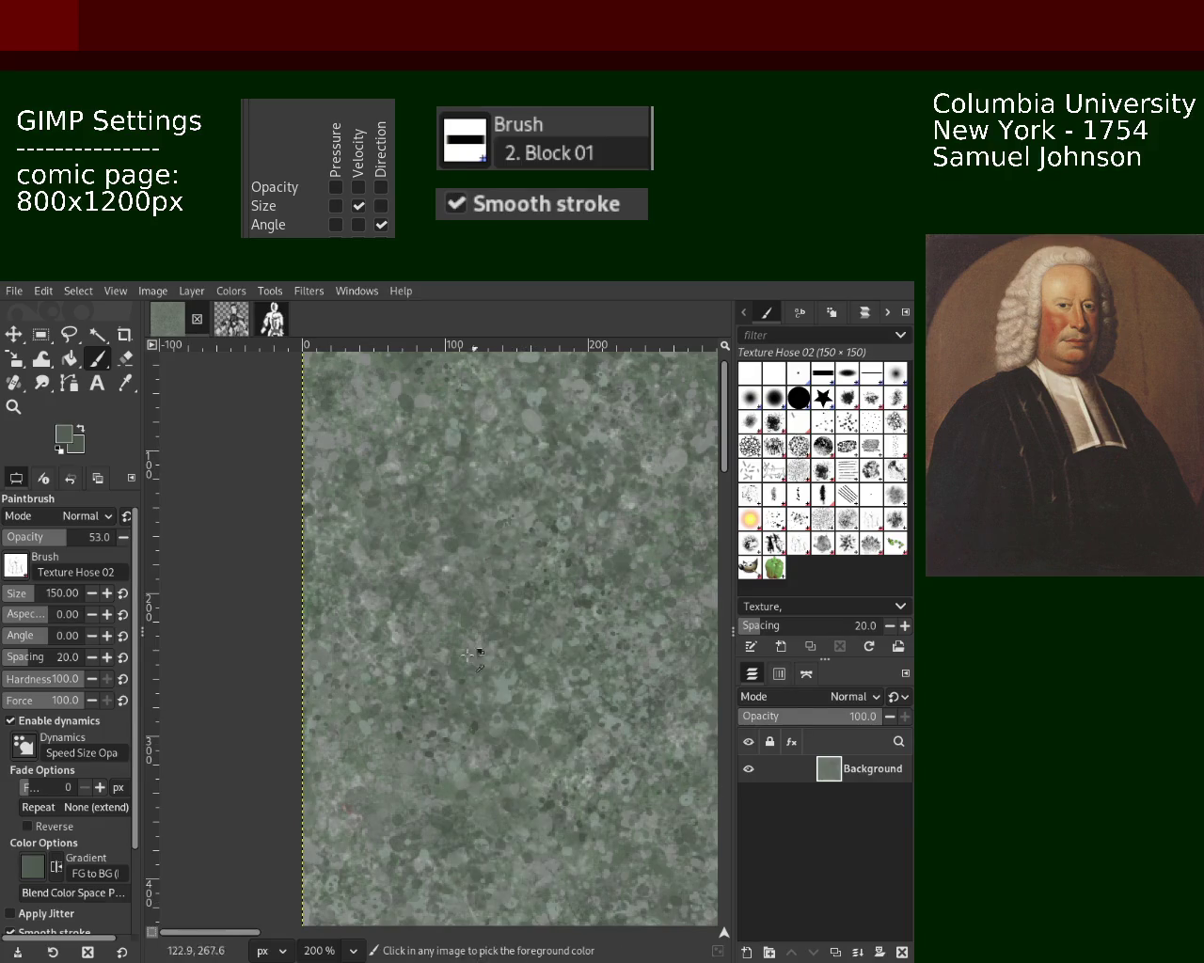
Step: Add a bottom dab, a stroke from the middle down, and a faint extra stroke
{"action": "left_click", "coordinate": [416, 874]}
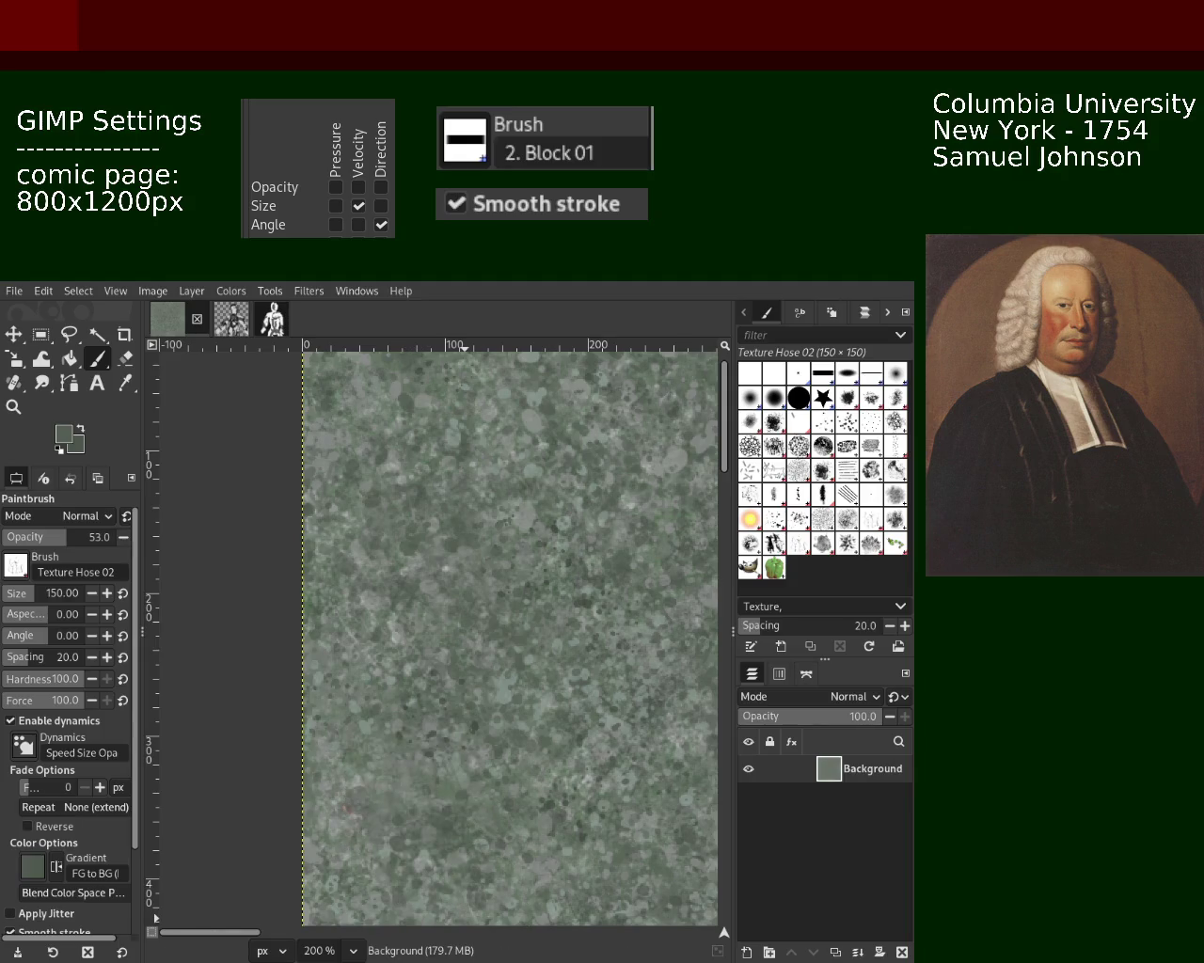
{"action": "left_click_drag", "start_coordinate": [405, 482], "coordinate": [528, 917]}
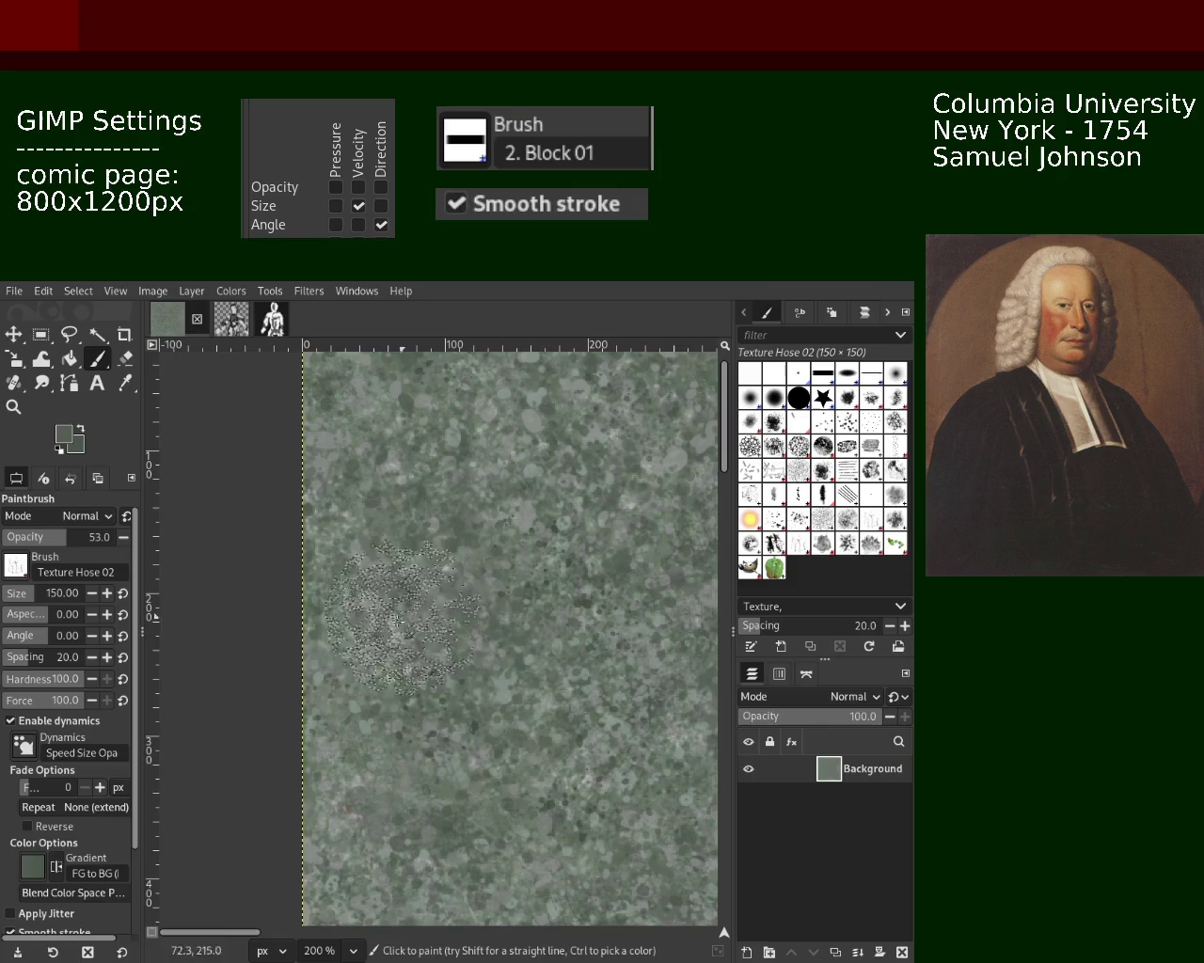
{"action": "left_click_drag", "start_coordinate": [453, 880], "coordinate": [395, 724]}
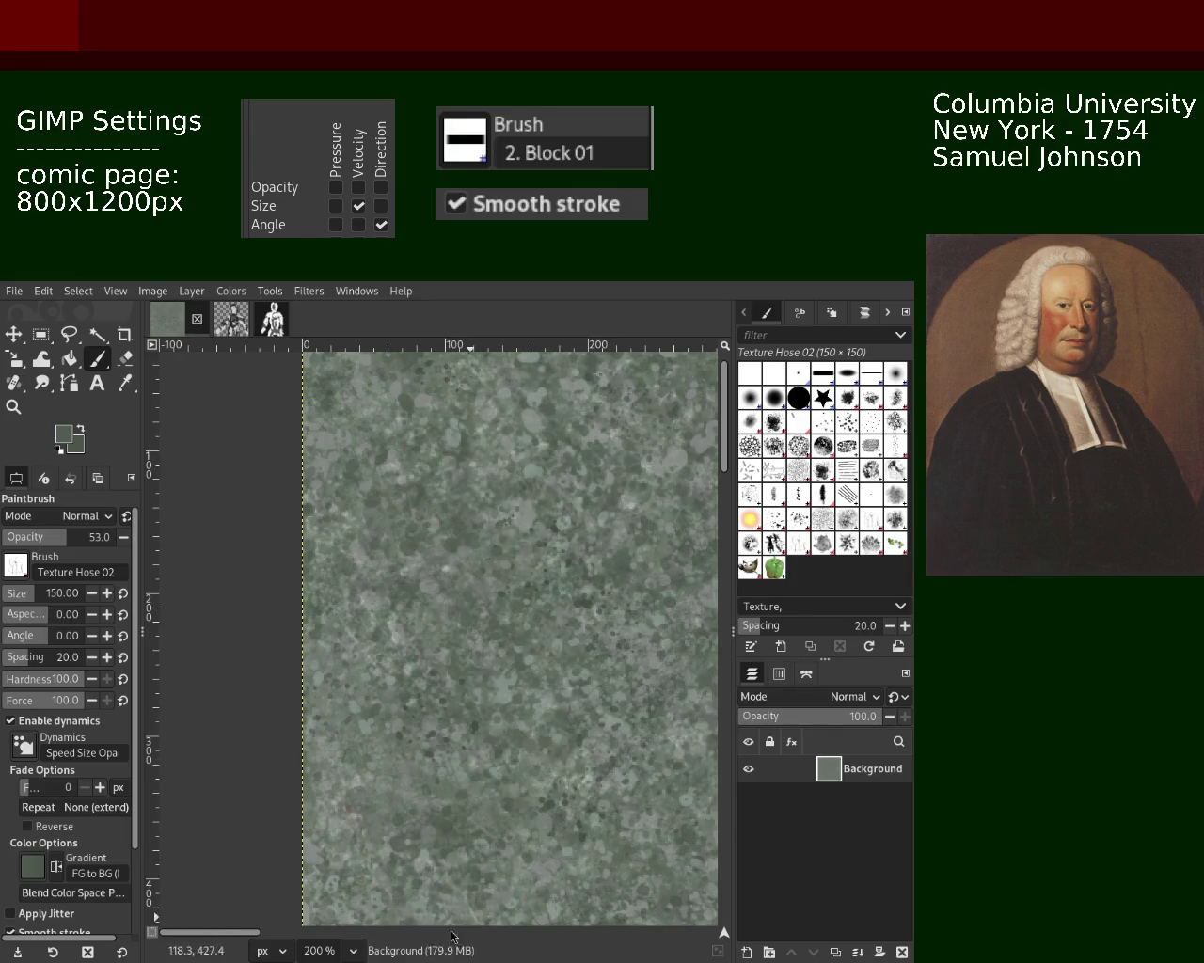
{"action": "left_click", "coordinate": [13, 407]}
{"action": "left_click", "coordinate": [454, 607]}
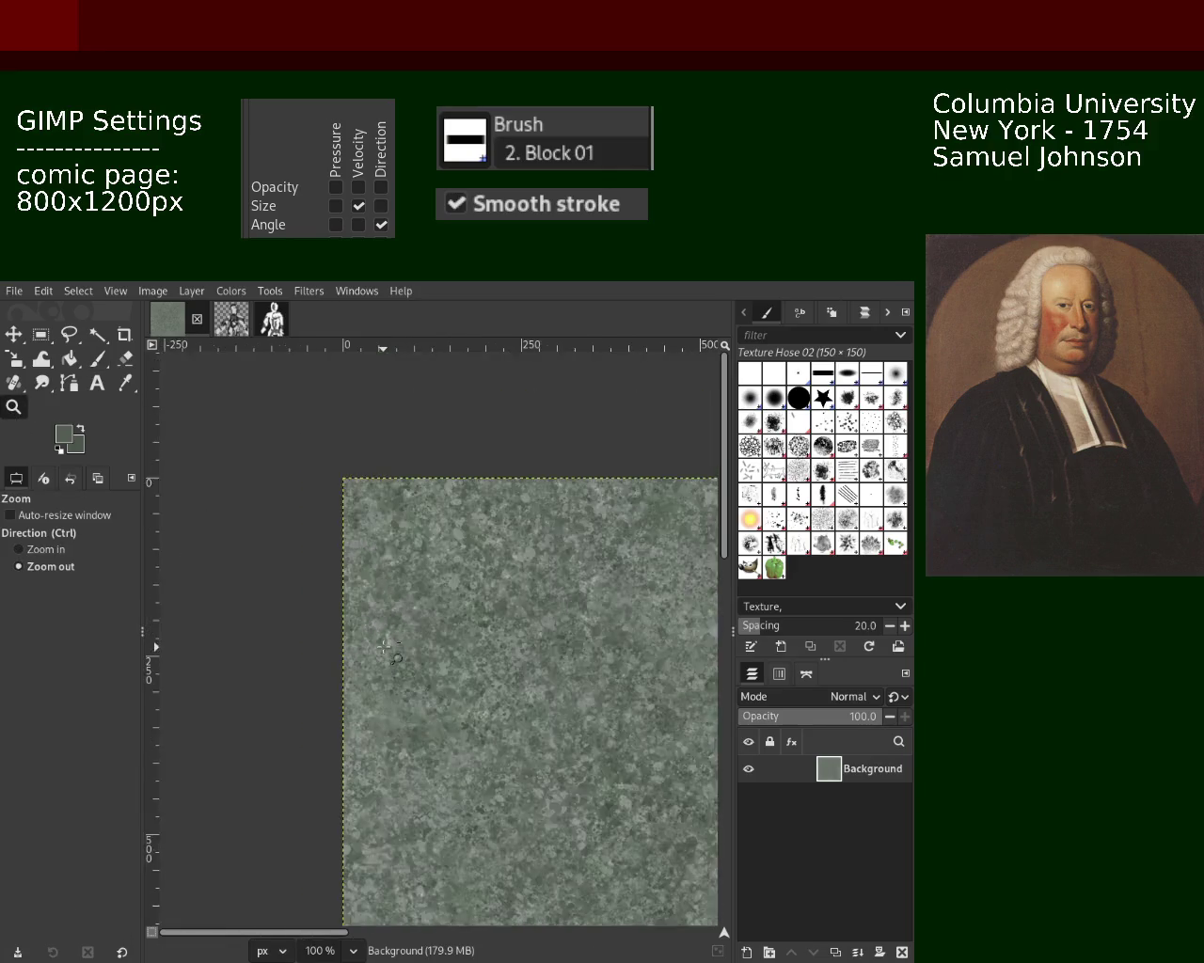
{"action": "left_click", "coordinate": [442, 573]}
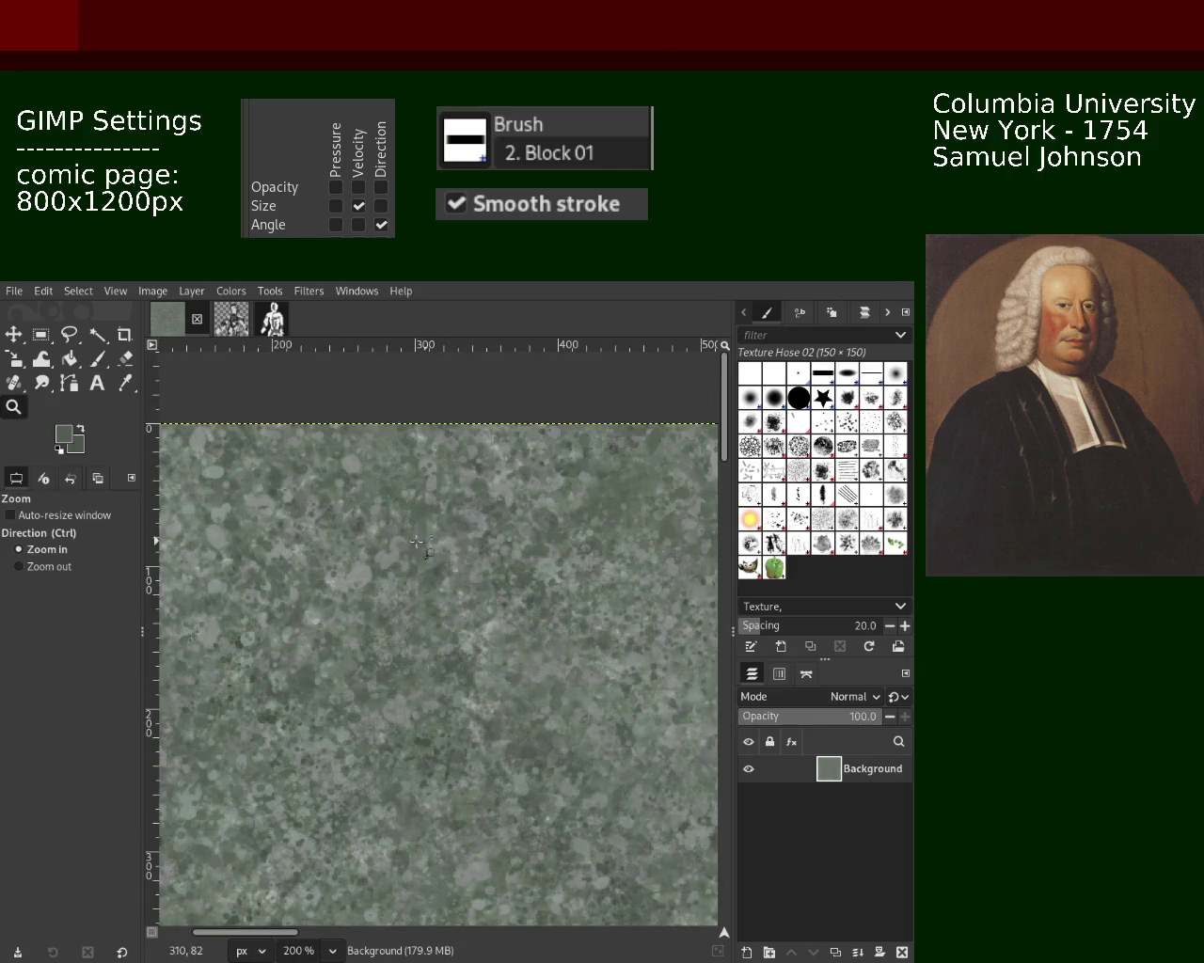
{"action": "left_click", "coordinate": [97, 359]}
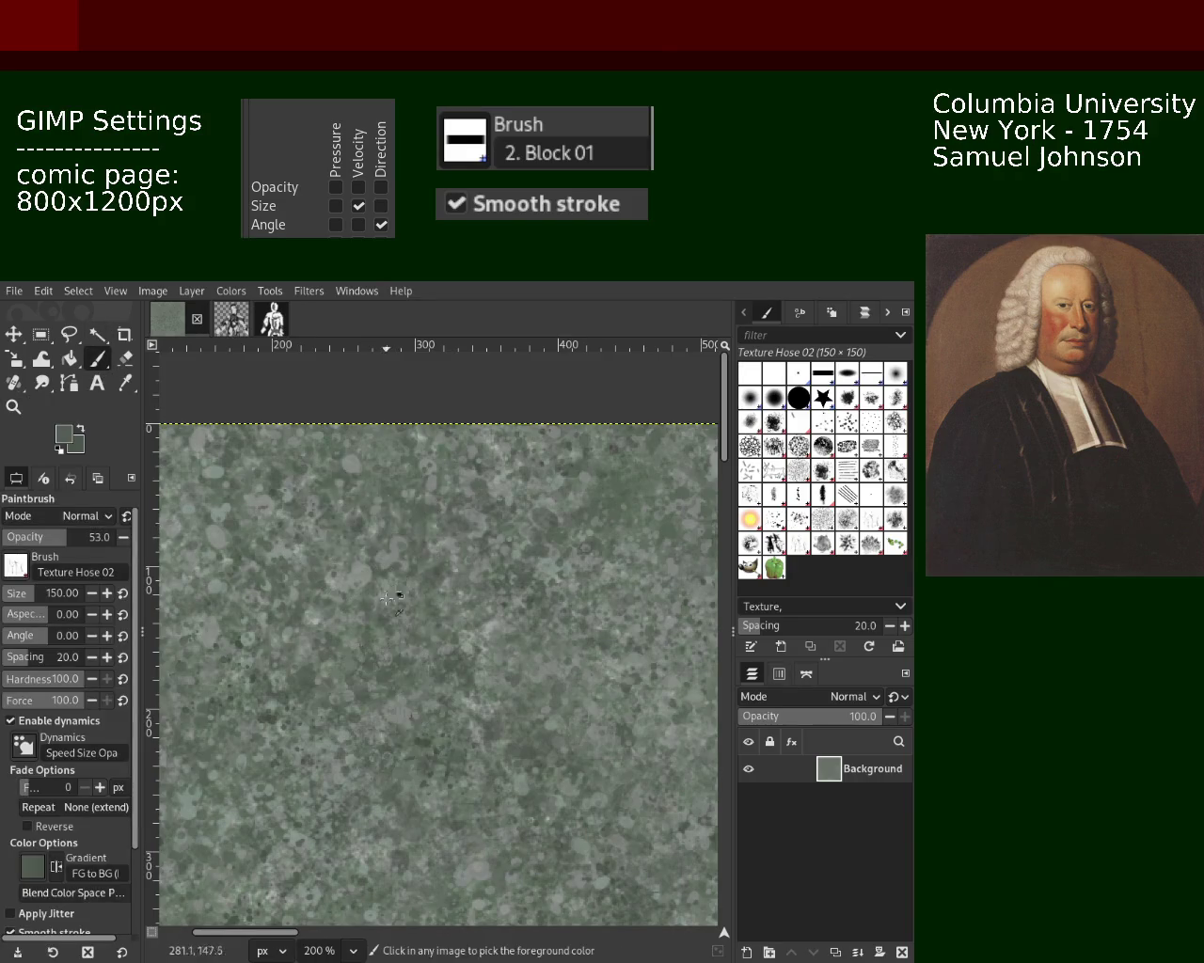
{"action": "left_click_drag", "start_coordinate": [390, 870], "coordinate": [411, 889]}
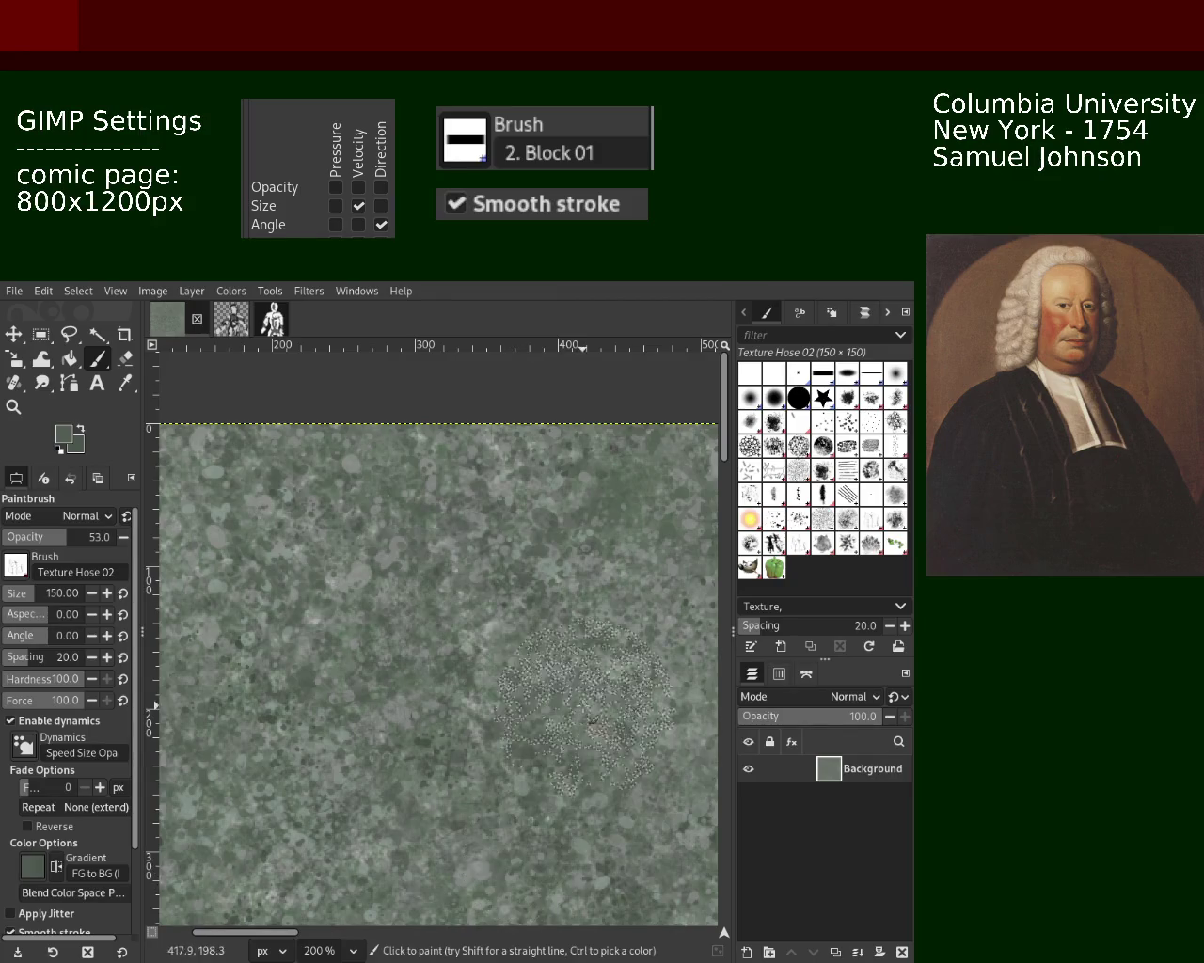
{"action": "left_click", "coordinate": [13, 407]}
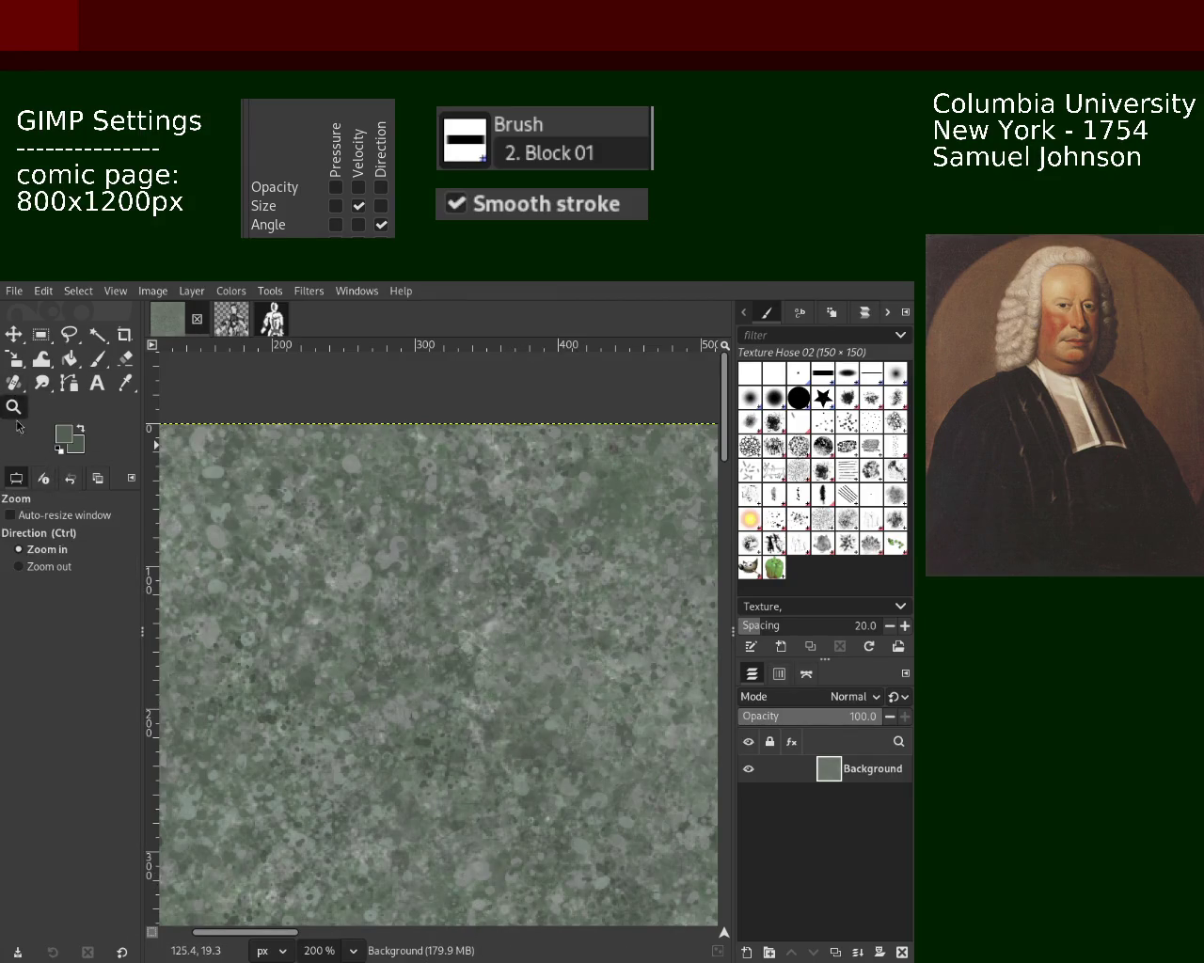
{"action": "scroll", "coordinate": [571, 628], "scroll_direction": "down", "scroll_amount": 1}
{"action": "scroll", "coordinate": [571, 628], "scroll_direction": "down", "scroll_amount": 2}
{"action": "scroll", "coordinate": [571, 629], "scroll_direction": "up", "scroll_amount": 3}
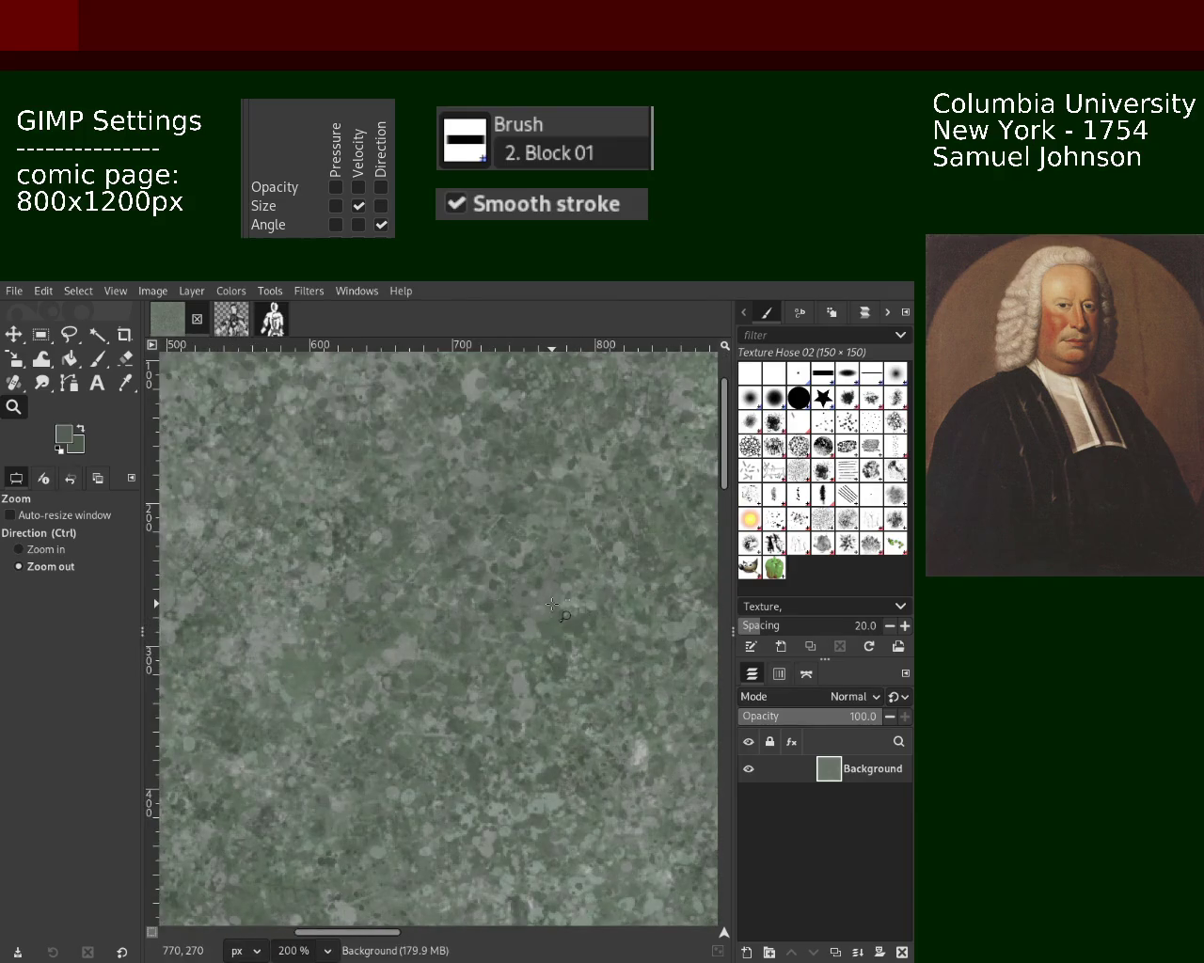
{"action": "scroll", "coordinate": [552, 605], "scroll_direction": "down", "scroll_amount": 1}
{"action": "scroll", "coordinate": [521, 585], "scroll_direction": "up", "scroll_amount": 1}
{"action": "scroll", "coordinate": [516, 564], "scroll_direction": "down", "scroll_amount": 1}
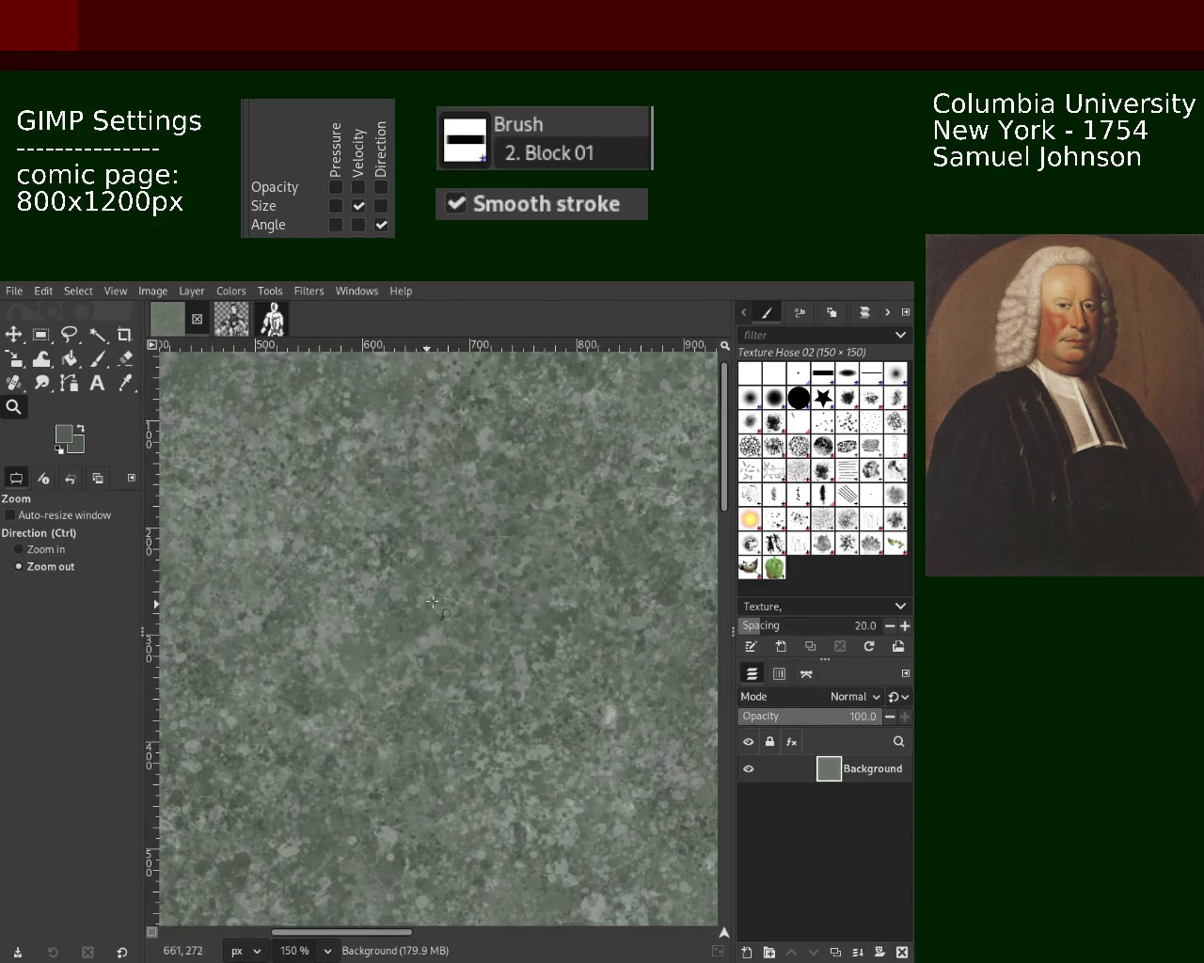
{"action": "scroll", "coordinate": [511, 541], "scroll_direction": "up", "scroll_amount": 1}
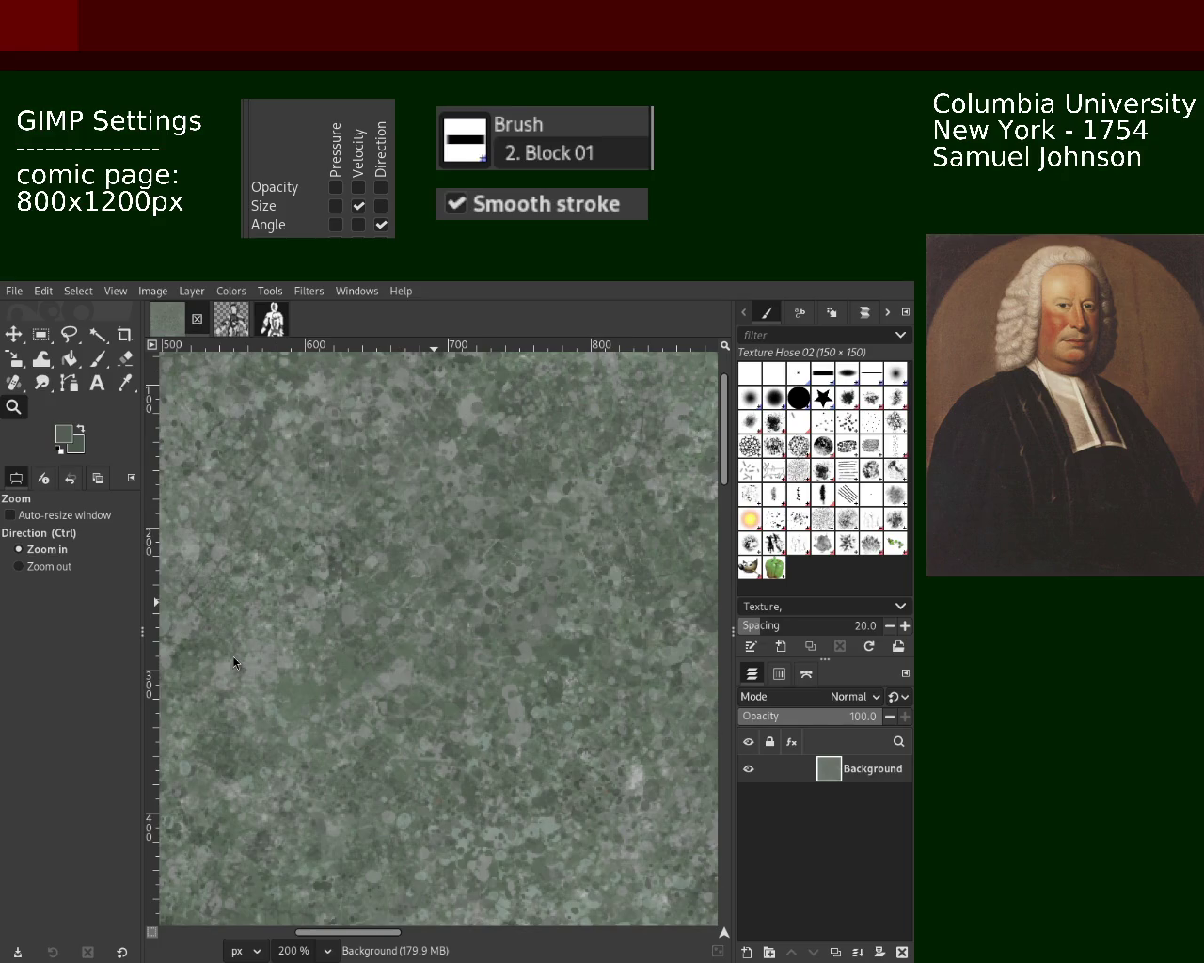
{"action": "left_click", "coordinate": [100, 360]}
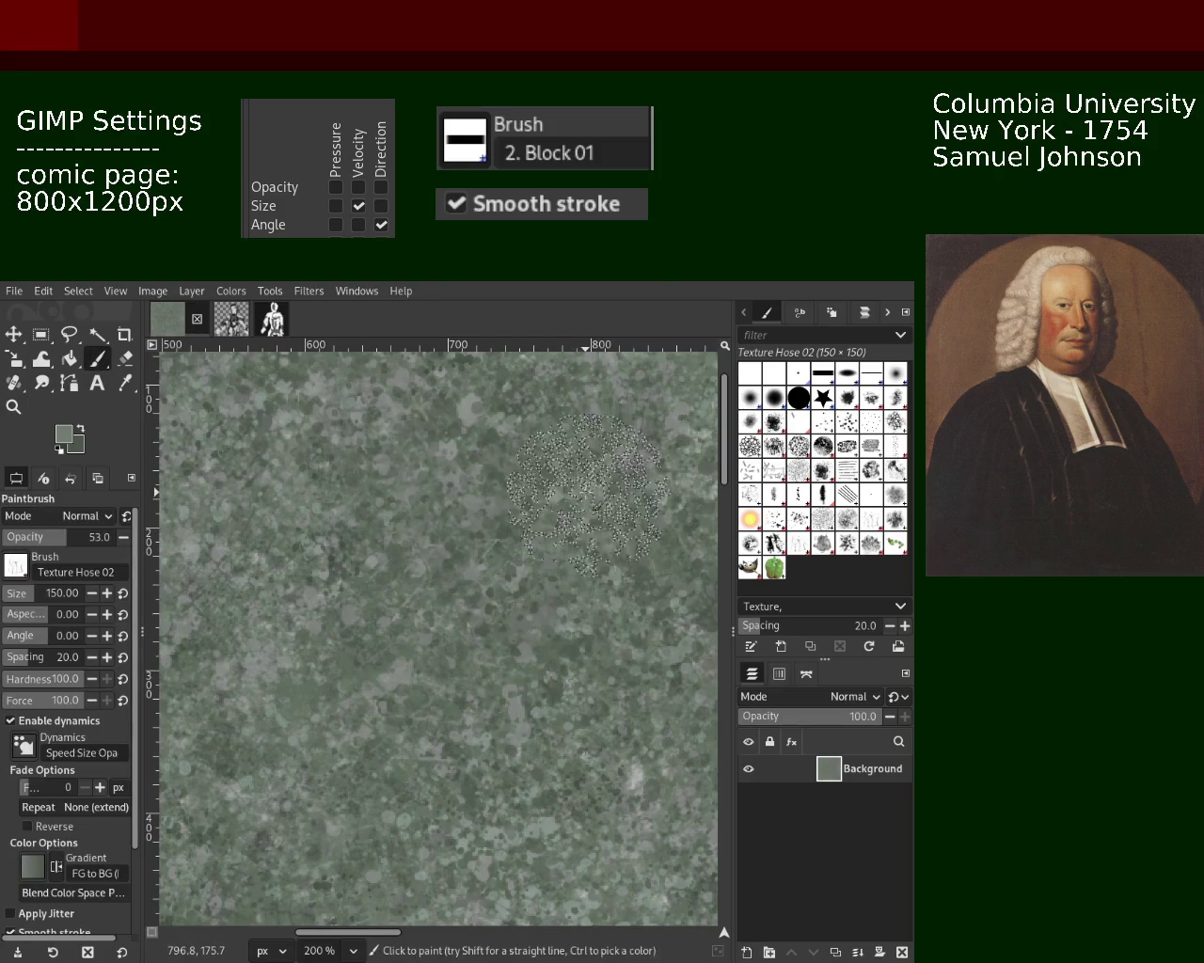
{"action": "left_click", "coordinate": [511, 689]}
{"action": "key", "text": "ctrl+z"}
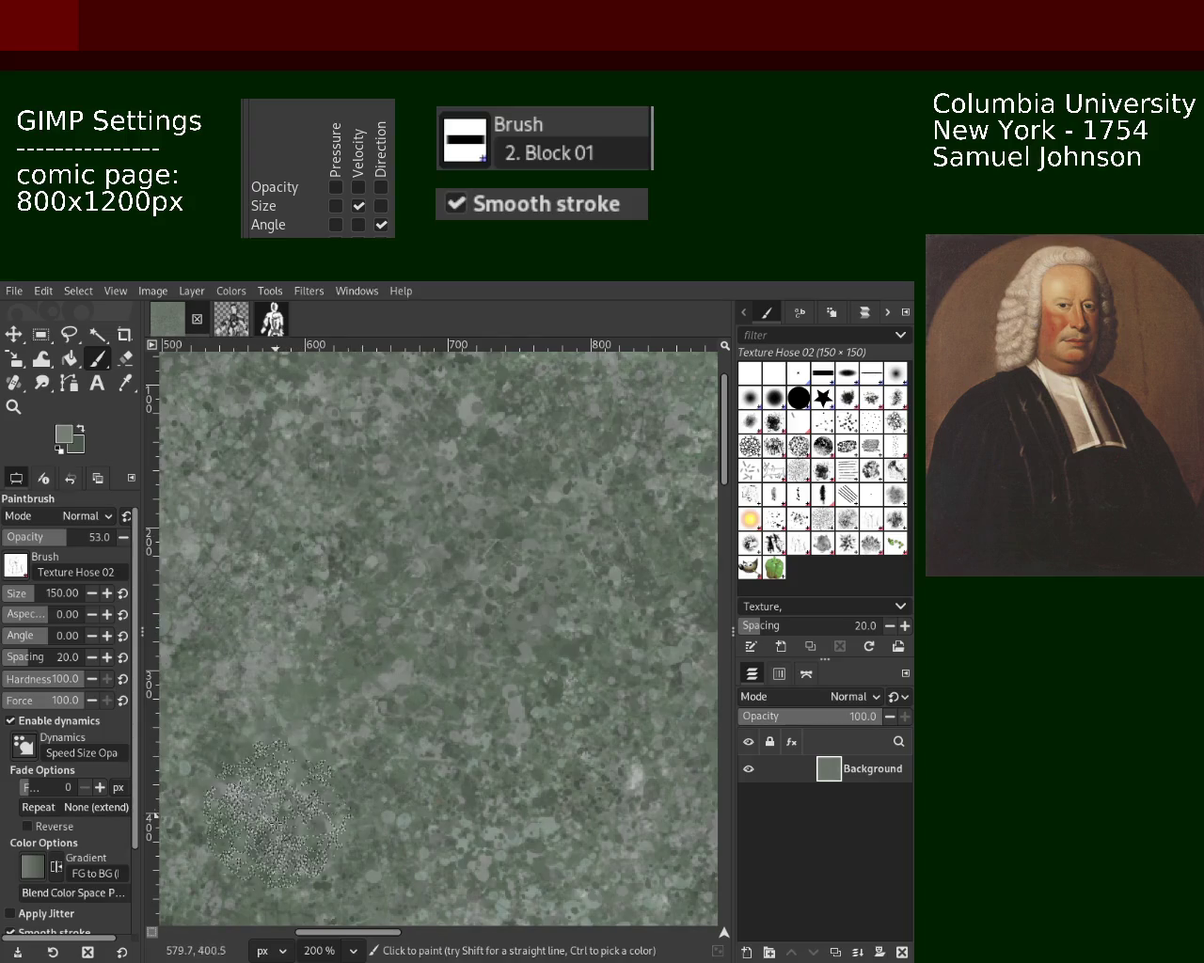
Step: Zoom the canvas out and back in until the texture fills the view
{"action": "left_click", "coordinate": [13, 406]}
{"action": "left_click", "coordinate": [311, 581], "text": "ctrl"}
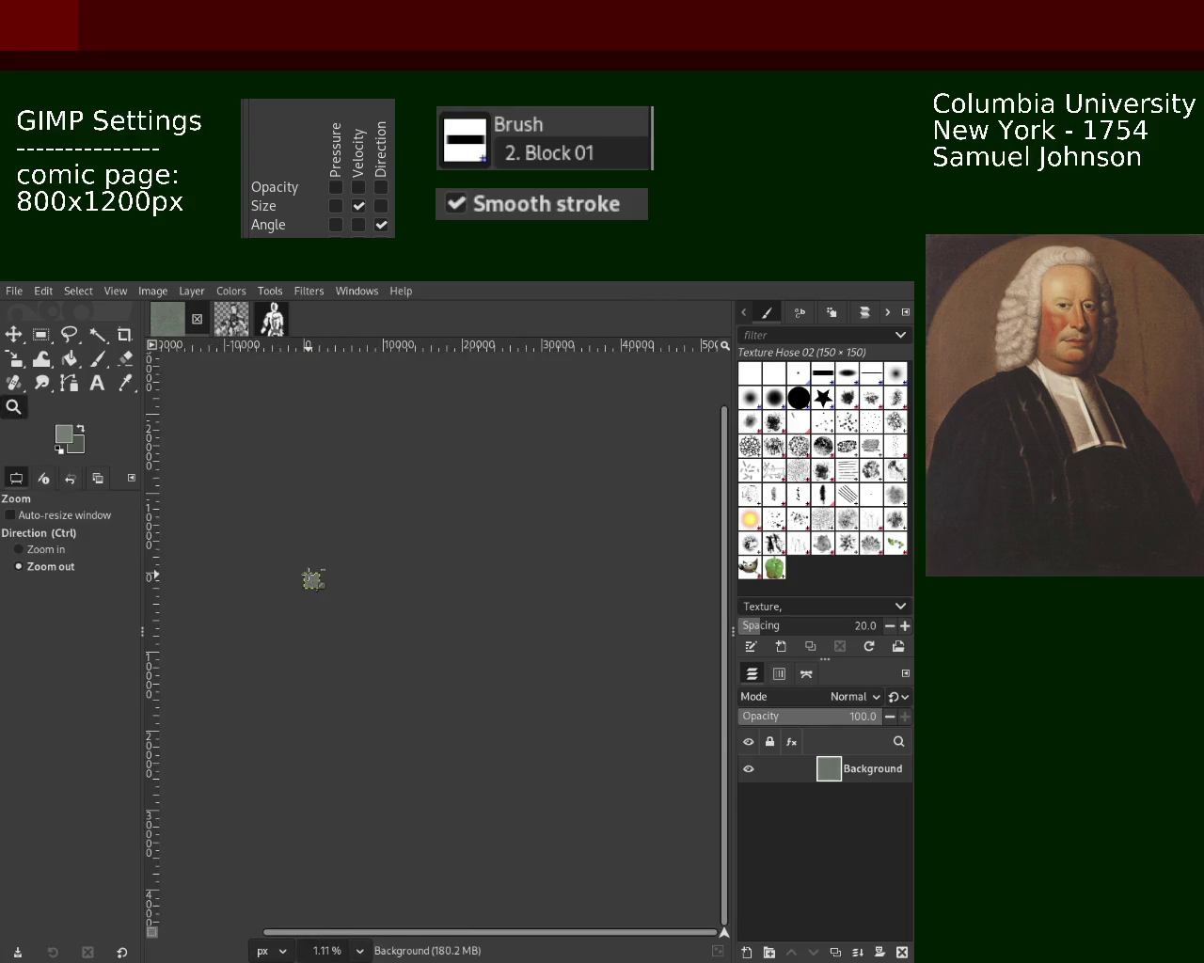
{"action": "left_click", "coordinate": [316, 591]}
{"action": "left_click", "coordinate": [315, 591]}
{"action": "left_click", "coordinate": [314, 583]}
{"action": "left_click", "coordinate": [310, 569]}
{"action": "left_click", "coordinate": [309, 561]}
{"action": "key", "text": "p"}
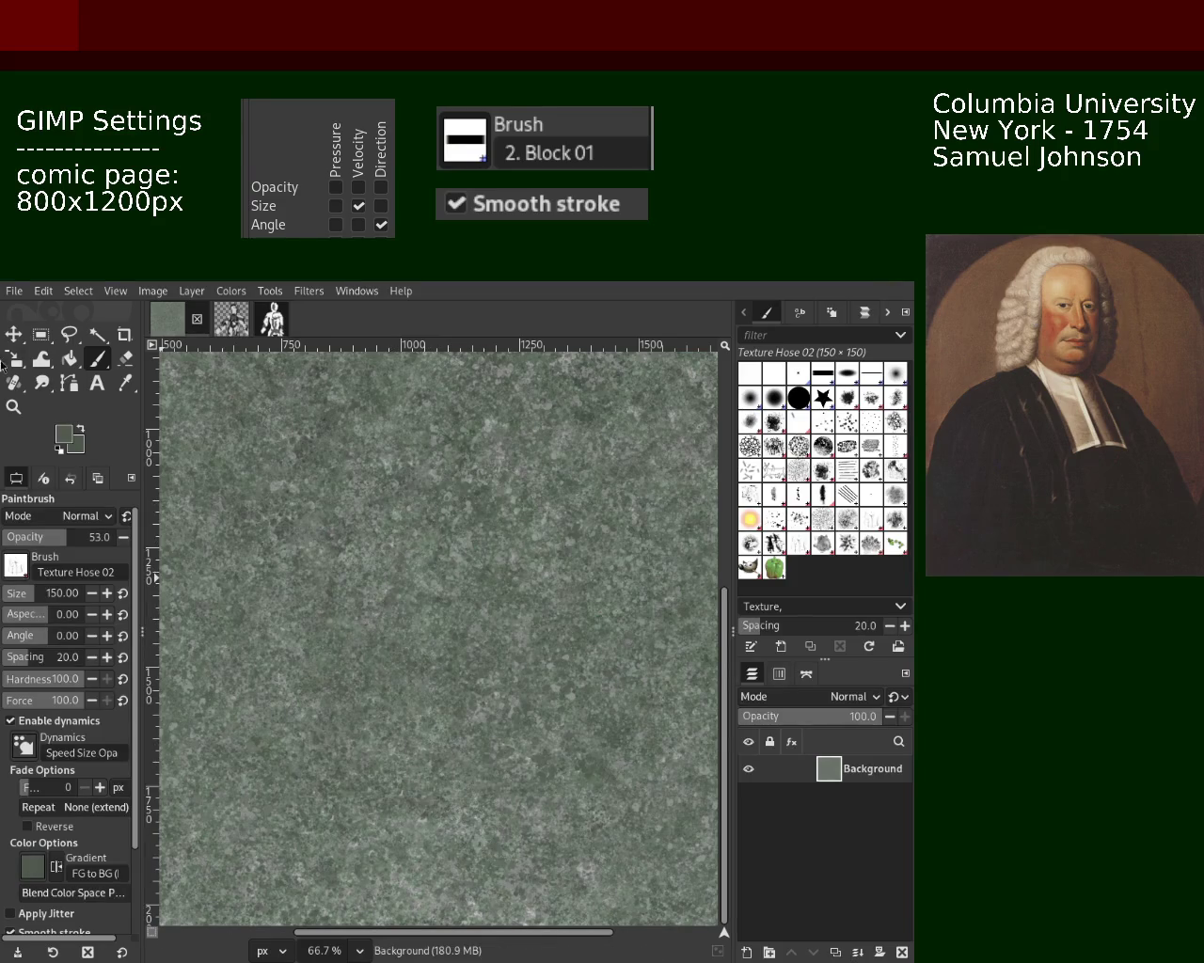
Step: Zoom out to see the whole texture, then zoom in closer to inspect it
{"action": "key", "text": "z"}
{"action": "left_click", "coordinate": [425, 562], "text": "ctrl"}
{"action": "left_click", "coordinate": [425, 562], "text": "ctrl"}
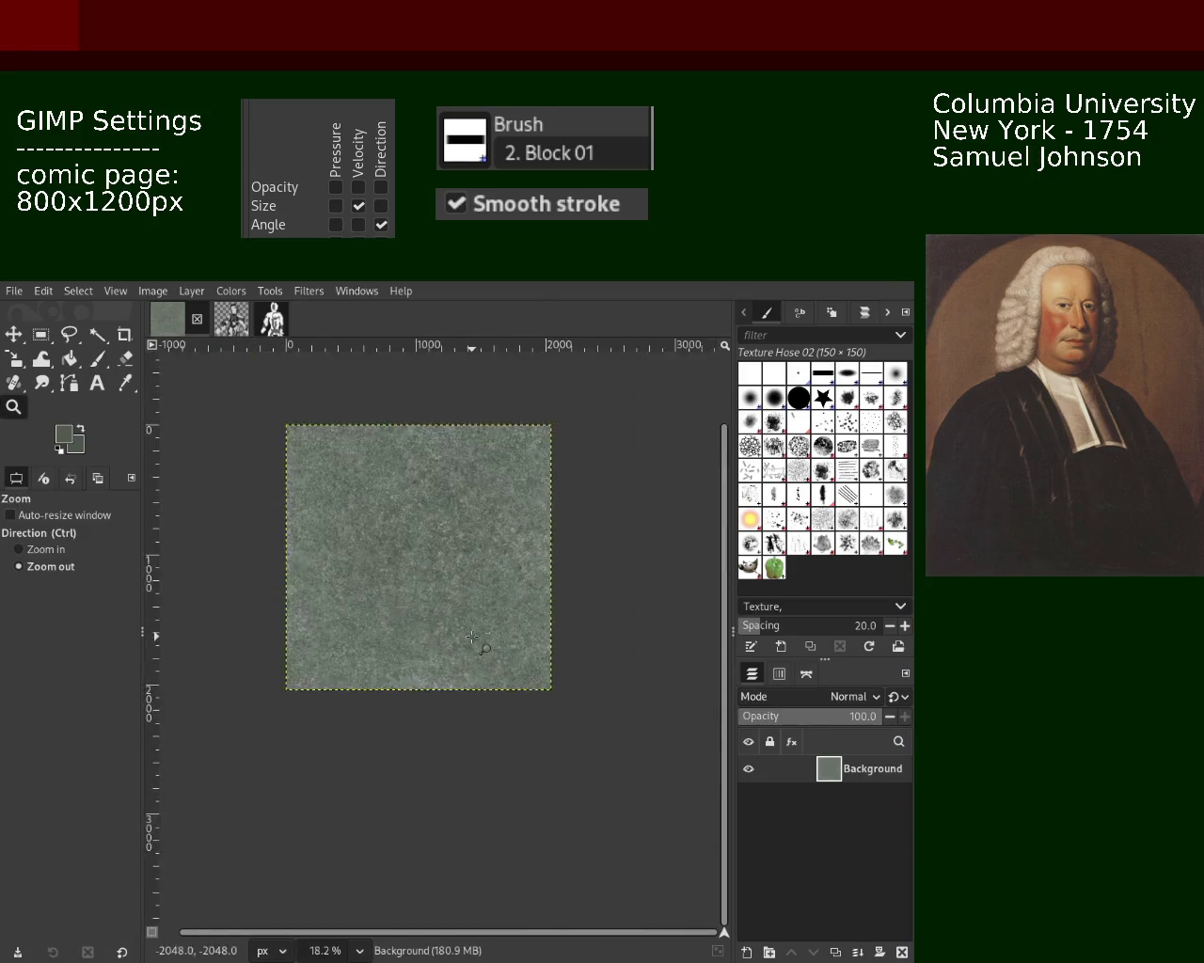
{"action": "left_click", "coordinate": [425, 562]}
{"action": "left_click", "coordinate": [426, 562]}
{"action": "left_click", "coordinate": [426, 563]}
{"action": "left_click", "coordinate": [425, 562], "text": "ctrl"}
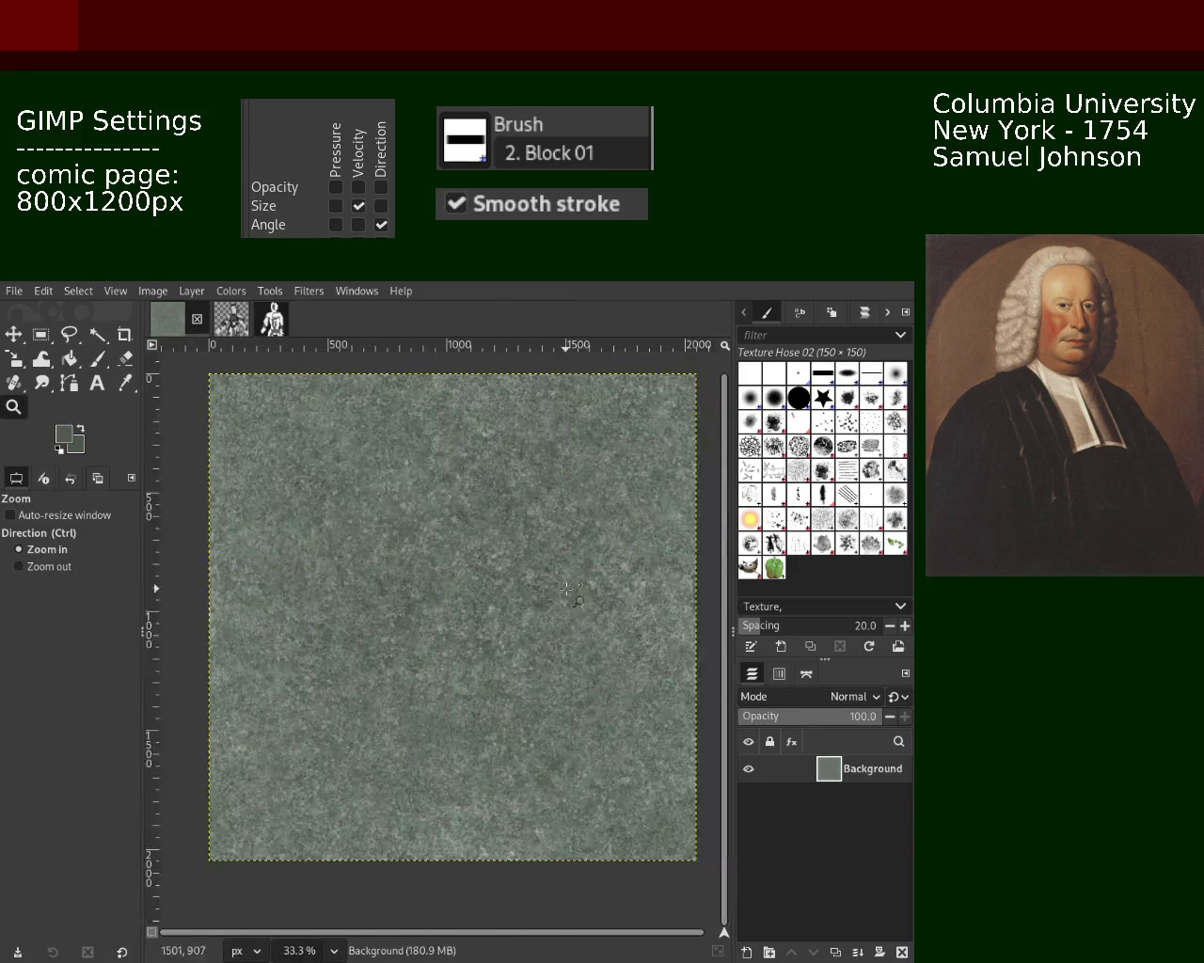
{"action": "left_click", "coordinate": [583, 592]}
{"action": "left_click", "coordinate": [587, 587]}
{"action": "left_click", "coordinate": [588, 583]}
{"action": "left_click", "coordinate": [611, 565], "text": "ctrl"}
{"action": "left_click", "coordinate": [583, 583]}
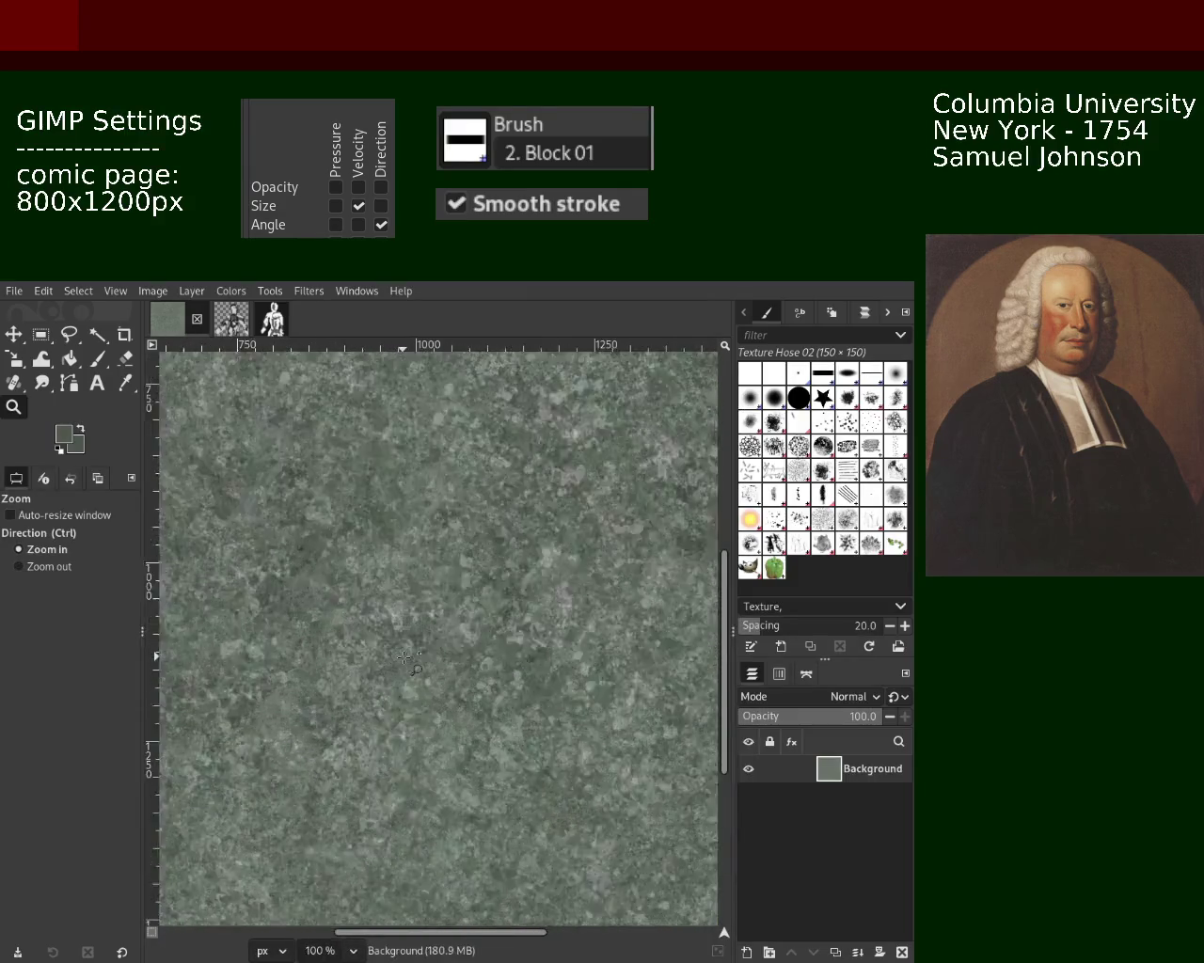
{"action": "left_click", "coordinate": [545, 602], "text": "ctrl"}
{"action": "left_click", "coordinate": [511, 622], "text": "ctrl"}
Step: Zoom back out and frame the entire square texture to check for seams
{"action": "left_click", "coordinate": [511, 622], "text": "ctrl"}
{"action": "left_click", "coordinate": [511, 621], "text": "ctrl"}
{"action": "left_click", "coordinate": [470, 635]}
{"action": "left_click", "coordinate": [423, 649]}
{"action": "left_click", "coordinate": [360, 665], "text": "ctrl"}
{"action": "left_click", "coordinate": [362, 663], "text": "ctrl"}
{"action": "left_click", "coordinate": [371, 649], "text": "ctrl"}
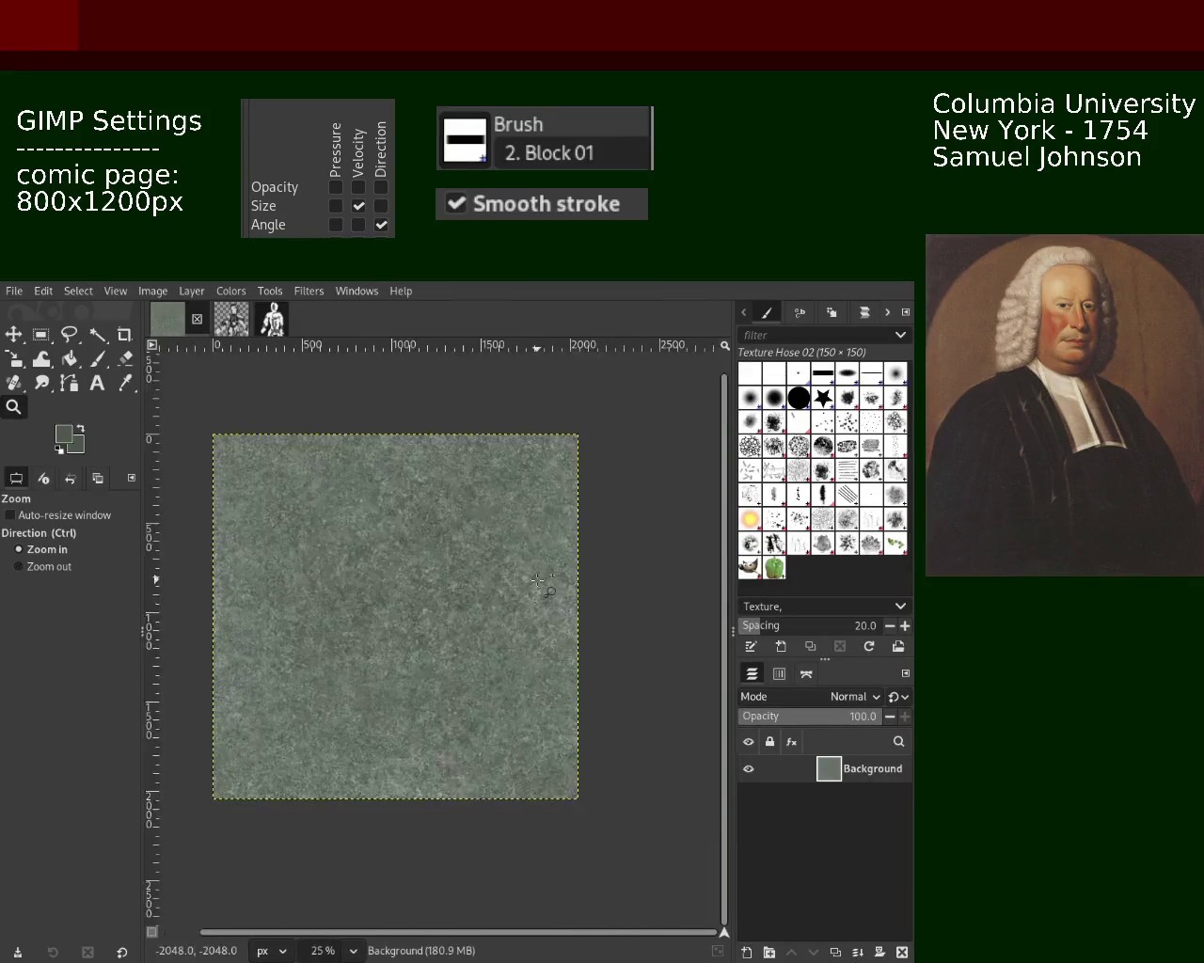
{"action": "left_click", "coordinate": [386, 612]}
{"action": "left_click", "coordinate": [390, 602]}
{"action": "left_click", "coordinate": [407, 560], "text": "ctrl"}
{"action": "left_click", "coordinate": [414, 564]}
{"action": "left_click", "coordinate": [451, 583], "text": "ctrl"}
{"action": "left_click", "coordinate": [499, 612]}
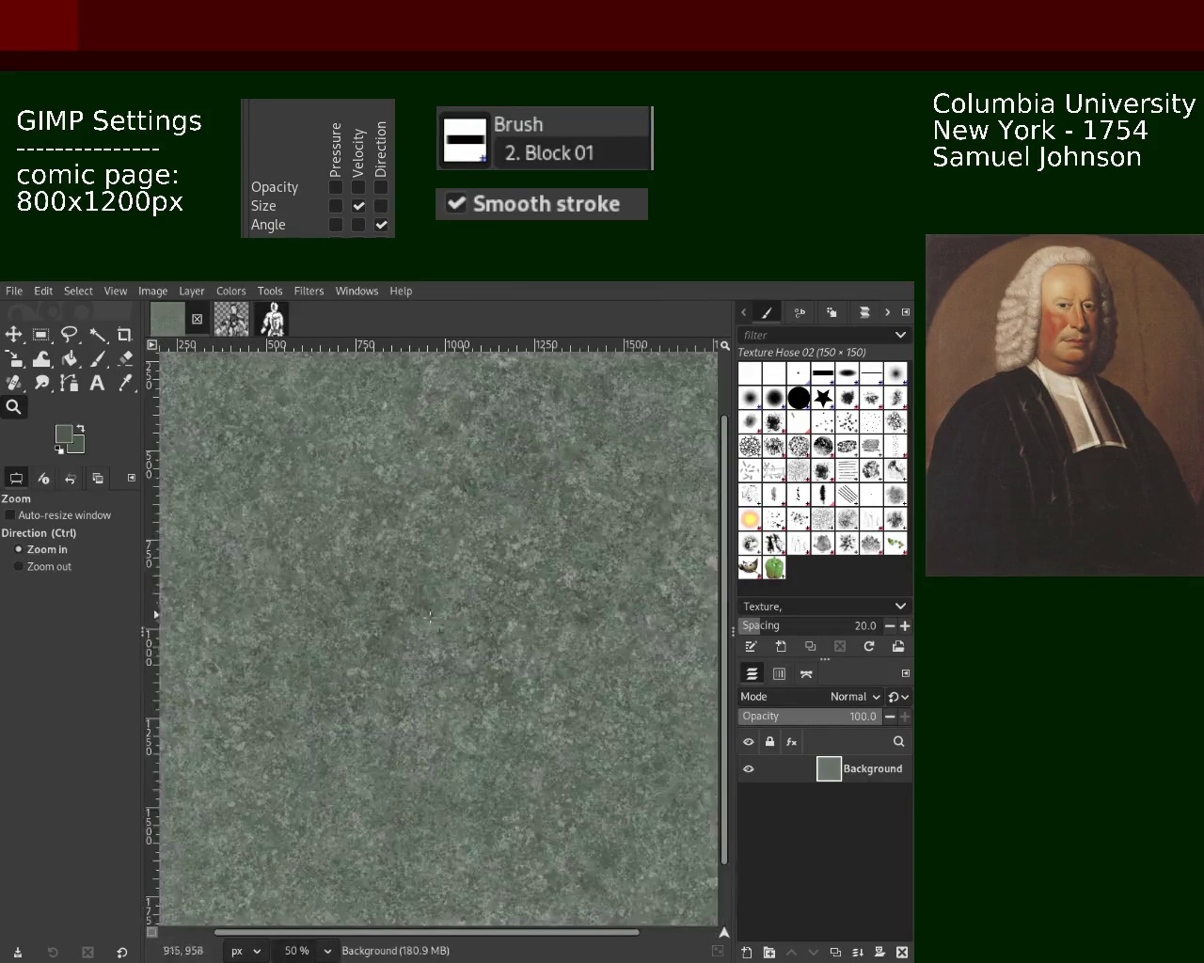
{"action": "left_click", "coordinate": [557, 642], "text": "ctrl"}
{"action": "left_click", "coordinate": [470, 658], "text": "ctrl"}
{"action": "left_click", "coordinate": [499, 658]}
{"action": "left_click", "coordinate": [508, 652], "text": "ctrl"}
{"action": "left_click", "coordinate": [513, 645]}
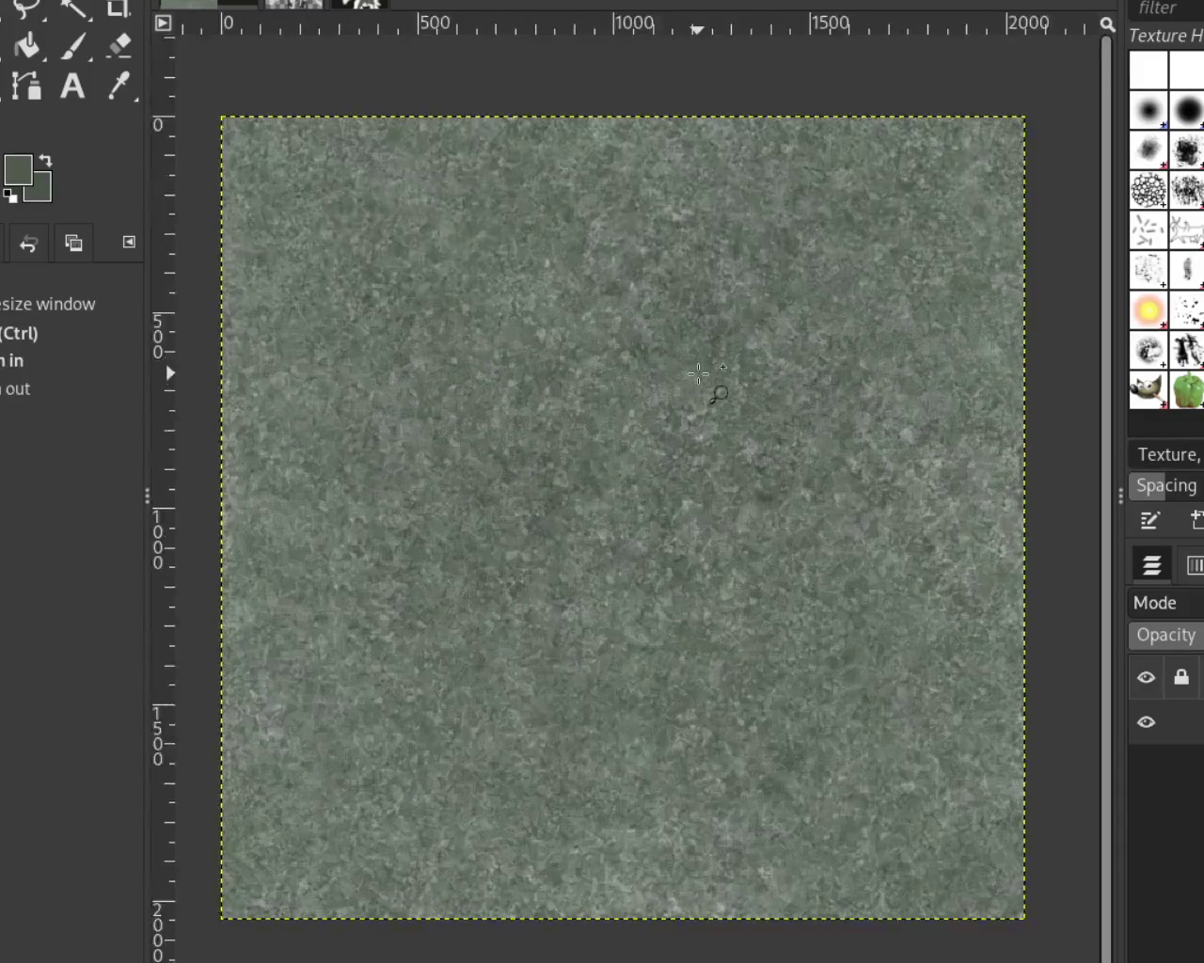
Step: Scroll-zoom the view and zoom in on the centre of the texture
{"action": "scroll", "coordinate": [718, 395], "scroll_direction": "up", "scroll_amount": 4}
{"action": "scroll", "coordinate": [718, 395], "scroll_direction": "up", "scroll_amount": 1}
{"action": "scroll", "coordinate": [707, 486], "scroll_direction": "down", "scroll_amount": 1}
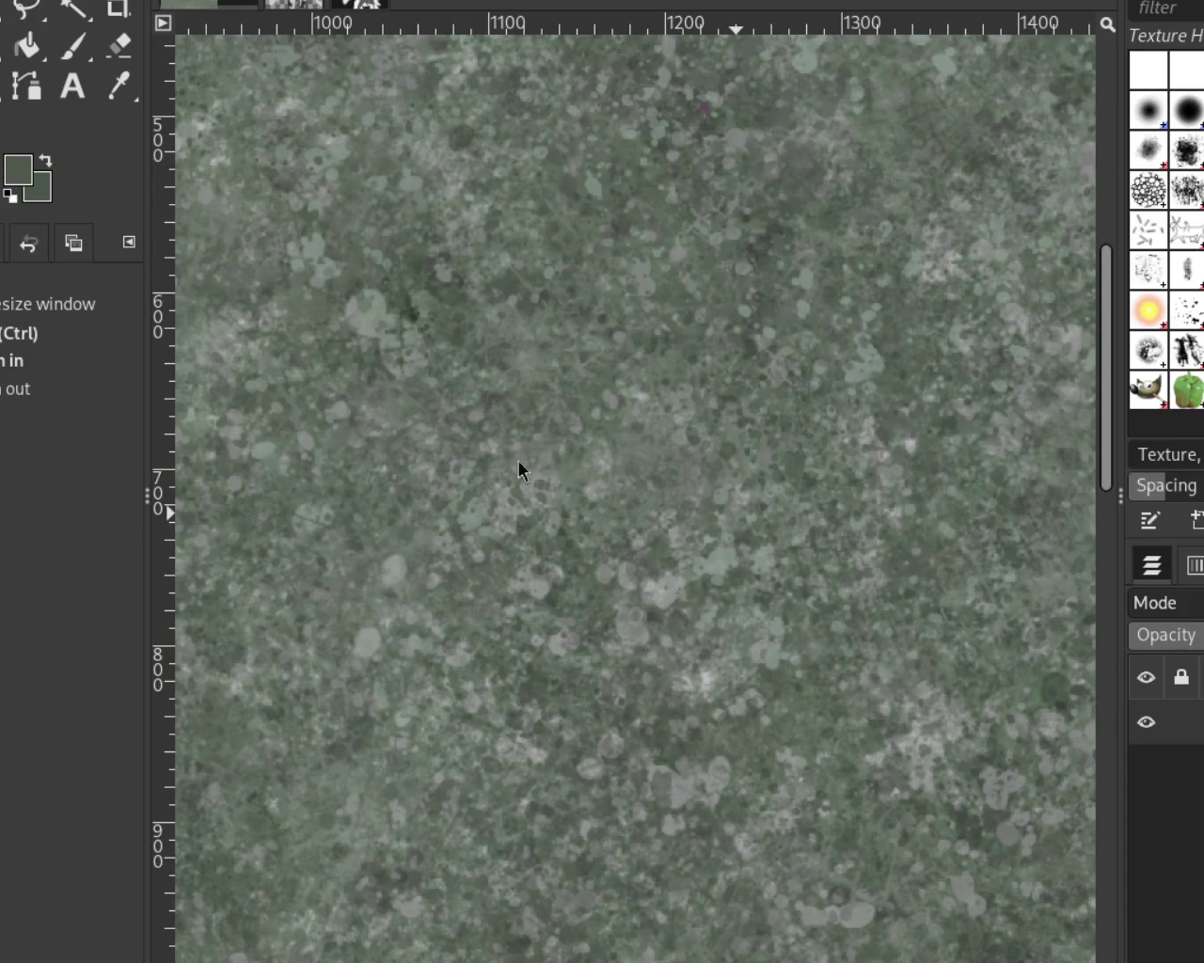
{"action": "scroll", "coordinate": [452, 330], "scroll_direction": "down", "scroll_amount": 1}
{"action": "scroll", "coordinate": [596, 507], "scroll_direction": "down", "scroll_amount": 2}
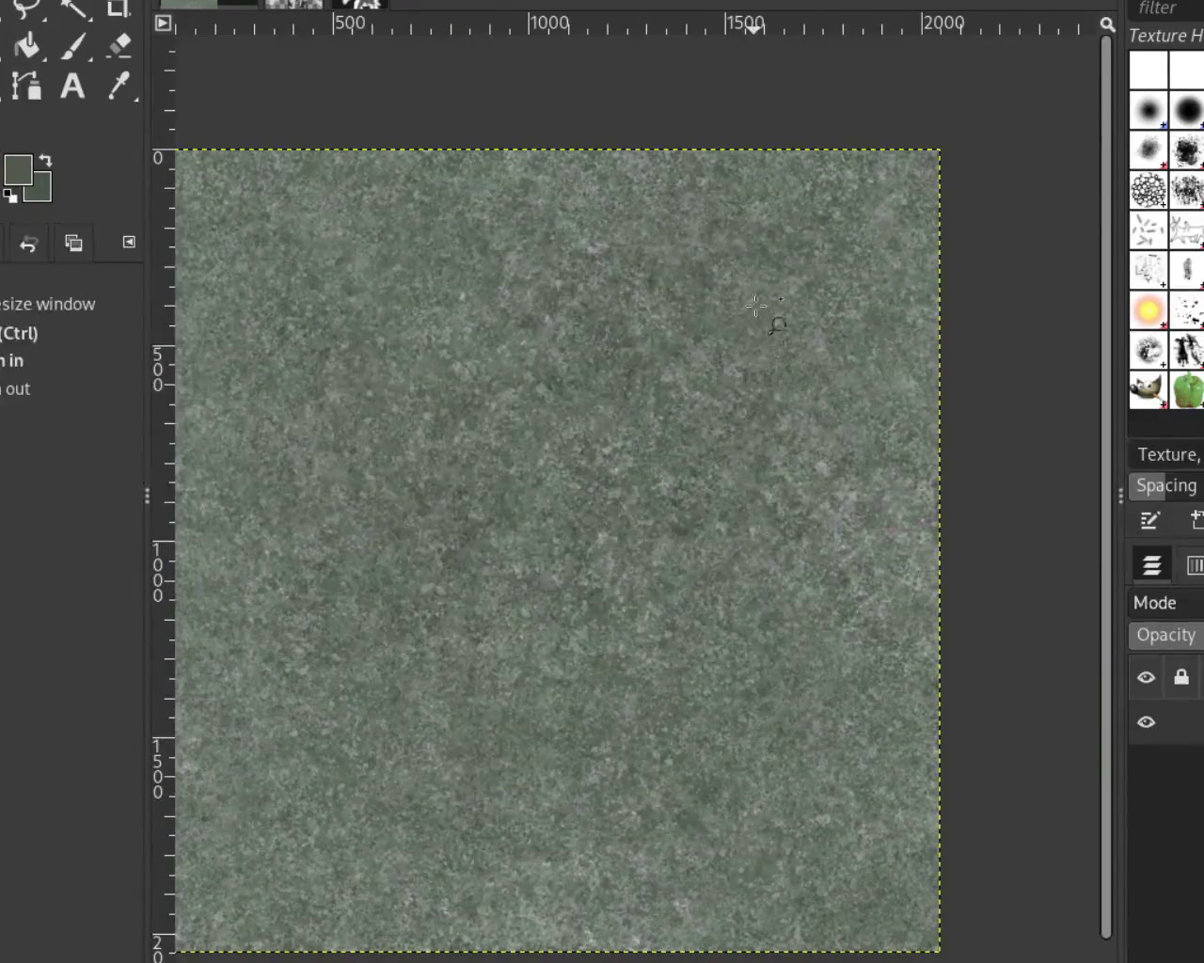
{"action": "left_click", "coordinate": [680, 347], "text": "ctrl"}
{"action": "left_click", "coordinate": [530, 454]}
{"action": "left_click", "coordinate": [838, 392], "text": "ctrl"}
{"action": "left_click", "coordinate": [660, 574]}
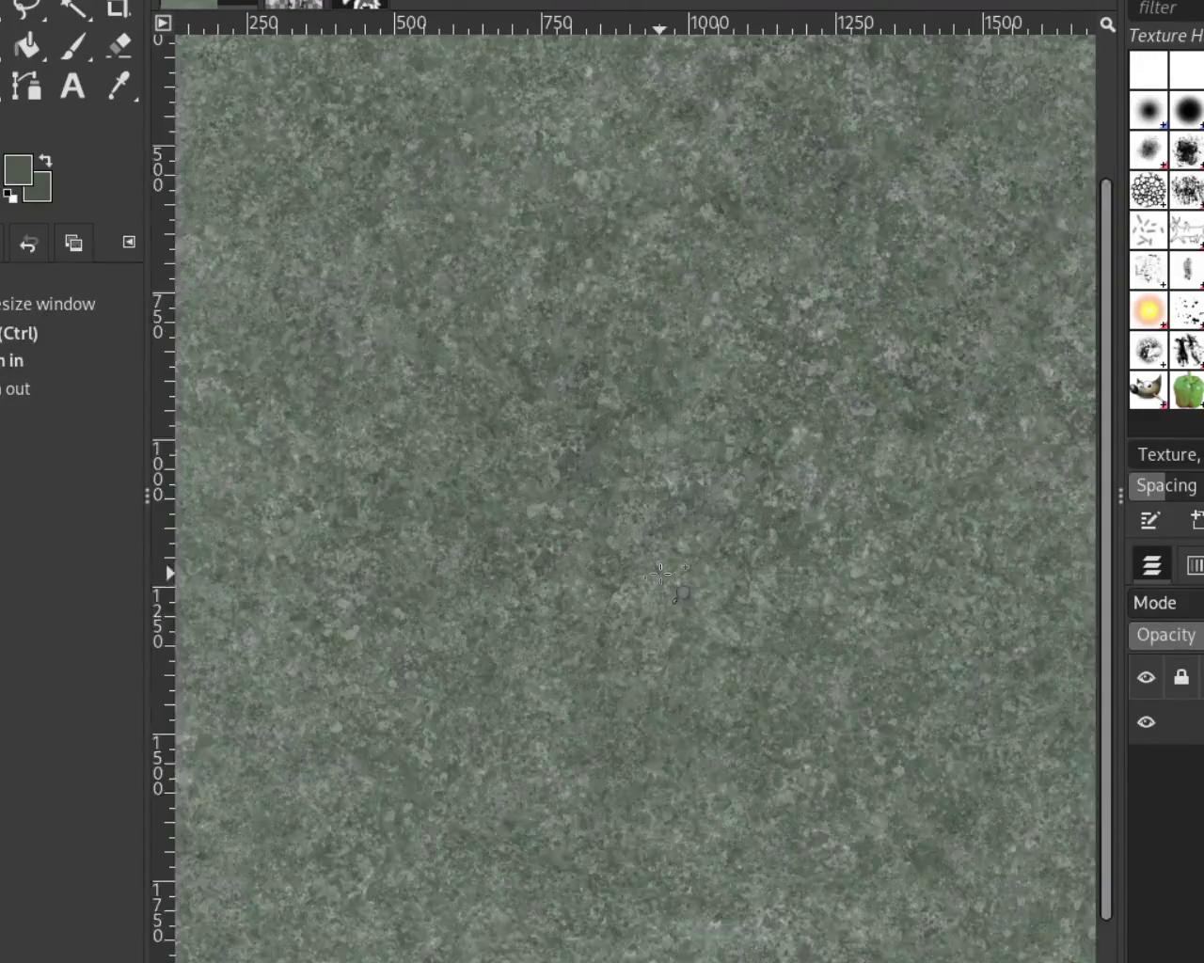
Step: Zoom in closer, ending on a close-up of the lower middle texture area
{"action": "left_click", "coordinate": [551, 725]}
{"action": "left_click", "coordinate": [649, 555], "text": "ctrl"}
{"action": "left_click", "coordinate": [622, 540]}
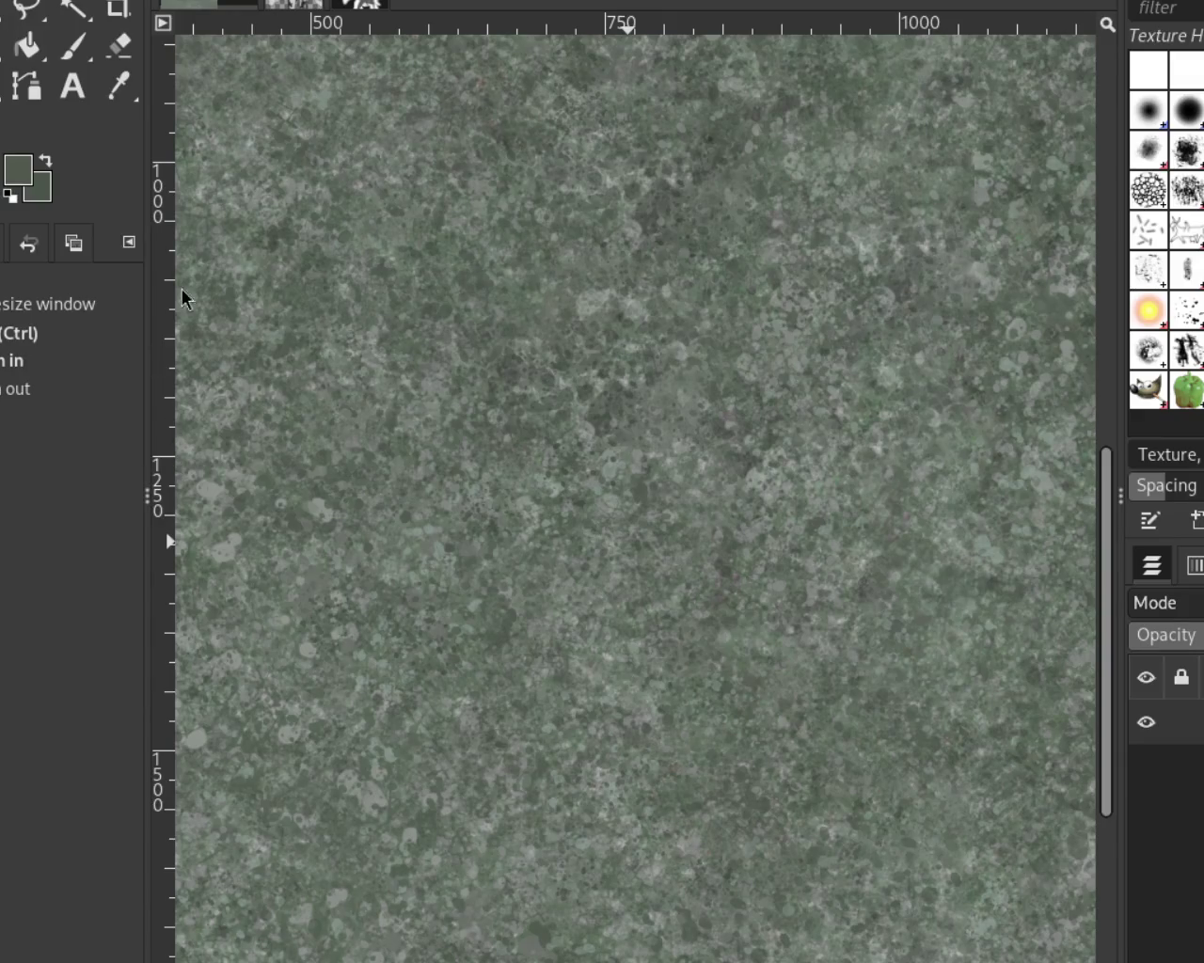
{"action": "left_click", "coordinate": [621, 286], "text": "ctrl"}
{"action": "left_click", "coordinate": [621, 286], "text": "ctrl"}
{"action": "left_click", "coordinate": [471, 618]}
{"action": "left_click", "coordinate": [553, 473]}
{"action": "left_click", "coordinate": [553, 473], "text": "ctrl"}
{"action": "left_click", "coordinate": [553, 615]}
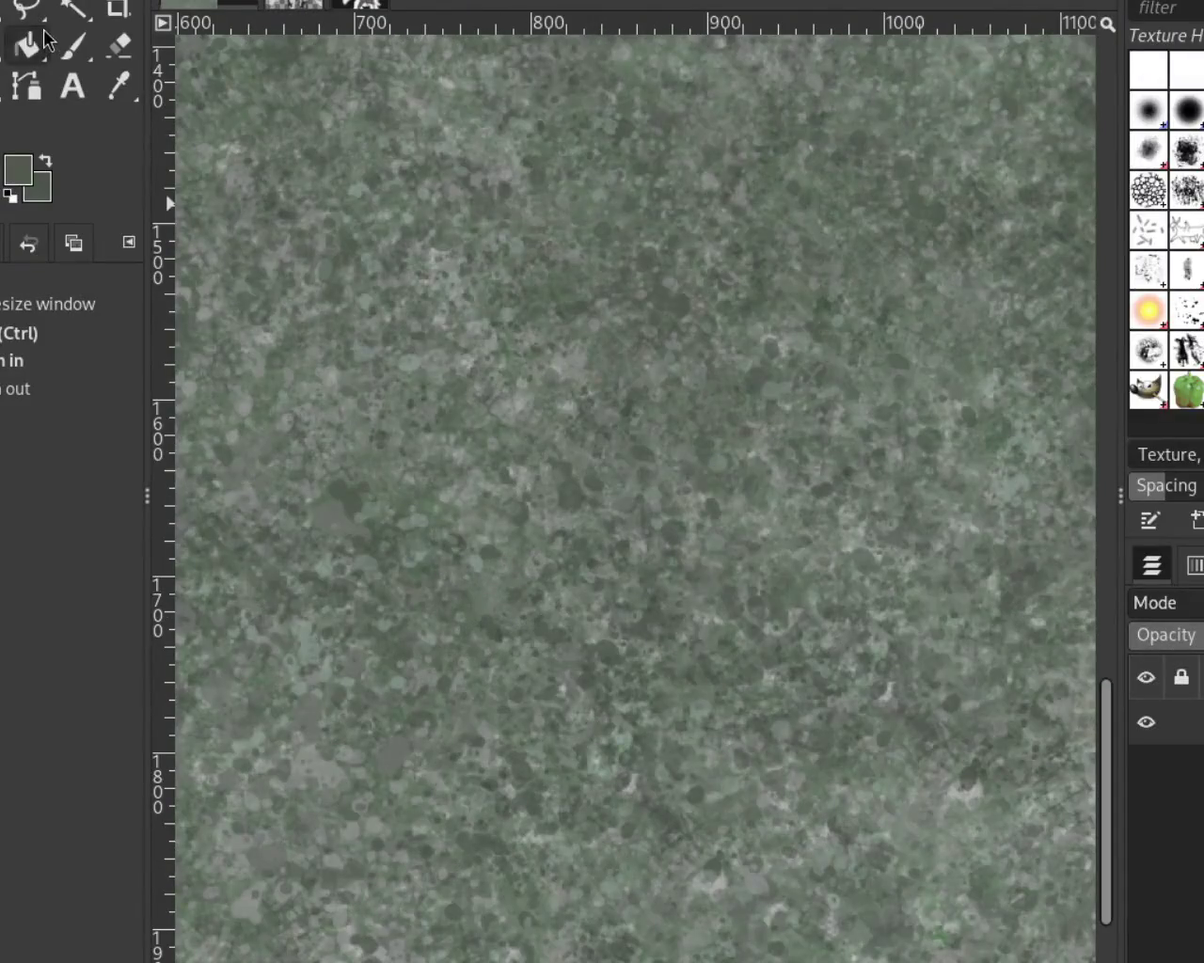
Step: Use the Paintbrush with the Splats 01 brush and a lighter grey-green sampled from the texture
{"action": "left_click", "coordinate": [74, 45]}
{"action": "left_click", "coordinate": [1187, 310]}
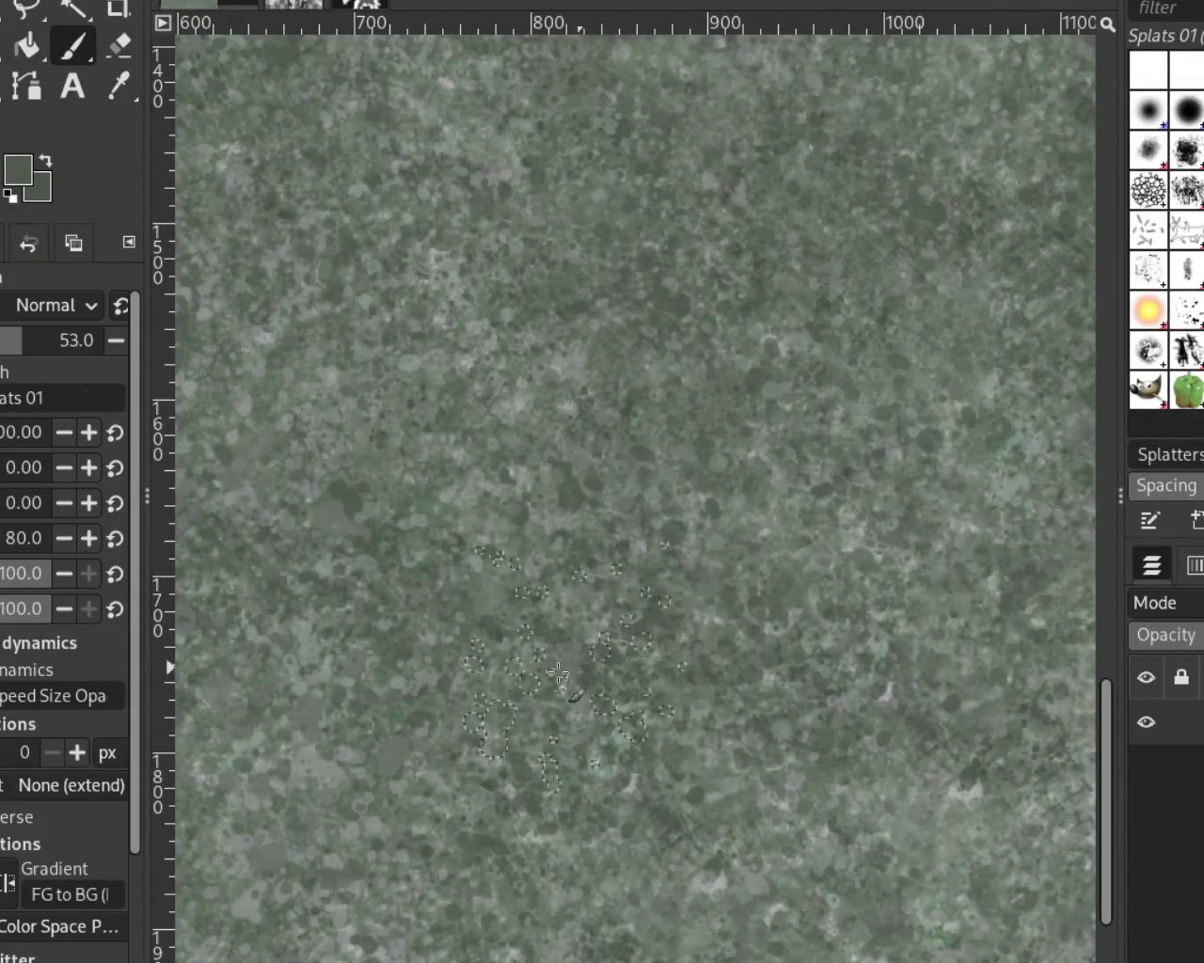
{"action": "left_click", "coordinate": [634, 480], "text": "ctrl"}
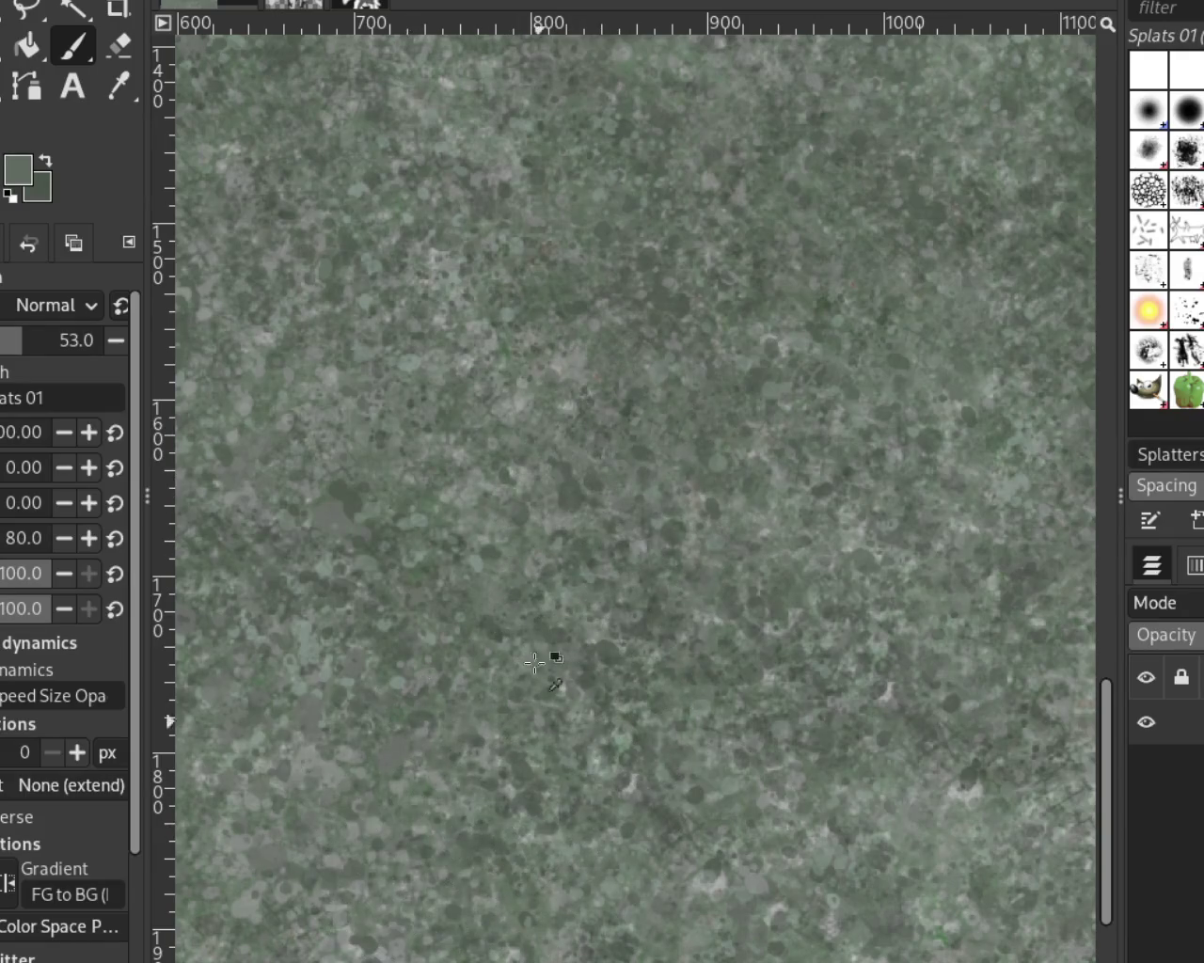
{"action": "left_click", "coordinate": [523, 405], "text": "ctrl"}
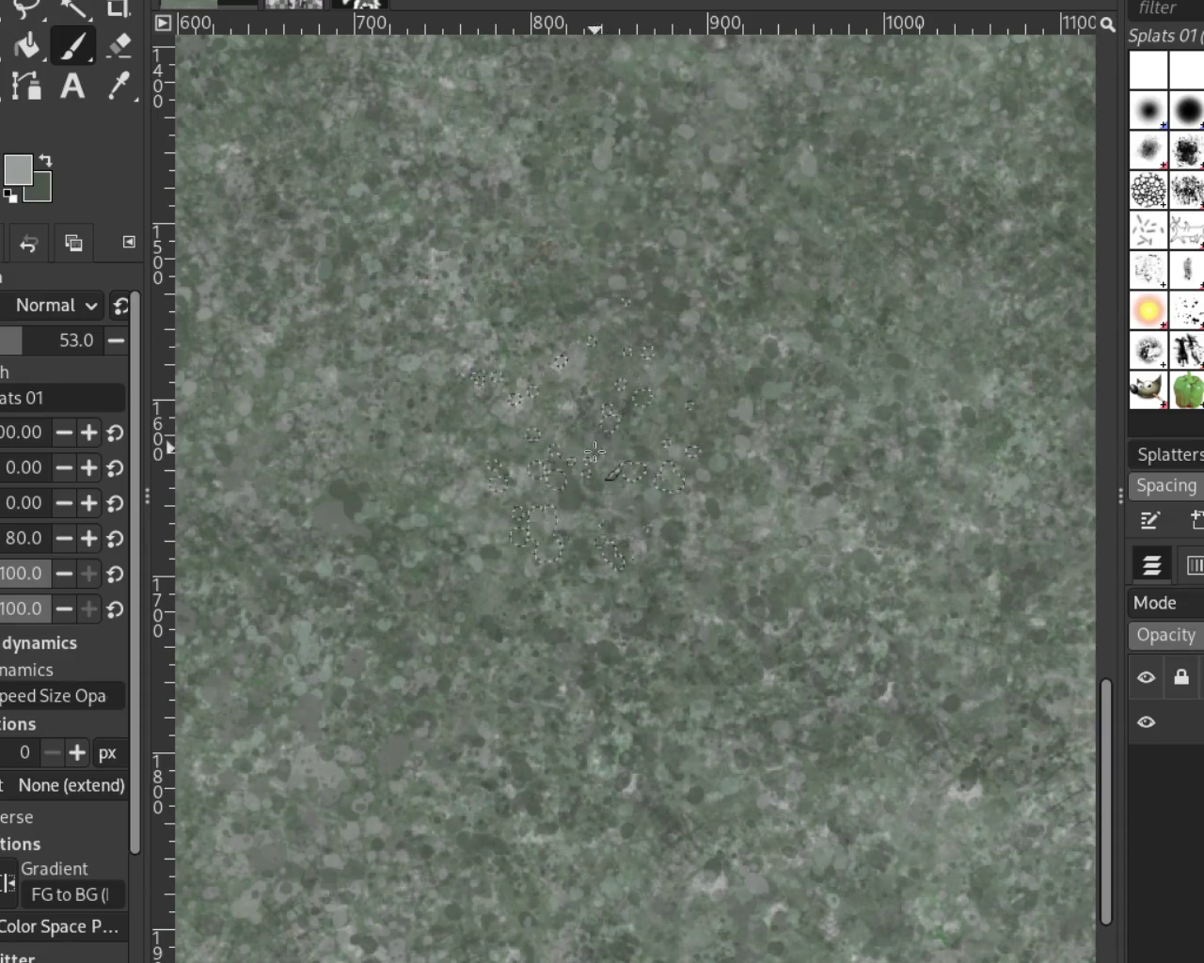
Step: Scroll-zoom the canvas out and back in, then return to splatter painting
{"action": "key", "text": "z"}
{"action": "scroll", "coordinate": [700, 425], "scroll_direction": "down", "scroll_amount": 3}
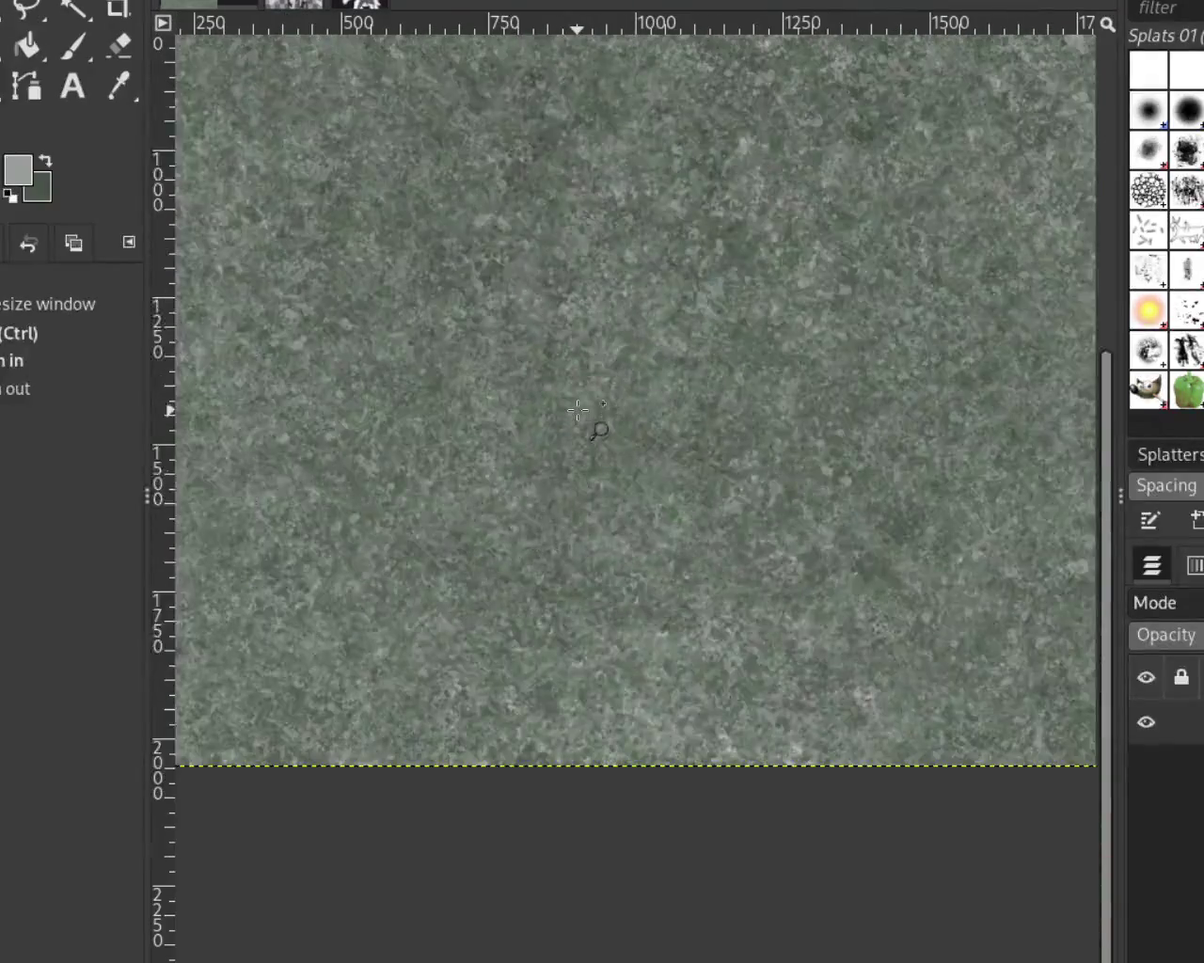
{"action": "scroll", "coordinate": [700, 425], "scroll_direction": "up", "scroll_amount": 2}
{"action": "scroll", "coordinate": [700, 425], "scroll_direction": "down", "scroll_amount": 1}
{"action": "scroll", "coordinate": [730, 458], "scroll_direction": "up", "scroll_amount": 1}
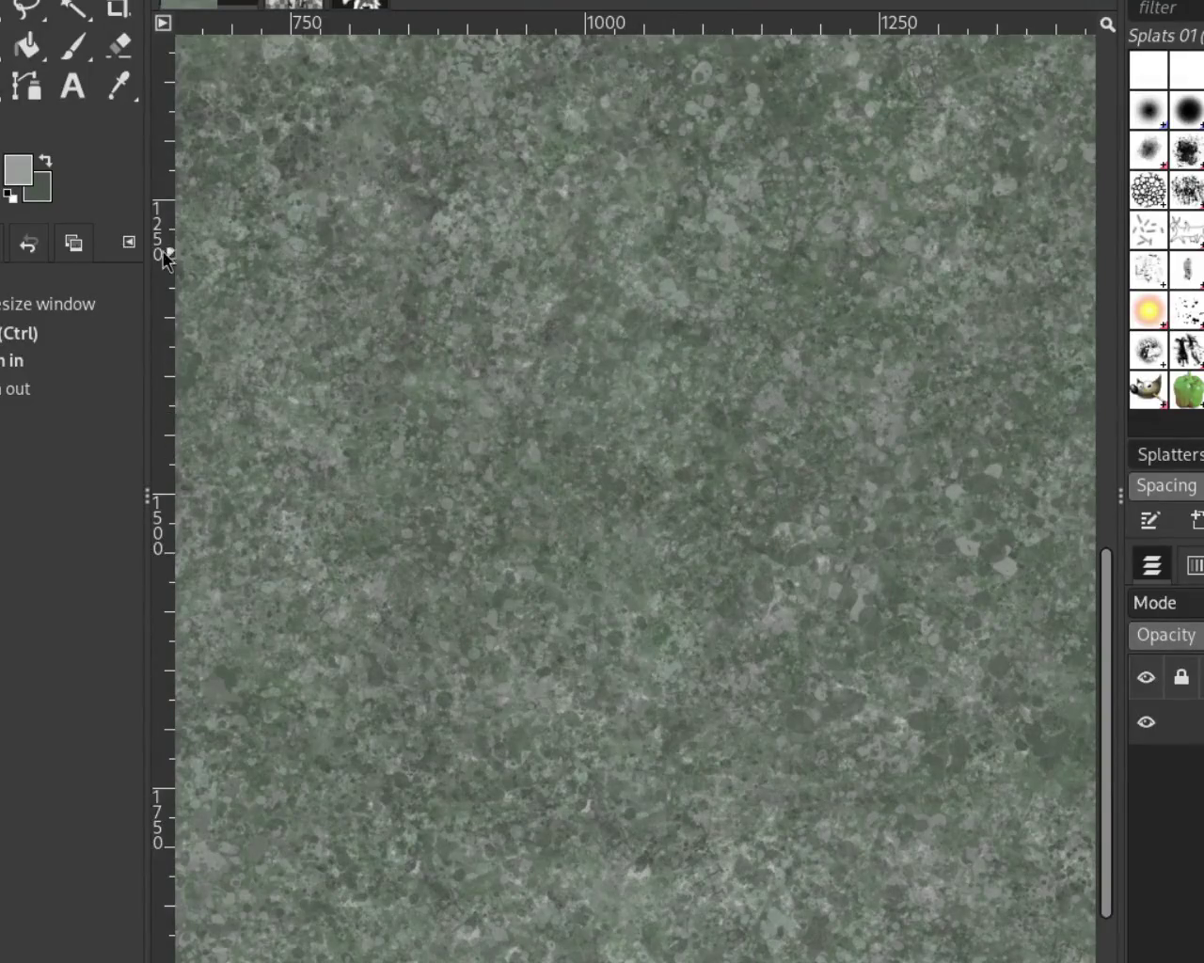
{"action": "left_click", "coordinate": [73, 45]}
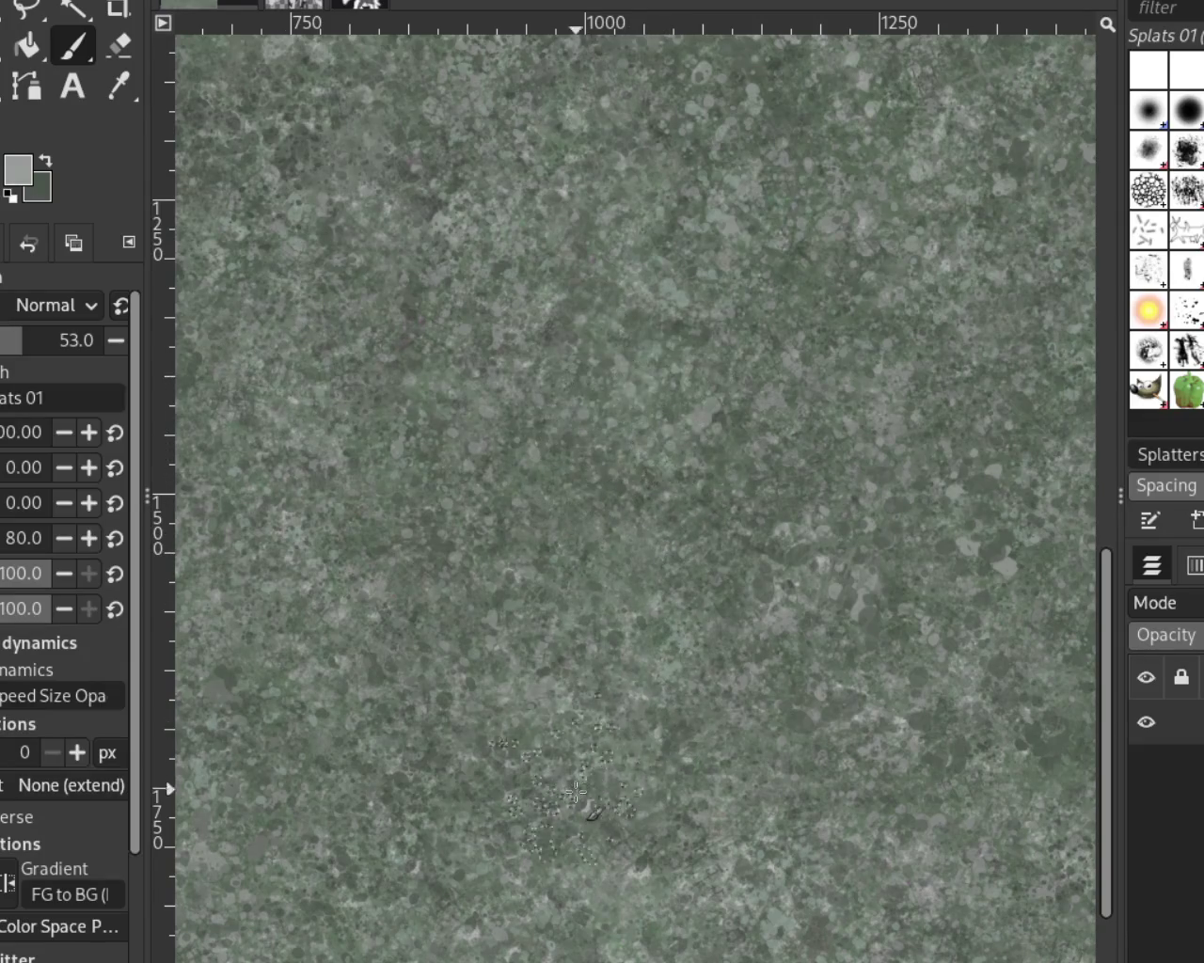
Step: Zoom out to fit the whole image, then in for a close-up of the texture
{"action": "key", "text": "z"}
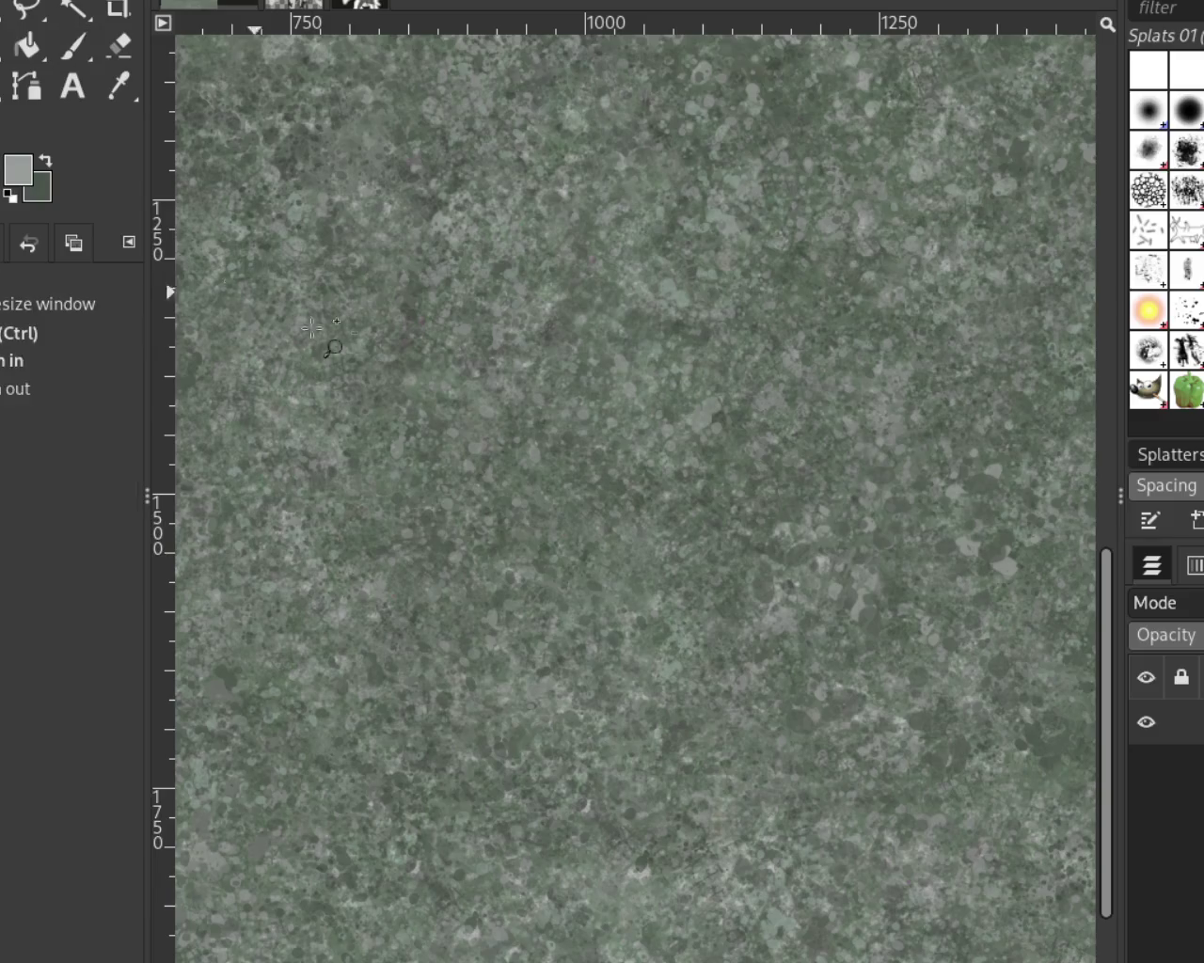
{"action": "left_click", "coordinate": [584, 452], "text": "ctrl"}
{"action": "left_click", "coordinate": [583, 452], "text": "ctrl"}
{"action": "left_click", "coordinate": [717, 545], "text": "ctrl"}
{"action": "double_click", "coordinate": [559, 309]}
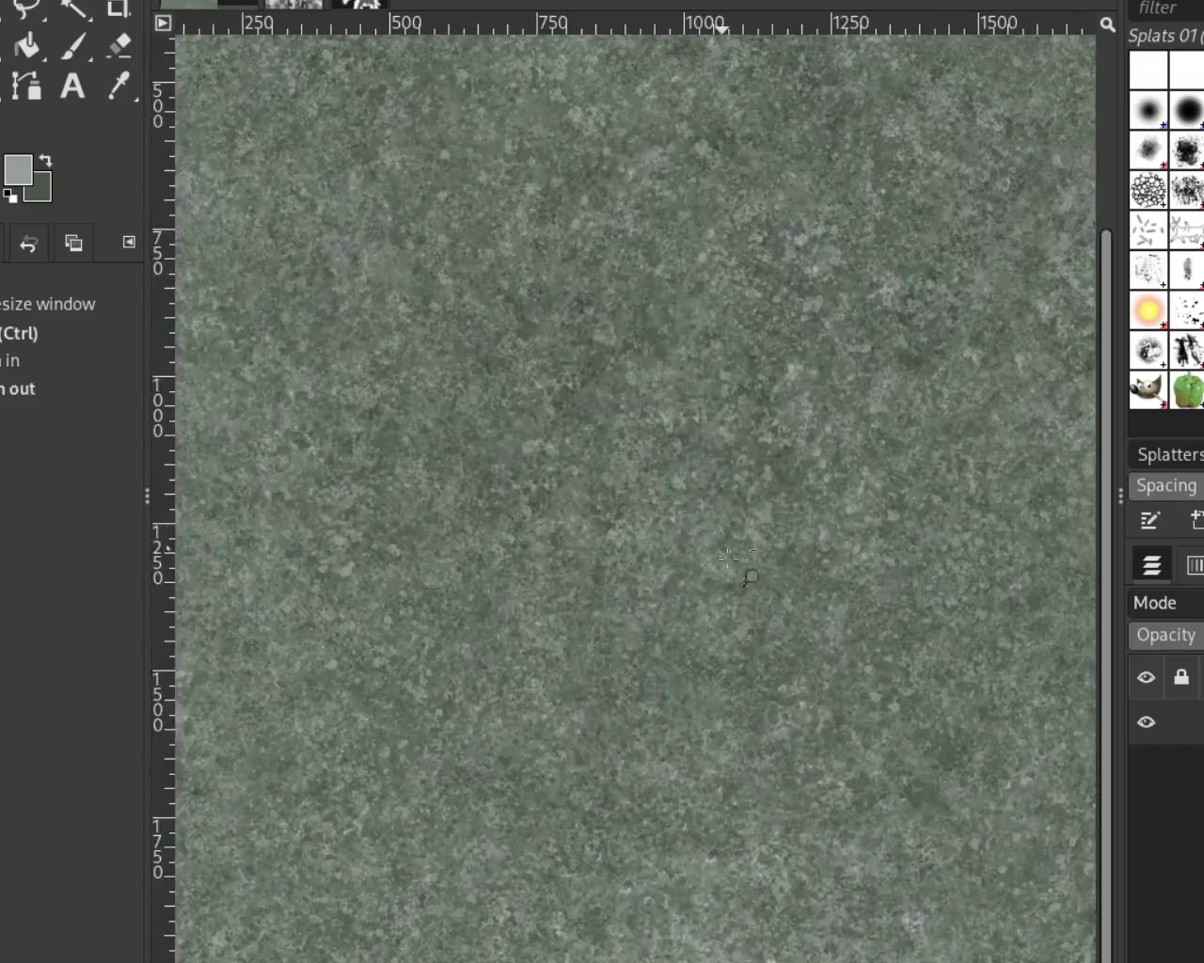
{"action": "left_click", "coordinate": [740, 565], "text": "ctrl"}
{"action": "left_click", "coordinate": [677, 291]}
{"action": "left_click", "coordinate": [677, 291]}
{"action": "left_click", "coordinate": [678, 291], "text": "ctrl"}
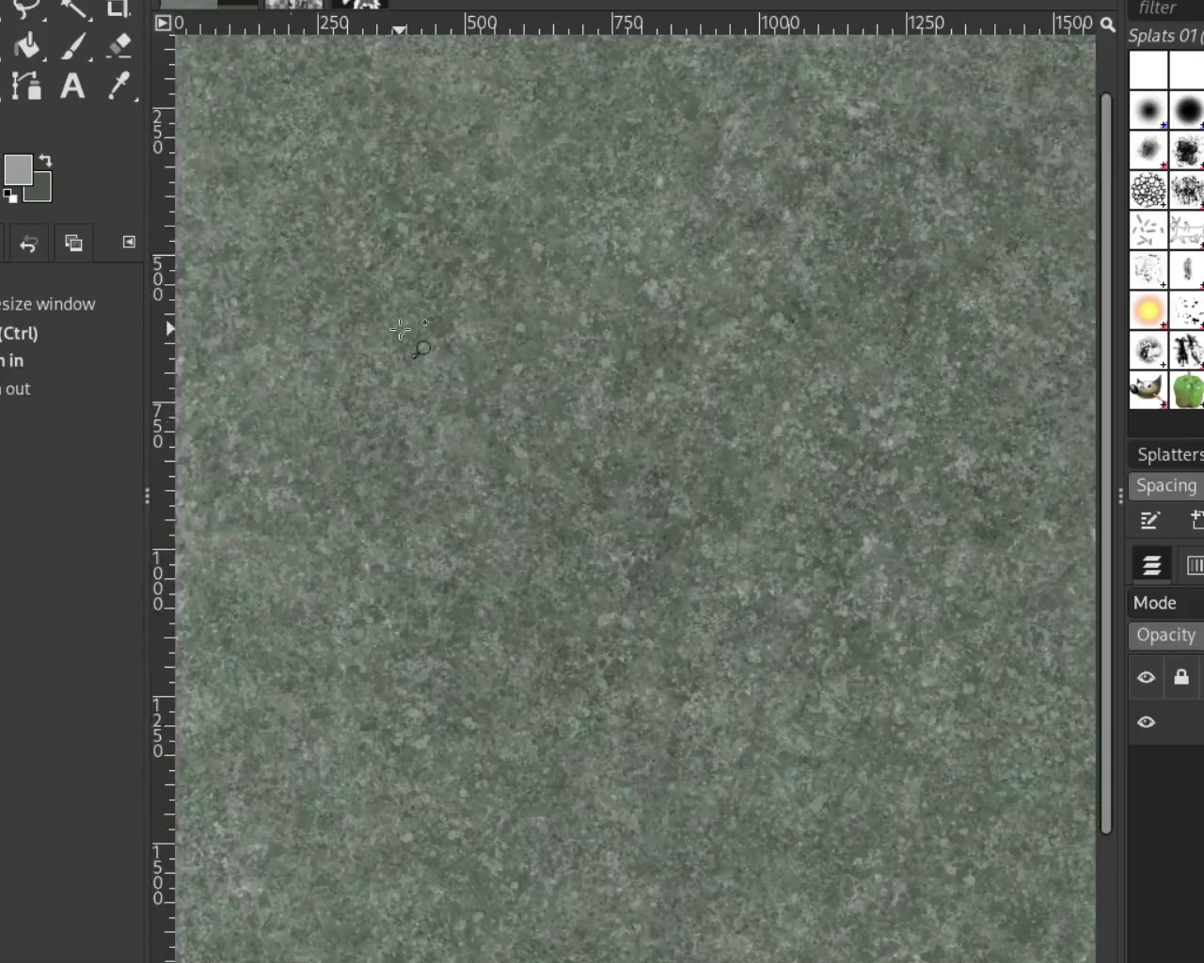
{"action": "double_click", "coordinate": [402, 329]}
{"action": "left_click", "coordinate": [636, 470], "text": "ctrl"}
{"action": "left_click", "coordinate": [637, 470], "text": "ctrl"}
{"action": "left_click", "coordinate": [846, 733]}
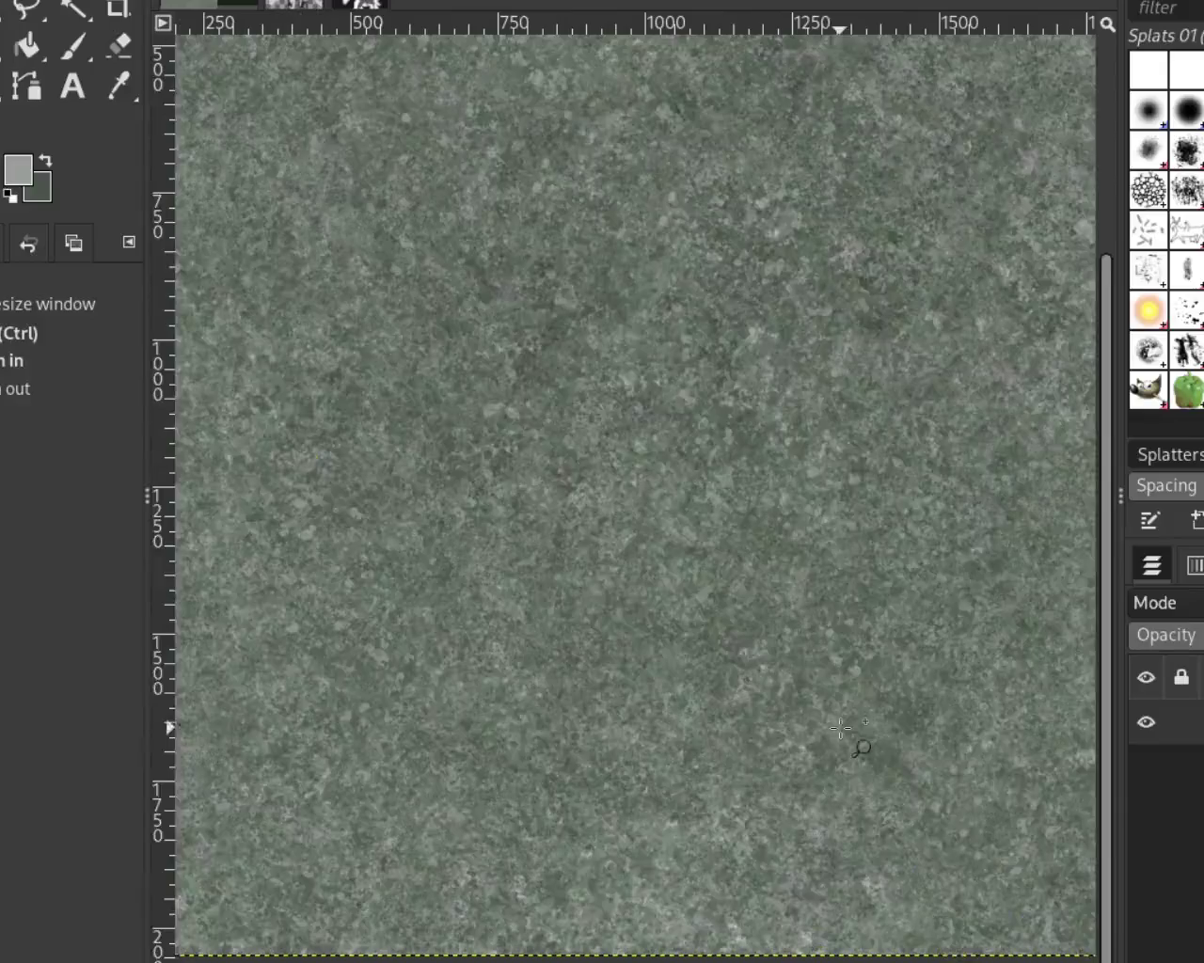
Step: Inspect the texture at several magnifications, ending zoomed on its upper-left area
{"action": "left_click", "coordinate": [823, 696], "text": "ctrl"}
{"action": "left_click", "coordinate": [806, 612]}
{"action": "left_click", "coordinate": [794, 583]}
{"action": "left_click", "coordinate": [787, 559]}
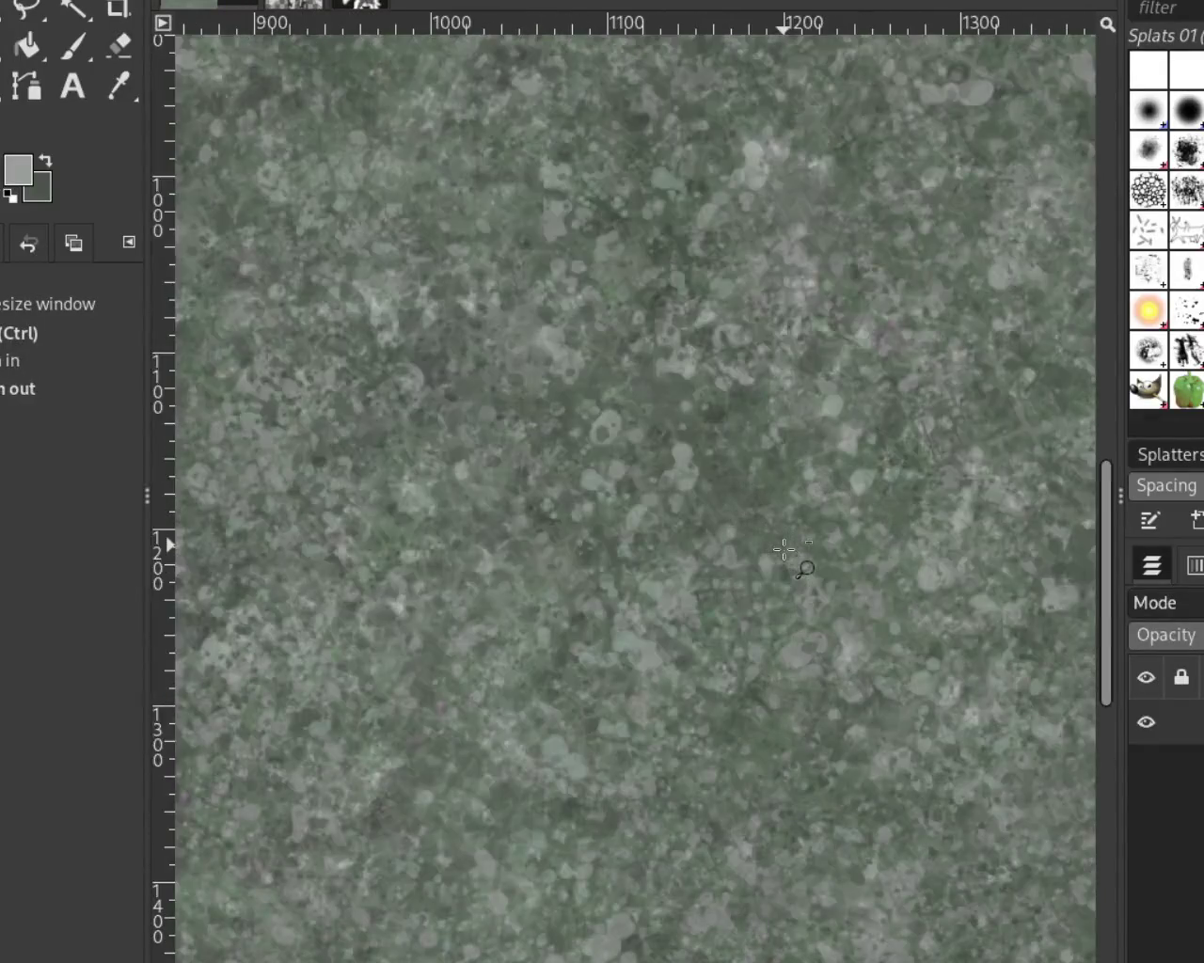
{"action": "left_click", "coordinate": [795, 487], "text": "ctrl"}
{"action": "left_click", "coordinate": [795, 487], "text": "ctrl"}
{"action": "left_click", "coordinate": [806, 763]}
{"action": "left_click", "coordinate": [806, 762], "text": "ctrl"}
{"action": "left_click", "coordinate": [824, 430]}
{"action": "left_click", "coordinate": [658, 507], "text": "ctrl"}
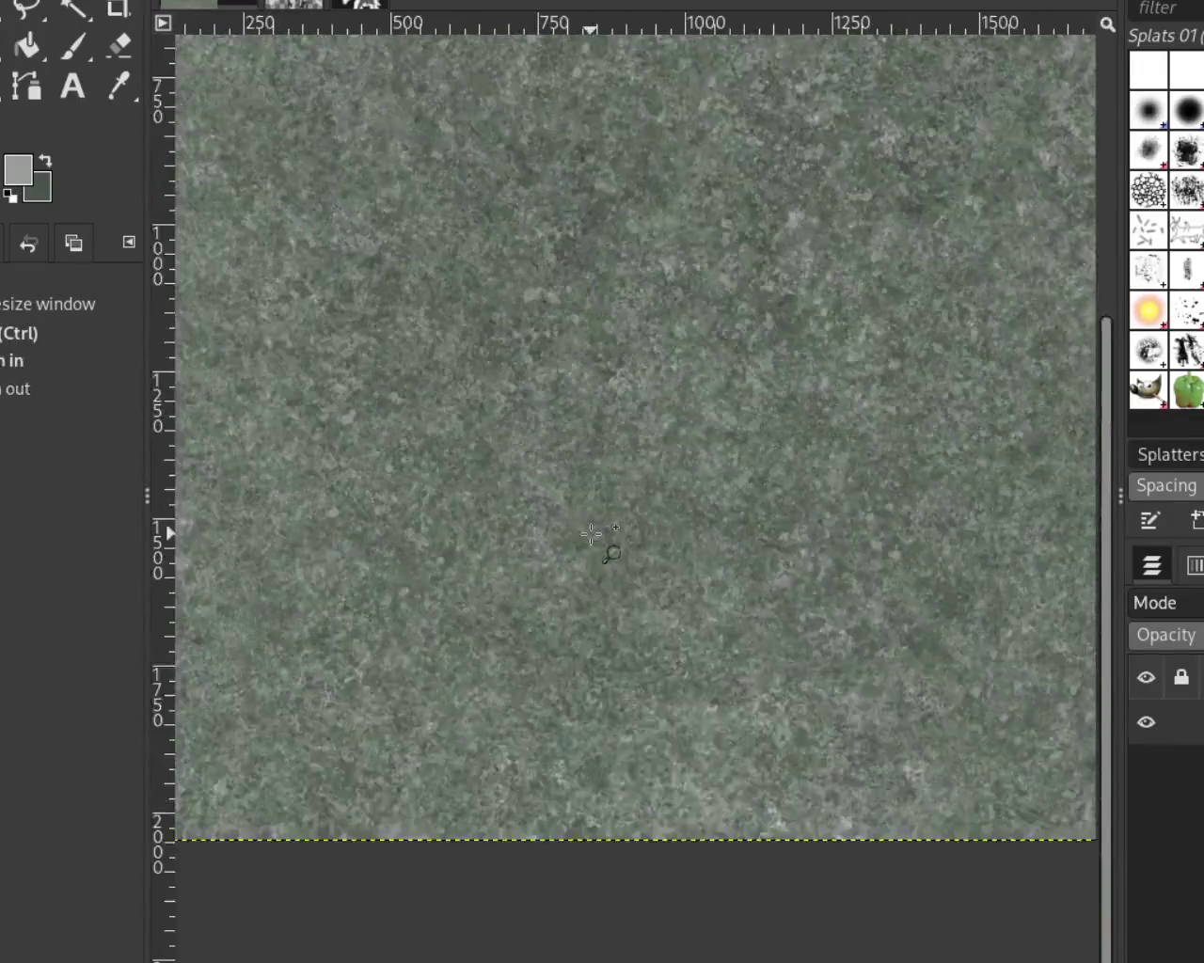
{"action": "left_click", "coordinate": [621, 551]}
{"action": "left_click", "coordinate": [816, 554], "text": "ctrl"}
{"action": "left_click", "coordinate": [499, 562]}
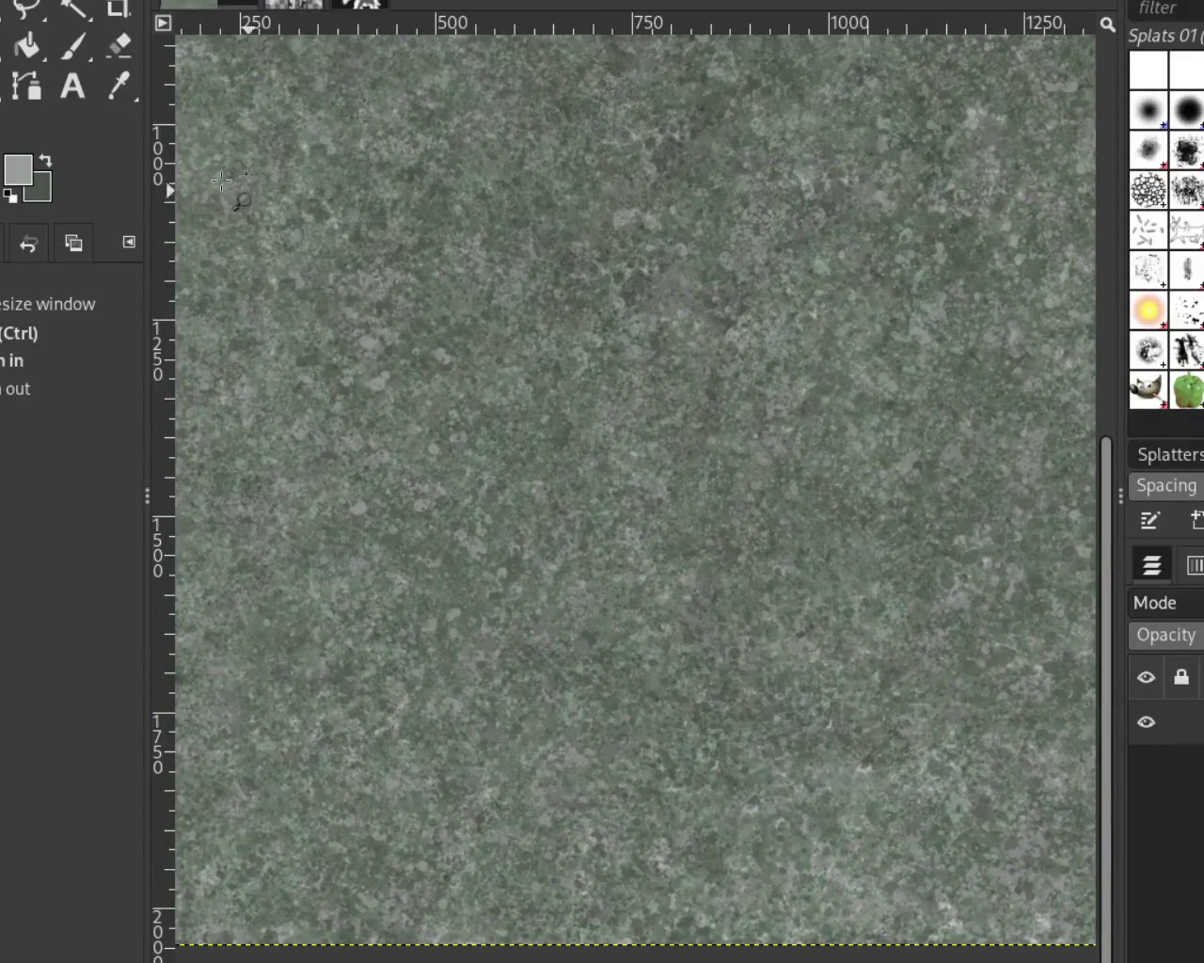
{"action": "left_click", "coordinate": [73, 55]}
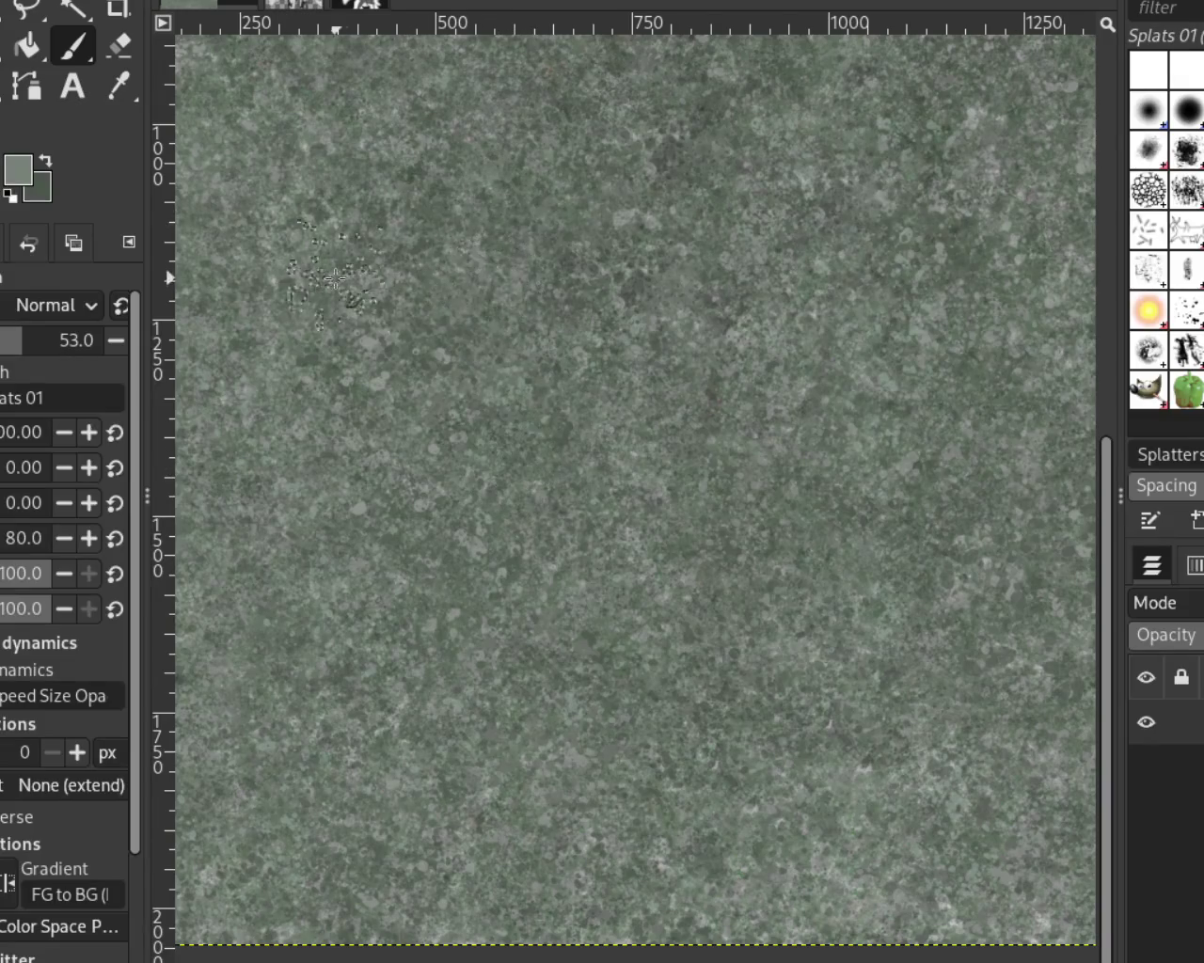
Step: Frame the whole seamless texture, then return to the Splats 01 Paintbrush at size 200, opacity 53
{"action": "key", "text": "z"}
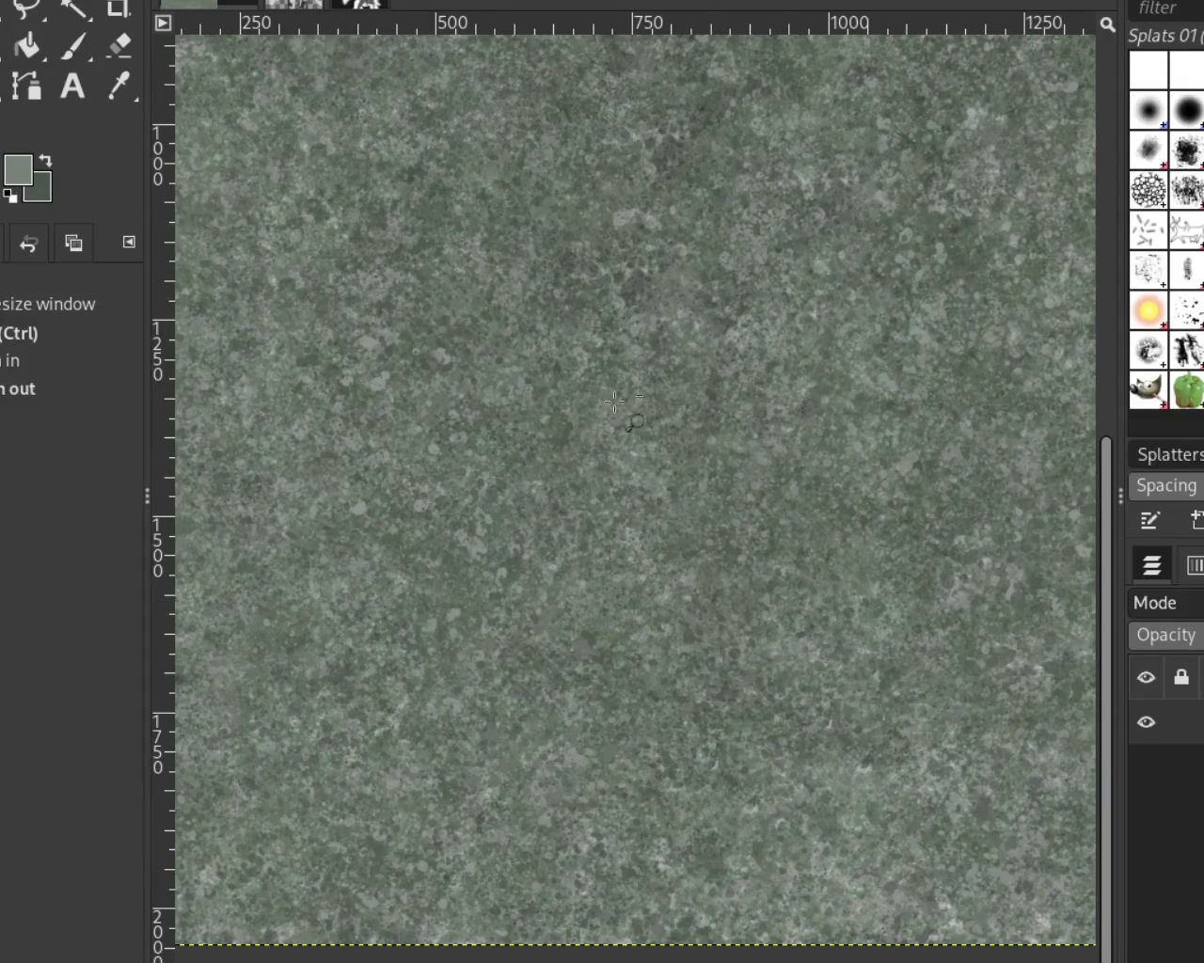
{"action": "left_click", "coordinate": [666, 423], "text": "ctrl"}
{"action": "left_click", "coordinate": [511, 277], "text": "ctrl"}
{"action": "left_click", "coordinate": [484, 267]}
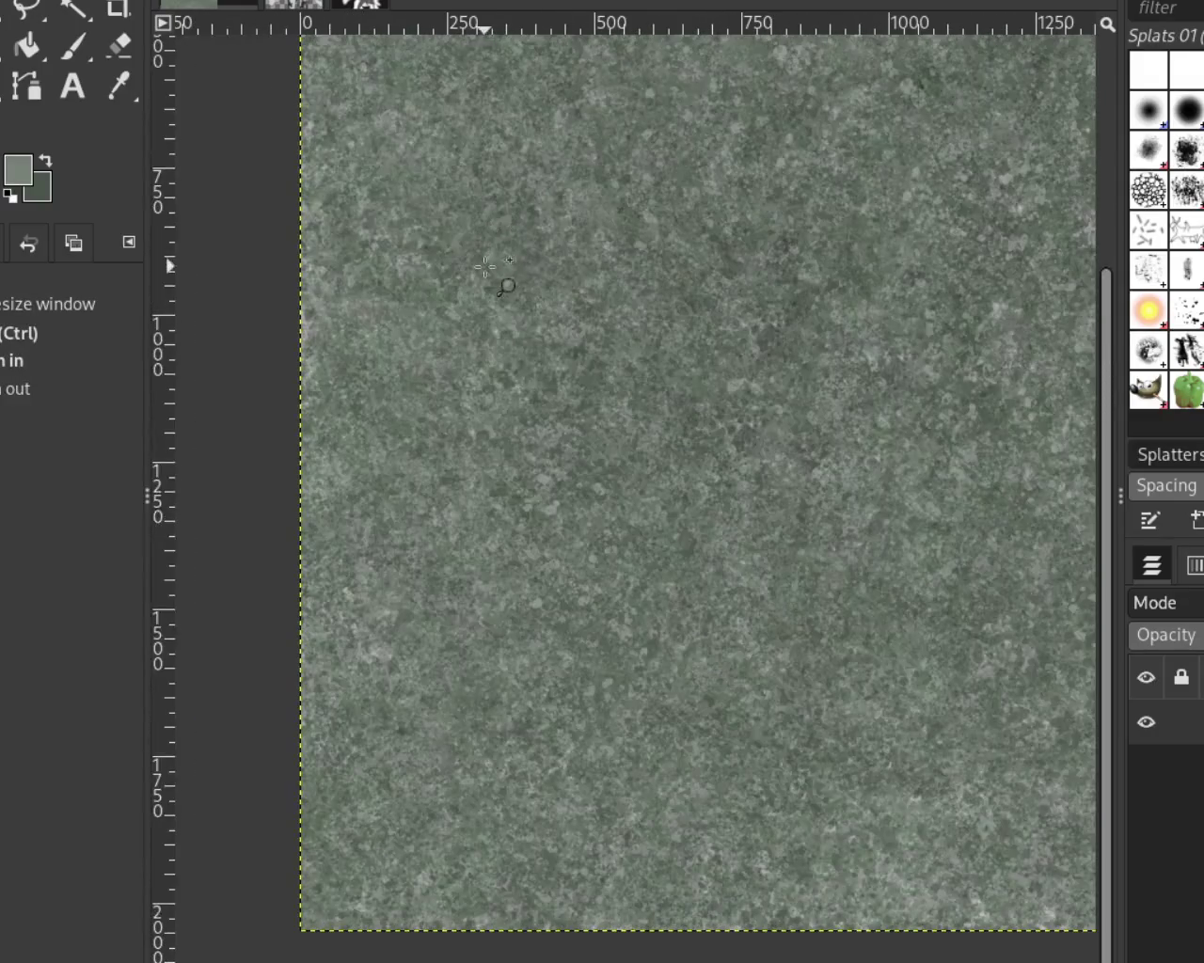
{"action": "left_click", "coordinate": [93, 62]}
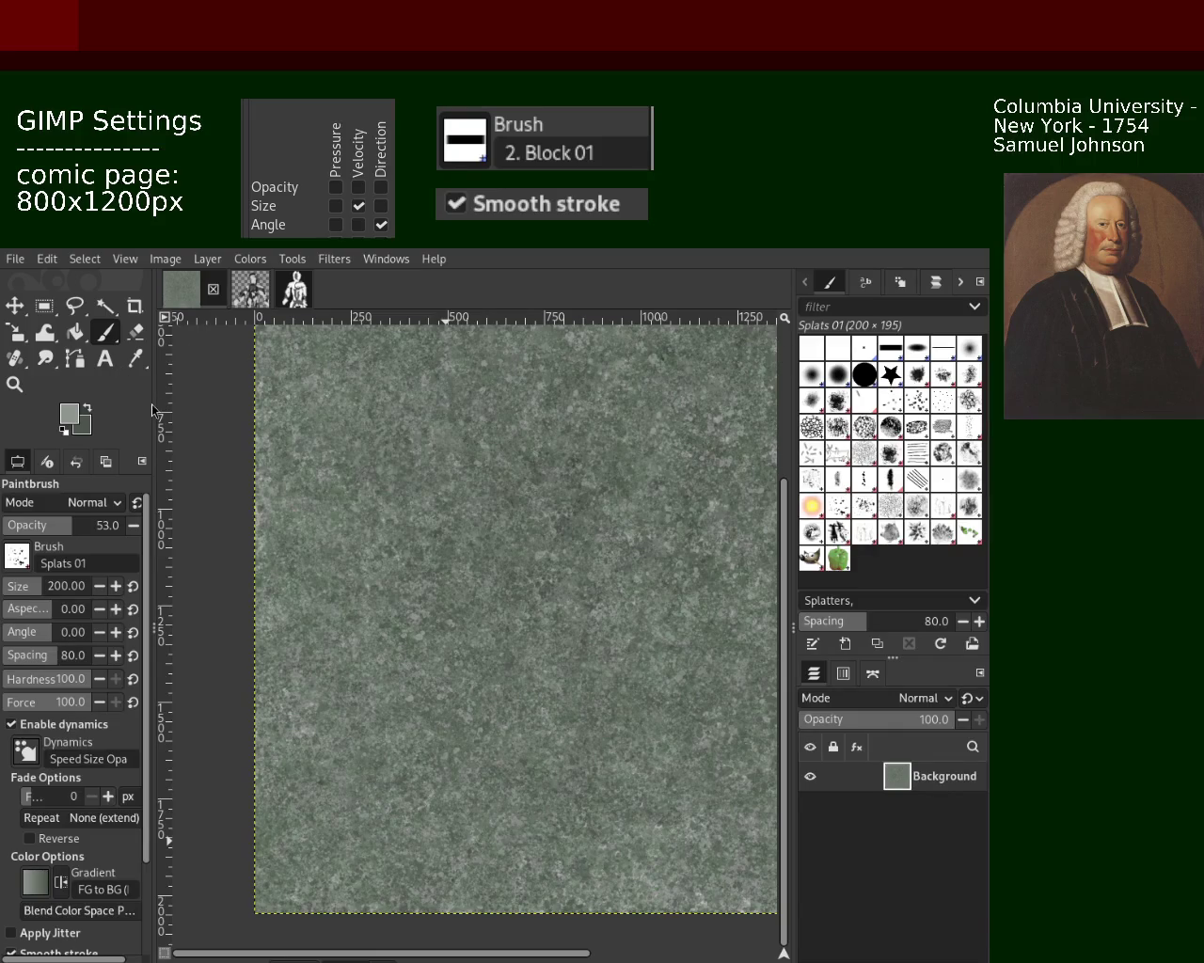
Step: Zoom in and out to inspect the texture's upper area
{"action": "left_click", "coordinate": [14, 384]}
{"action": "left_click", "coordinate": [409, 456], "text": "ctrl"}
{"action": "left_click", "coordinate": [409, 456], "text": "ctrl"}
{"action": "left_click", "coordinate": [409, 456]}
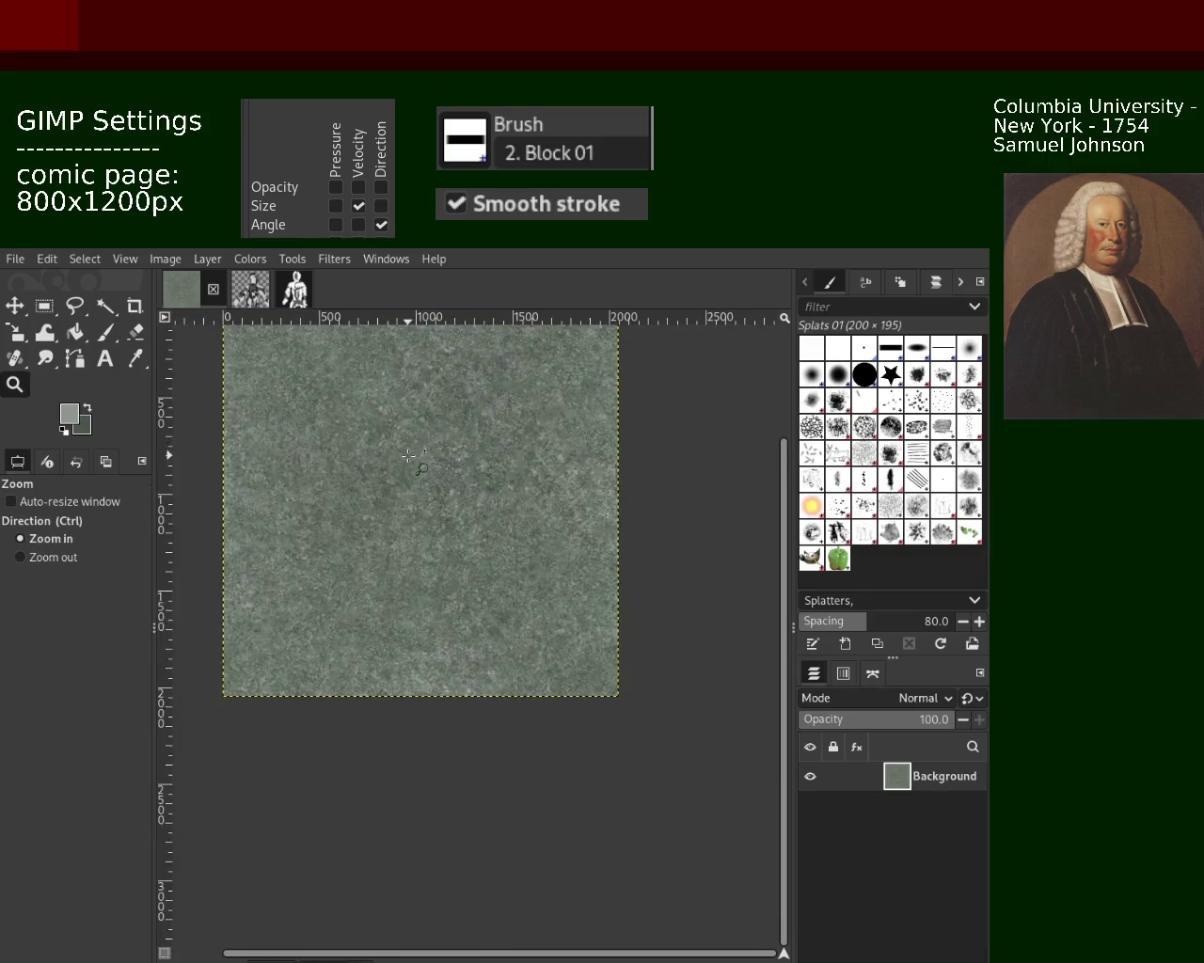
{"action": "left_click", "coordinate": [414, 456]}
{"action": "left_click", "coordinate": [423, 456], "text": "ctrl"}
{"action": "left_click", "coordinate": [433, 456]}
{"action": "left_click", "coordinate": [442, 456], "text": "ctrl"}
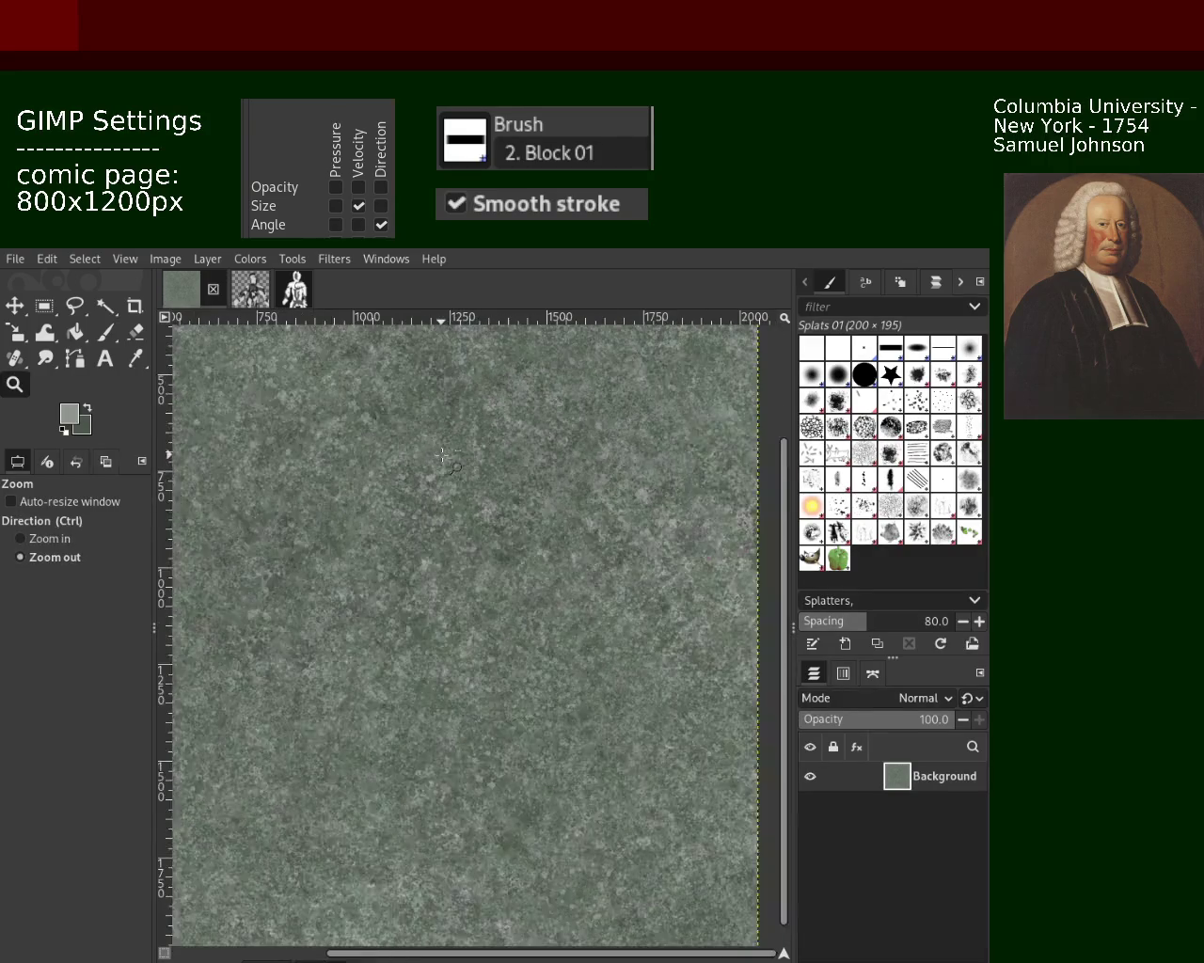
{"action": "left_click", "coordinate": [303, 406]}
{"action": "left_click", "coordinate": [104, 335]}
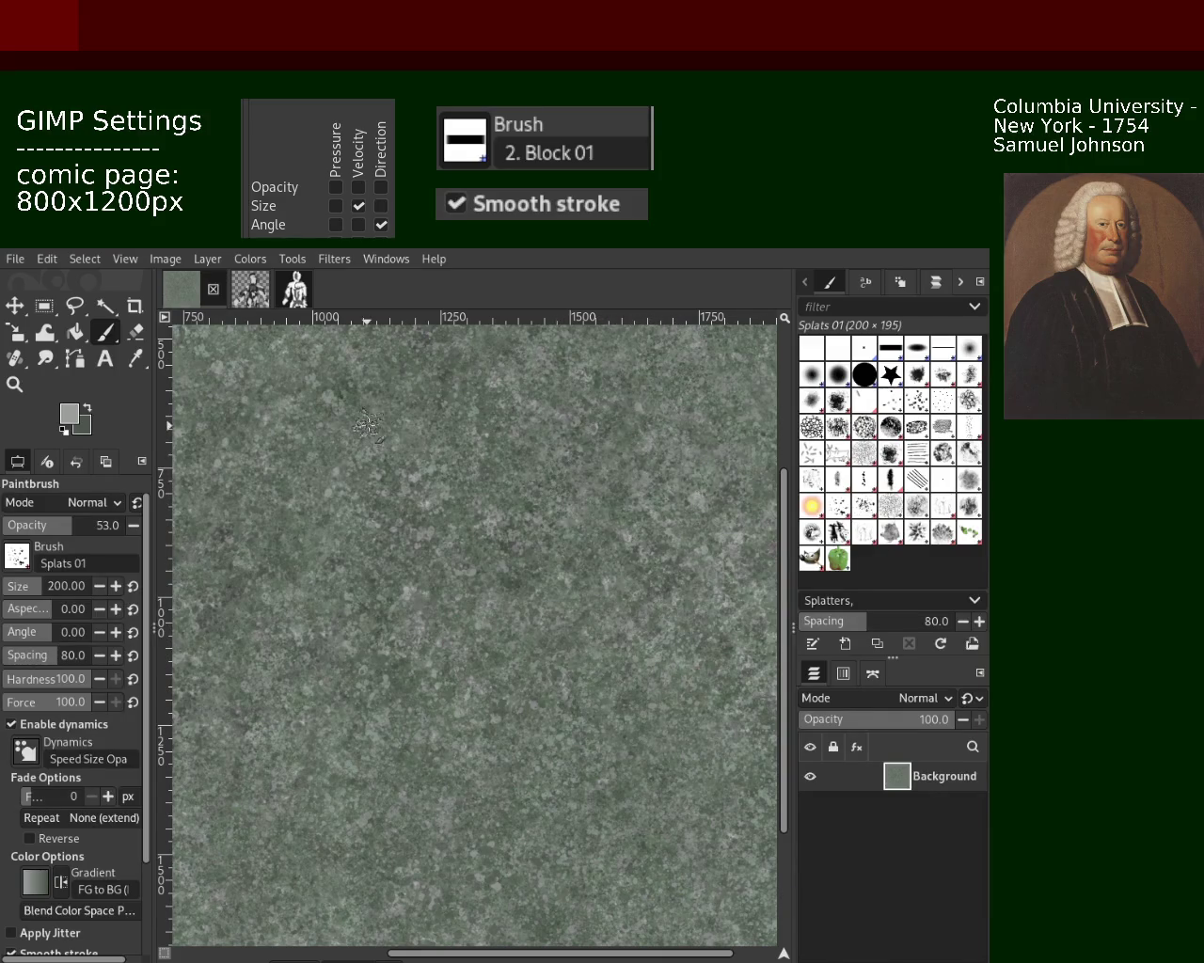
Step: Fit the whole image in view and sample a darker green from the texture
{"action": "left_click", "coordinate": [14, 384]}
{"action": "key", "text": "shift+ctrl+j"}
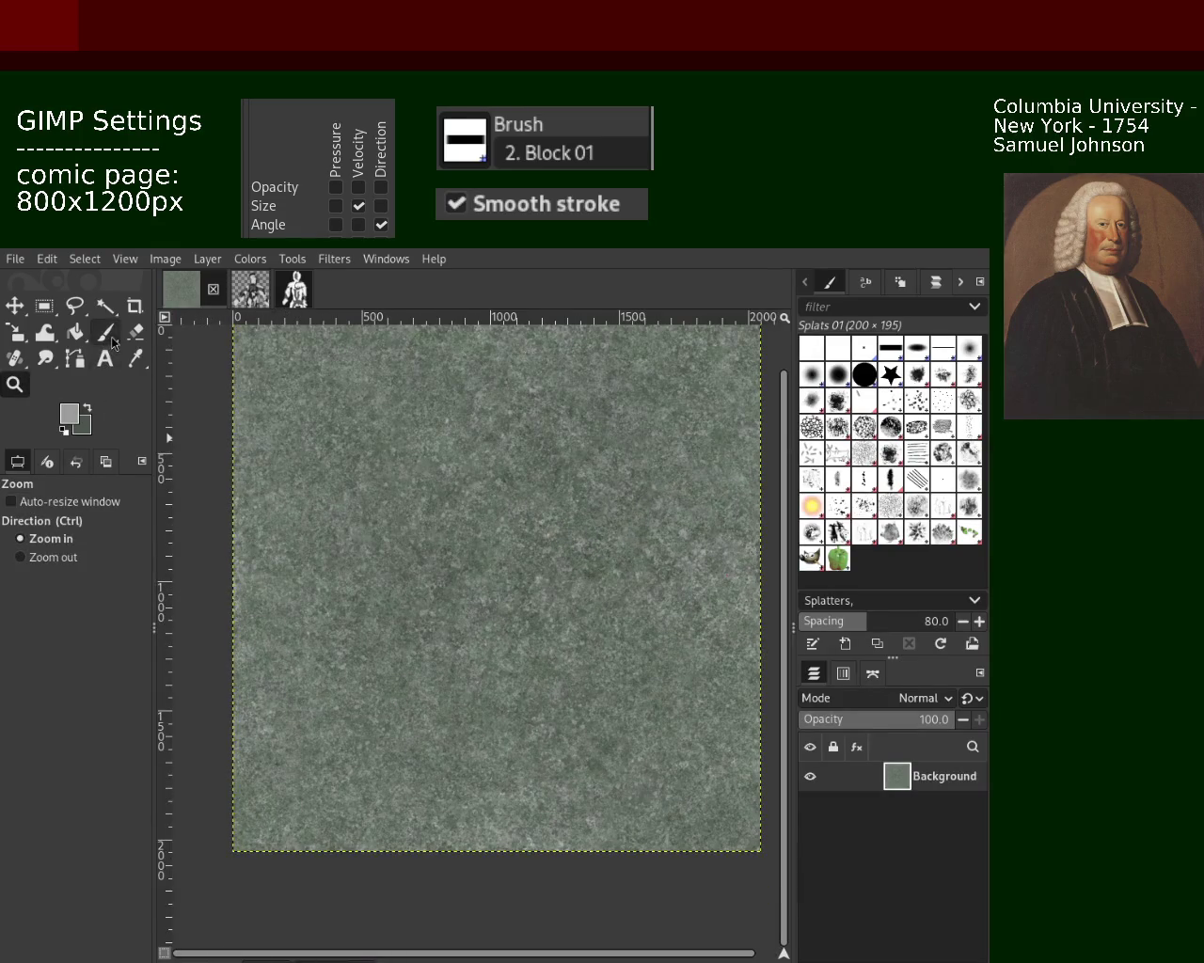
{"action": "left_click", "coordinate": [107, 335]}
{"action": "left_click", "coordinate": [503, 438], "text": "ctrl"}
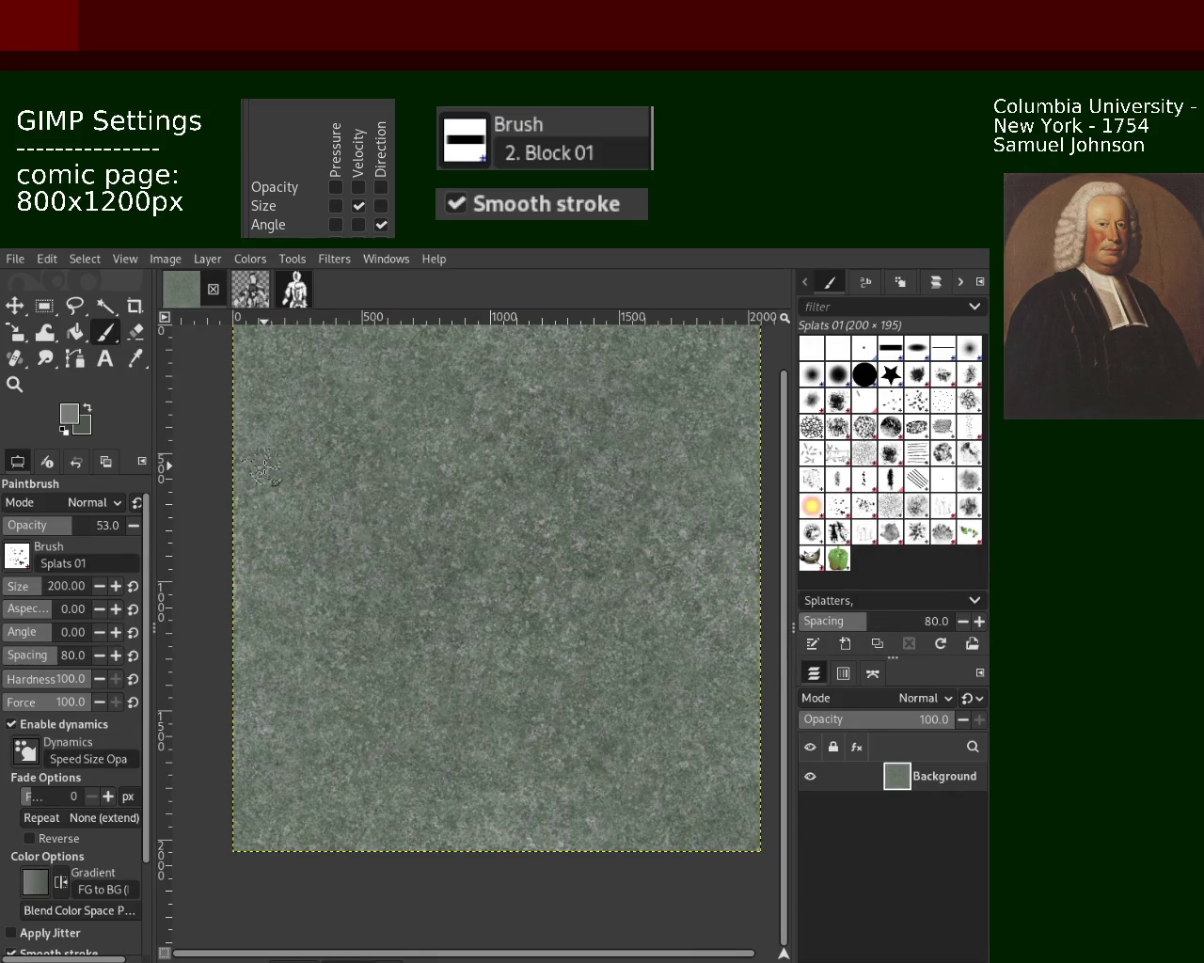
Step: Zoom to full size, then out to reach the image's top-left edges
{"action": "left_click", "coordinate": [14, 383]}
{"action": "key", "text": "1"}
{"action": "left_click", "coordinate": [103, 334]}
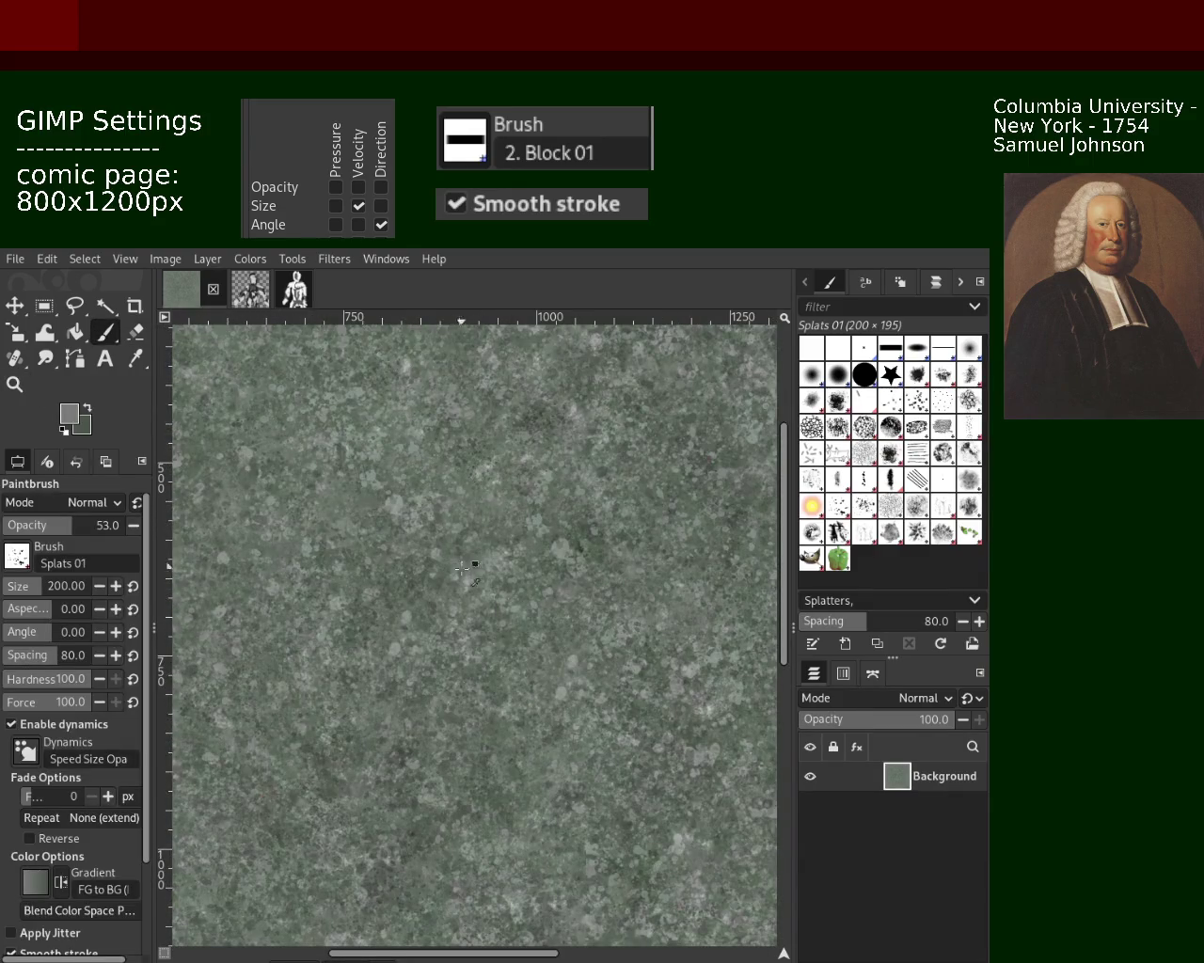
{"action": "left_click", "coordinate": [14, 384]}
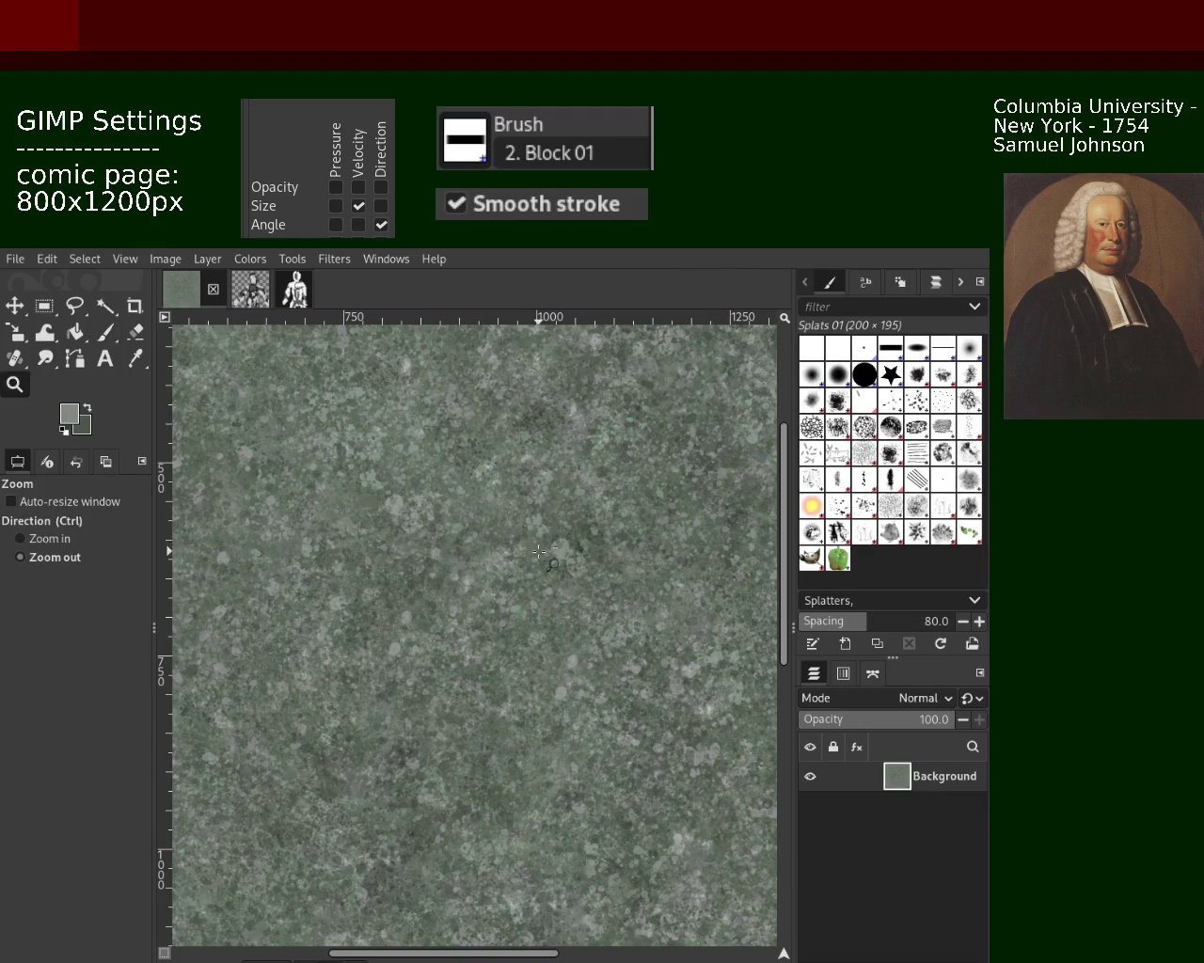
{"action": "left_click", "coordinate": [229, 424], "text": "ctrl"}
{"action": "left_click", "coordinate": [102, 334]}
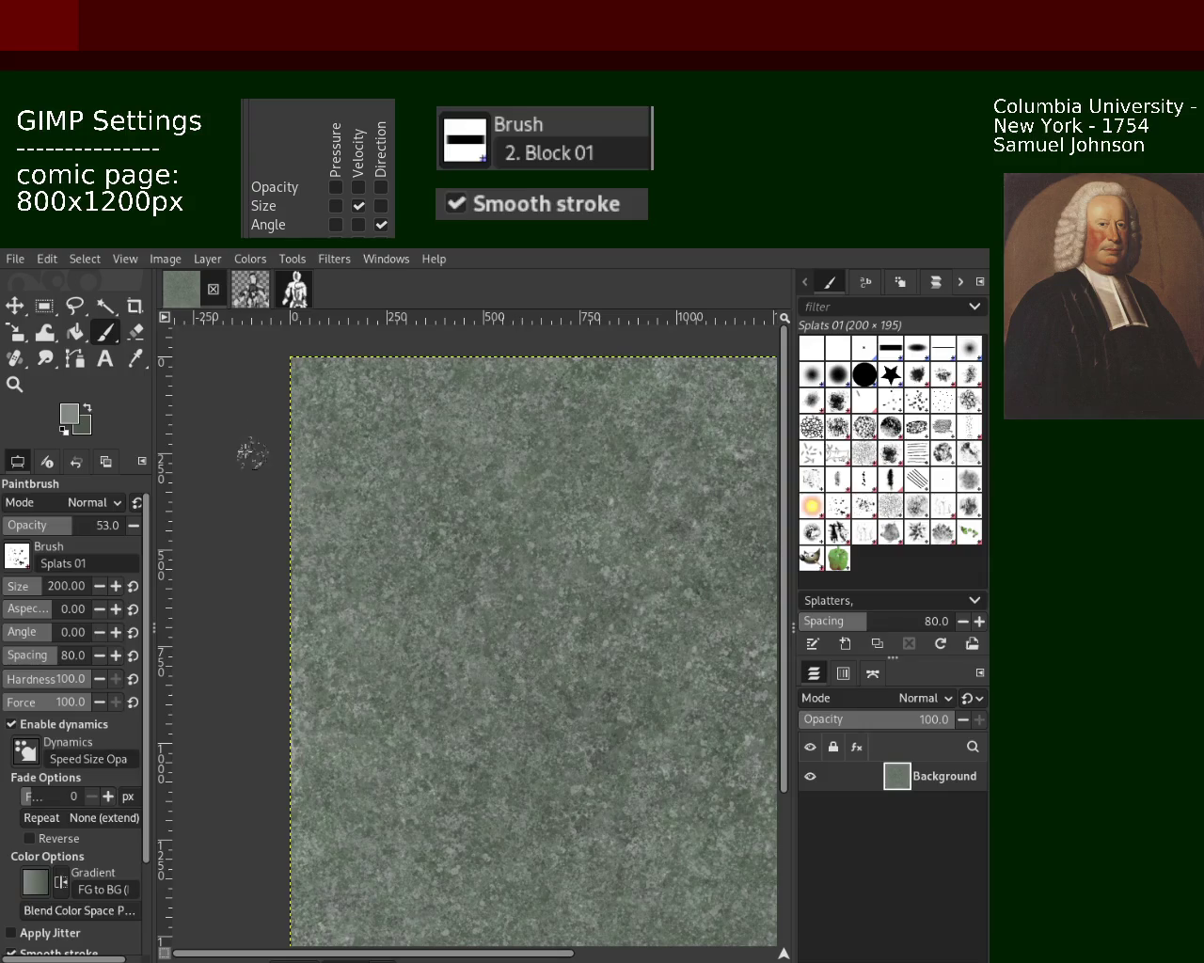
Step: Inspect the texture detail, sample a darker colour and dab dark splatter marks on the left
{"action": "left_click", "coordinate": [14, 383]}
{"action": "left_click", "coordinate": [490, 596], "text": "ctrl"}
{"action": "left_click", "coordinate": [490, 596]}
{"action": "left_click", "coordinate": [490, 595]}
{"action": "left_click", "coordinate": [490, 596]}
{"action": "left_click", "coordinate": [490, 595], "text": "ctrl"}
{"action": "left_click", "coordinate": [475, 546], "text": "ctrl"}
{"action": "left_click", "coordinate": [472, 458], "text": "ctrl"}
{"action": "left_click", "coordinate": [472, 458]}
{"action": "left_click", "coordinate": [451, 480]}
{"action": "left_click", "coordinate": [447, 486], "text": "ctrl"}
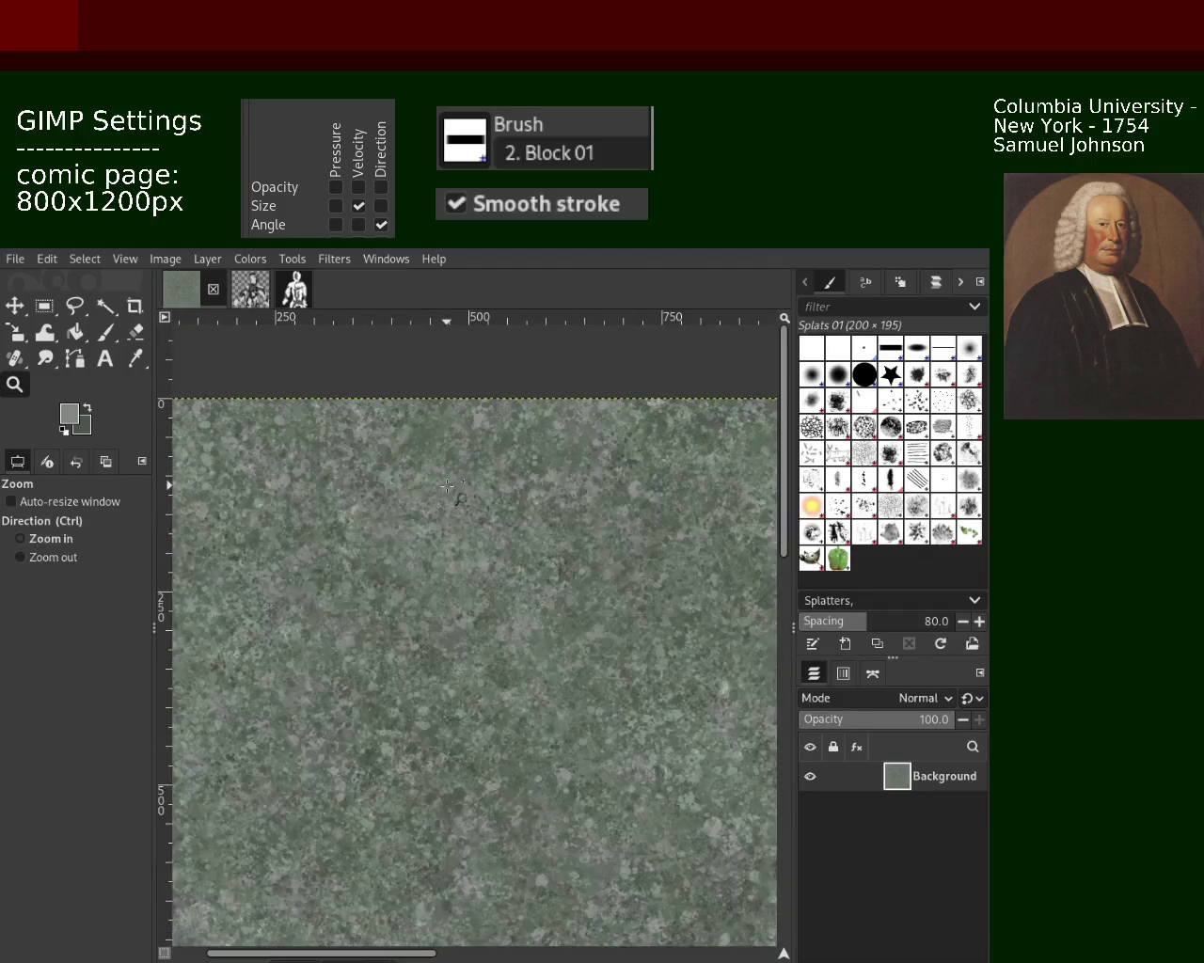
{"action": "left_click", "coordinate": [108, 334]}
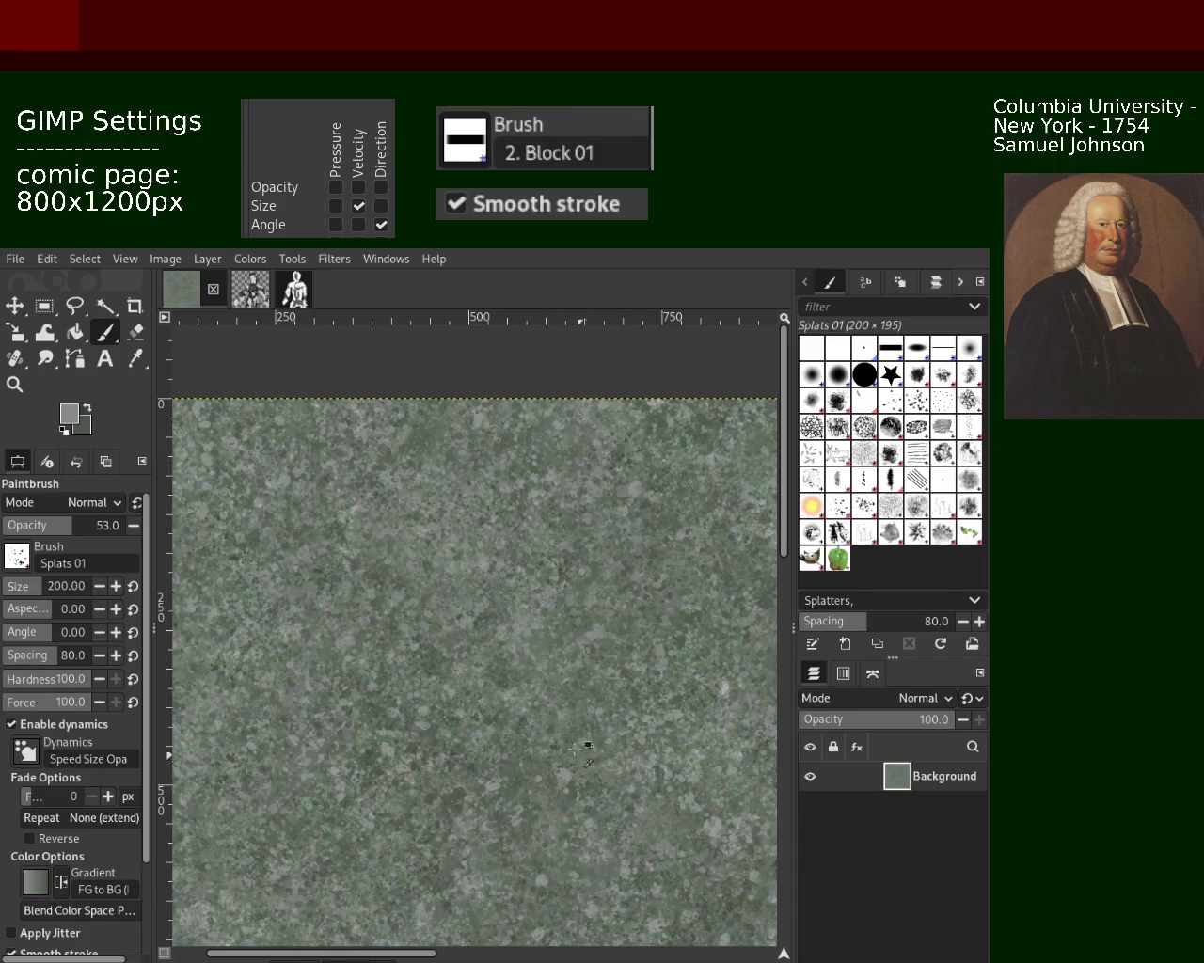
{"action": "left_click", "coordinate": [542, 647], "text": "ctrl"}
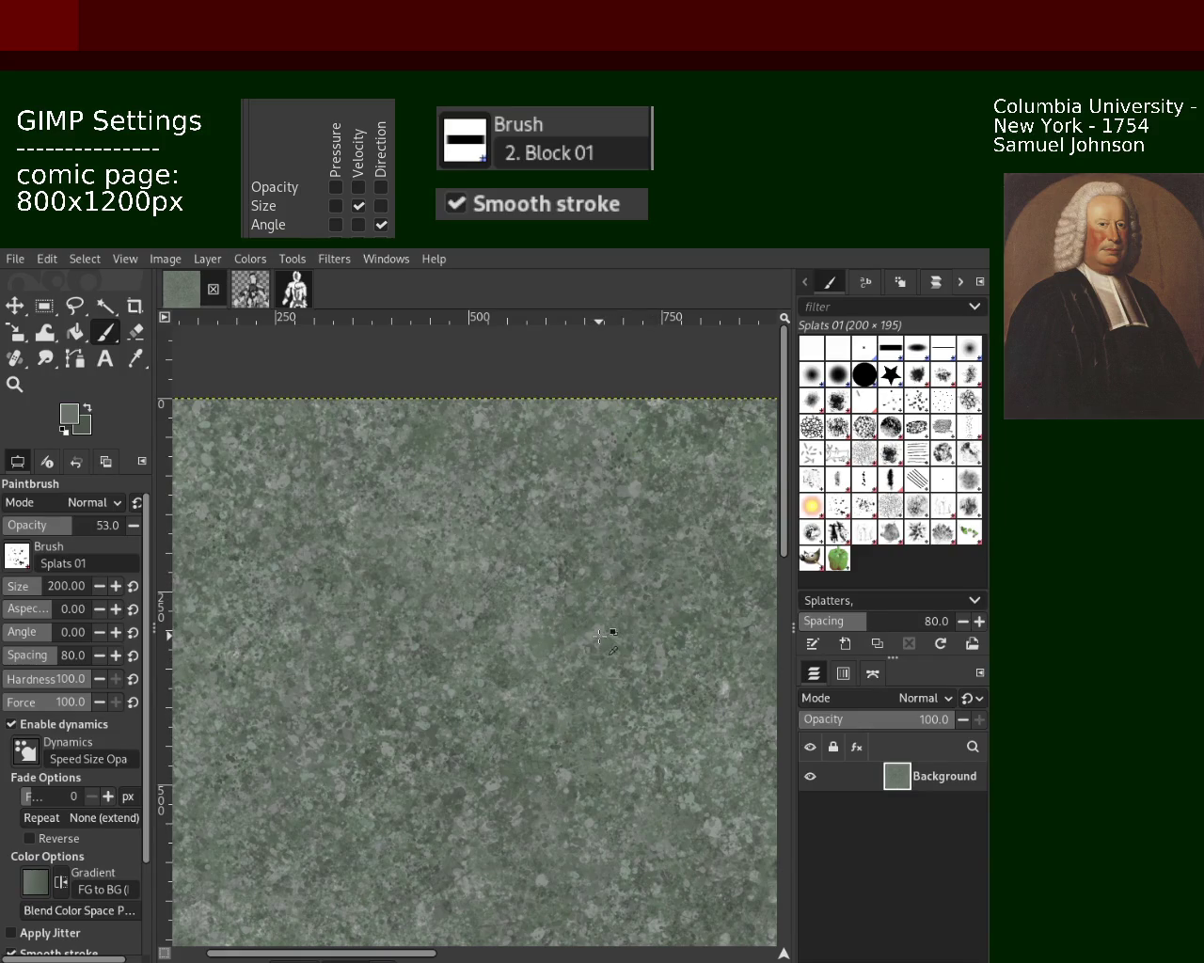
{"action": "left_click", "coordinate": [238, 568]}
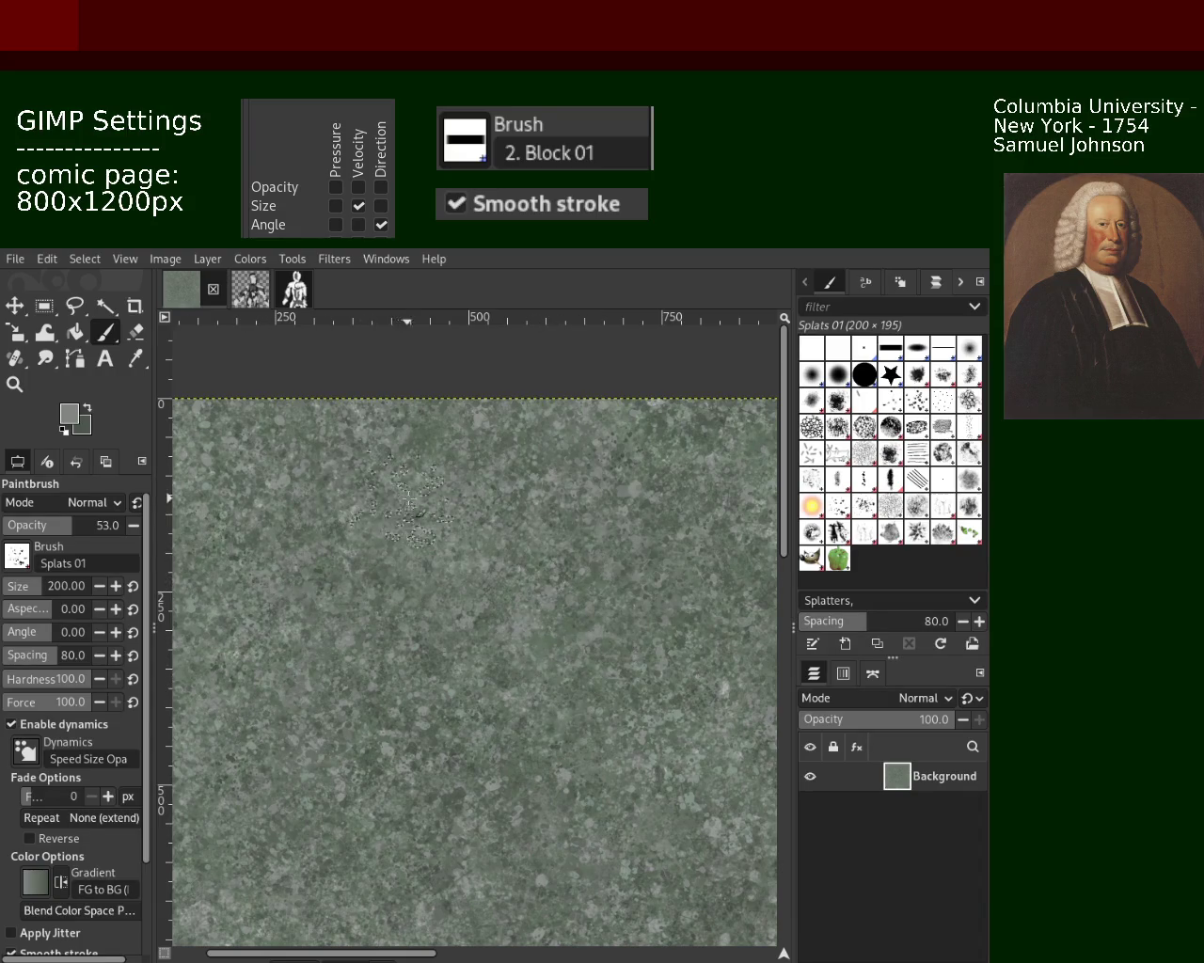
Step: Zoom out and back in to review the new dark splatter marks
{"action": "left_click", "coordinate": [14, 383]}
{"action": "left_click", "coordinate": [313, 606], "text": "ctrl"}
{"action": "left_click", "coordinate": [299, 616], "text": "ctrl"}
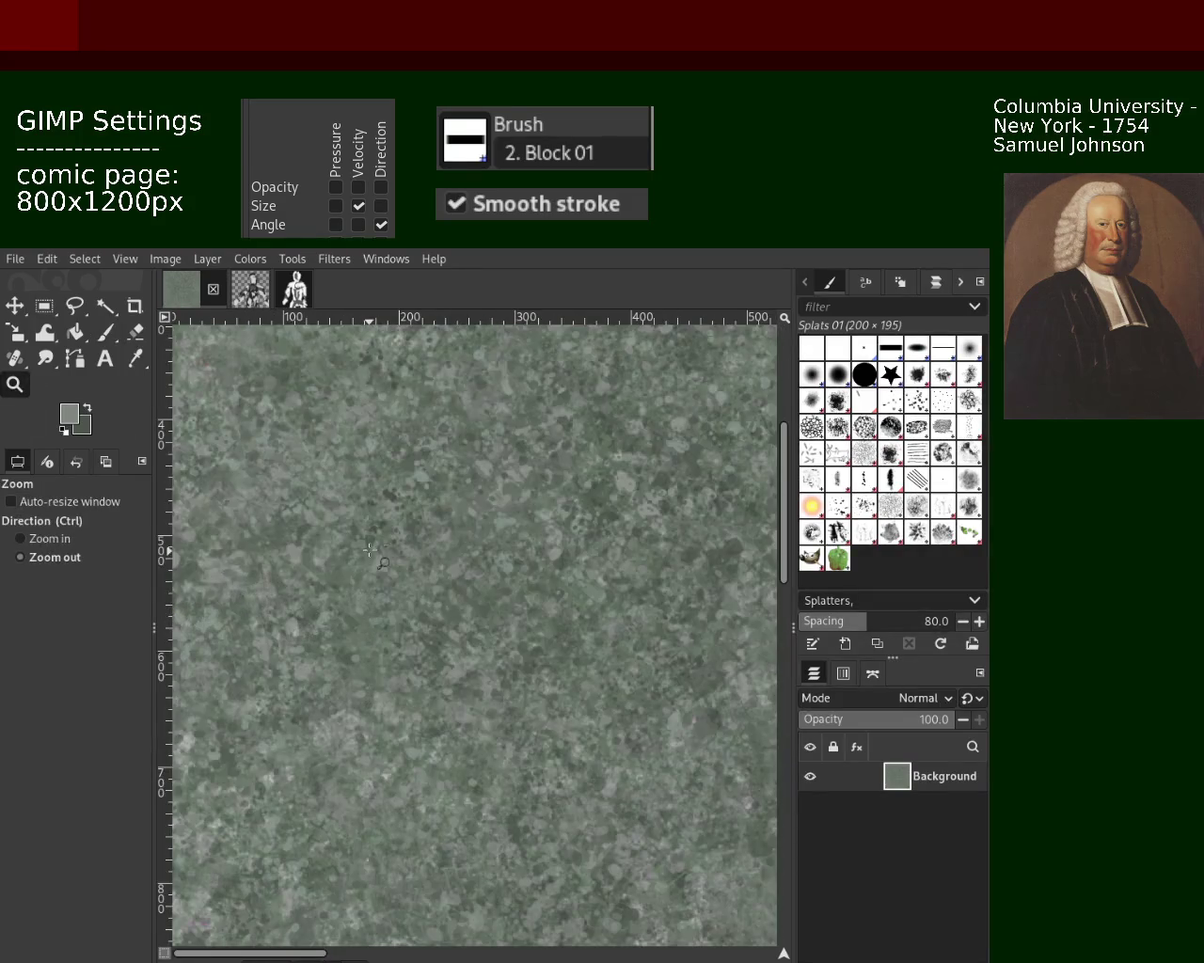
{"action": "left_click", "coordinate": [372, 554], "text": "ctrl"}
{"action": "left_click", "coordinate": [373, 554], "text": "ctrl"}
{"action": "left_click", "coordinate": [393, 616], "text": "ctrl"}
{"action": "left_click", "coordinate": [393, 616]}
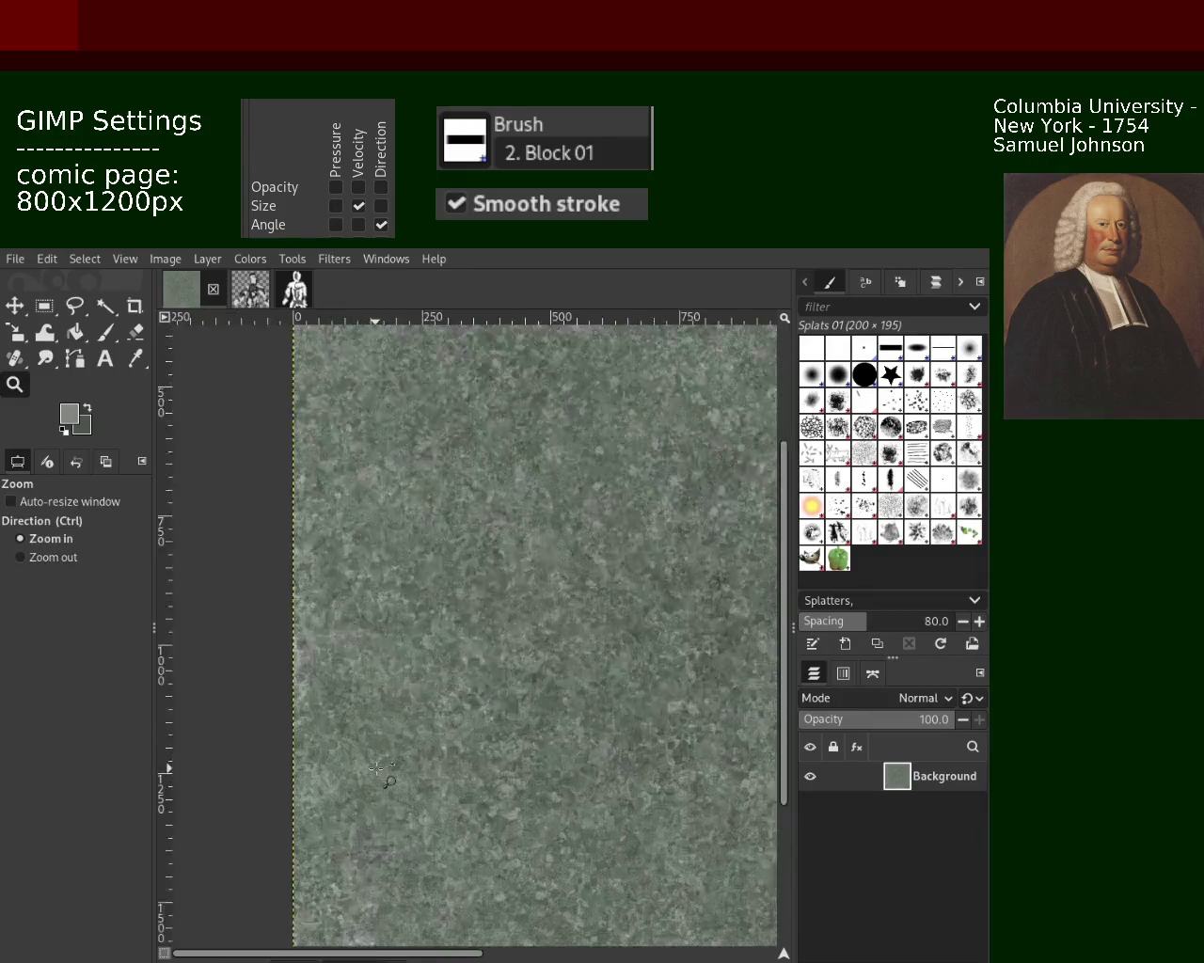
{"action": "left_click", "coordinate": [405, 601]}
{"action": "left_click", "coordinate": [428, 564], "text": "ctrl"}
{"action": "left_click", "coordinate": [435, 551], "text": "ctrl"}
{"action": "left_click", "coordinate": [438, 559]}
{"action": "left_click", "coordinate": [442, 573]}
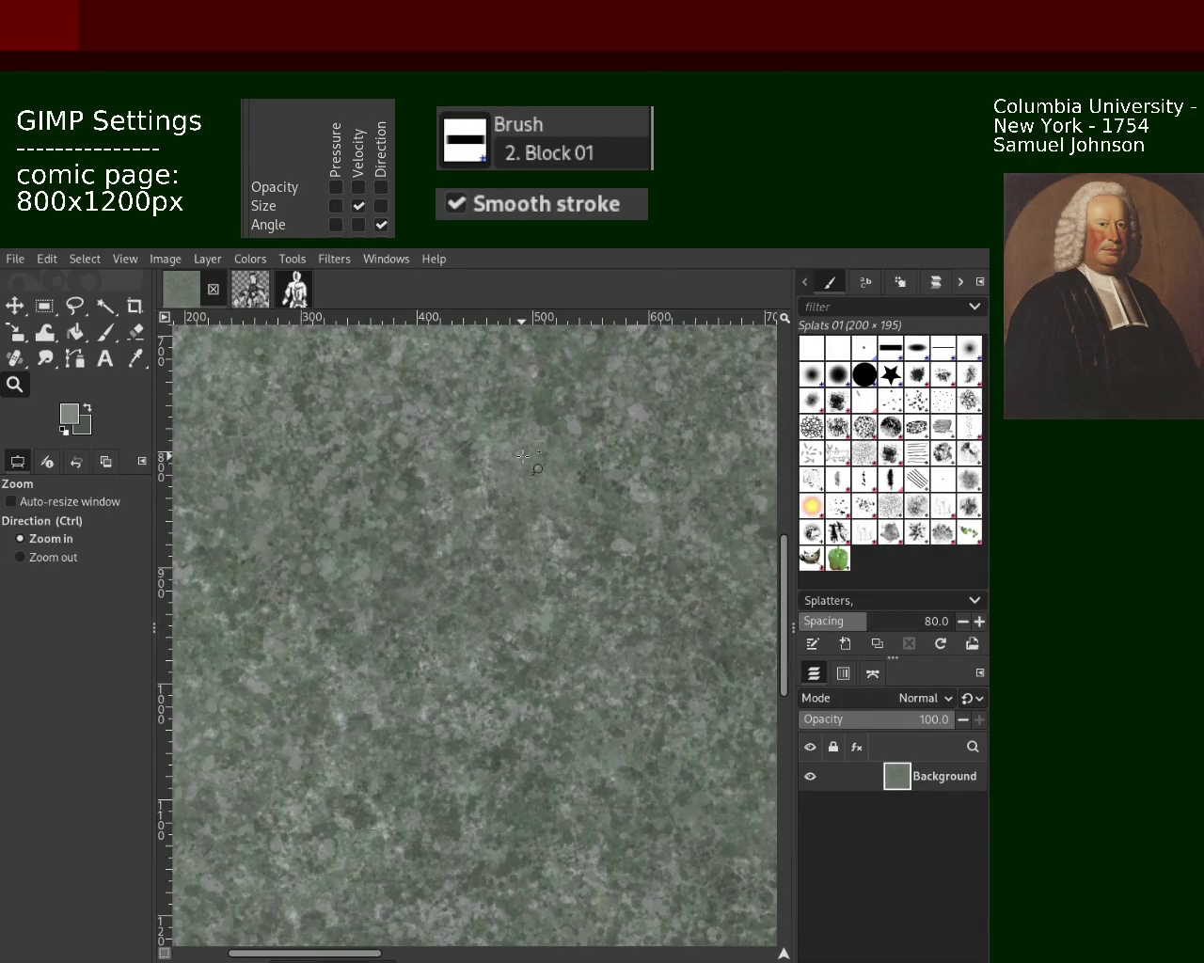
Step: Select the Stone Work 01 brush and stamp a single round dab, undoing a trial stroke
{"action": "left_click", "coordinate": [851, 533]}
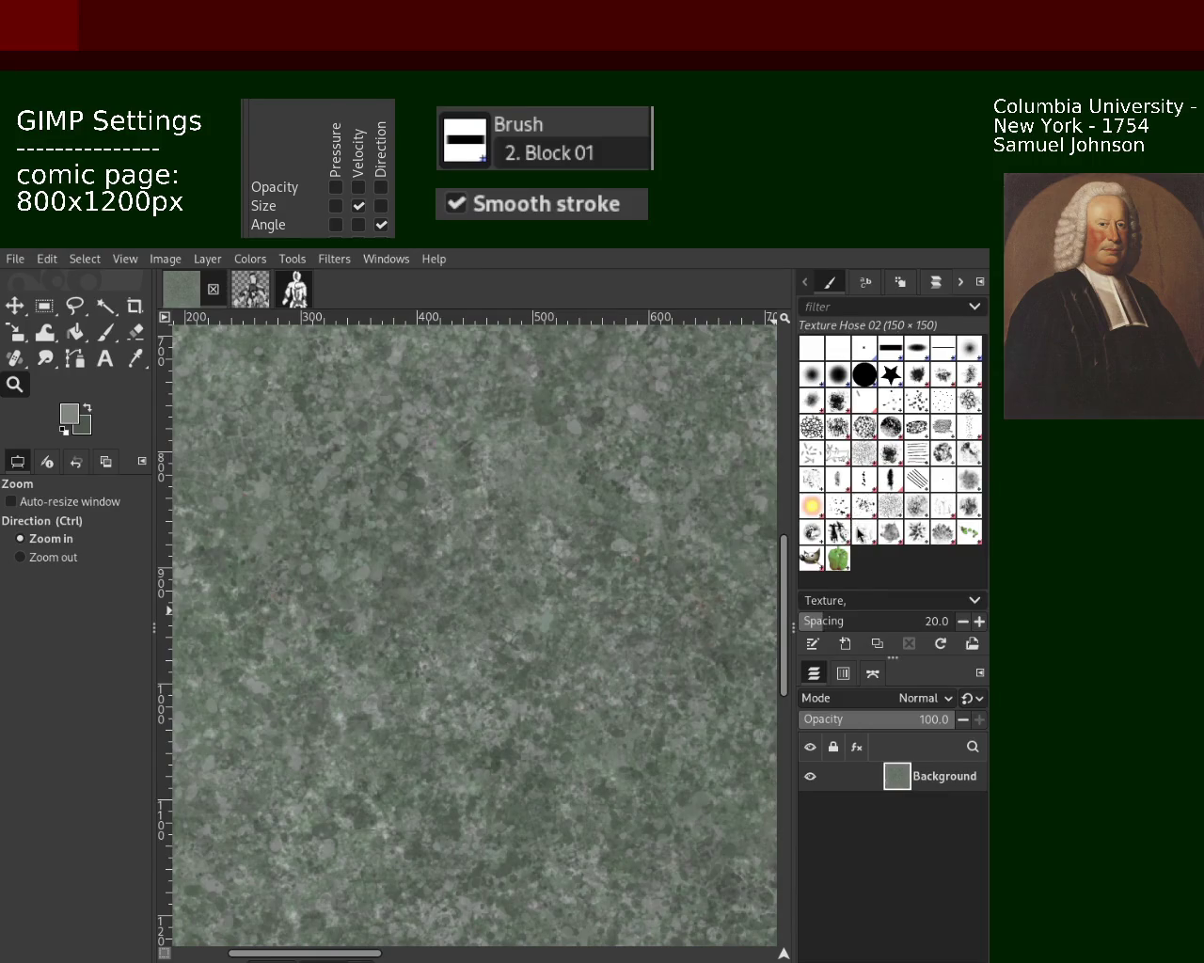
{"action": "left_click", "coordinate": [937, 514]}
{"action": "left_click", "coordinate": [369, 490]}
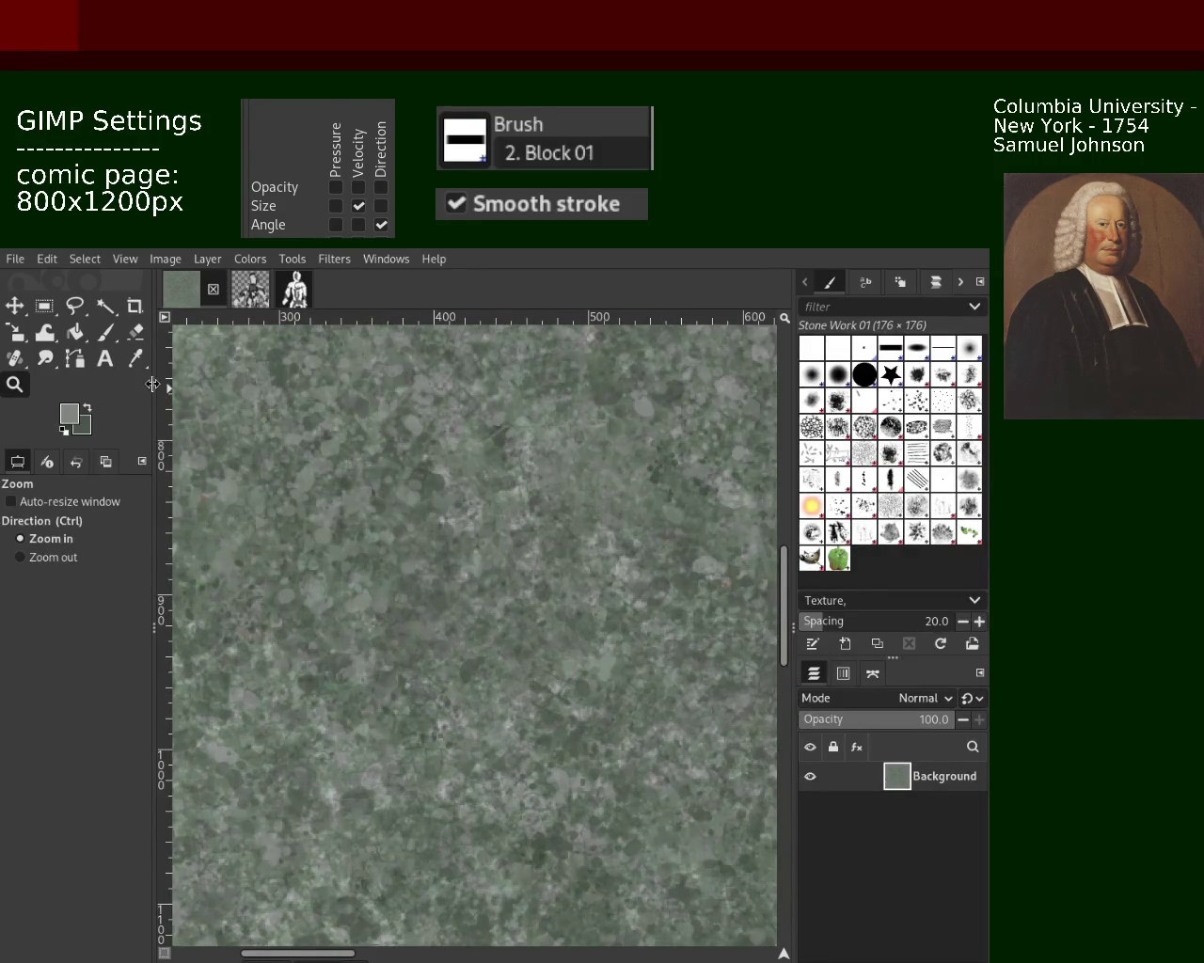
{"action": "left_click", "coordinate": [105, 331]}
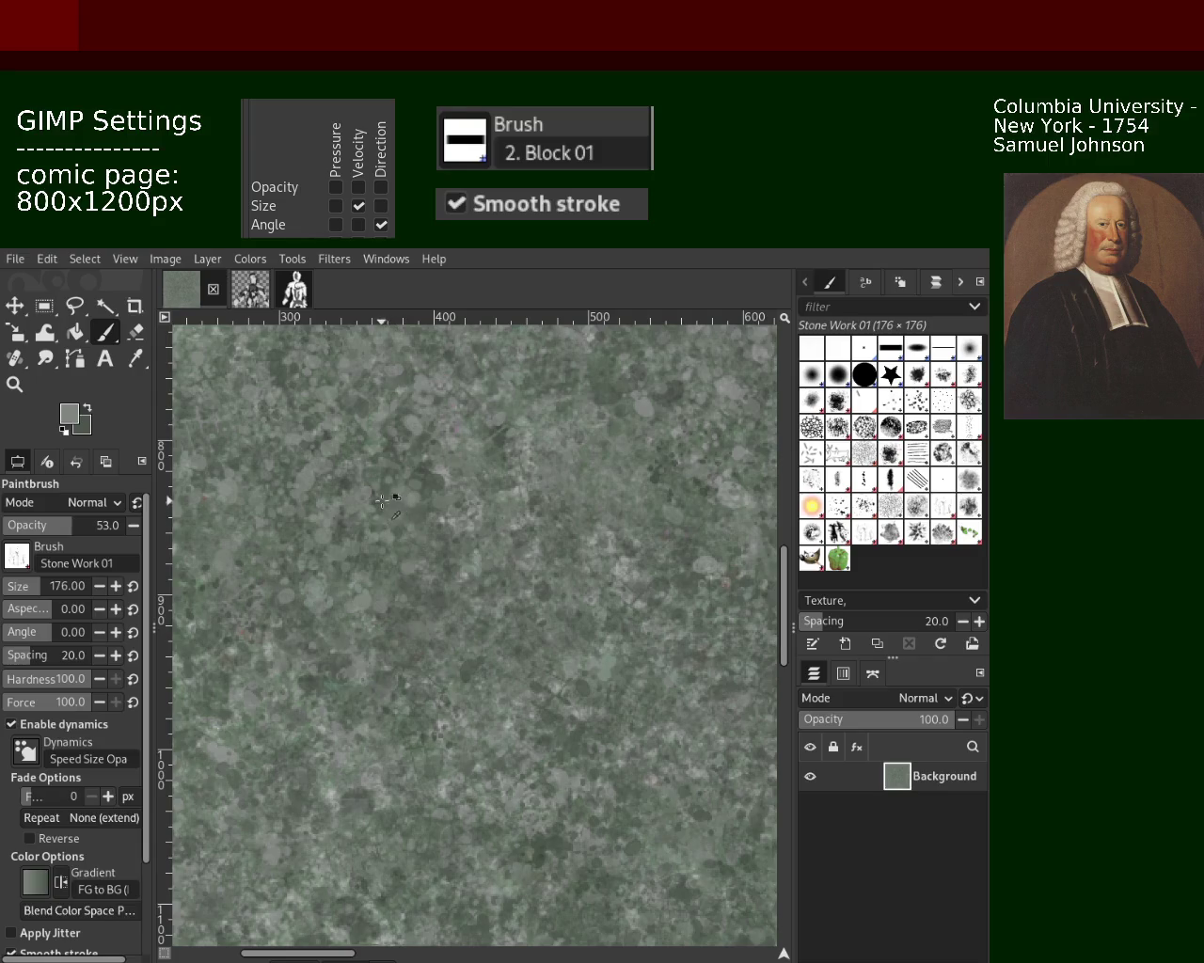
{"action": "left_click_drag", "start_coordinate": [376, 498], "coordinate": [334, 449]}
{"action": "key", "text": "ctrl+z"}
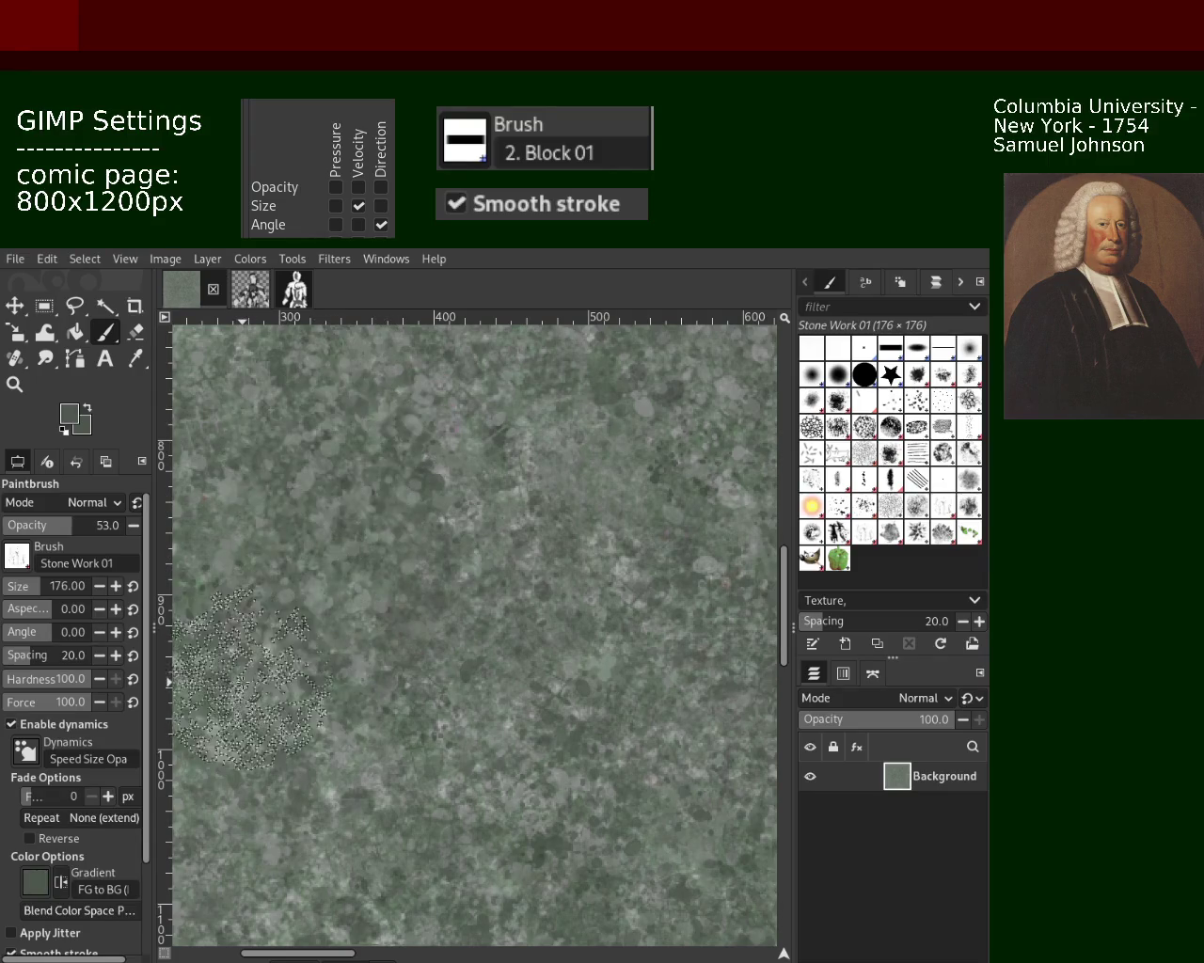
{"action": "left_click", "coordinate": [538, 576]}
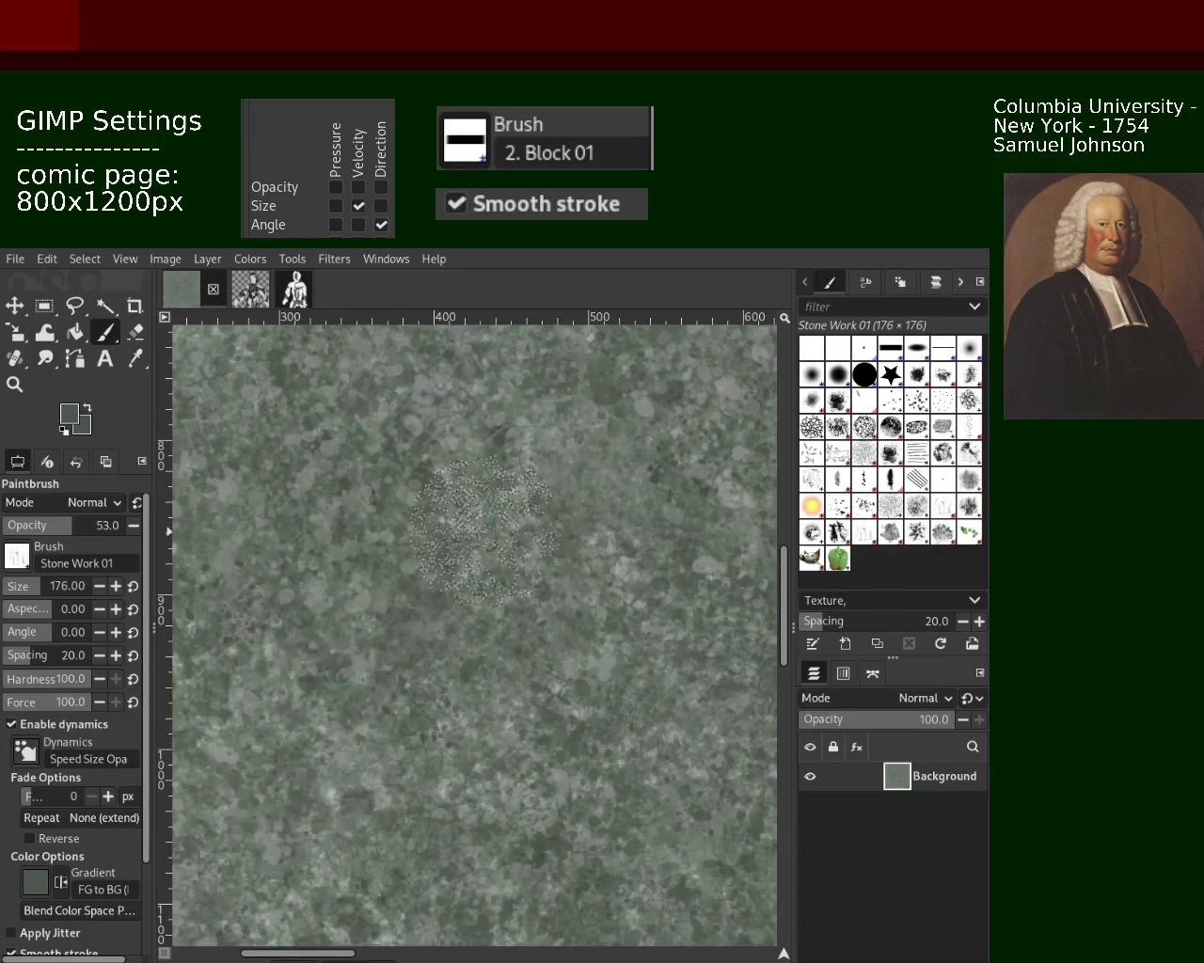
Step: Zoom near the image's left edge and stamp another round stone-texture mark
{"action": "key", "text": "z"}
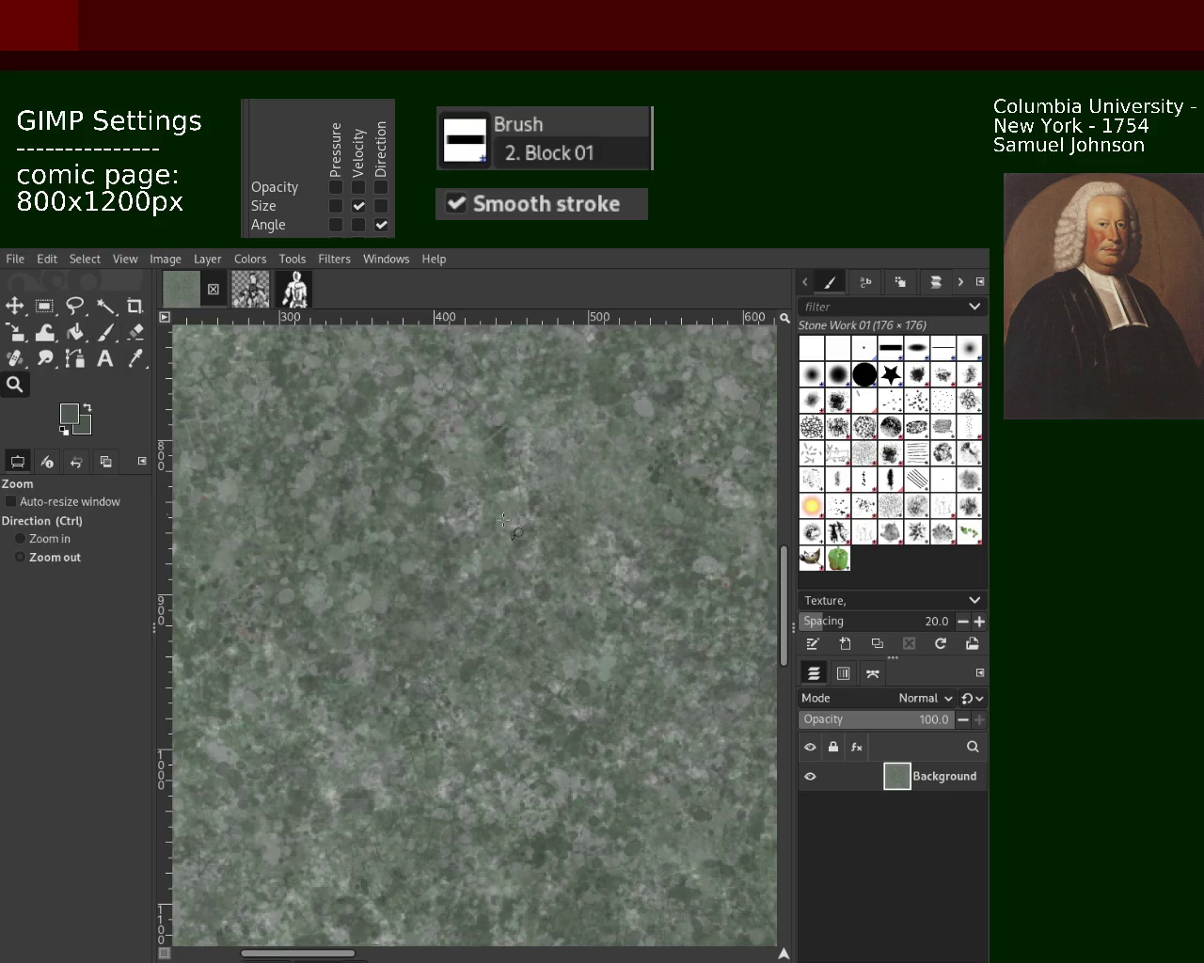
{"action": "left_click", "coordinate": [372, 585], "text": "ctrl"}
{"action": "left_click", "coordinate": [372, 585]}
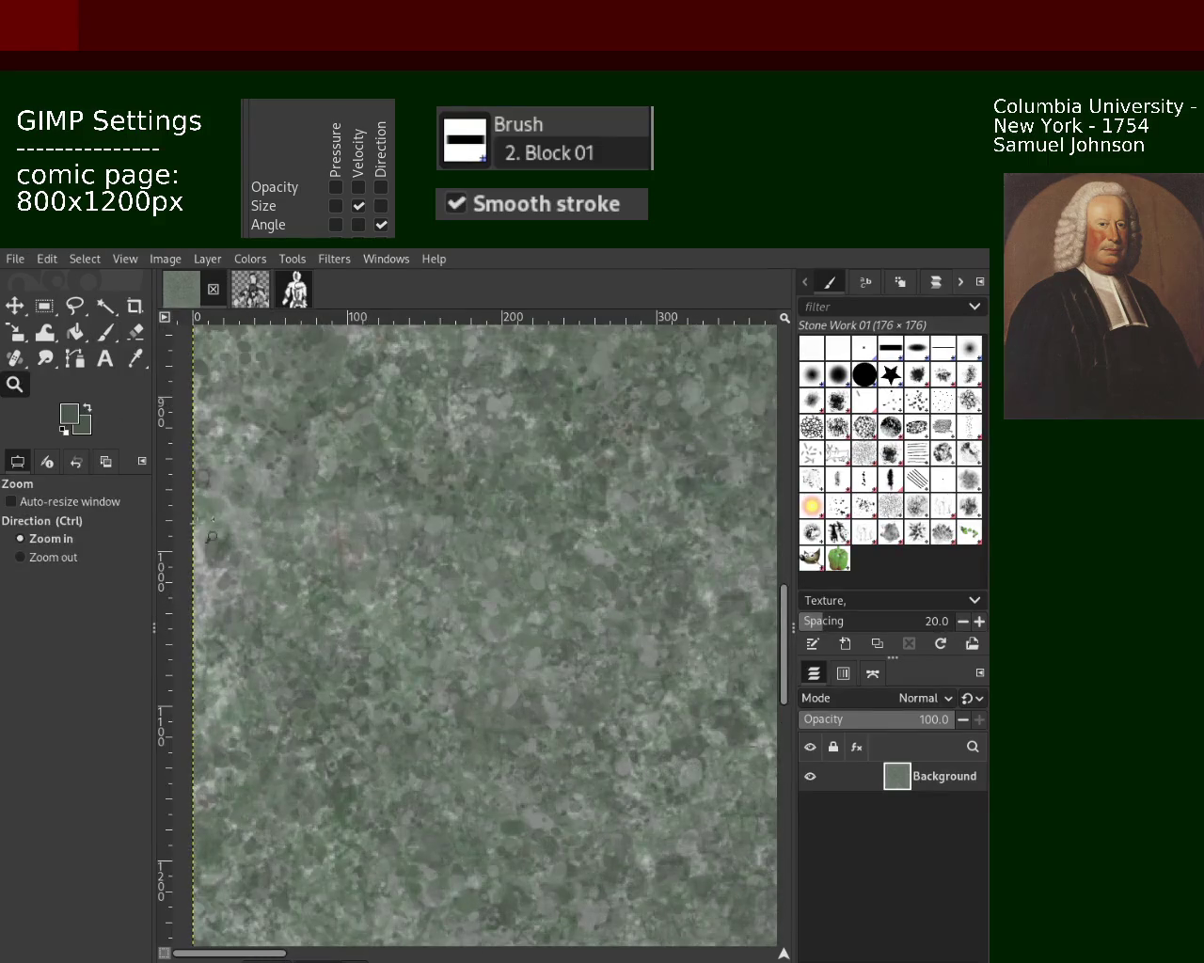
{"action": "left_click", "coordinate": [104, 331]}
{"action": "left_click_drag", "start_coordinate": [442, 602], "coordinate": [454, 673]}
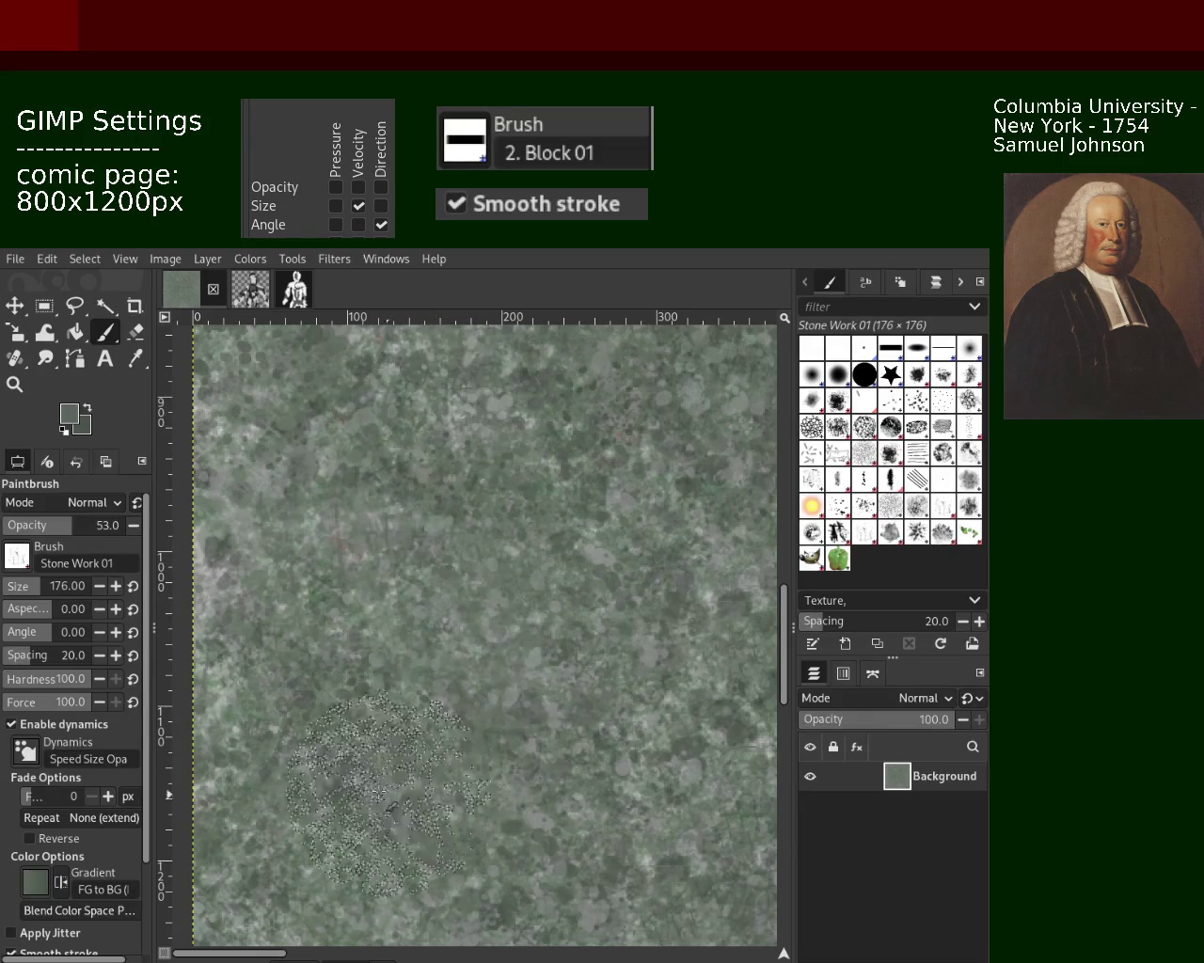
Step: Zoom out and scroll to see the full image width
{"action": "left_click", "coordinate": [14, 383]}
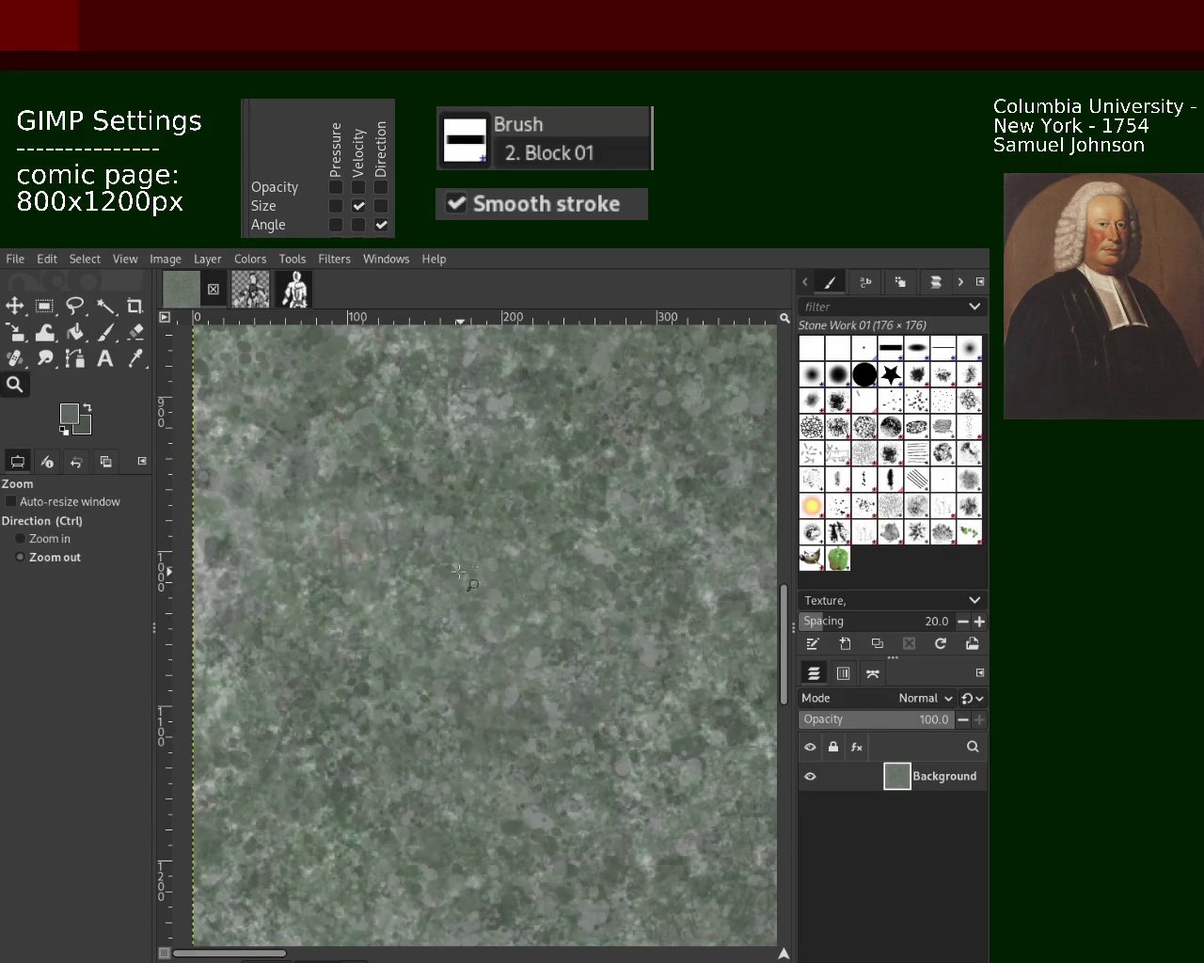
{"action": "left_click", "coordinate": [459, 571], "text": "ctrl"}
{"action": "scroll", "coordinate": [496, 470], "scroll_direction": "down", "scroll_amount": 3}
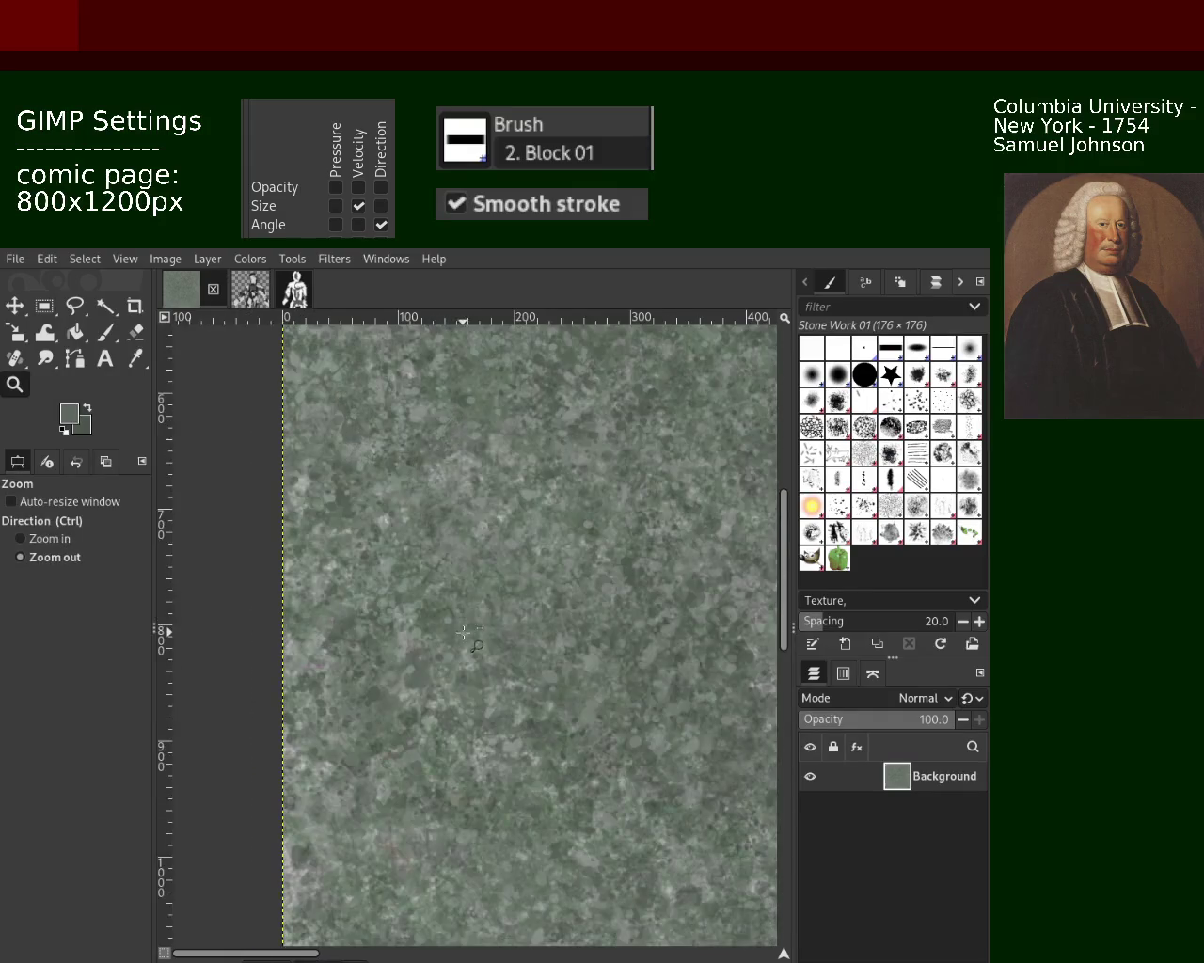
{"action": "scroll", "coordinate": [495, 471], "scroll_direction": "up", "scroll_amount": 1}
{"action": "scroll", "coordinate": [496, 470], "scroll_direction": "up", "scroll_amount": 1}
{"action": "scroll", "coordinate": [496, 470], "scroll_direction": "up", "scroll_amount": 1}
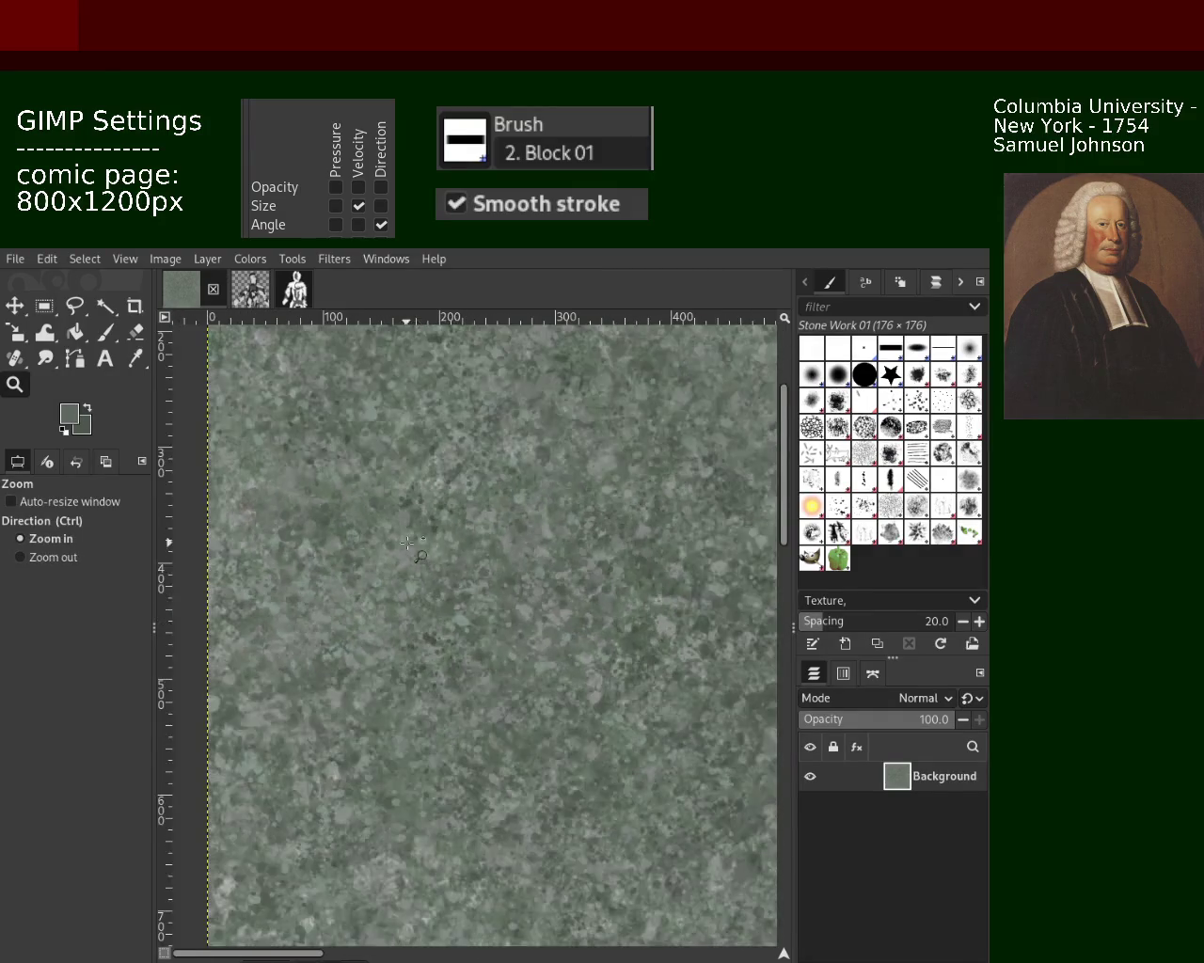
{"action": "scroll", "coordinate": [495, 470], "scroll_direction": "up", "scroll_amount": 1}
{"action": "left_click", "coordinate": [105, 332]}
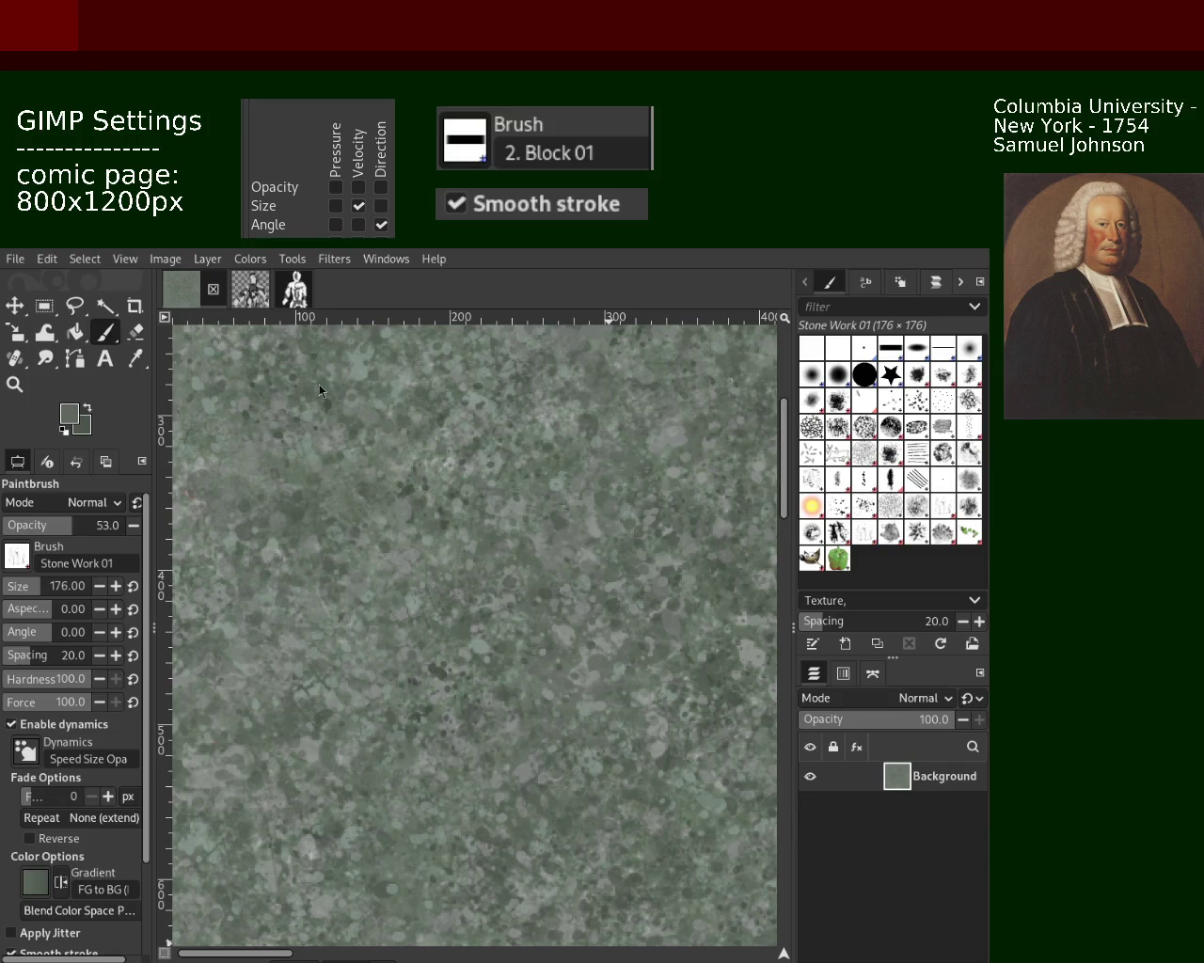
Step: Check the texture's top-left and stamp another Stone Work dab
{"action": "left_click", "coordinate": [14, 383]}
{"action": "left_click", "coordinate": [442, 488], "text": "ctrl"}
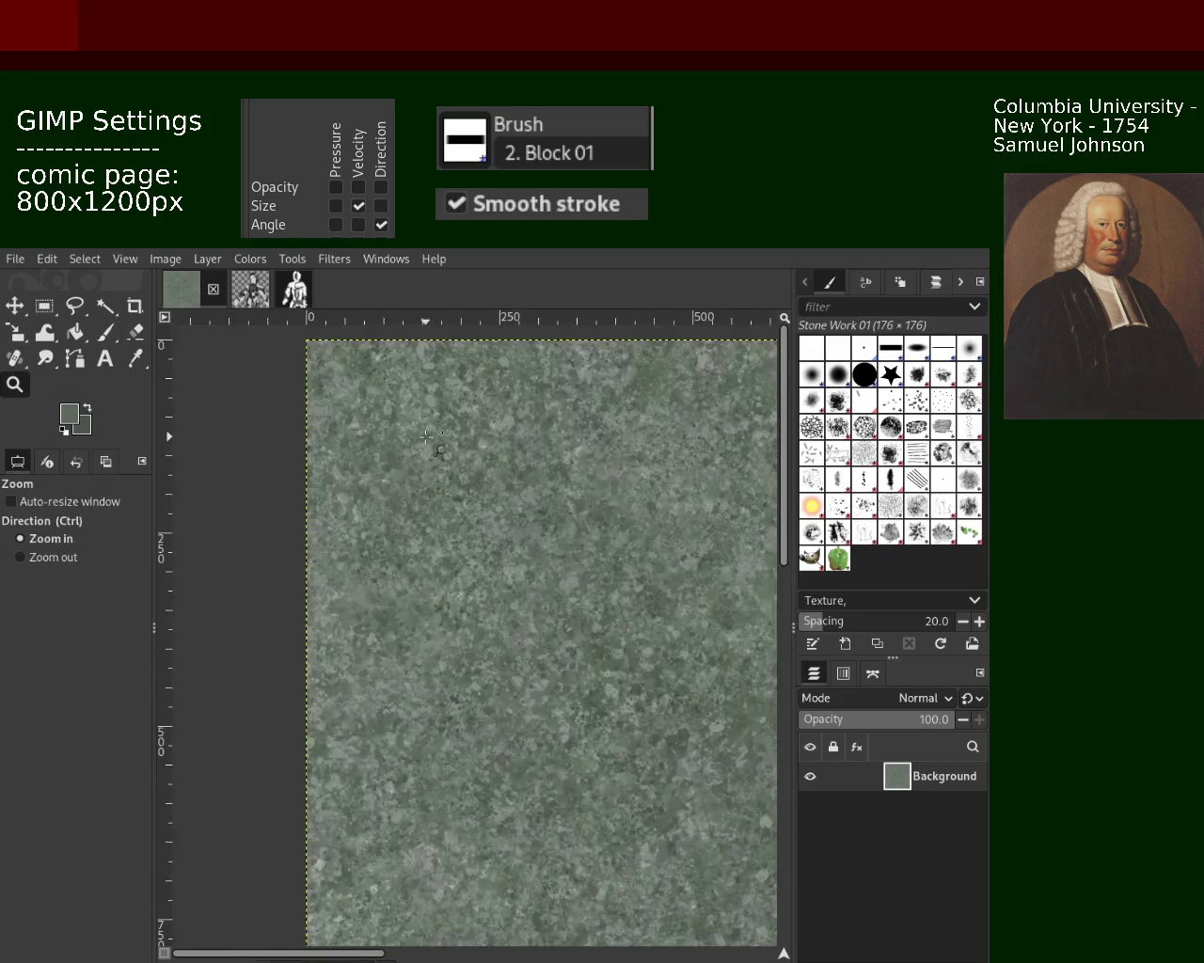
{"action": "left_click", "coordinate": [442, 487]}
{"action": "left_click", "coordinate": [442, 487], "text": "ctrl"}
{"action": "left_click", "coordinate": [105, 331]}
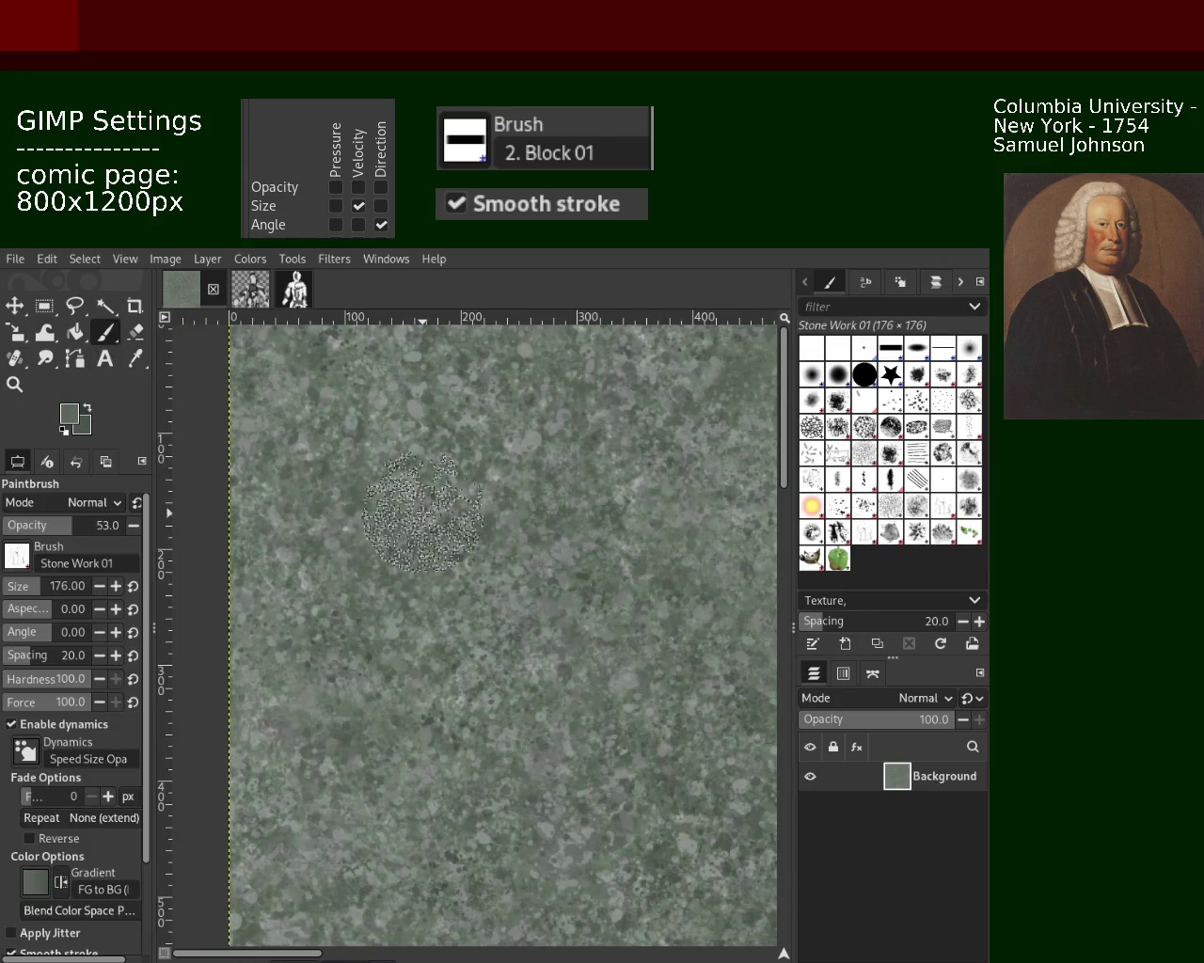
{"action": "left_click", "coordinate": [376, 774]}
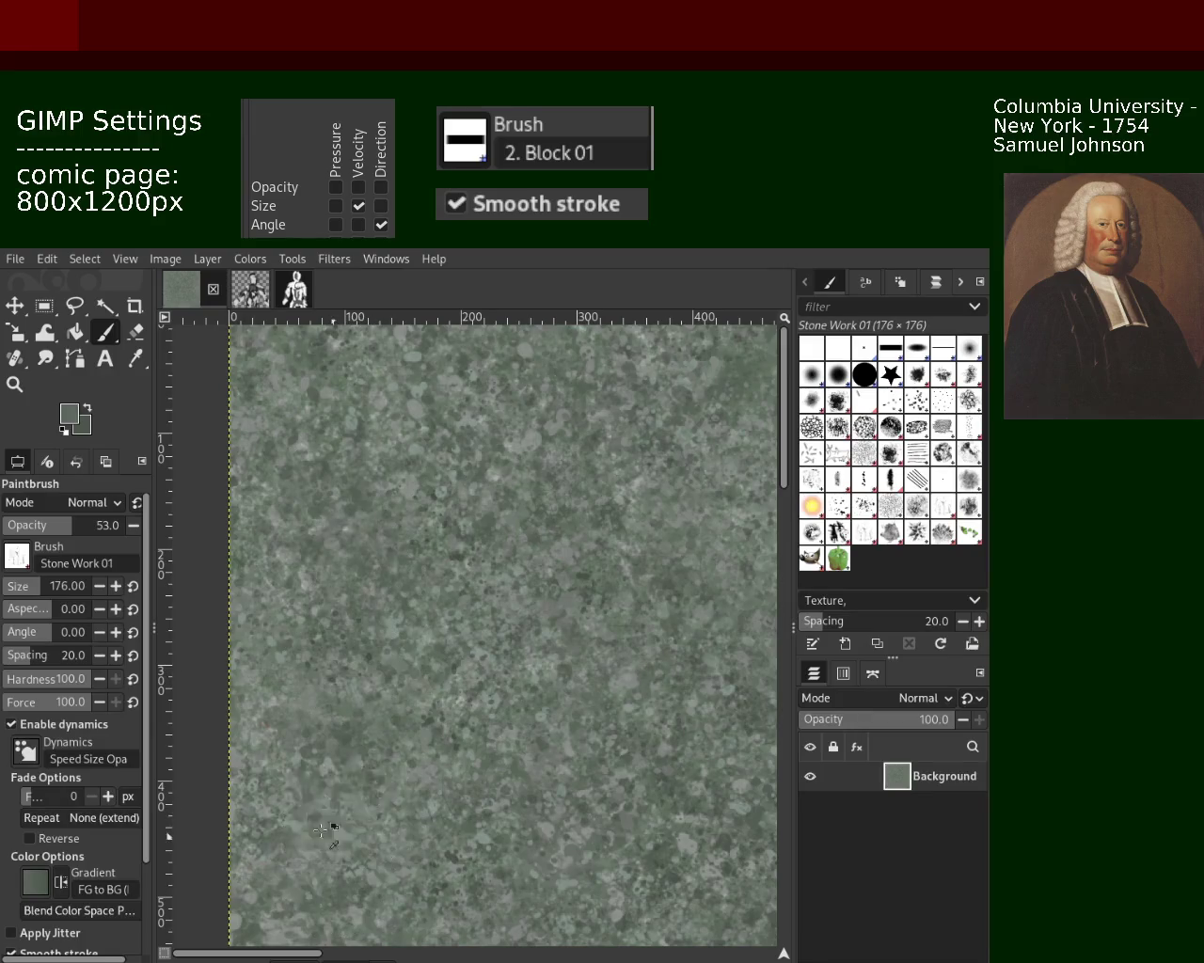
Step: Switch to the Splats 01 brush (size 200, spacing 80) and dab speckles over the texture
{"action": "left_click", "coordinate": [14, 384]}
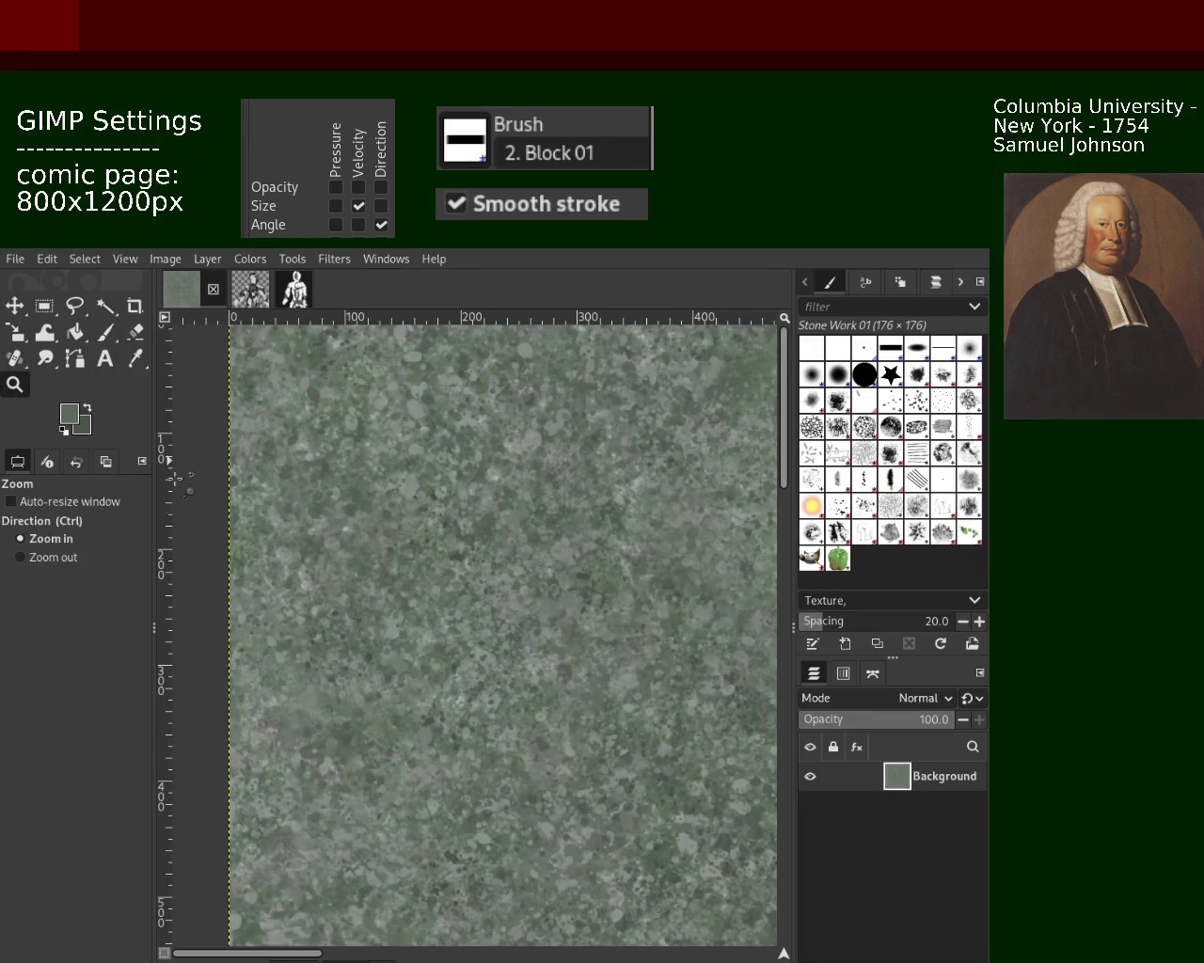
{"action": "left_click", "coordinate": [20, 557]}
{"action": "left_click", "coordinate": [443, 561]}
{"action": "left_click", "coordinate": [443, 561]}
{"action": "scroll", "coordinate": [428, 554], "scroll_direction": "up", "scroll_amount": 2, "text": "ctrl"}
{"action": "scroll", "coordinate": [419, 550], "scroll_direction": "up", "scroll_amount": 2, "text": "ctrl"}
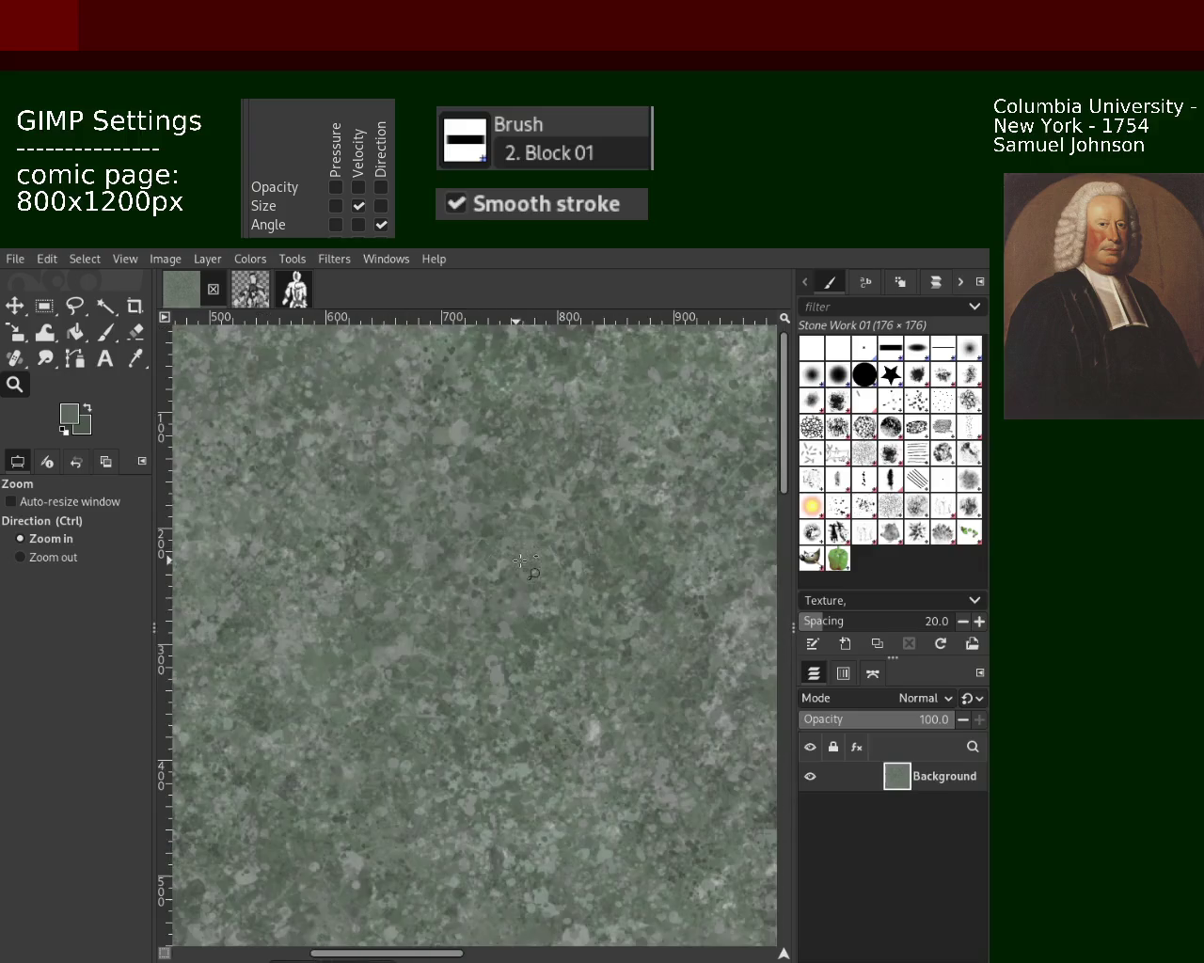
{"action": "scroll", "coordinate": [413, 547], "scroll_direction": "up", "scroll_amount": 1, "text": "ctrl"}
{"action": "left_click", "coordinate": [105, 331]}
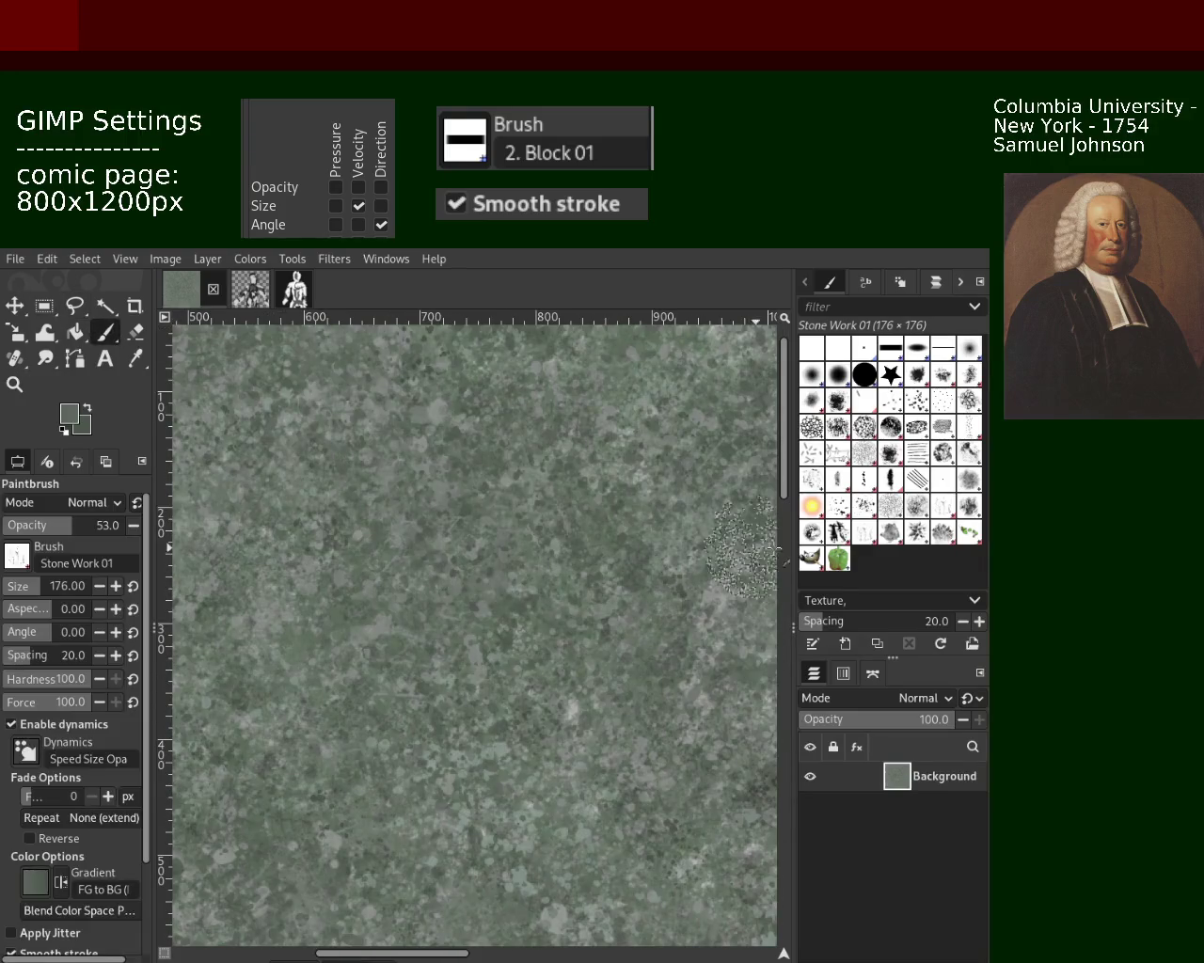
{"action": "left_click", "coordinate": [863, 506]}
{"action": "left_click", "coordinate": [437, 683]}
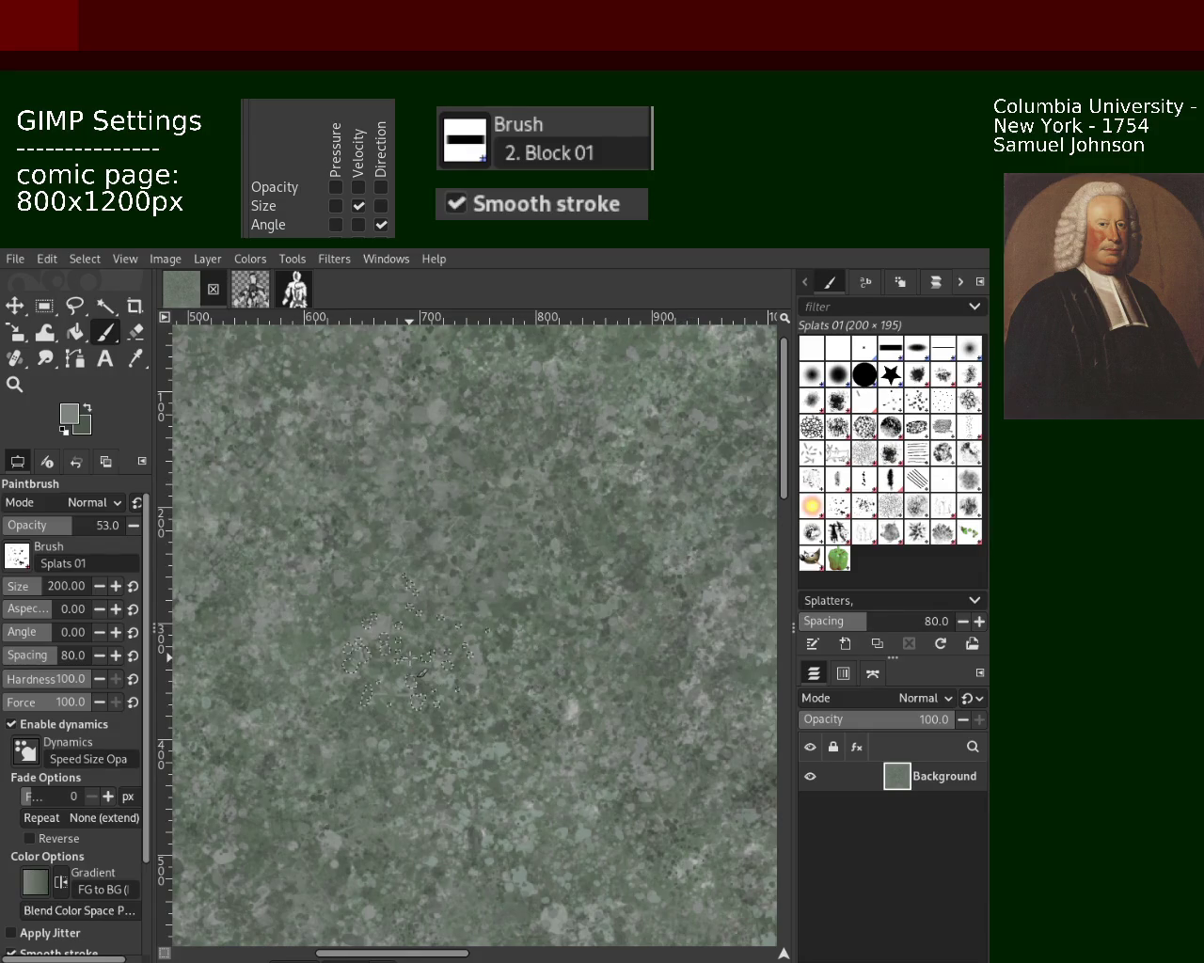
Step: Navigate around the texture and dab another Splats 01 speckle in the lower middle
{"action": "left_click", "coordinate": [15, 383]}
{"action": "key", "text": "shift+ctrl+j"}
{"action": "key", "text": "1"}
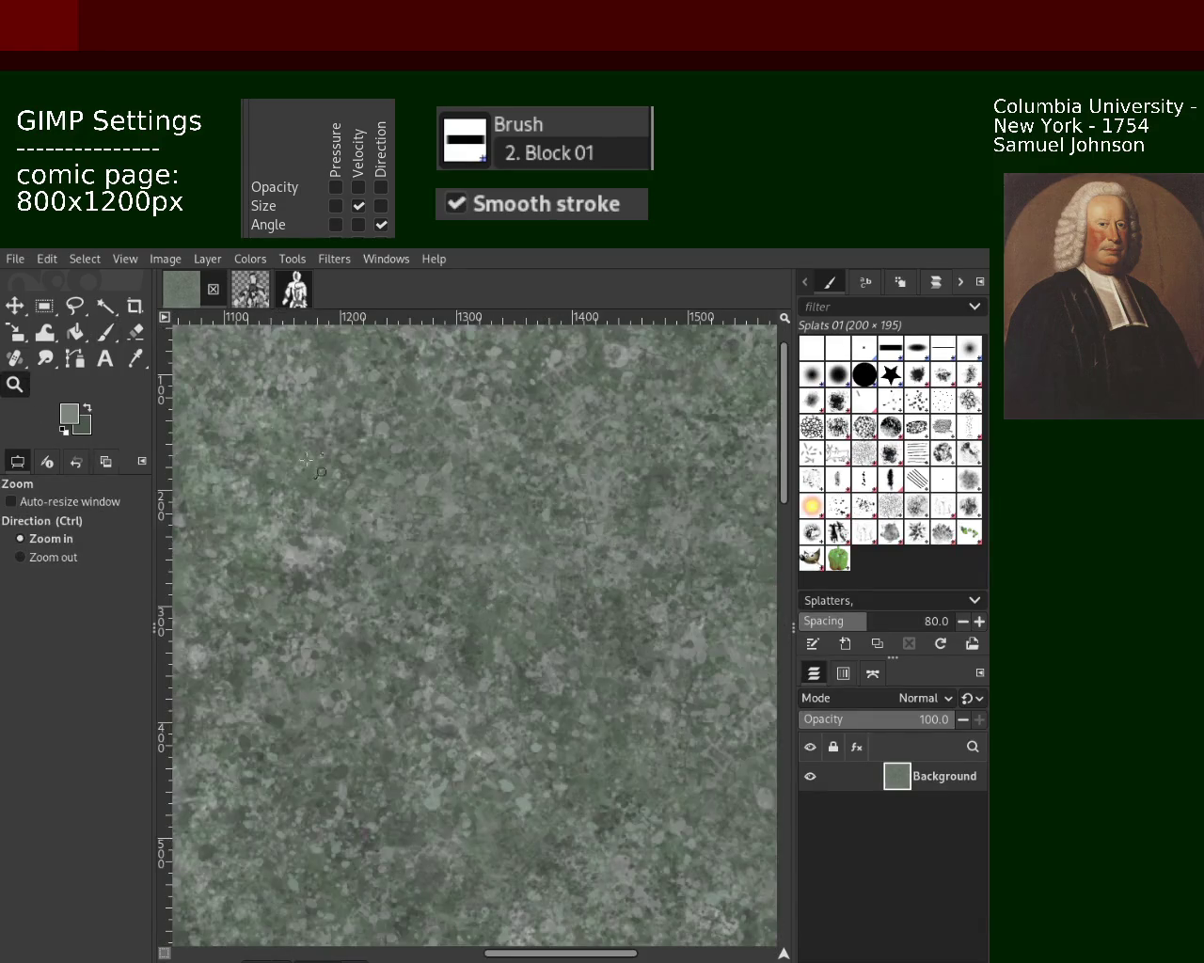
{"action": "left_click", "coordinate": [105, 331]}
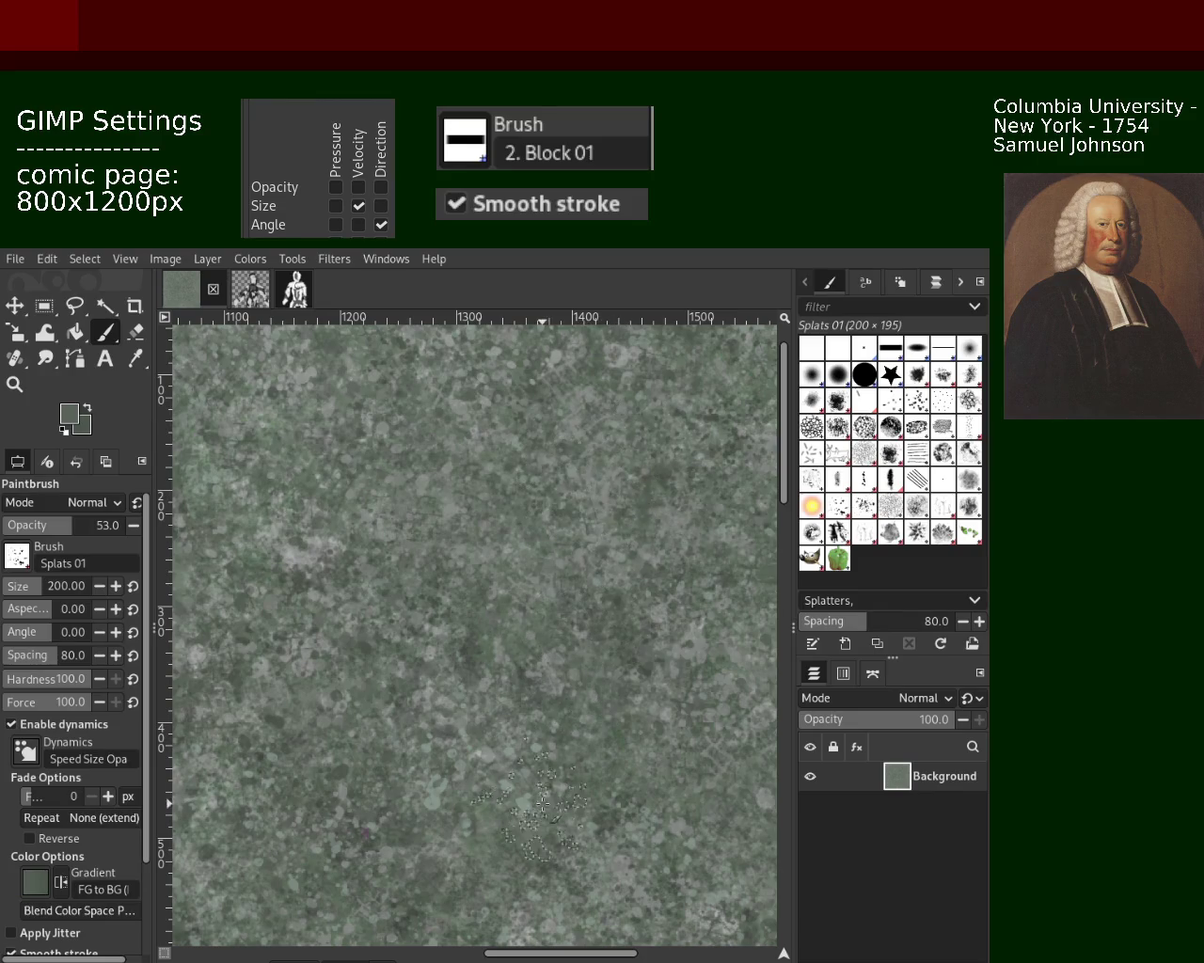
{"action": "left_click", "coordinate": [16, 383]}
{"action": "scroll", "coordinate": [531, 539], "scroll_direction": "down", "scroll_amount": 3}
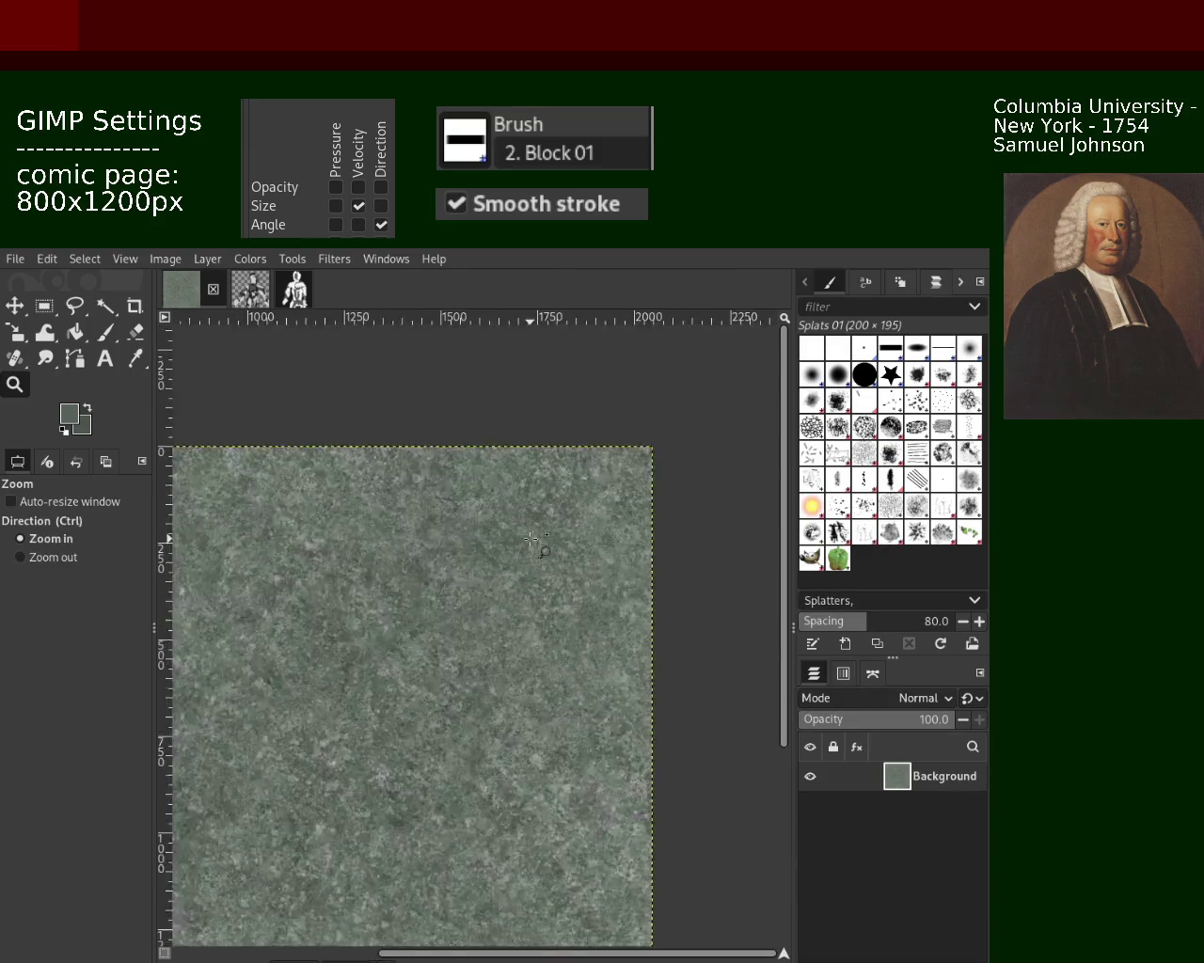
{"action": "left_click", "coordinate": [531, 539]}
{"action": "left_click", "coordinate": [564, 626]}
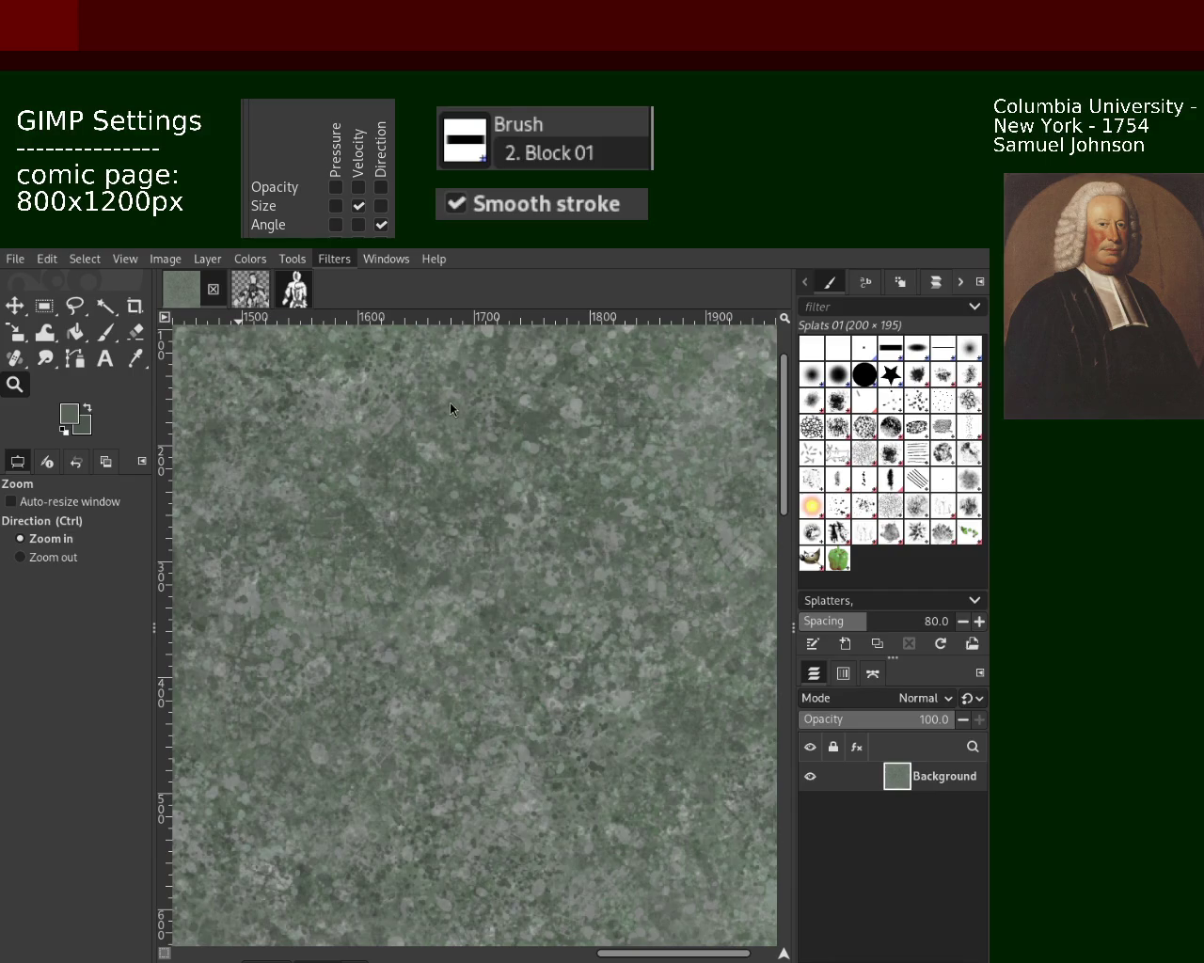
Step: Repeat the last filter with Ctrl+F to sharpen the speckles, then check the image edges
{"action": "key", "text": "ctrl+f"}
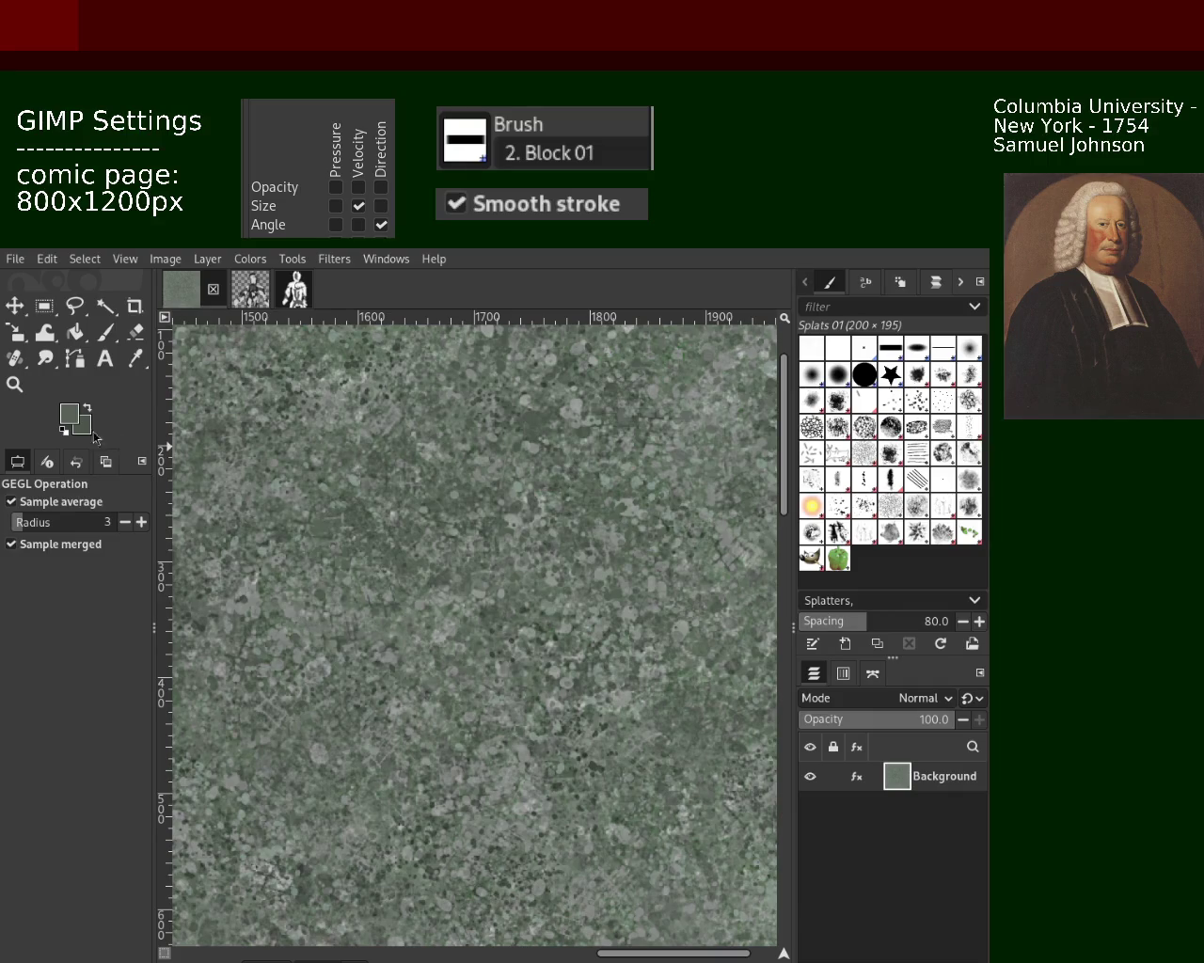
{"action": "left_click", "coordinate": [14, 384]}
{"action": "left_click", "coordinate": [609, 555]}
{"action": "left_click", "coordinate": [608, 555]}
{"action": "scroll", "coordinate": [608, 555], "scroll_direction": "up", "scroll_amount": 2}
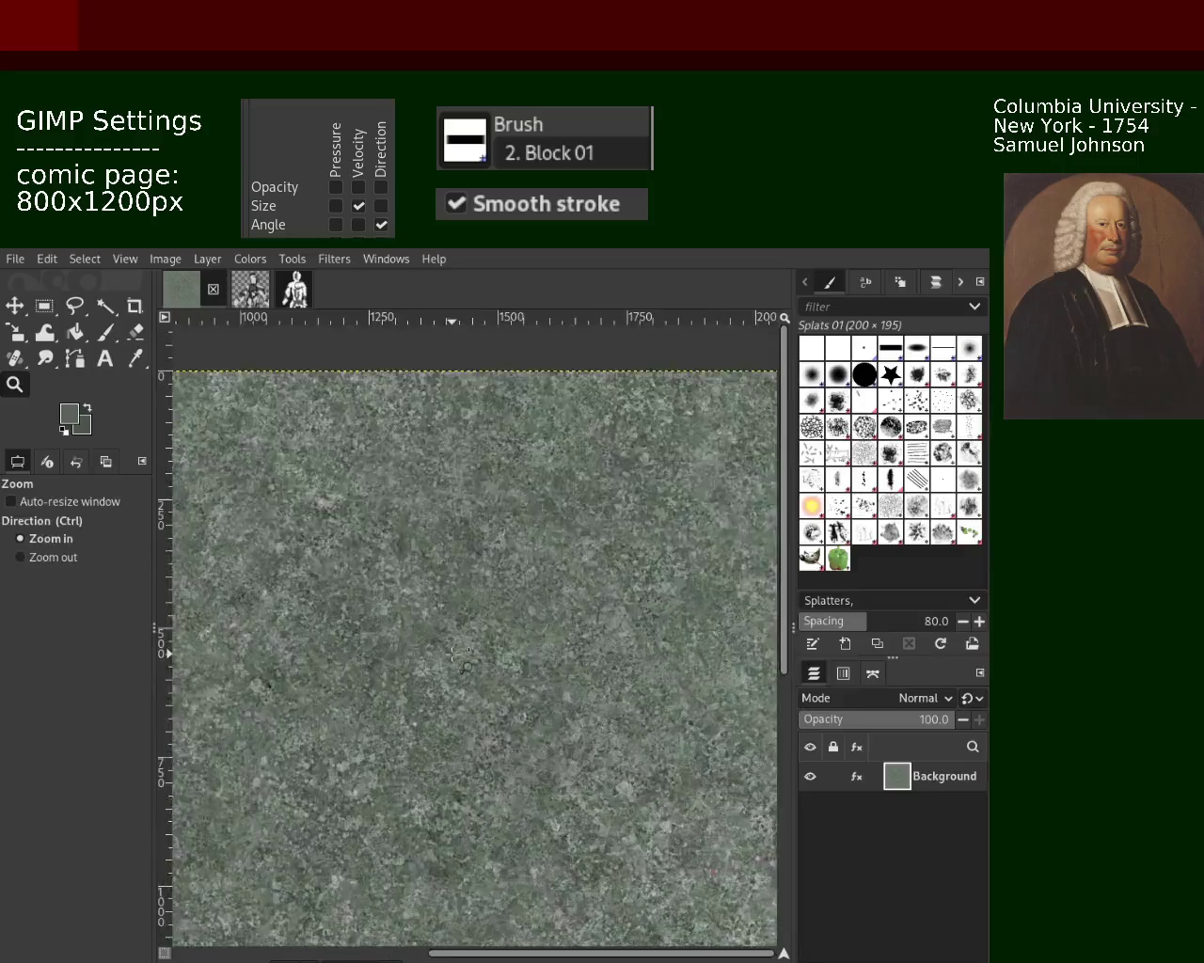
{"action": "scroll", "coordinate": [368, 720], "scroll_direction": "up", "scroll_amount": 2}
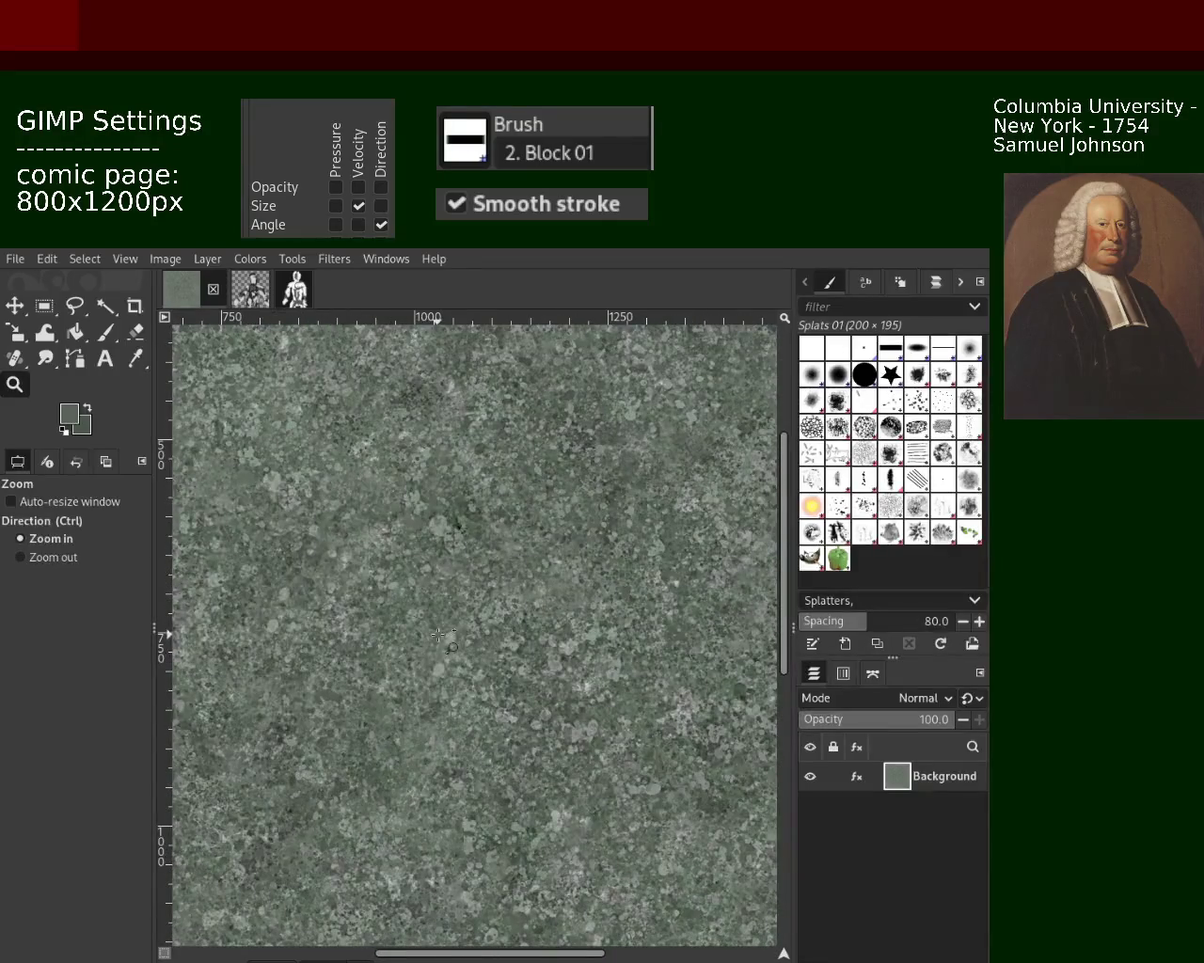
{"action": "scroll", "coordinate": [502, 696], "scroll_direction": "right", "scroll_amount": 2}
{"action": "scroll", "coordinate": [459, 677], "scroll_direction": "up", "scroll_amount": 2}
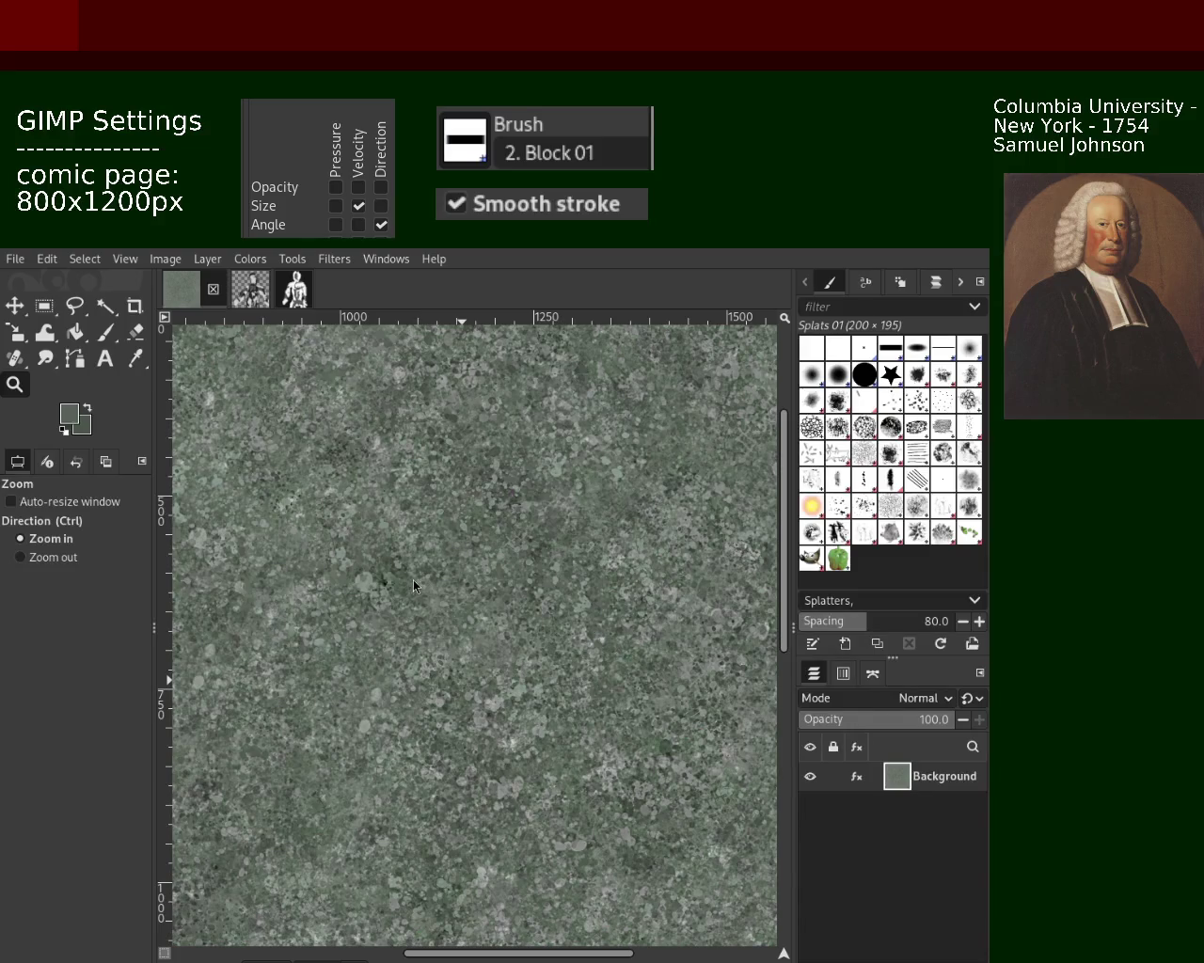
Step: Zoom in and out to inspect the sharpened speckle detail
{"action": "key", "text": "ctrl"}
{"action": "left_click", "coordinate": [533, 662], "text": "ctrl"}
{"action": "left_click", "coordinate": [533, 668]}
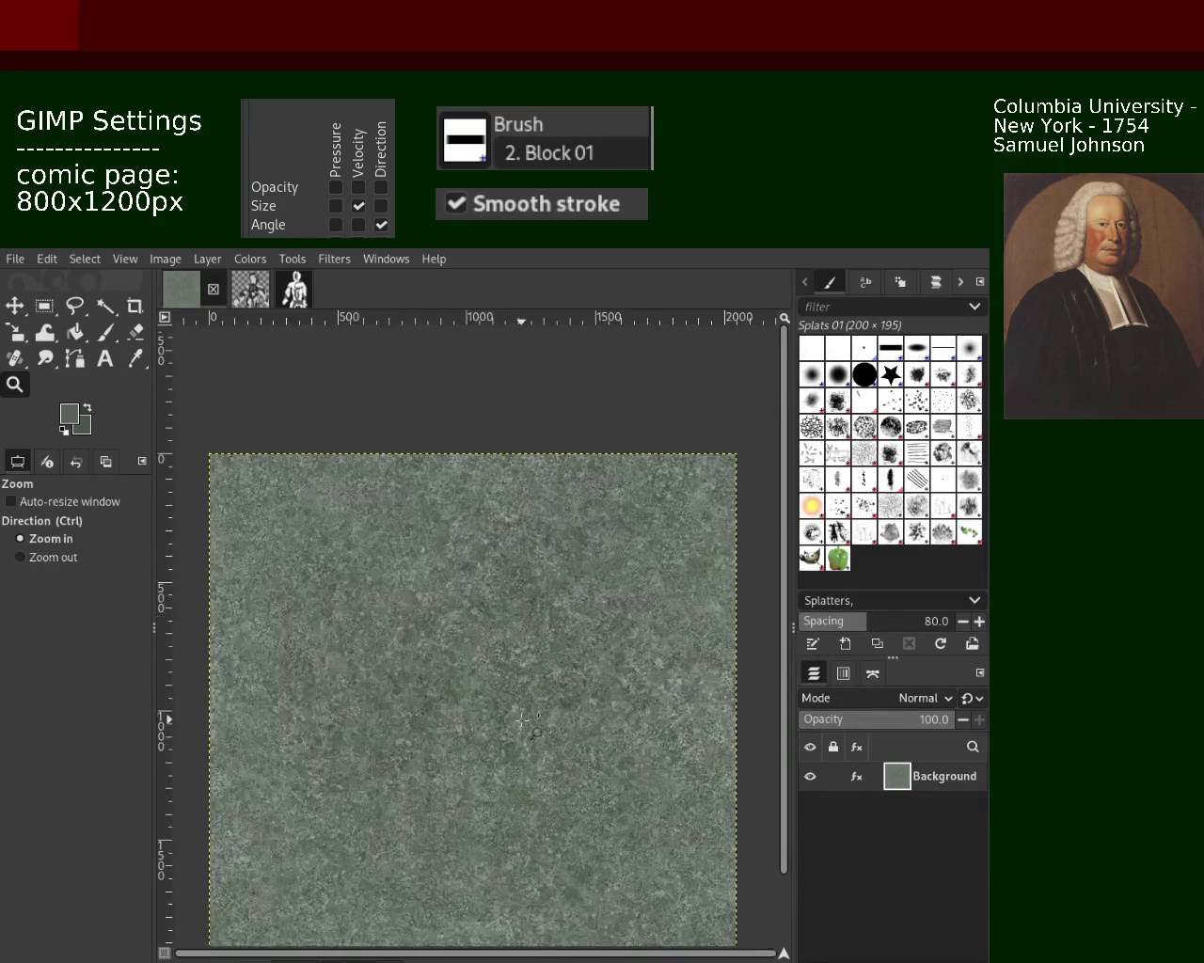
{"action": "left_click", "coordinate": [532, 695]}
{"action": "left_click", "coordinate": [550, 684]}
{"action": "left_click", "coordinate": [550, 677]}
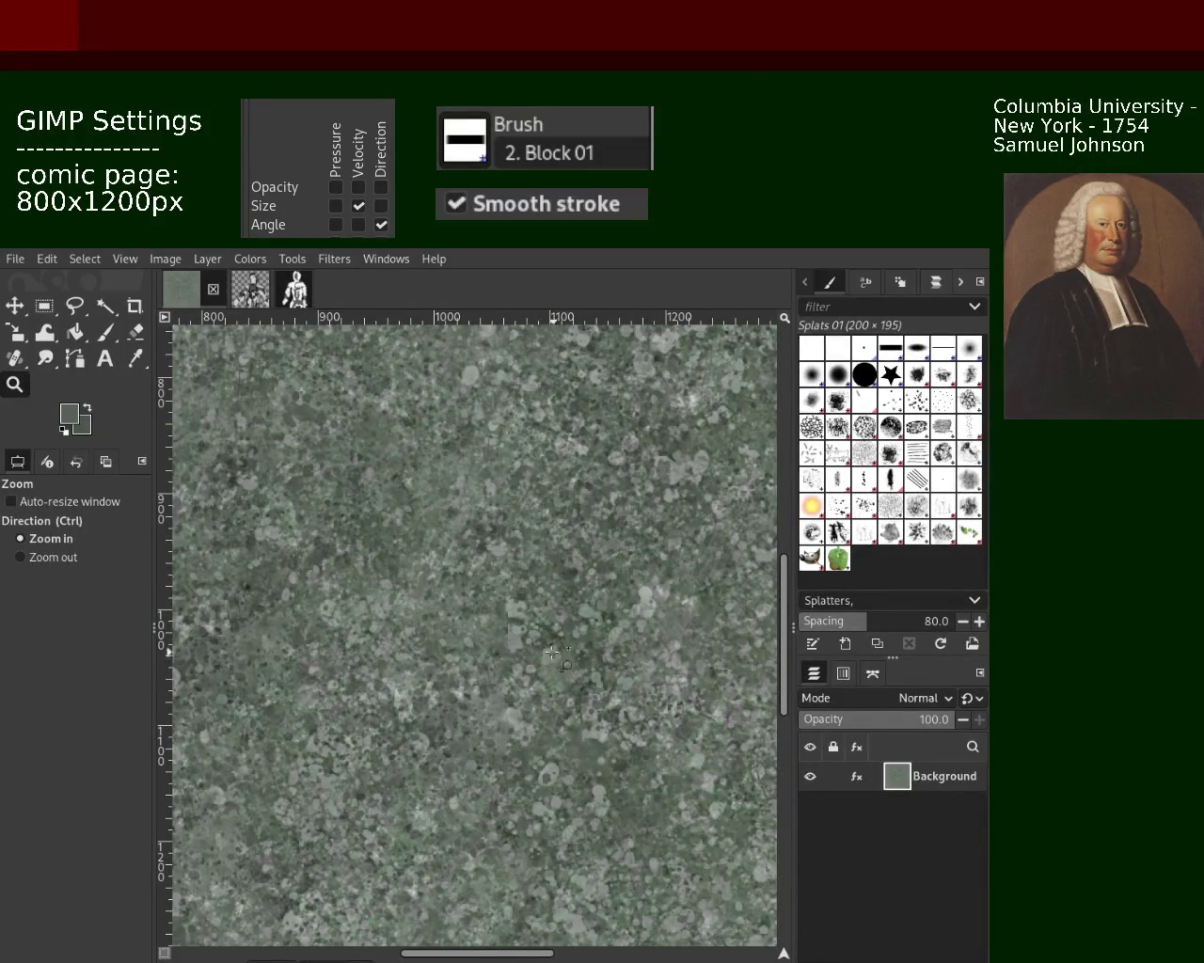
{"action": "key", "text": "ctrl"}
{"action": "left_click", "coordinate": [463, 611], "text": "ctrl"}
{"action": "left_click", "coordinate": [480, 616], "text": "ctrl"}
{"action": "left_click", "coordinate": [506, 617]}
{"action": "left_click", "coordinate": [503, 648]}
{"action": "left_click", "coordinate": [498, 638]}
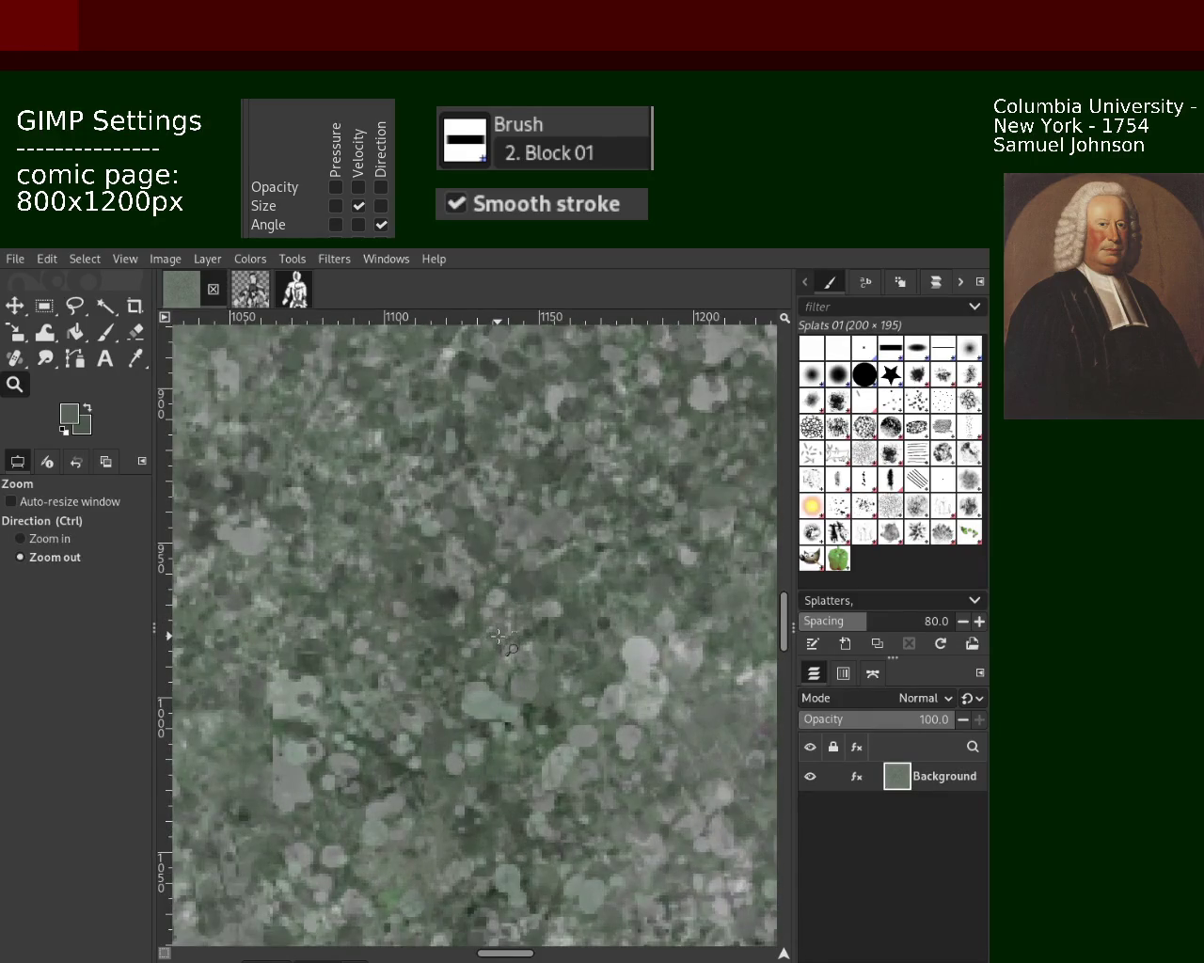
{"action": "left_click", "coordinate": [498, 638], "text": "ctrl"}
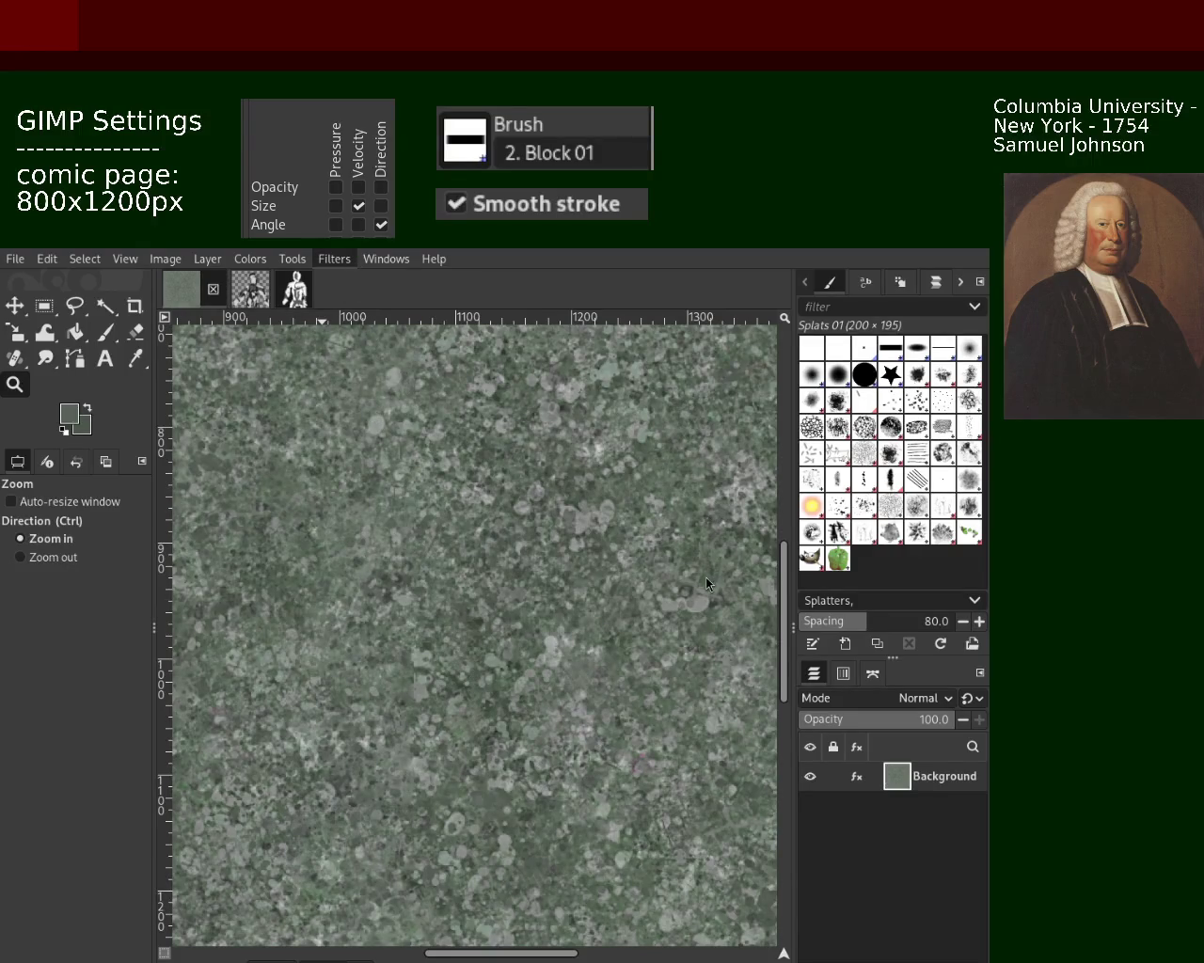
Step: Reapply the sharpening filter twice, undo the too-dark second pass, and zoom out to check
{"action": "key", "text": "ctrl+f"}
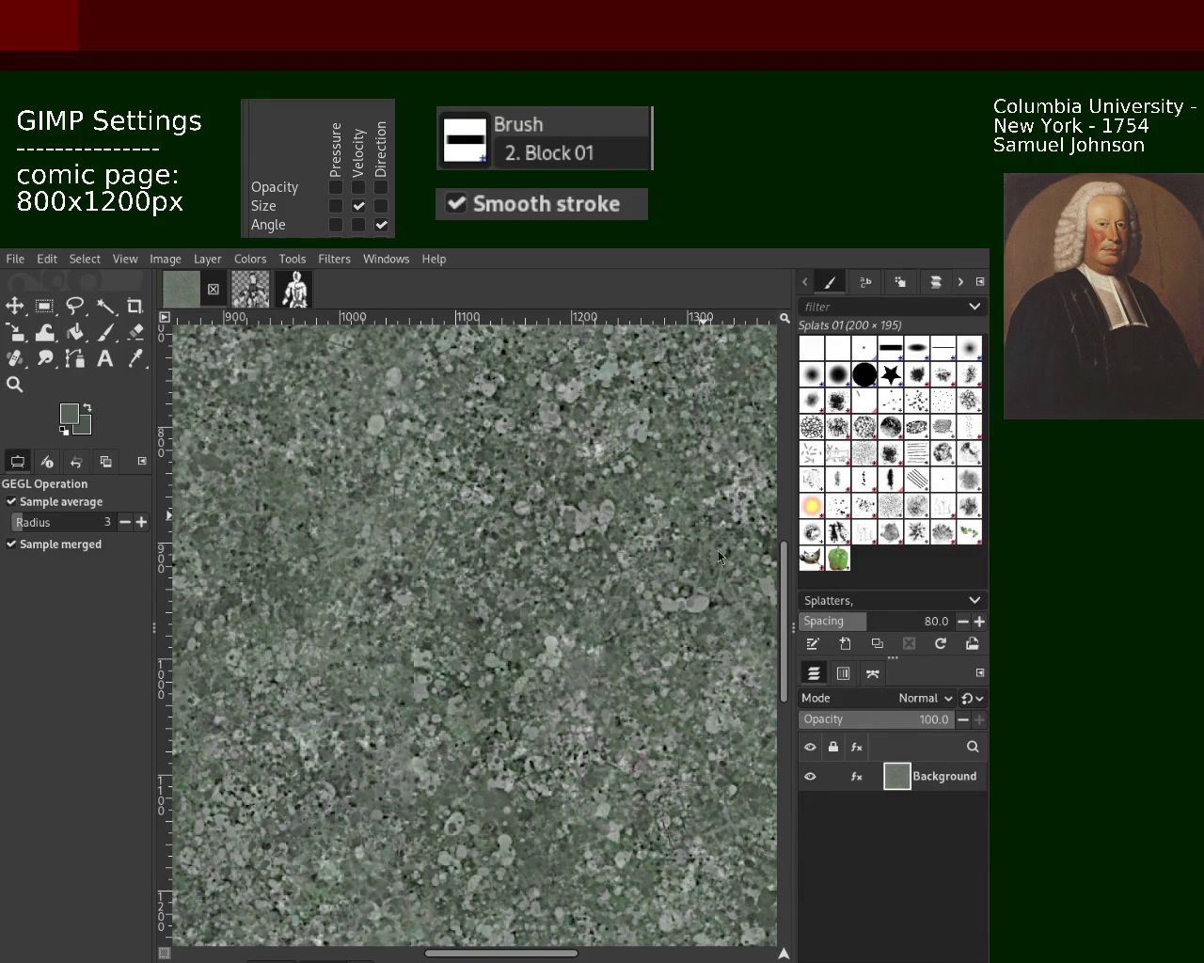
{"action": "key", "text": "ctrl+f"}
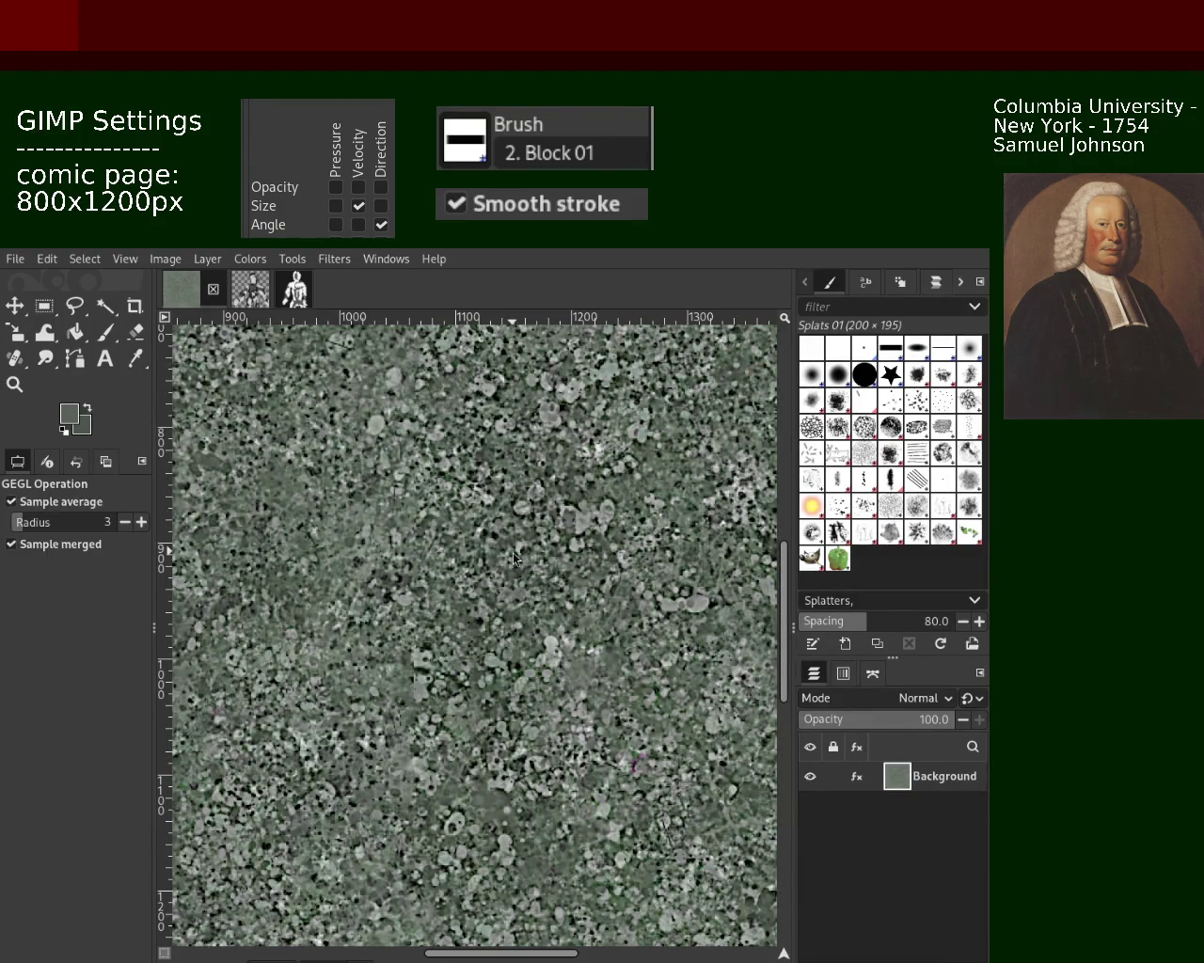
{"action": "key", "text": "ctrl+z"}
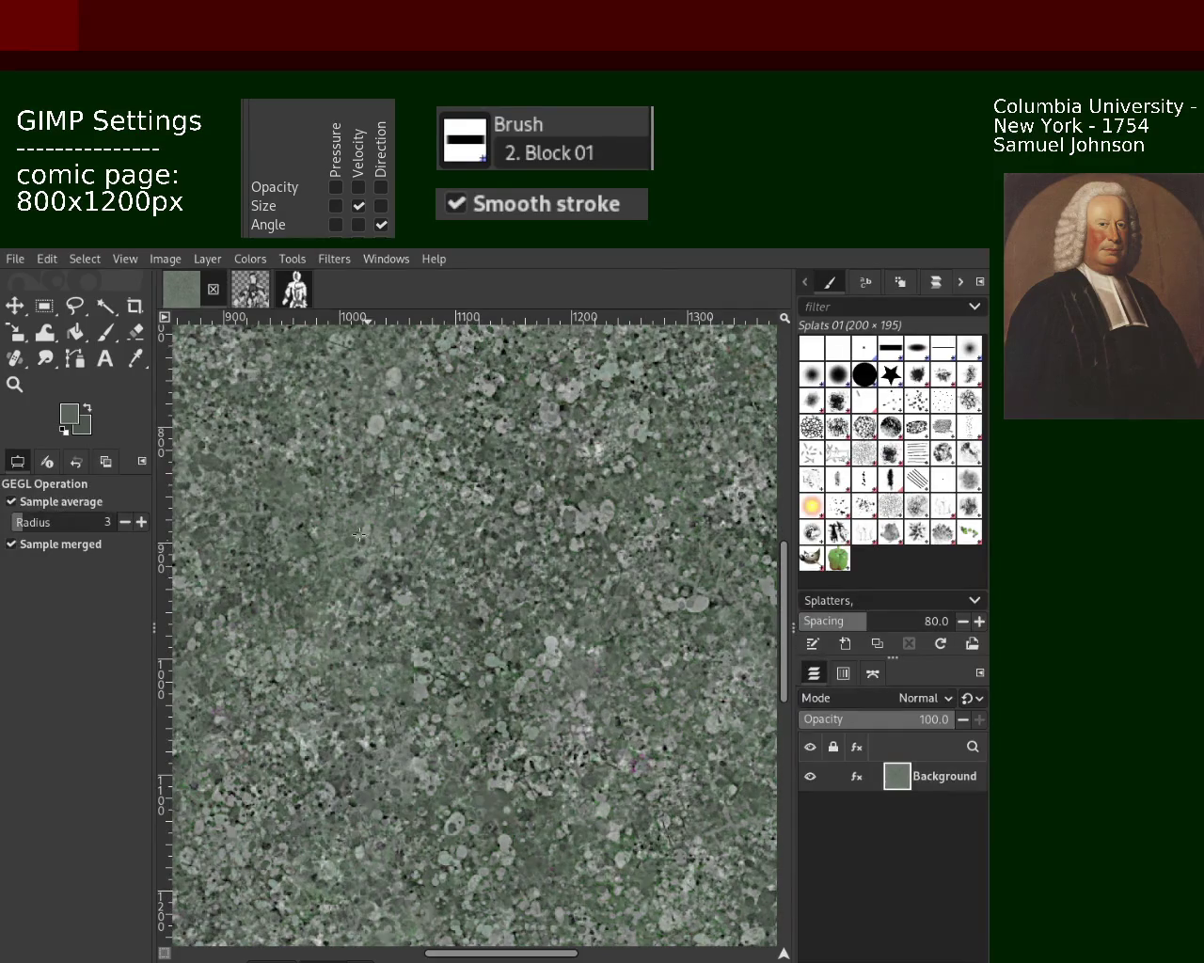
{"action": "left_click", "coordinate": [14, 384]}
{"action": "left_click", "coordinate": [468, 550]}
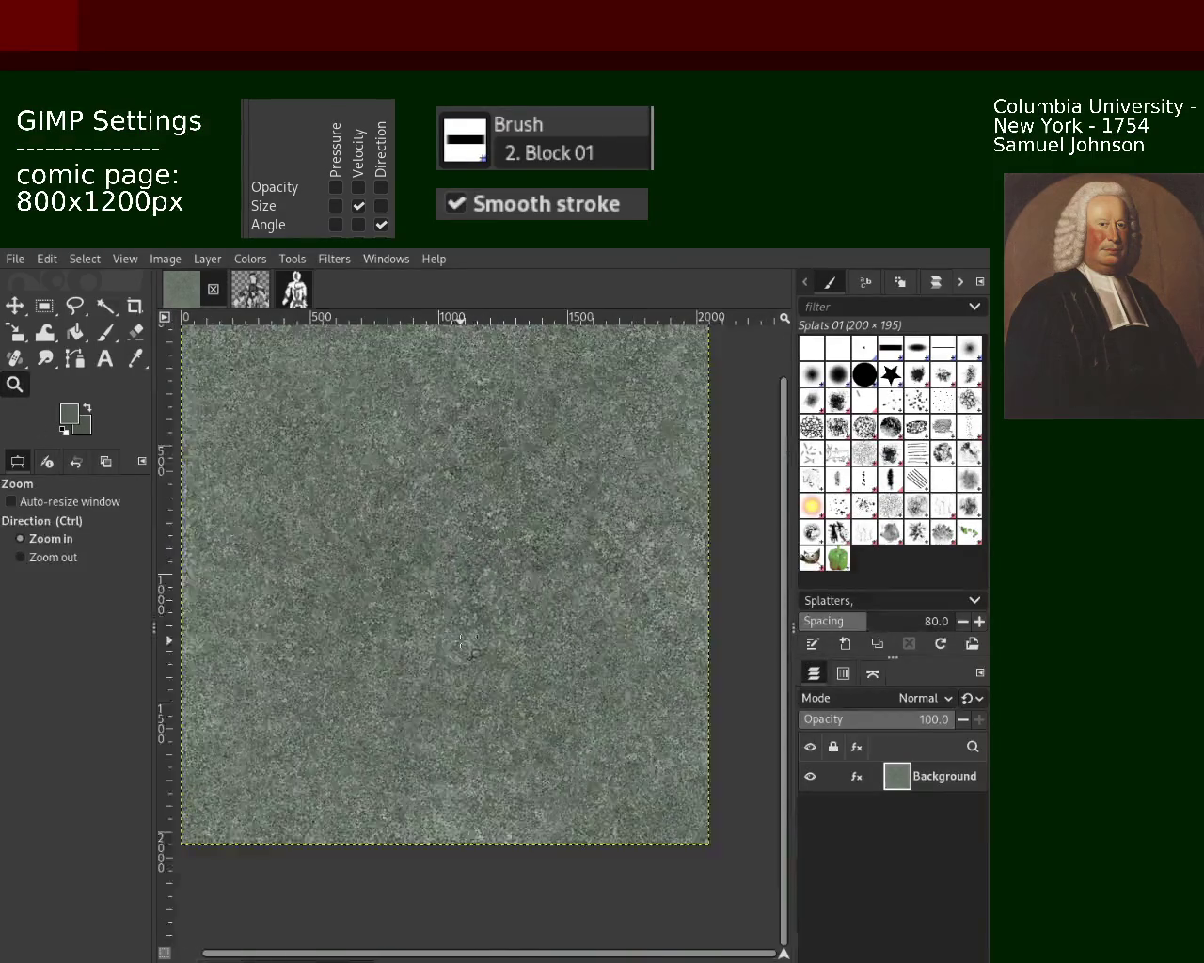
{"action": "left_click", "coordinate": [479, 658], "text": "ctrl"}
{"action": "left_click", "coordinate": [498, 786]}
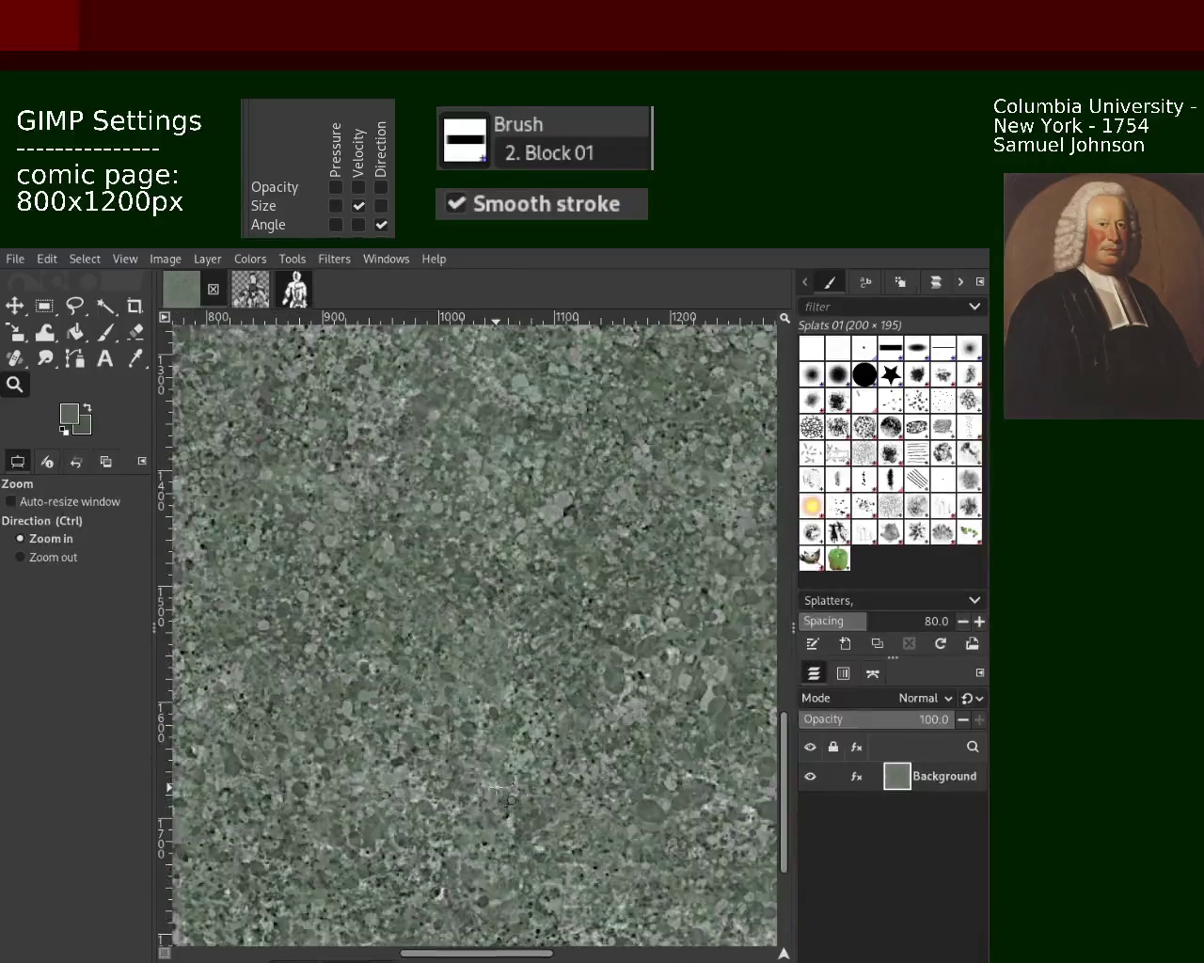
{"action": "left_click", "coordinate": [484, 779], "text": "ctrl"}
{"action": "left_click", "coordinate": [541, 608]}
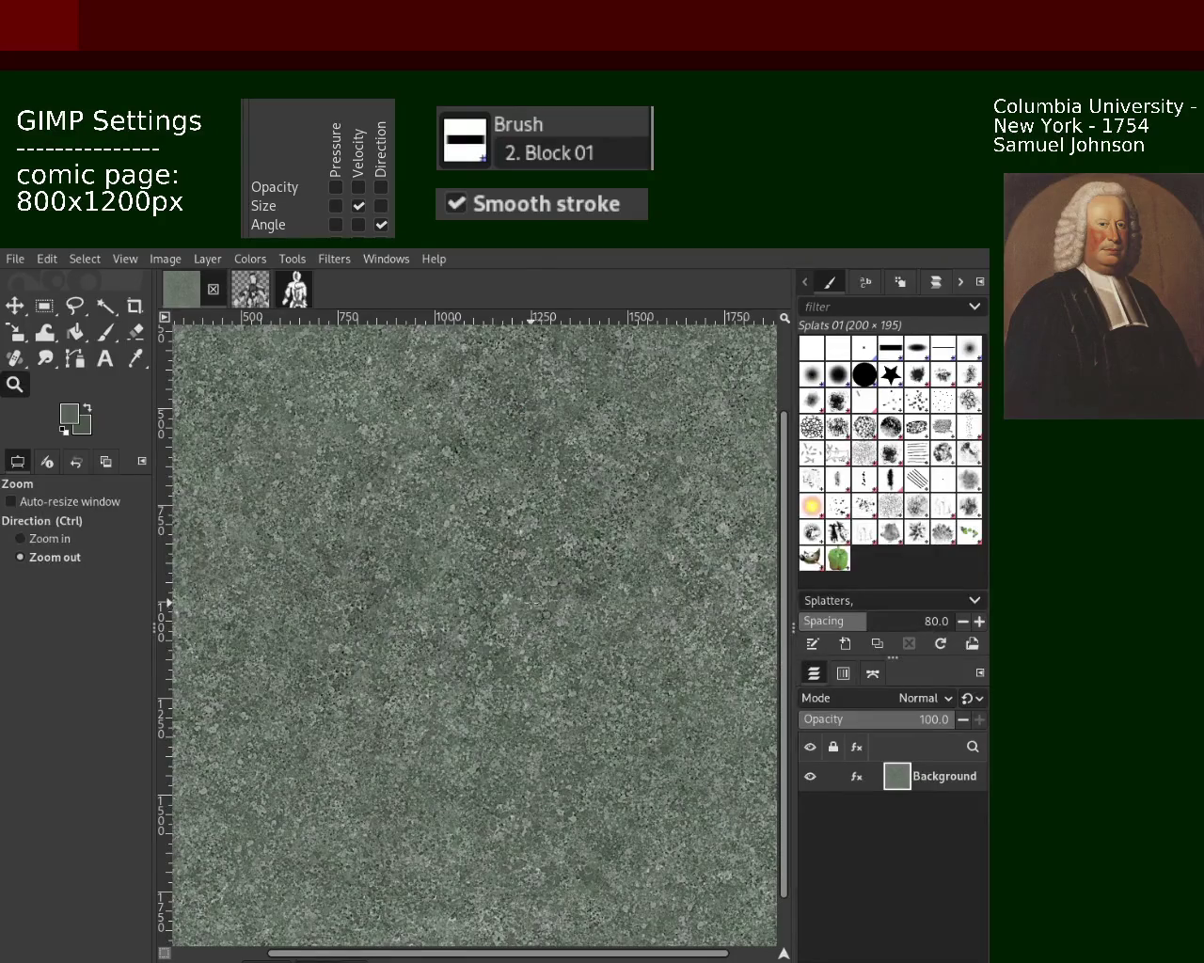
{"action": "left_click", "coordinate": [541, 607], "text": "ctrl"}
{"action": "scroll", "coordinate": [533, 605], "scroll_direction": "up", "scroll_amount": 5}
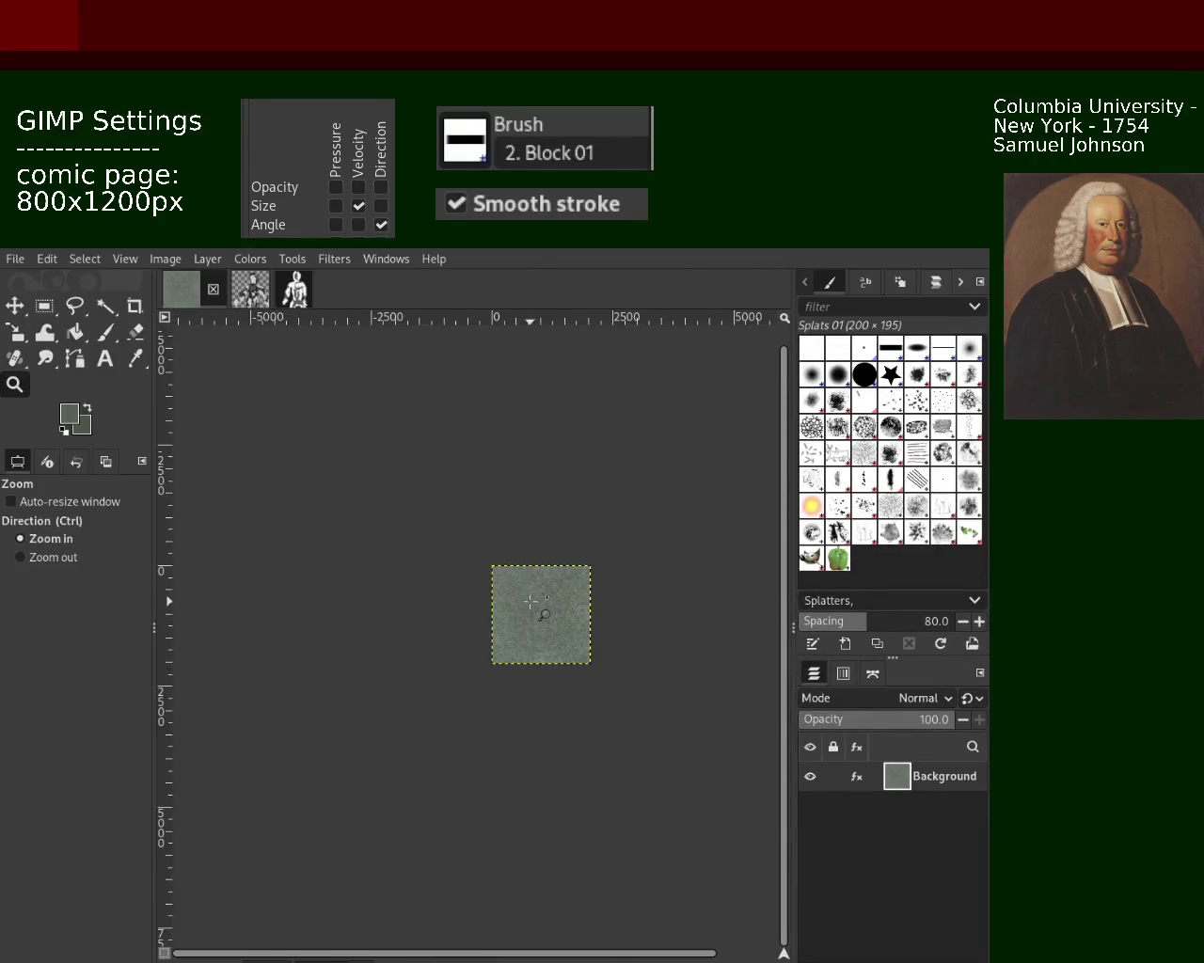
{"action": "scroll", "coordinate": [534, 604], "scroll_direction": "up", "scroll_amount": 5}
{"action": "scroll", "coordinate": [533, 605], "scroll_direction": "up", "scroll_amount": 5}
{"action": "scroll", "coordinate": [534, 605], "scroll_direction": "up", "scroll_amount": 4}
{"action": "scroll", "coordinate": [536, 606], "scroll_direction": "down", "scroll_amount": 2}
{"action": "scroll", "coordinate": [470, 625], "scroll_direction": "down", "scroll_amount": 2}
{"action": "scroll", "coordinate": [404, 645], "scroll_direction": "up", "scroll_amount": 2}
{"action": "scroll", "coordinate": [398, 644], "scroll_direction": "up", "scroll_amount": 1}
{"action": "scroll", "coordinate": [395, 644], "scroll_direction": "down", "scroll_amount": 1}
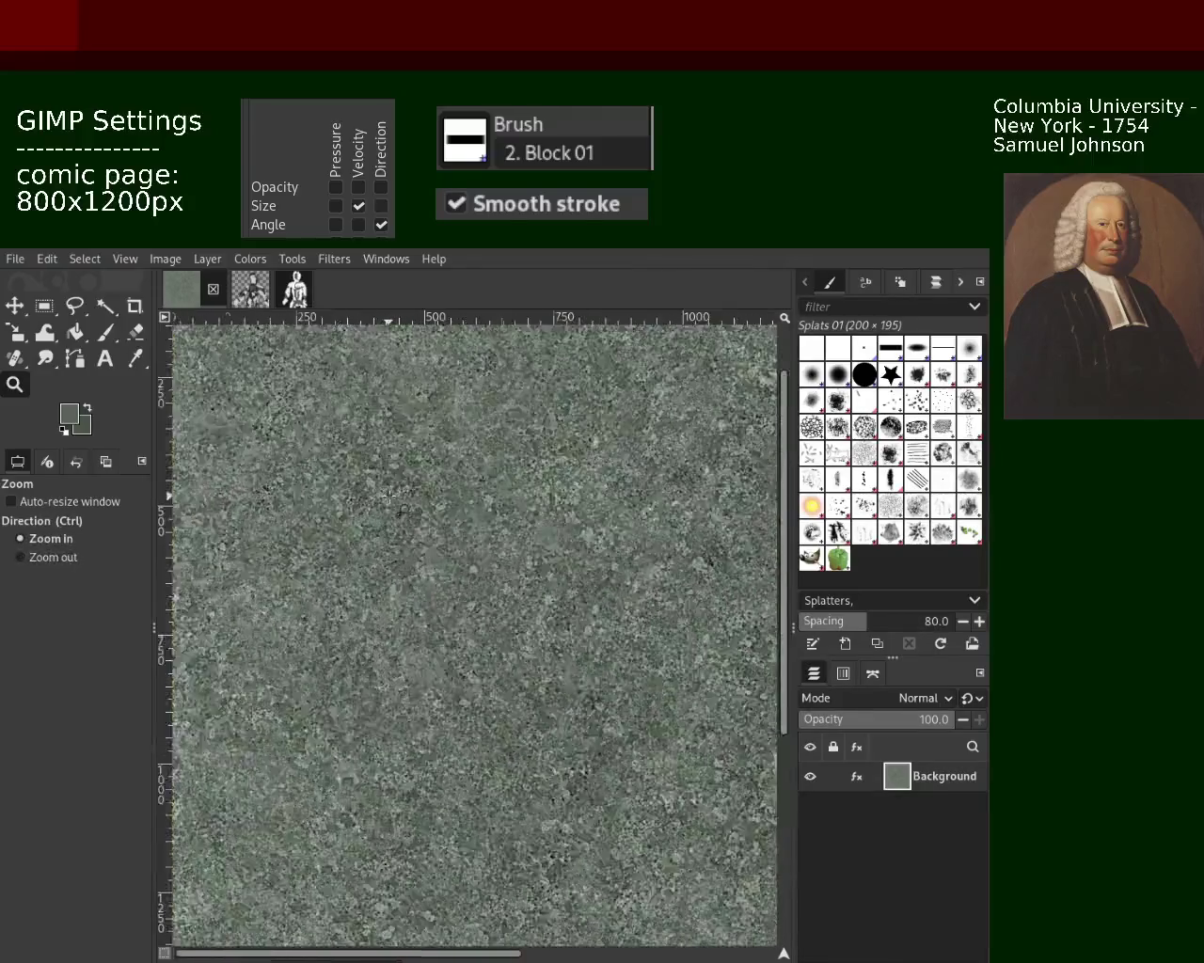
{"action": "scroll", "coordinate": [441, 602], "scroll_direction": "up", "scroll_amount": 2}
{"action": "scroll", "coordinate": [480, 561], "scroll_direction": "down", "scroll_amount": 1}
{"action": "scroll", "coordinate": [498, 558], "scroll_direction": "down", "scroll_amount": 1}
{"action": "scroll", "coordinate": [601, 550], "scroll_direction": "up", "scroll_amount": 1}
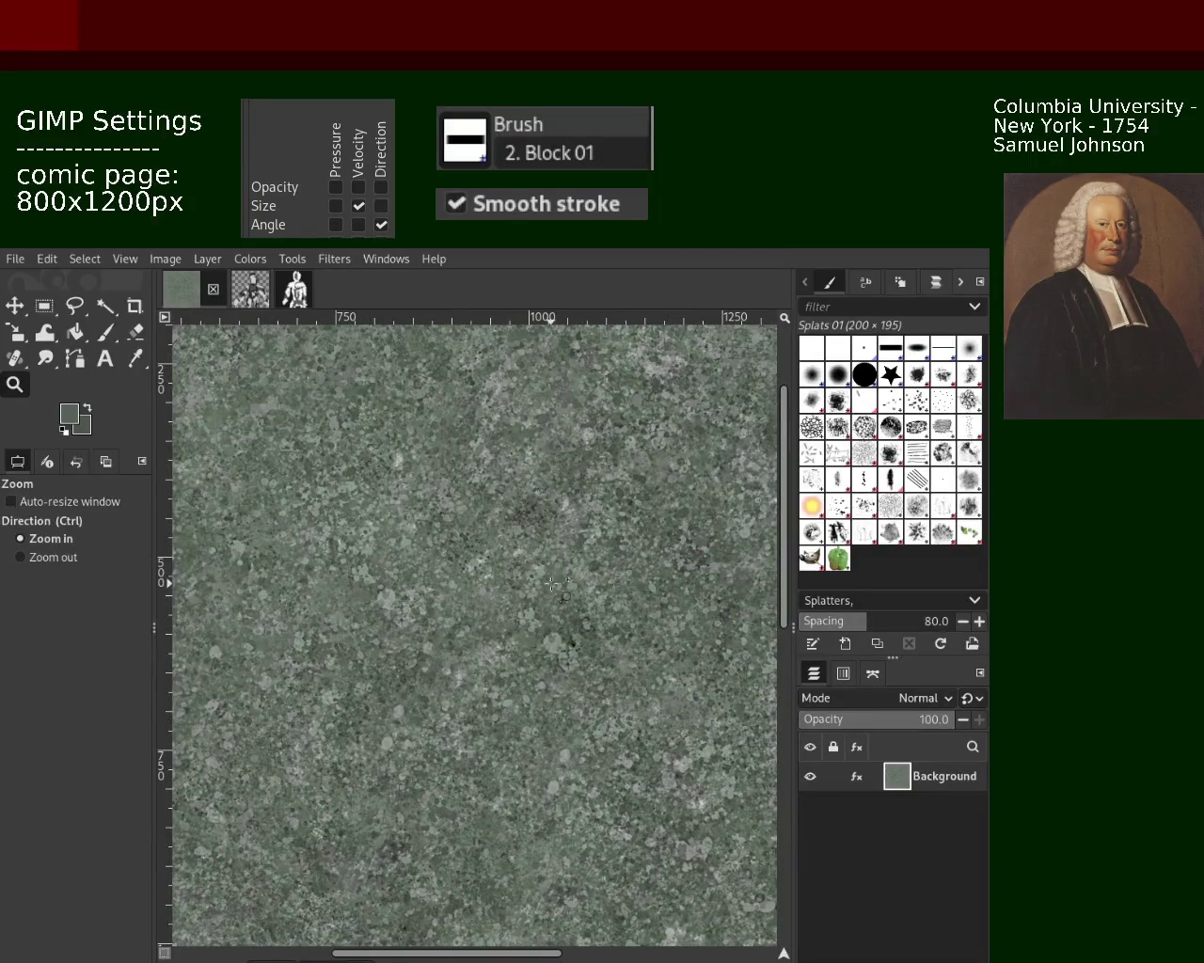
{"action": "scroll", "coordinate": [562, 594], "scroll_direction": "up", "scroll_amount": 1}
{"action": "scroll", "coordinate": [508, 597], "scroll_direction": "down", "scroll_amount": 1}
{"action": "scroll", "coordinate": [456, 600], "scroll_direction": "up", "scroll_amount": 1}
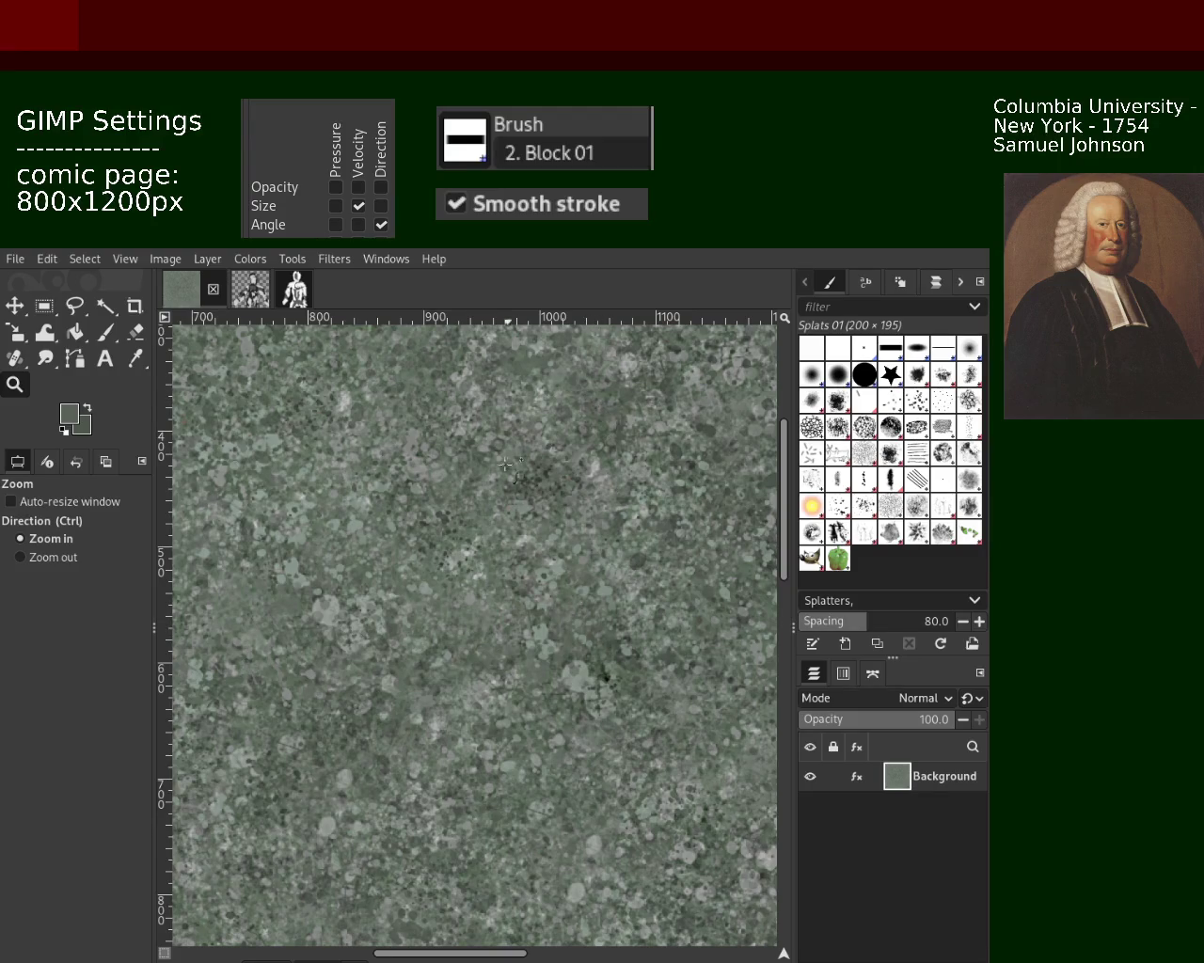
{"action": "scroll", "coordinate": [479, 531], "scroll_direction": "down", "scroll_amount": 2}
{"action": "scroll", "coordinate": [479, 532], "scroll_direction": "down", "scroll_amount": 3}
{"action": "left_click", "coordinate": [480, 532]}
{"action": "left_click", "coordinate": [484, 536]}
{"action": "left_click", "coordinate": [545, 555], "text": "ctrl"}
{"action": "left_click", "coordinate": [439, 718]}
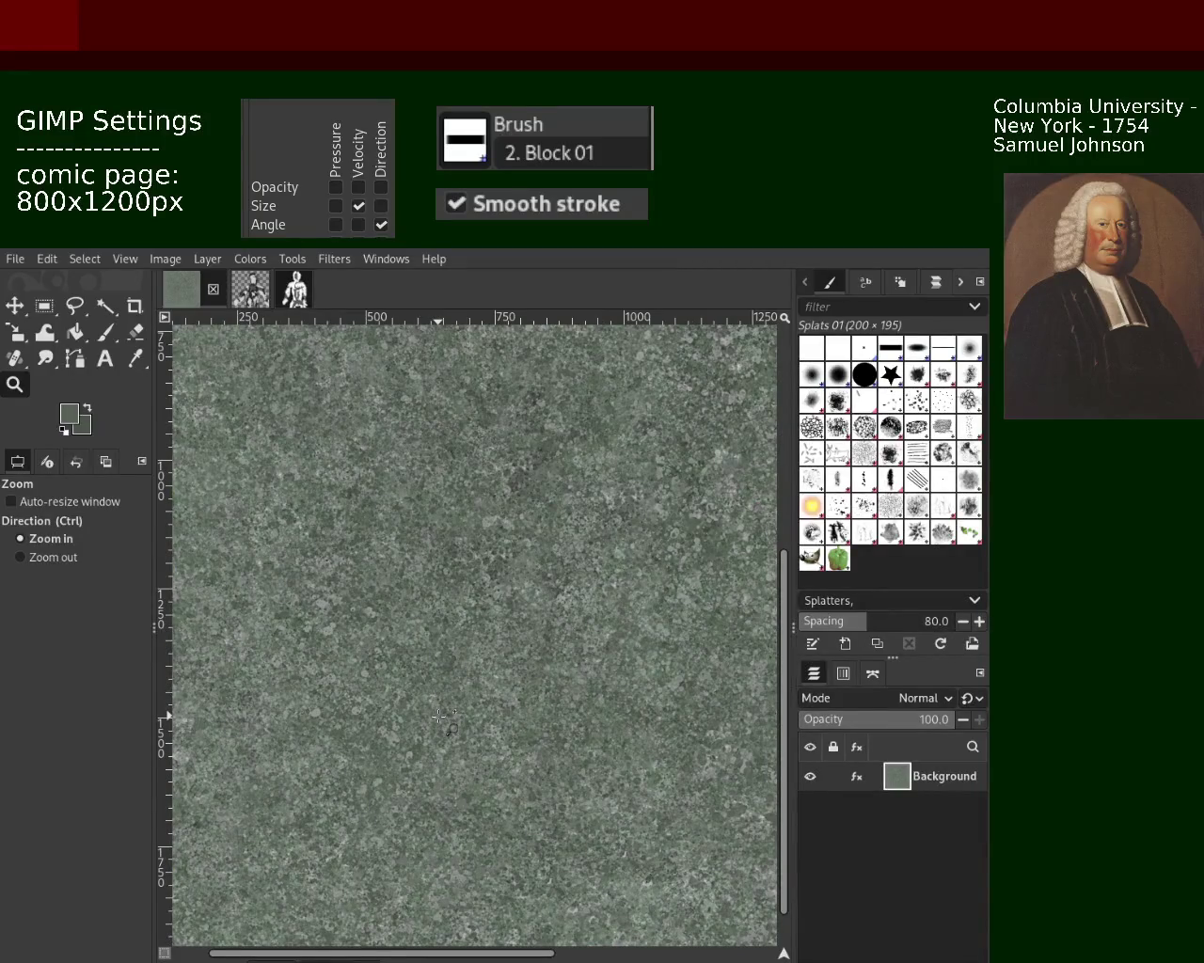
{"action": "left_click", "coordinate": [439, 718], "text": "ctrl"}
{"action": "left_click", "coordinate": [439, 718], "text": "ctrl"}
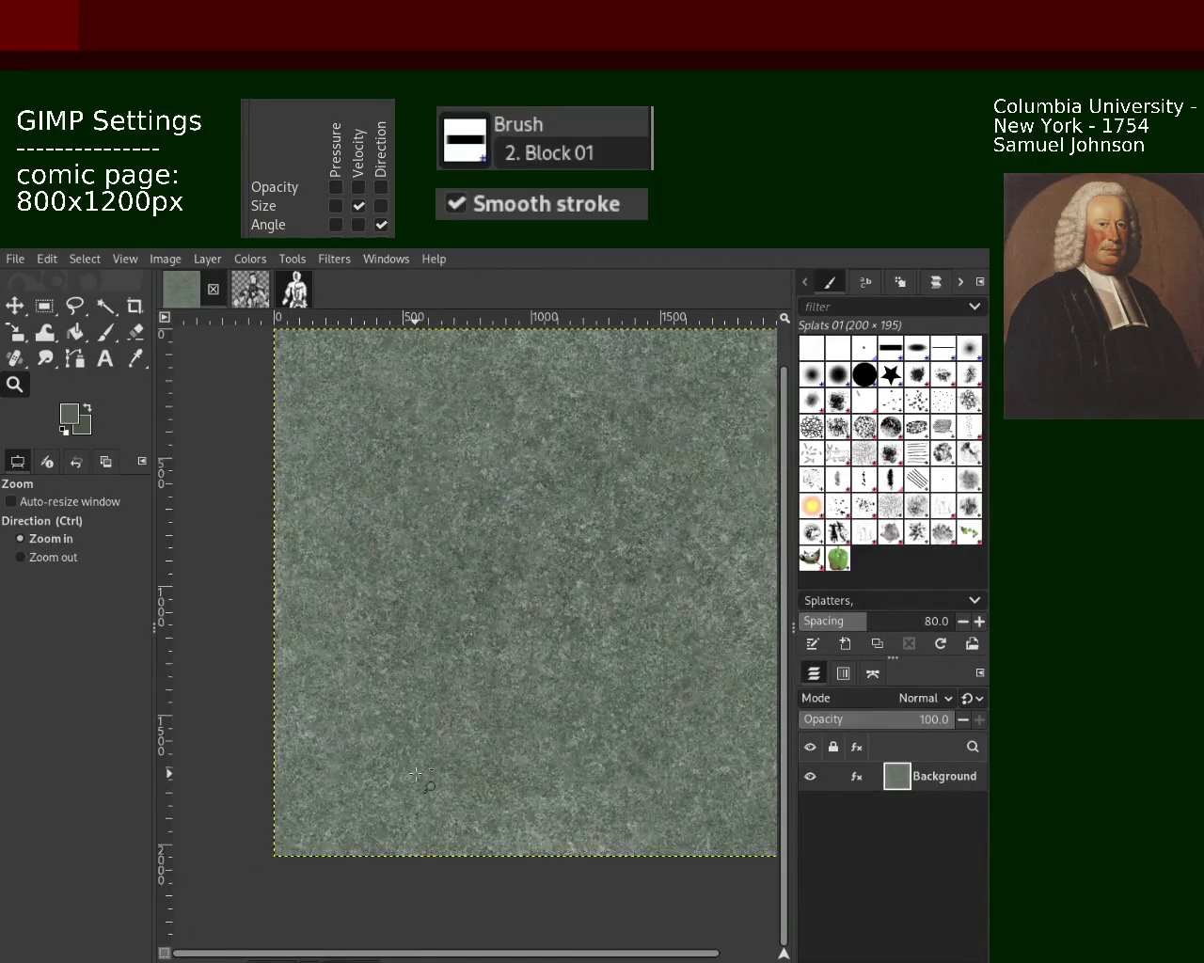
{"action": "left_click", "coordinate": [433, 729]}
{"action": "left_click", "coordinate": [417, 776]}
{"action": "left_click", "coordinate": [417, 775], "text": "ctrl"}
{"action": "left_click", "coordinate": [414, 777]}
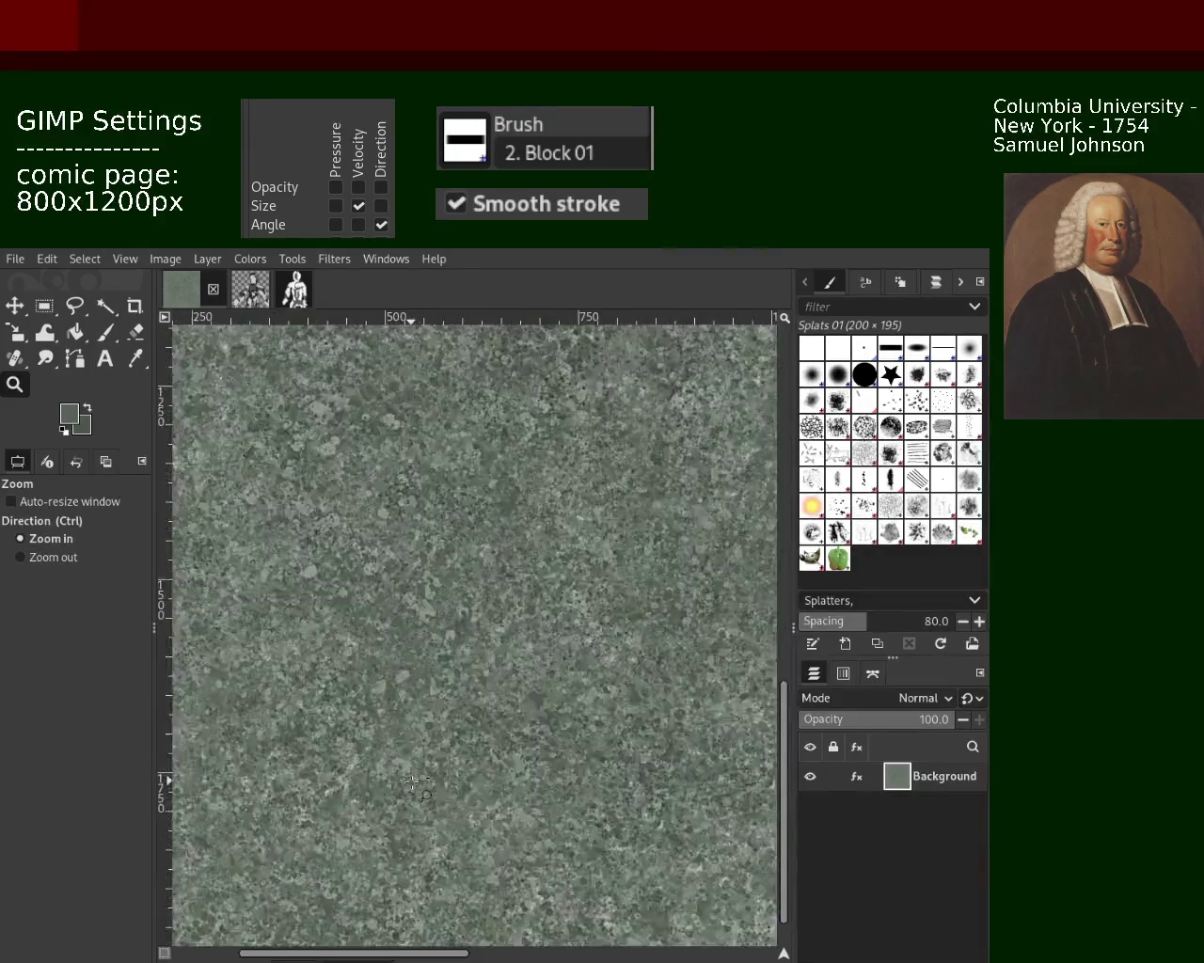
{"action": "left_click", "coordinate": [409, 779]}
{"action": "left_click", "coordinate": [406, 781]}
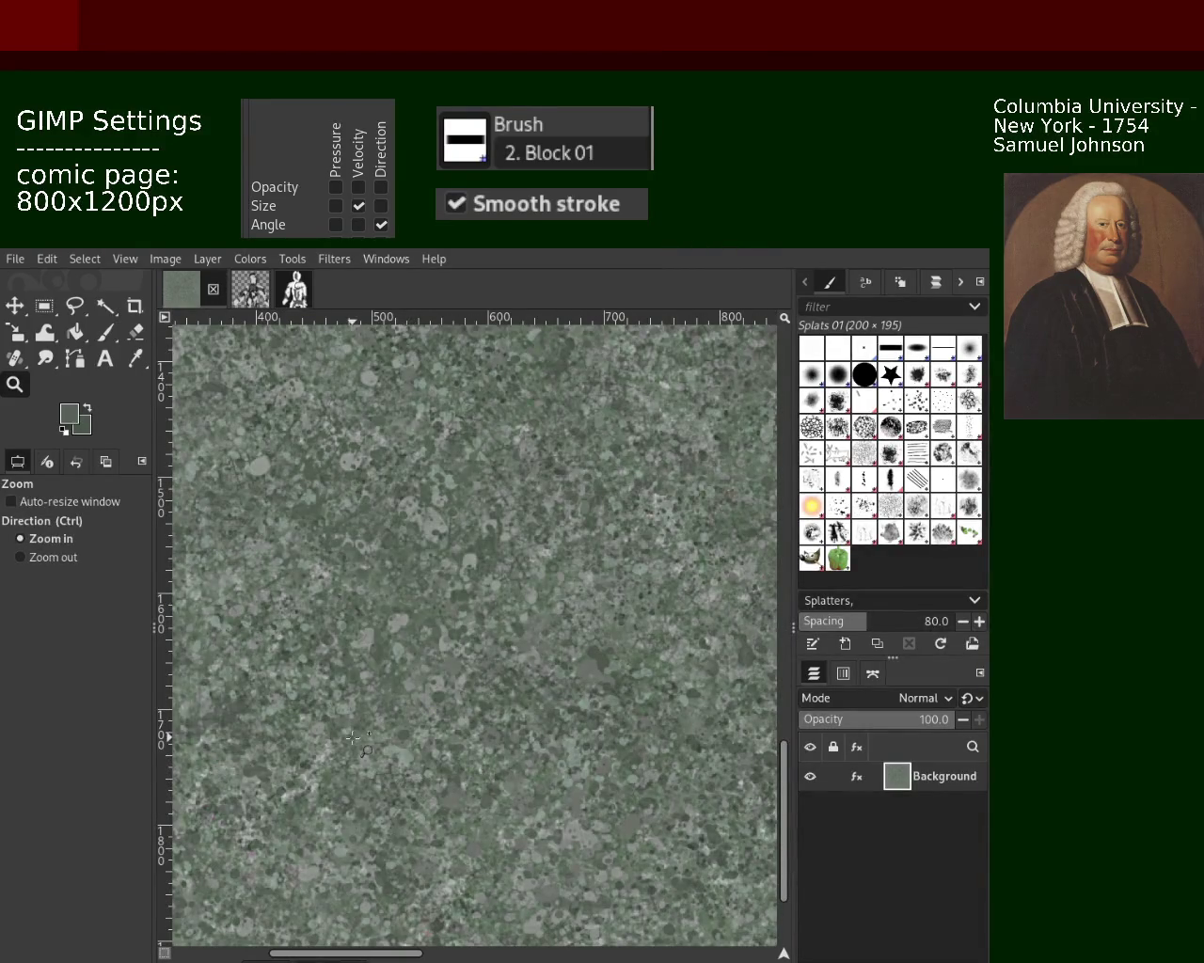
{"action": "left_click", "coordinate": [412, 777], "text": "ctrl"}
{"action": "left_click", "coordinate": [413, 774], "text": "ctrl"}
{"action": "left_click", "coordinate": [414, 774], "text": "ctrl"}
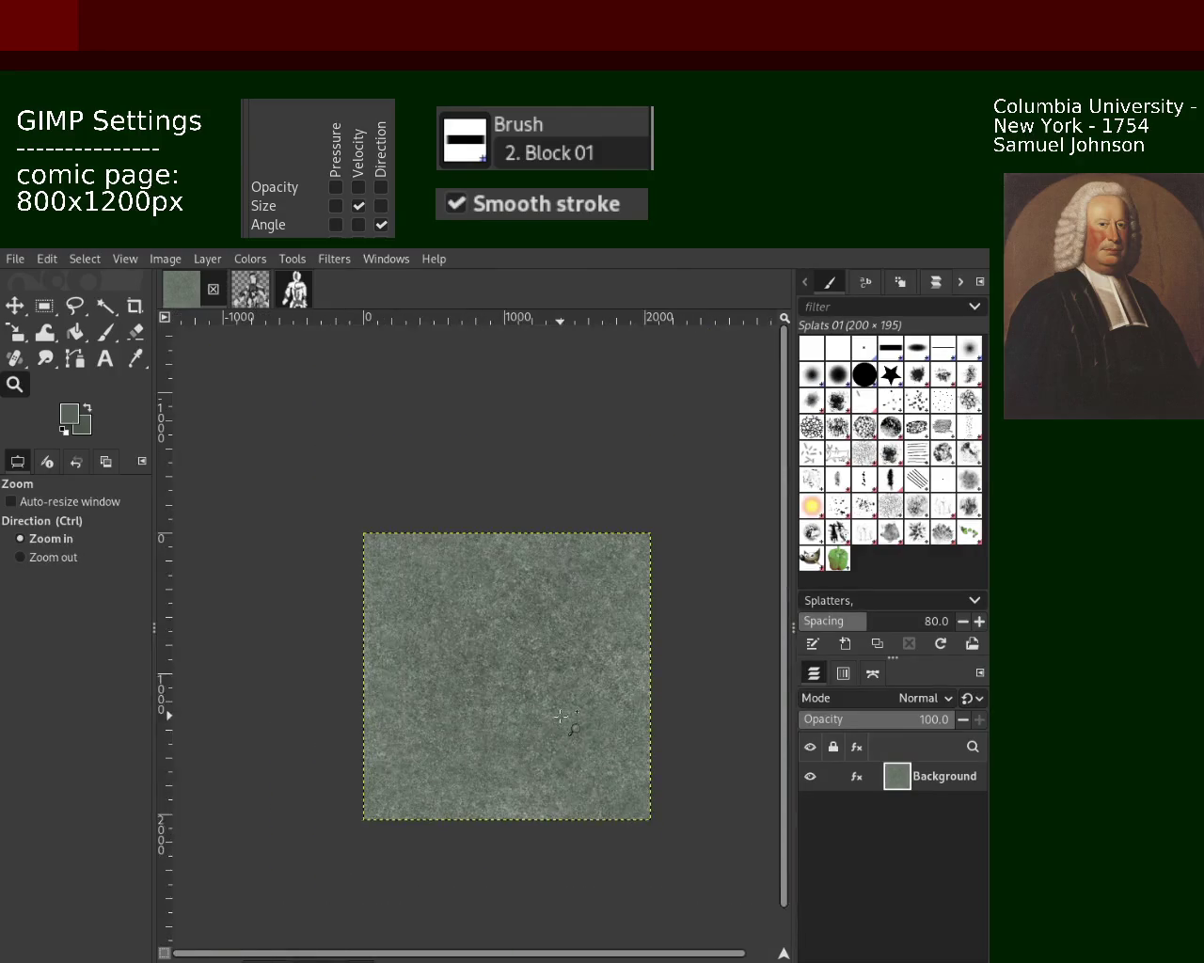
{"action": "left_click", "coordinate": [560, 716]}
{"action": "left_click", "coordinate": [561, 717]}
{"action": "left_click", "coordinate": [633, 591], "text": "ctrl"}
{"action": "left_click", "coordinate": [633, 591]}
{"action": "left_click", "coordinate": [632, 590]}
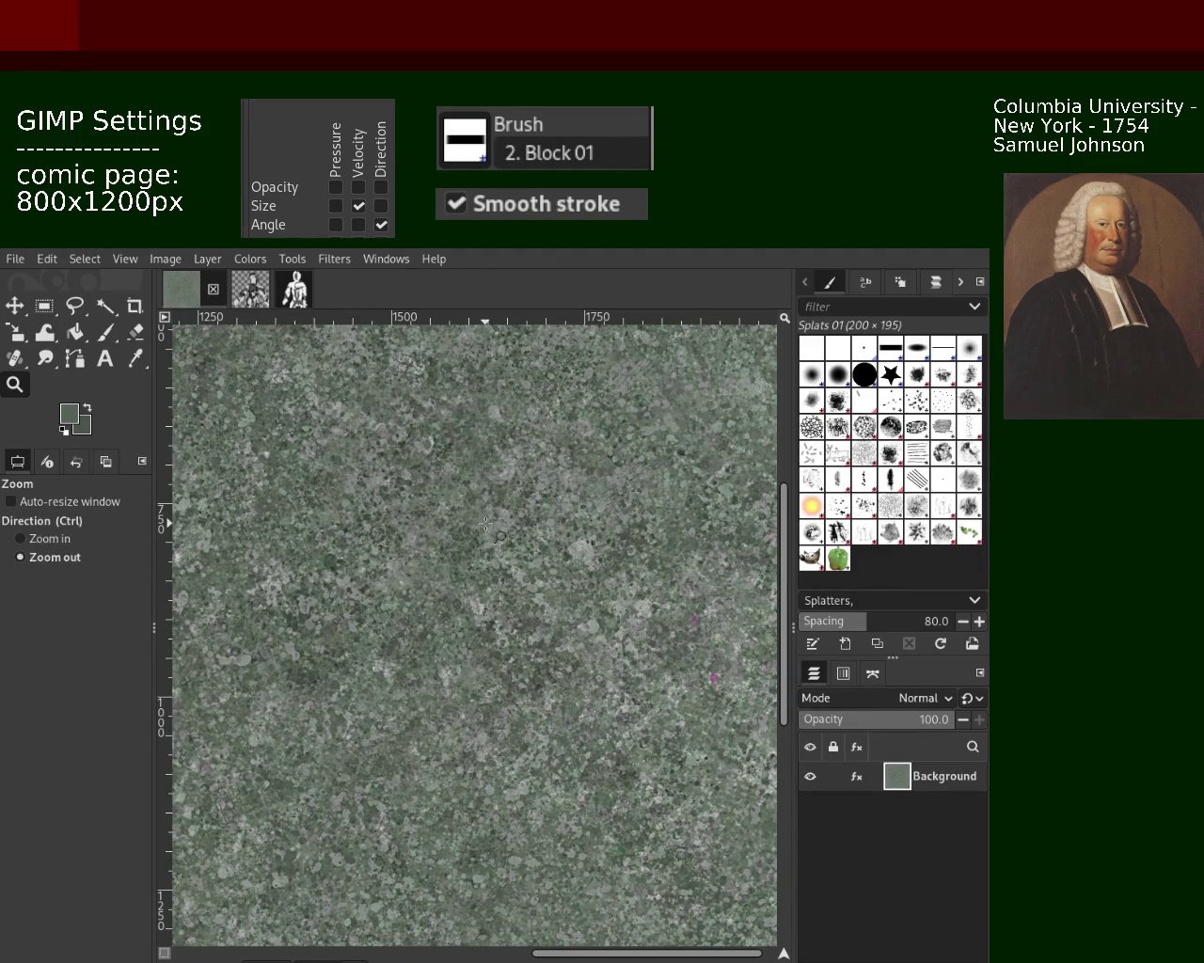
{"action": "left_click", "coordinate": [469, 538], "text": "ctrl"}
{"action": "left_click", "coordinate": [469, 538]}
{"action": "left_click", "coordinate": [641, 596], "text": "ctrl"}
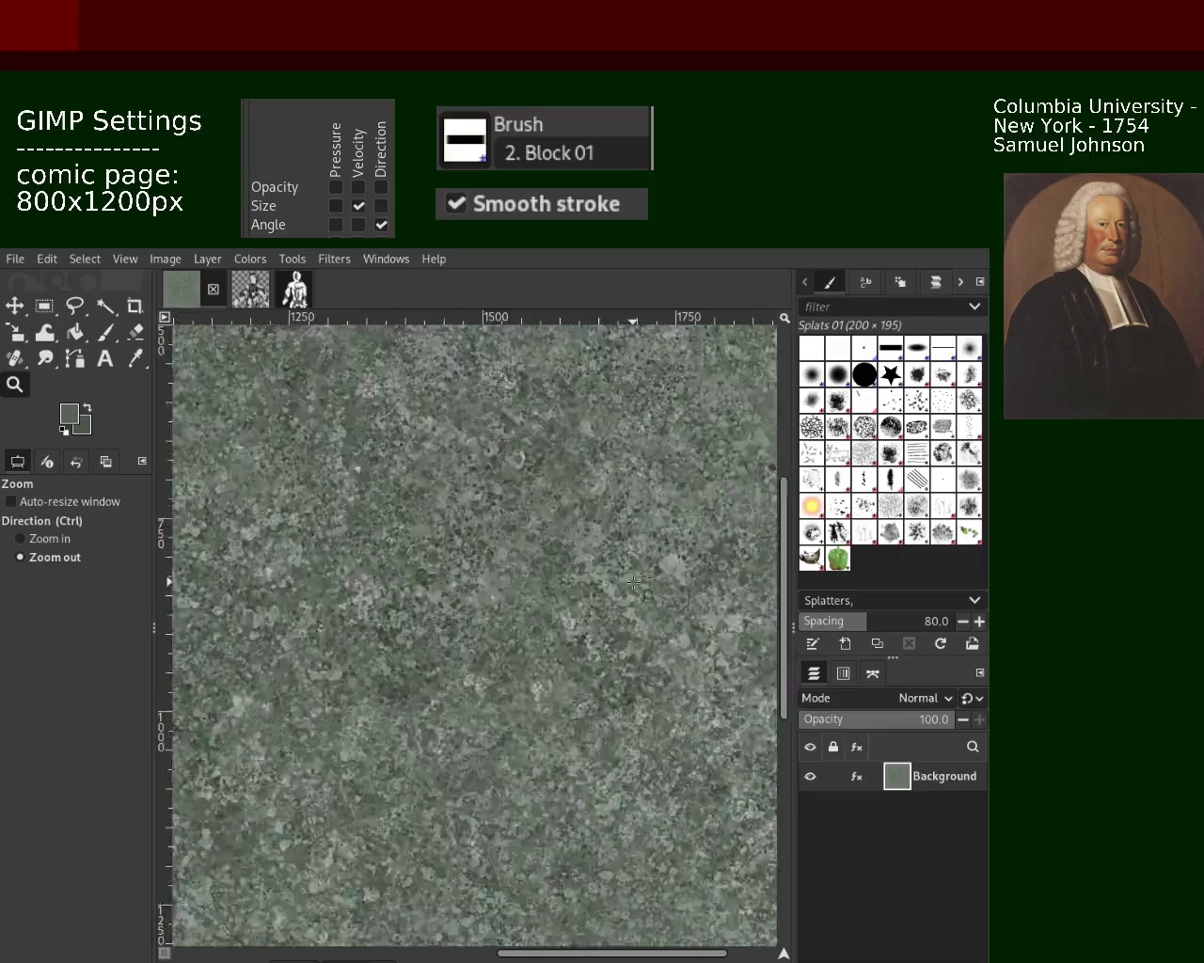
{"action": "left_click", "coordinate": [641, 598], "text": "ctrl"}
{"action": "left_click", "coordinate": [640, 603]}
{"action": "left_click", "coordinate": [615, 651], "text": "ctrl"}
{"action": "left_click", "coordinate": [616, 652]}
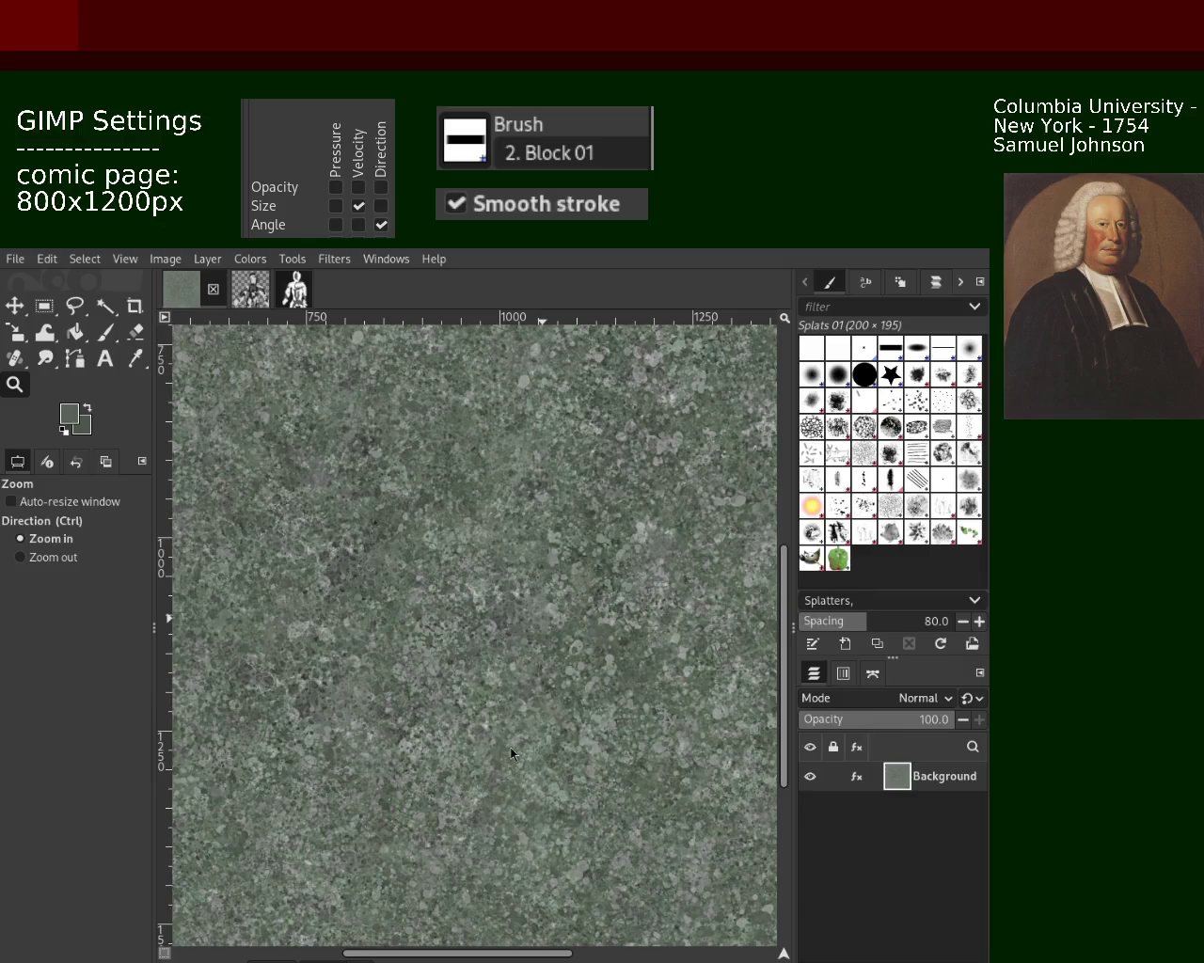
{"action": "left_click", "coordinate": [420, 602], "text": "ctrl"}
{"action": "left_click", "coordinate": [395, 743], "text": "ctrl"}
{"action": "left_click", "coordinate": [395, 743]}
{"action": "left_click", "coordinate": [395, 743]}
{"action": "left_click", "coordinate": [395, 743]}
{"action": "left_click", "coordinate": [488, 687], "text": "ctrl"}
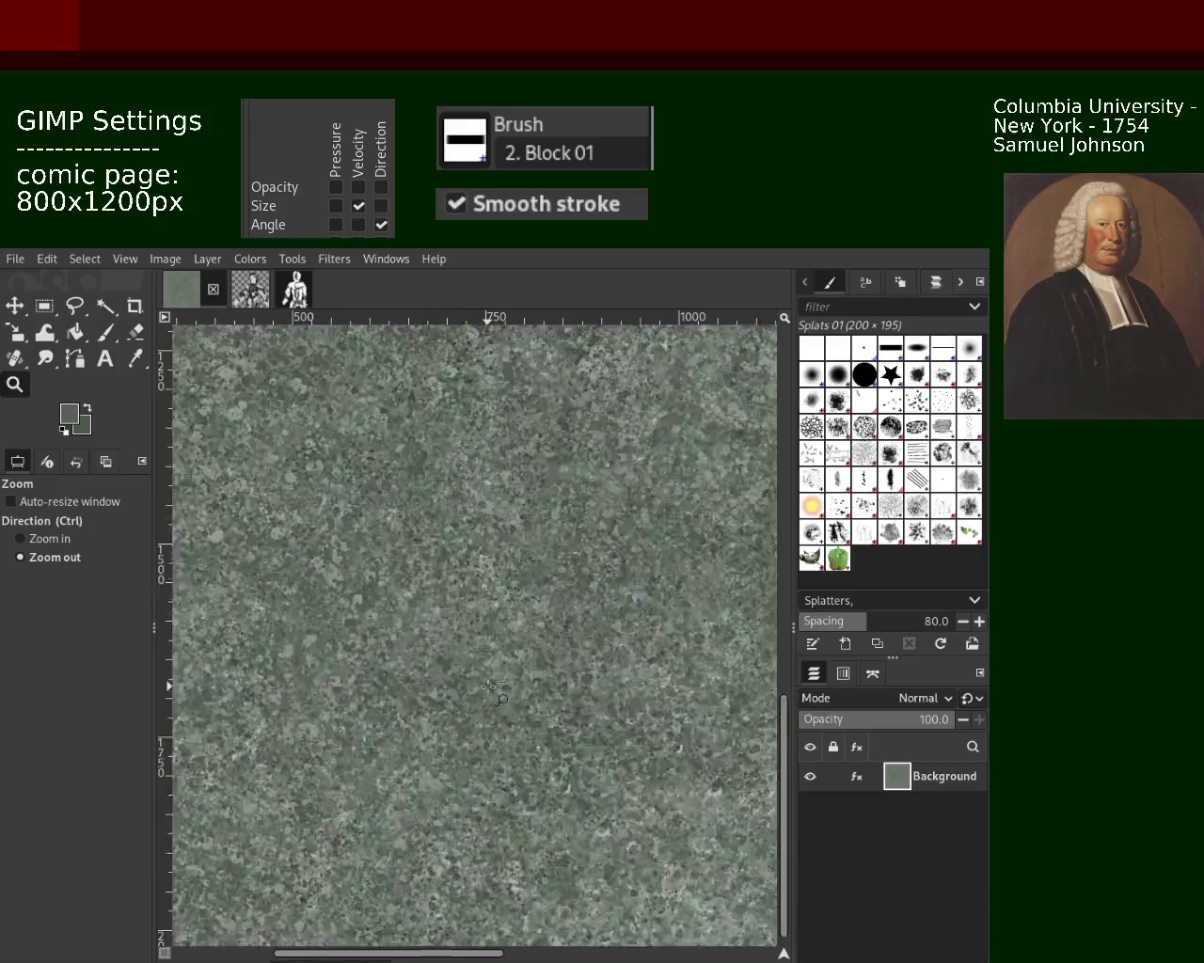
{"action": "left_click", "coordinate": [488, 687], "text": "ctrl"}
{"action": "left_click", "coordinate": [489, 688], "text": "ctrl"}
{"action": "left_click", "coordinate": [488, 687], "text": "ctrl"}
{"action": "left_click", "coordinate": [438, 600], "text": "ctrl"}
{"action": "left_click", "coordinate": [438, 600], "text": "ctrl"}
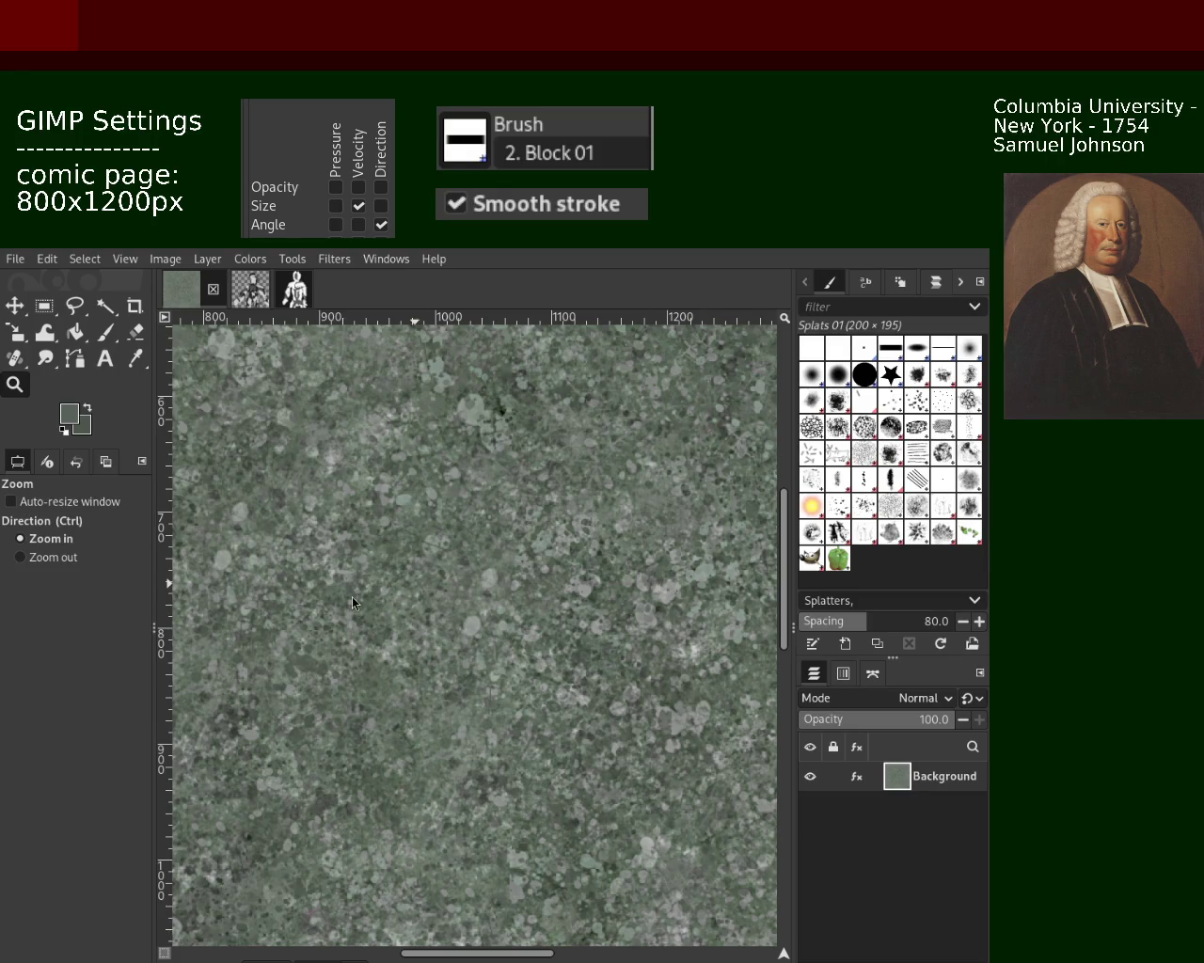
{"action": "left_click", "coordinate": [468, 666], "text": "ctrl"}
{"action": "left_click", "coordinate": [468, 665], "text": "ctrl"}
{"action": "left_click", "coordinate": [467, 666]}
{"action": "left_click", "coordinate": [467, 665], "text": "ctrl"}
{"action": "left_click", "coordinate": [467, 666], "text": "ctrl"}
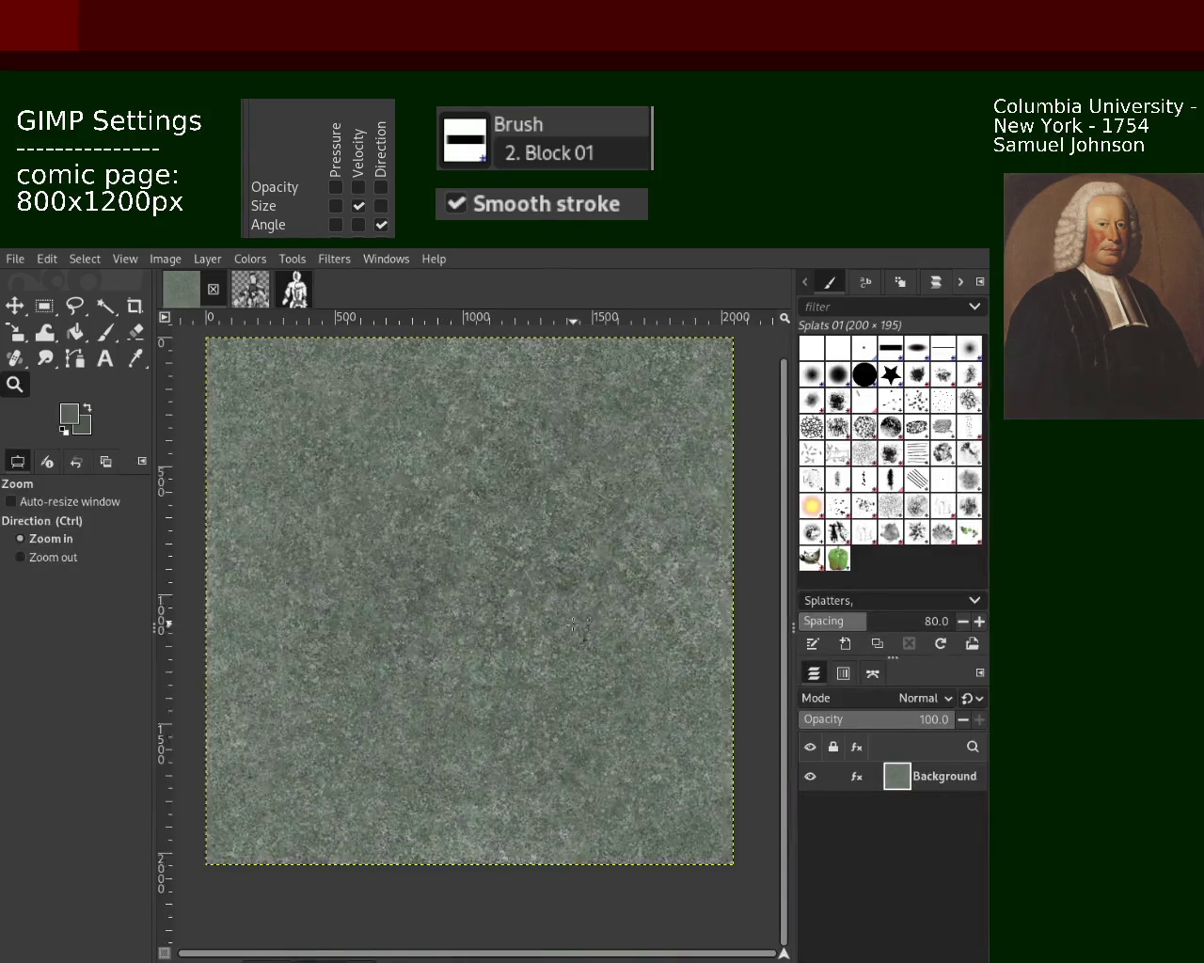
{"action": "left_click", "coordinate": [565, 648]}
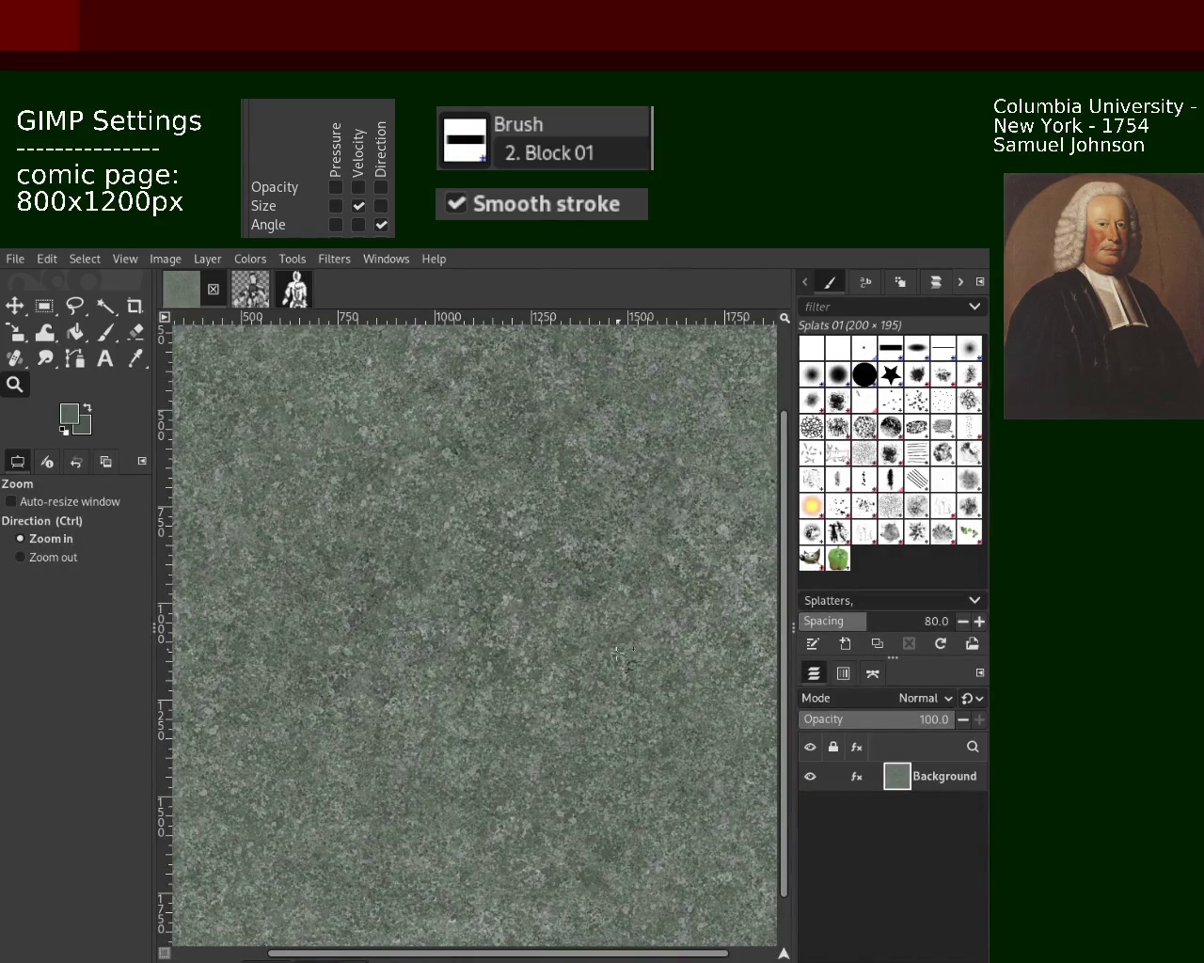
{"action": "left_click", "coordinate": [515, 592], "text": "ctrl"}
{"action": "left_click", "coordinate": [517, 590]}
{"action": "left_click", "coordinate": [543, 610], "text": "ctrl"}
{"action": "left_click", "coordinate": [543, 610]}
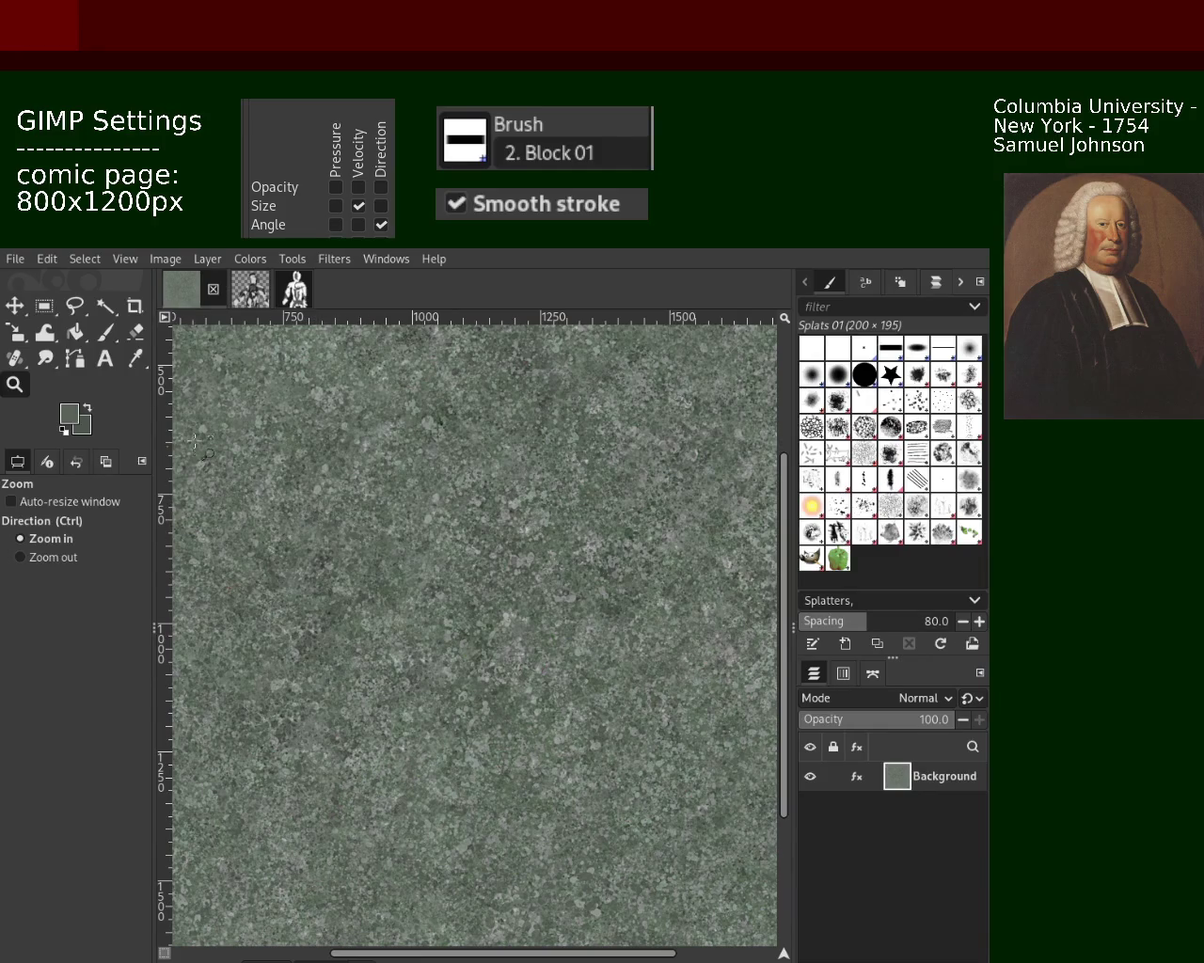
{"action": "scroll", "coordinate": [399, 524], "scroll_direction": "down", "scroll_amount": 3, "text": "ctrl"}
{"action": "scroll", "coordinate": [496, 535], "scroll_direction": "up", "scroll_amount": 3, "text": "ctrl"}
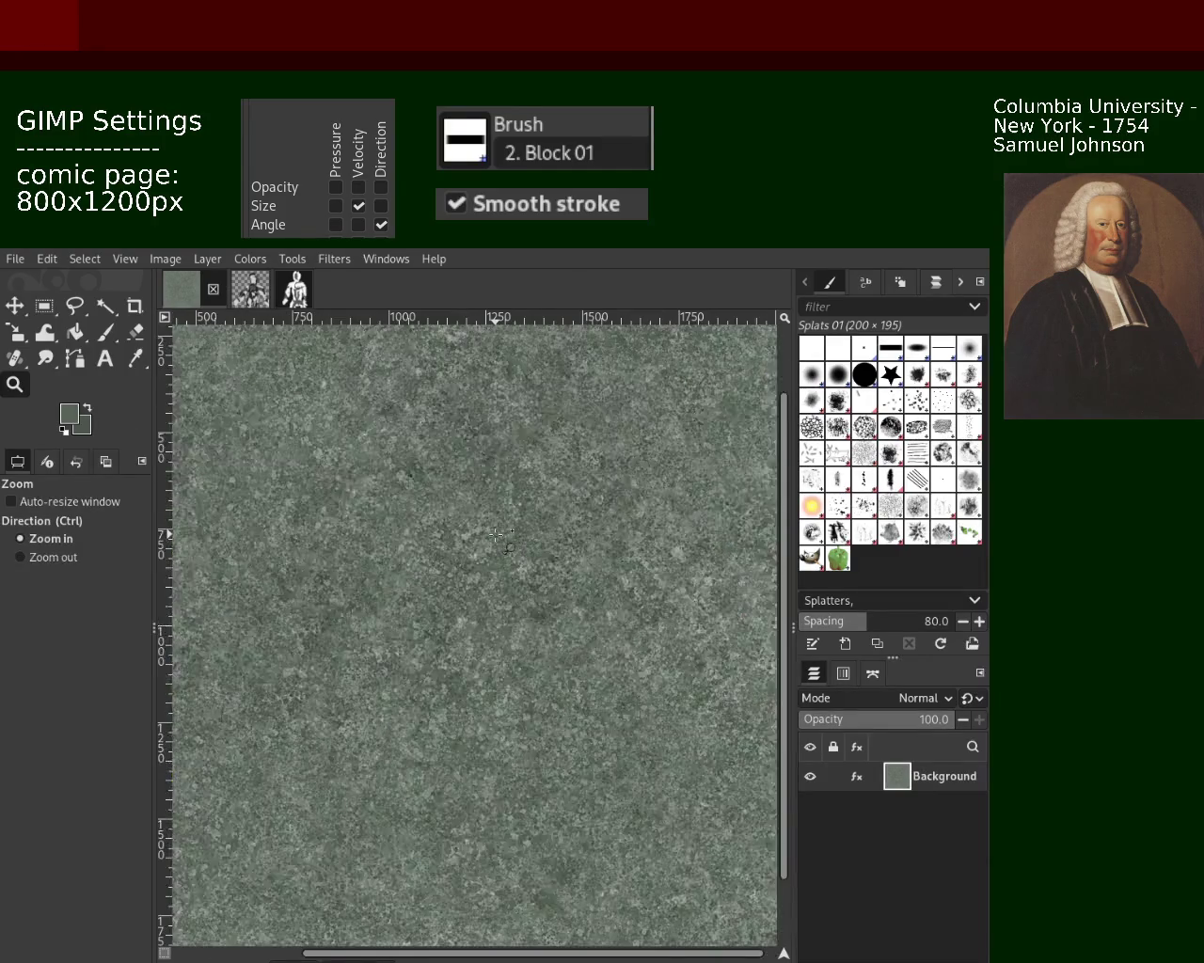
{"action": "left_click", "coordinate": [495, 535]}
{"action": "left_click", "coordinate": [495, 535]}
{"action": "scroll", "coordinate": [498, 535], "scroll_direction": "down", "scroll_amount": 2, "text": "ctrl"}
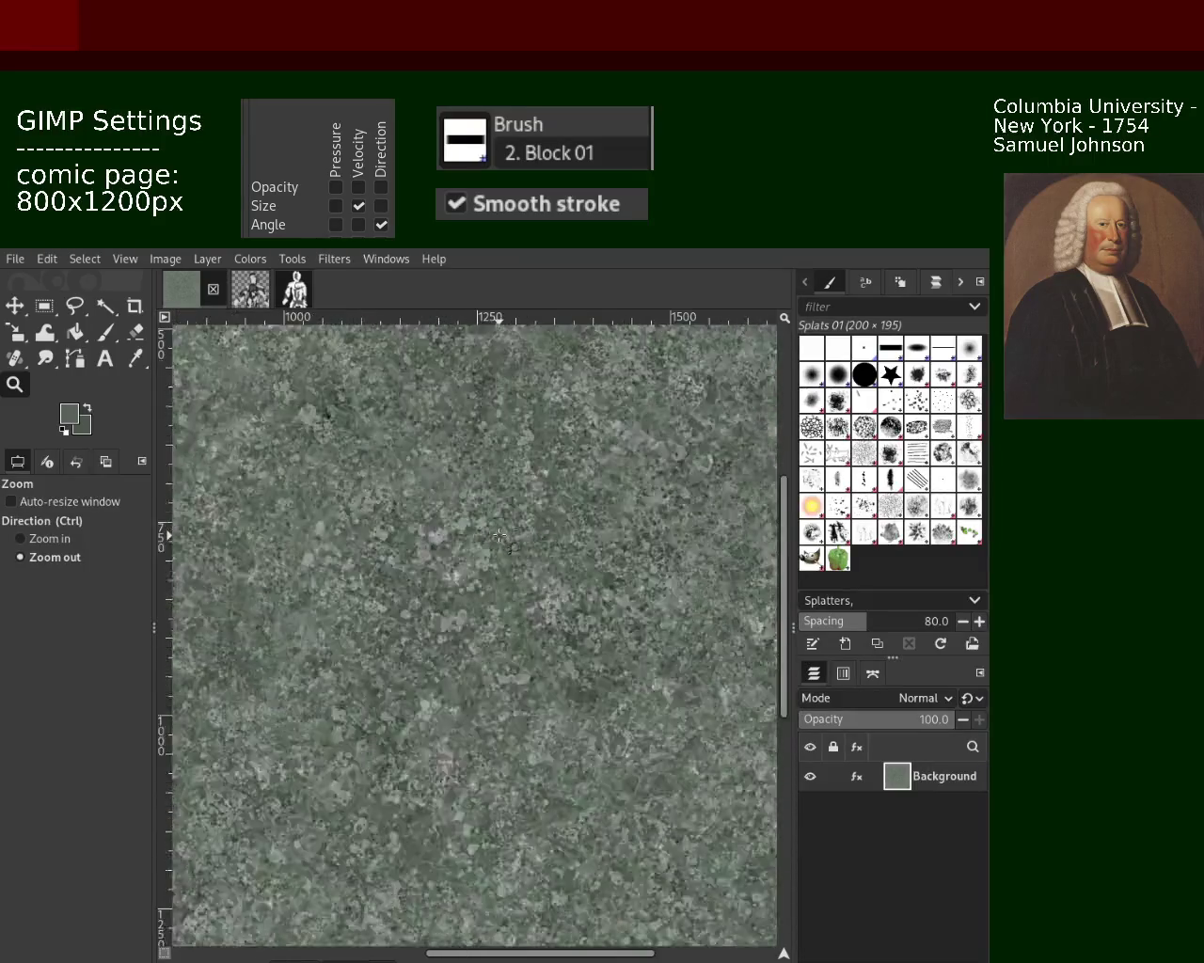
{"action": "scroll", "coordinate": [499, 535], "scroll_direction": "down", "scroll_amount": 2, "text": "ctrl"}
{"action": "left_click", "coordinate": [499, 535]}
{"action": "left_click", "coordinate": [489, 550]}
{"action": "left_click", "coordinate": [442, 602], "text": "ctrl"}
{"action": "left_click", "coordinate": [423, 620], "text": "ctrl"}
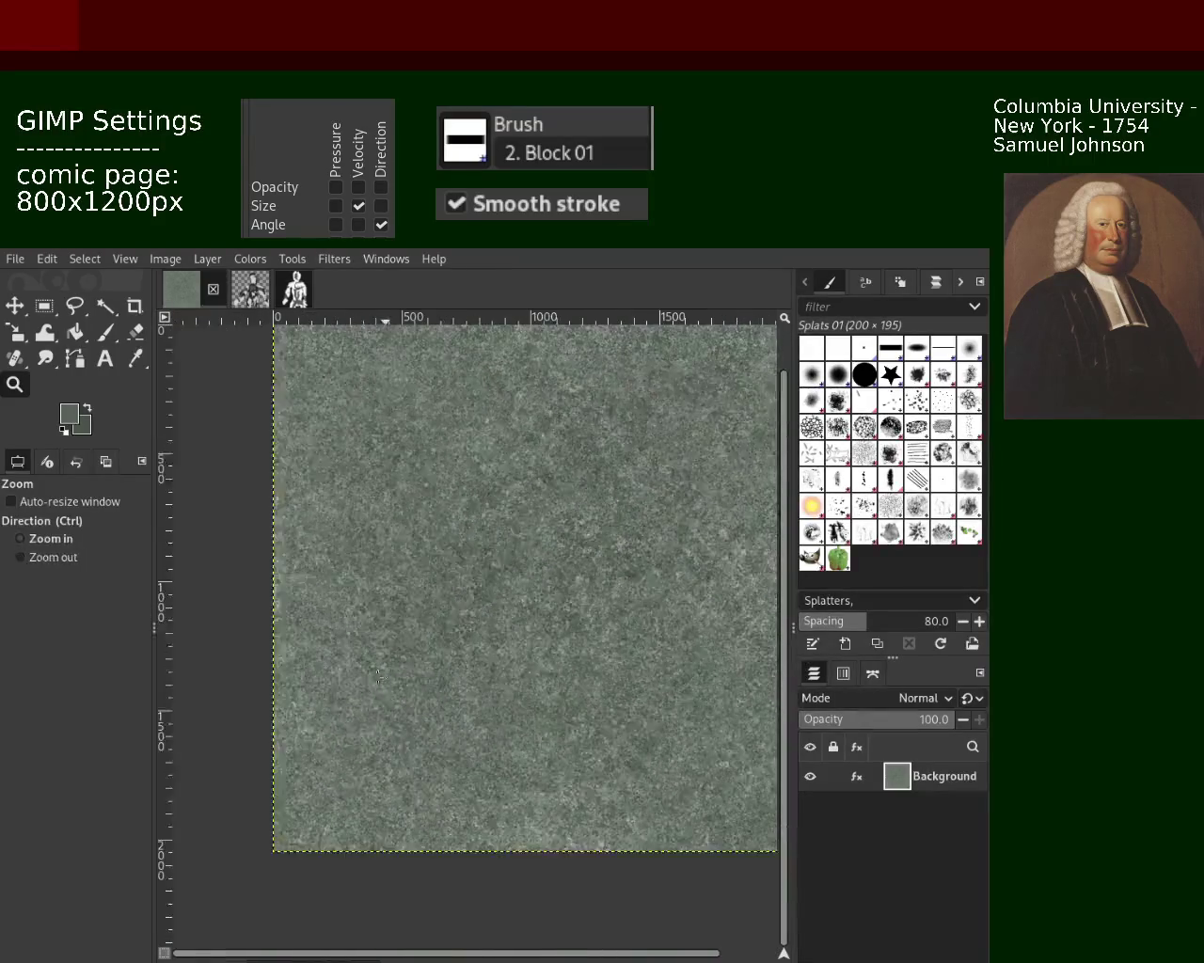
{"action": "left_click", "coordinate": [377, 677]}
{"action": "left_click", "coordinate": [367, 686]}
{"action": "left_click", "coordinate": [376, 677]}
{"action": "left_click", "coordinate": [395, 663], "text": "ctrl"}
{"action": "left_click", "coordinate": [418, 640]}
{"action": "left_click", "coordinate": [433, 625]}
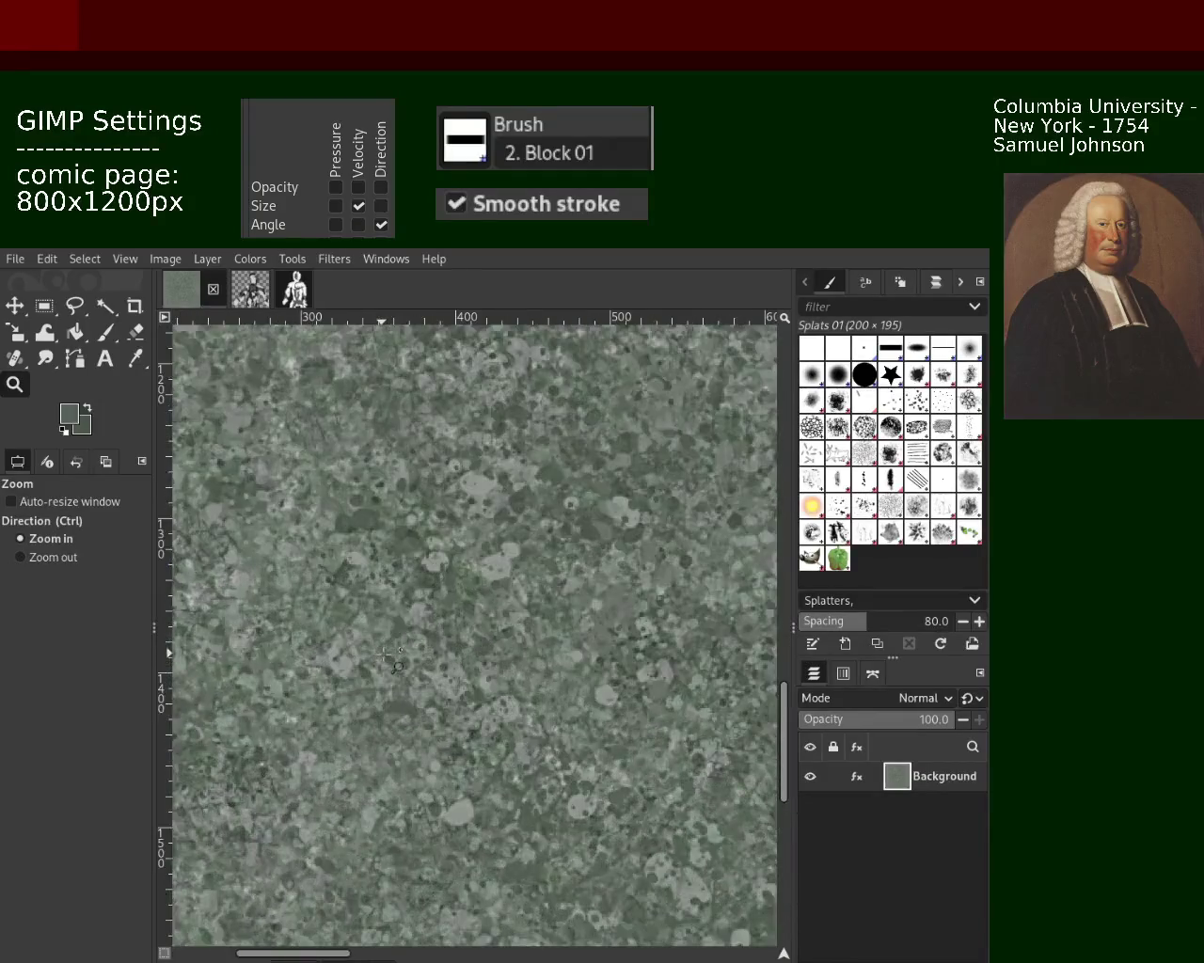
{"action": "left_click", "coordinate": [441, 618], "text": "ctrl"}
{"action": "left_click", "coordinate": [430, 669]}
{"action": "left_click", "coordinate": [423, 649]}
{"action": "left_click", "coordinate": [409, 602], "text": "ctrl"}
{"action": "left_click", "coordinate": [399, 574], "text": "ctrl"}
{"action": "left_click", "coordinate": [398, 564], "text": "ctrl"}
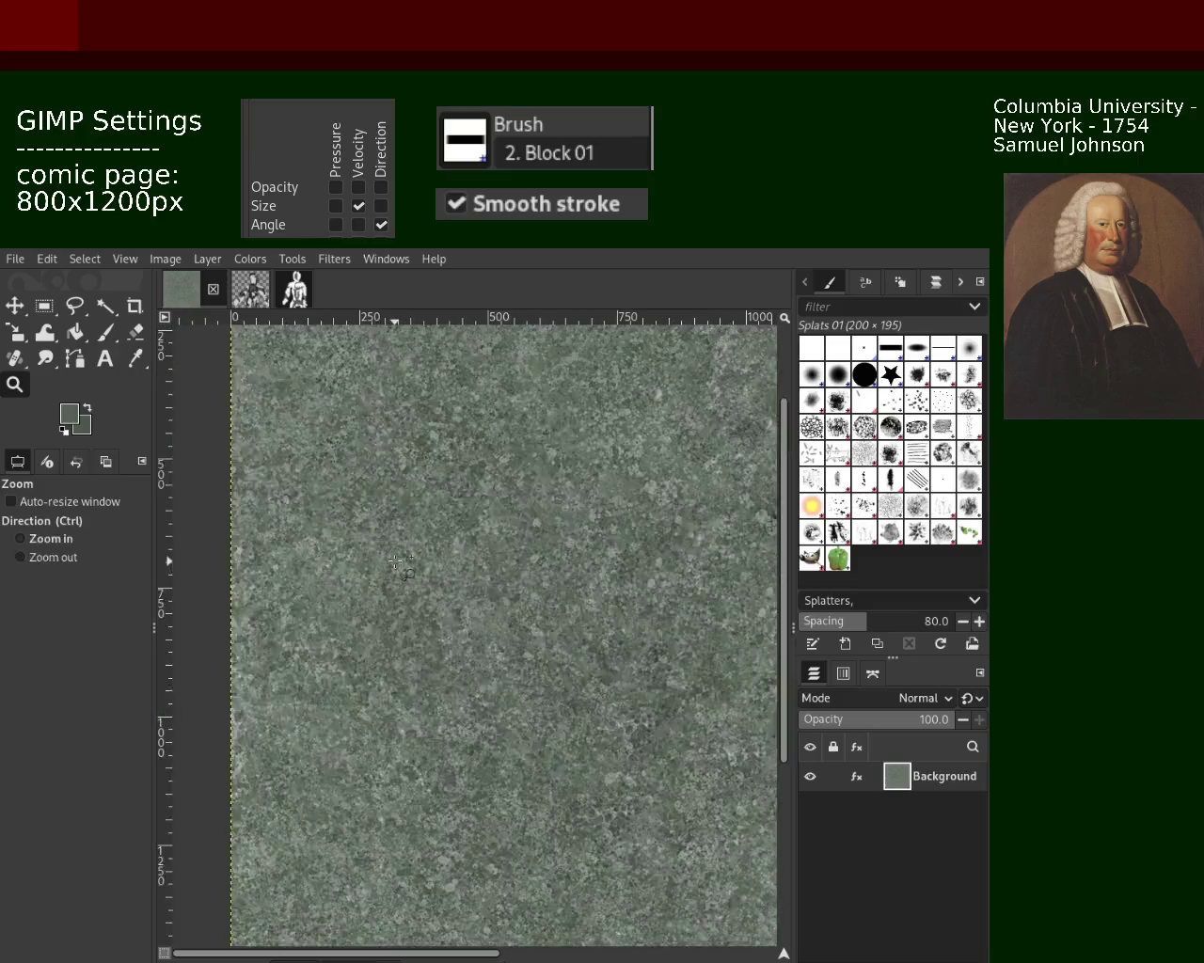
{"action": "left_click", "coordinate": [395, 562], "text": "ctrl"}
{"action": "left_click", "coordinate": [591, 578]}
{"action": "left_click", "coordinate": [621, 576]}
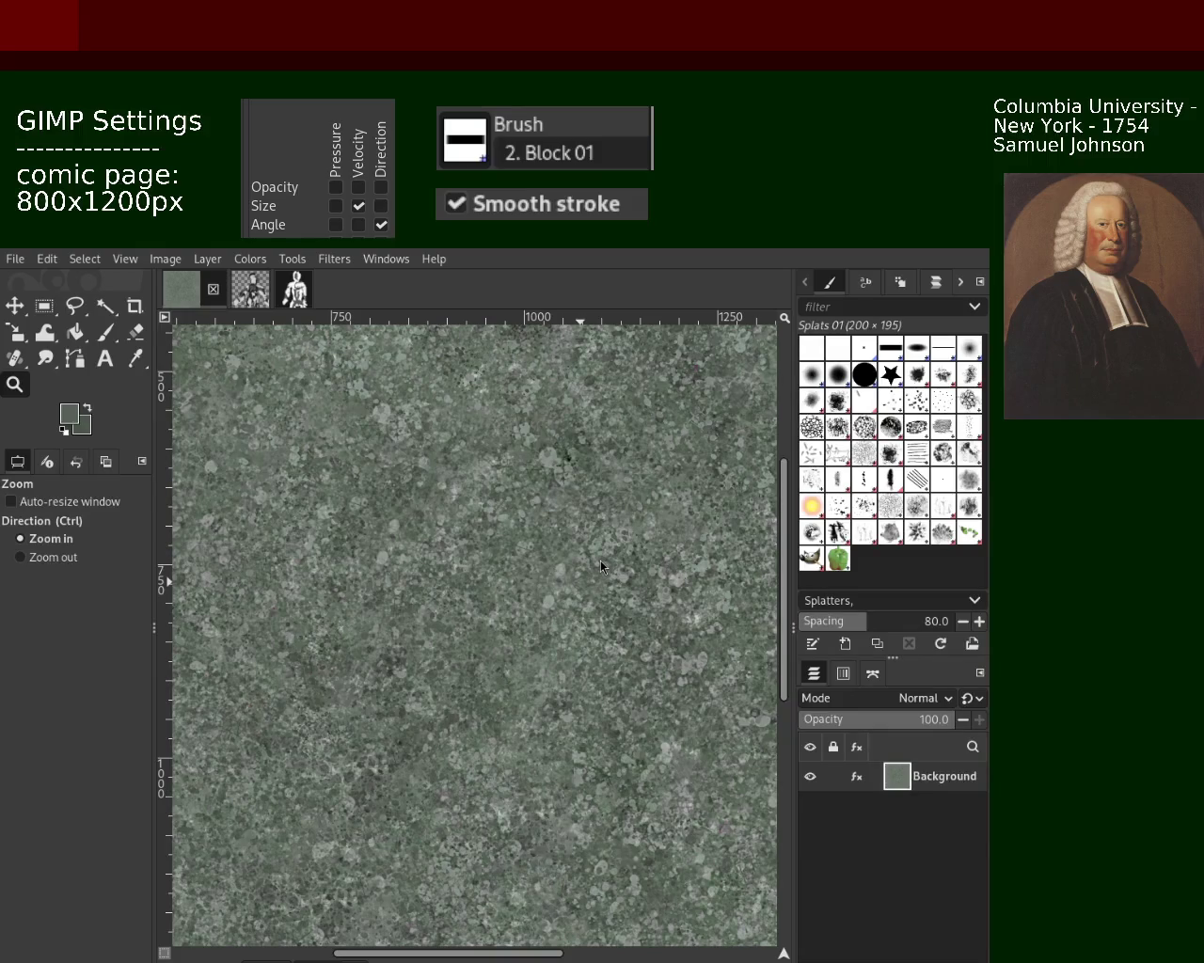
{"action": "left_click", "coordinate": [315, 585], "text": "ctrl"}
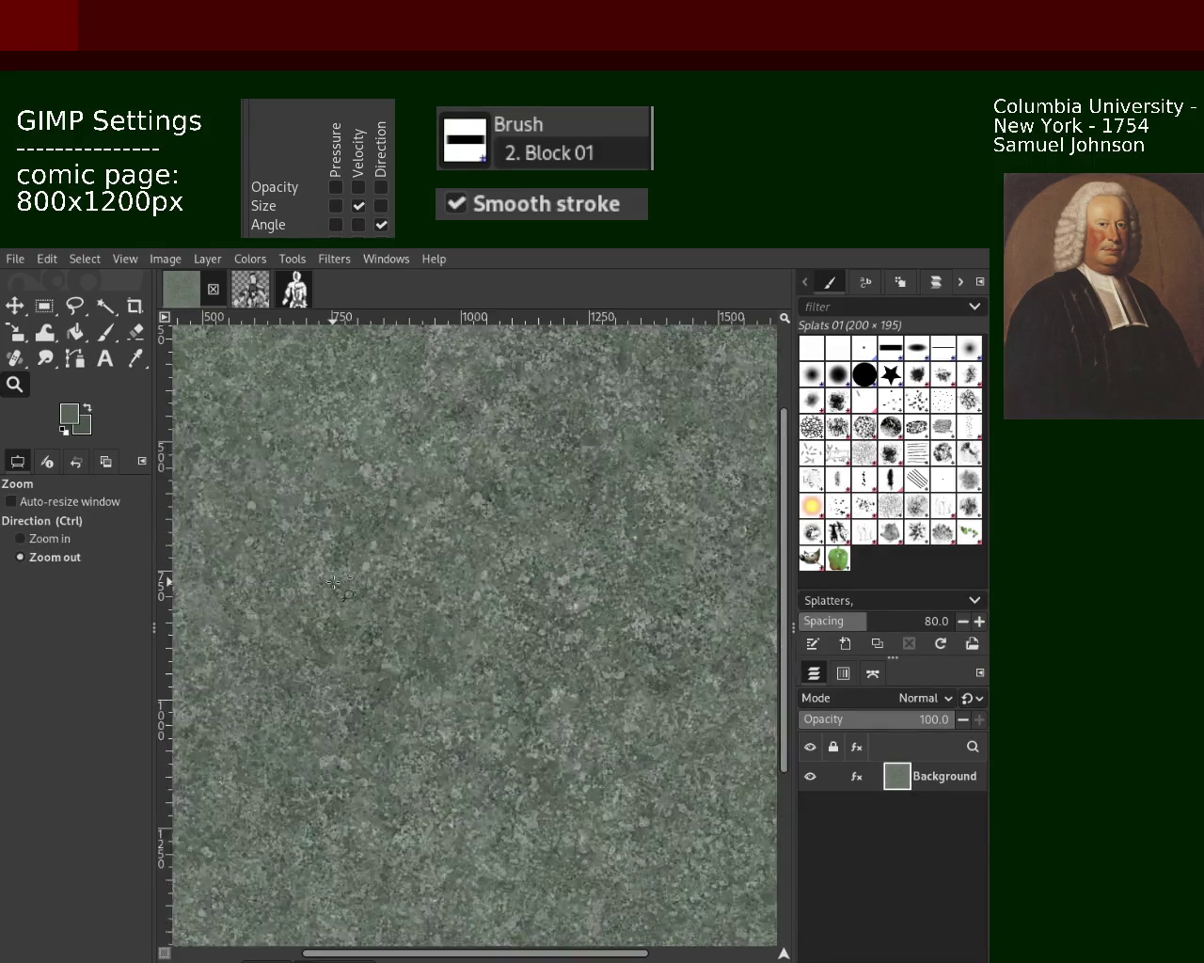
{"action": "left_click", "coordinate": [316, 585], "text": "ctrl"}
{"action": "left_click", "coordinate": [329, 564], "text": "ctrl"}
{"action": "left_click", "coordinate": [364, 498]}
{"action": "left_click", "coordinate": [365, 499]}
{"action": "left_click", "coordinate": [367, 500]}
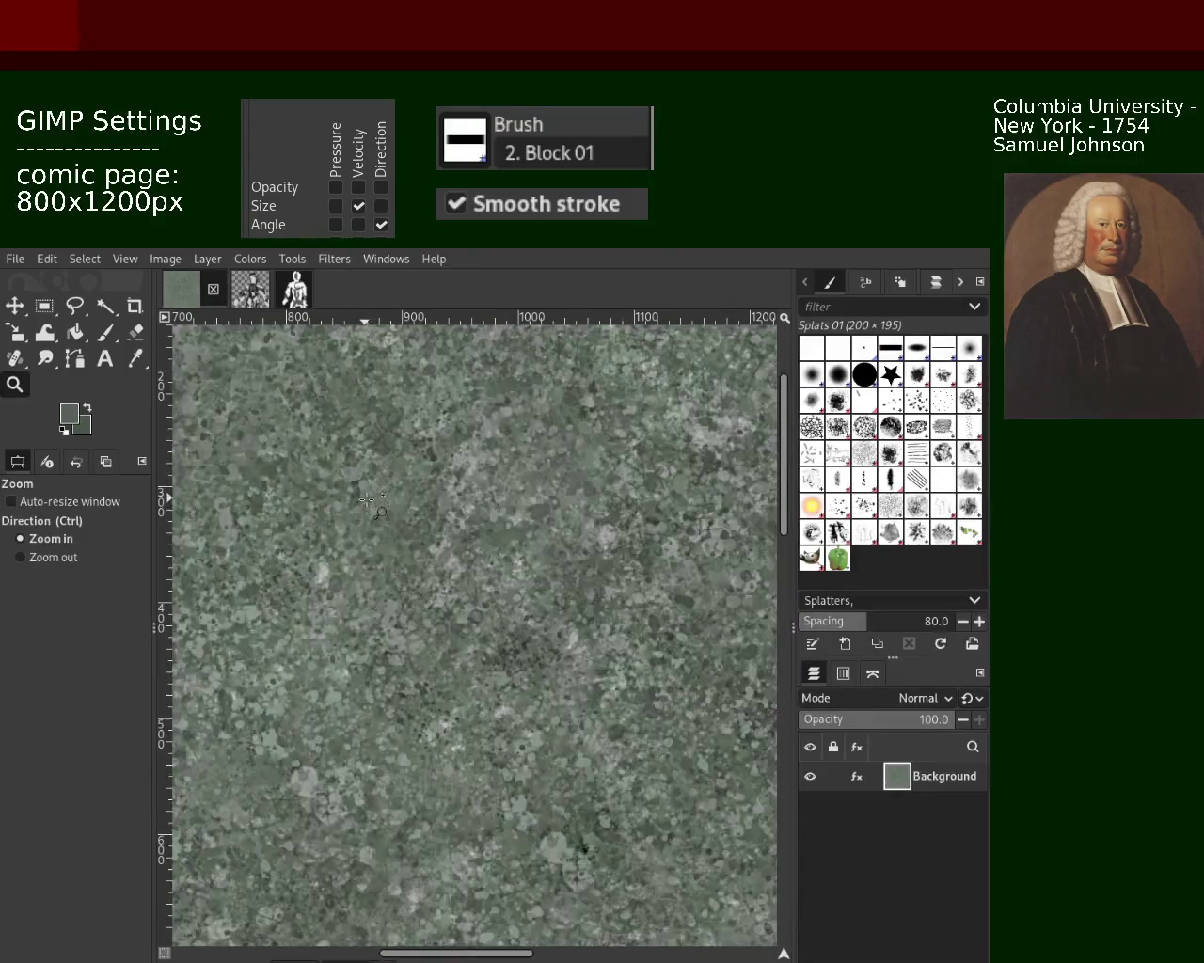
{"action": "left_click", "coordinate": [405, 503], "text": "ctrl"}
{"action": "left_click", "coordinate": [455, 508]}
{"action": "left_click", "coordinate": [455, 507], "text": "ctrl"}
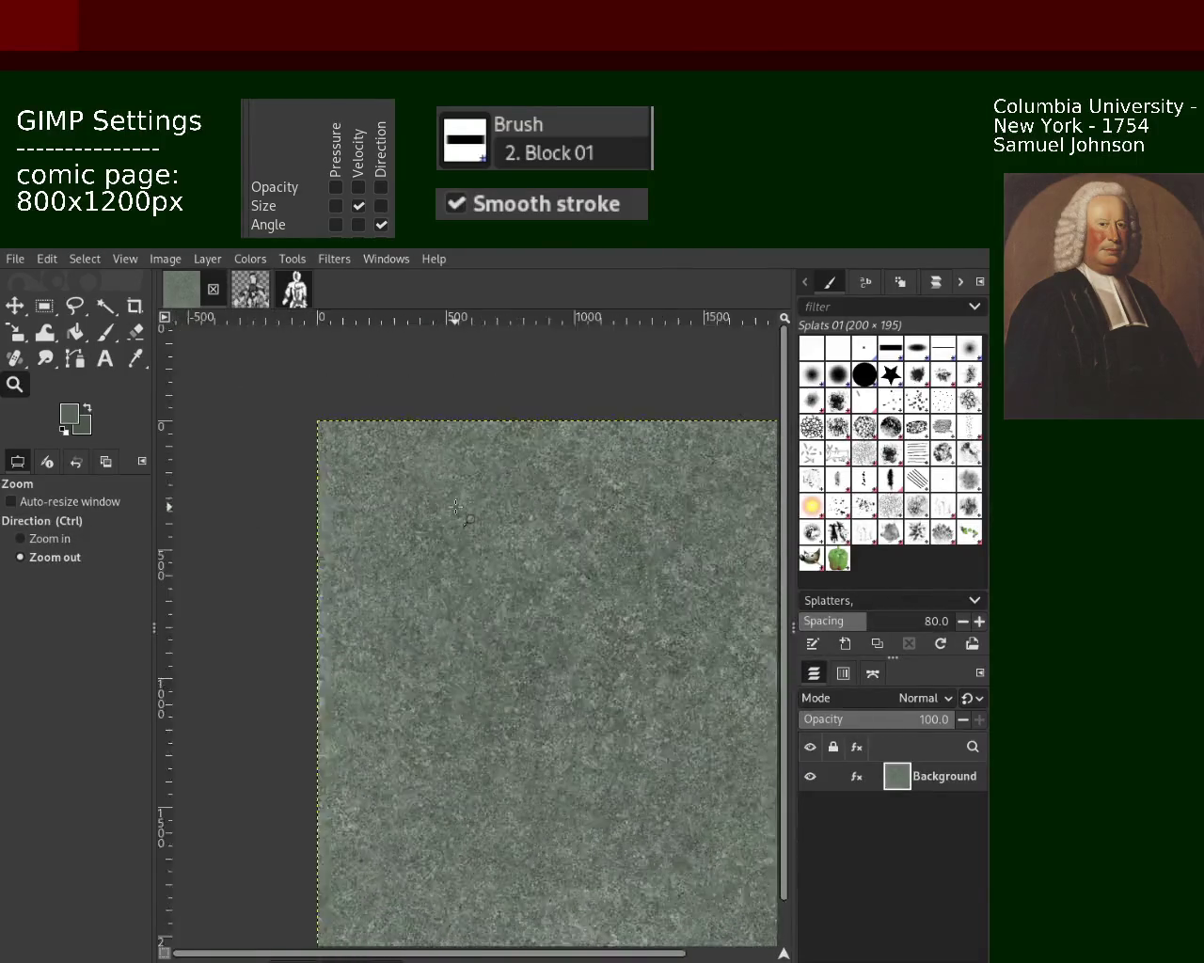
{"action": "left_click", "coordinate": [442, 543], "text": "ctrl"}
{"action": "left_click", "coordinate": [504, 565], "text": "ctrl"}
{"action": "left_click", "coordinate": [530, 613]}
{"action": "left_click", "coordinate": [529, 613]}
{"action": "left_click", "coordinate": [461, 618]}
{"action": "left_click", "coordinate": [405, 622]}
{"action": "left_click", "coordinate": [389, 623]}
{"action": "left_click", "coordinate": [404, 619]}
{"action": "left_click", "coordinate": [423, 611], "text": "ctrl"}
{"action": "left_click", "coordinate": [438, 606]}
{"action": "left_click", "coordinate": [454, 599], "text": "ctrl"}
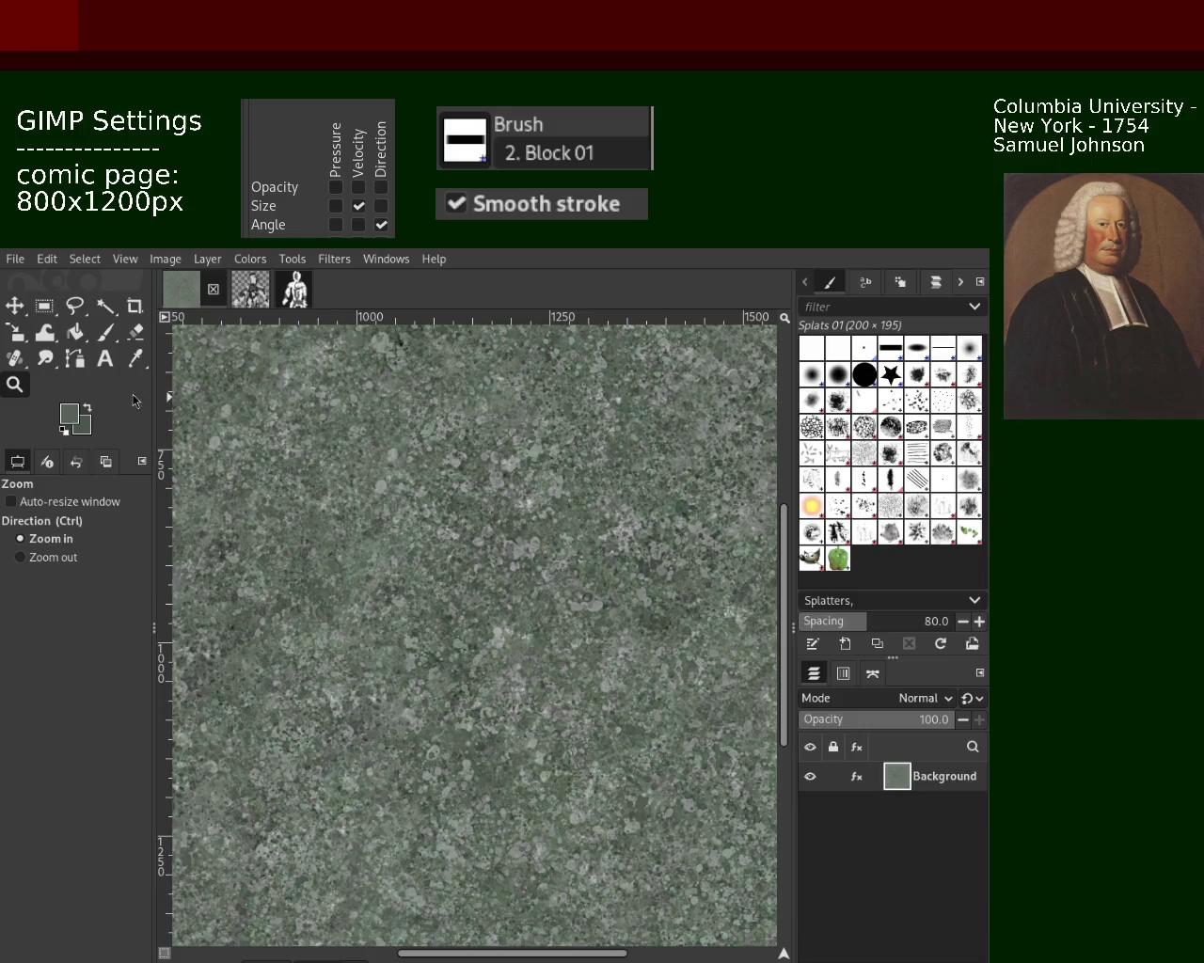
{"action": "left_click", "coordinate": [380, 550], "text": "ctrl"}
{"action": "left_click", "coordinate": [381, 550], "text": "ctrl"}
{"action": "left_click", "coordinate": [381, 550]}
{"action": "left_click", "coordinate": [381, 550]}
{"action": "left_click", "coordinate": [380, 551]}
{"action": "left_click", "coordinate": [380, 552], "text": "ctrl"}
{"action": "left_click", "coordinate": [380, 551], "text": "ctrl"}
{"action": "left_click", "coordinate": [527, 541]}
{"action": "left_click", "coordinate": [515, 597]}
{"action": "left_click", "coordinate": [523, 602]}
{"action": "left_click", "coordinate": [349, 505]}
{"action": "left_click", "coordinate": [527, 451]}
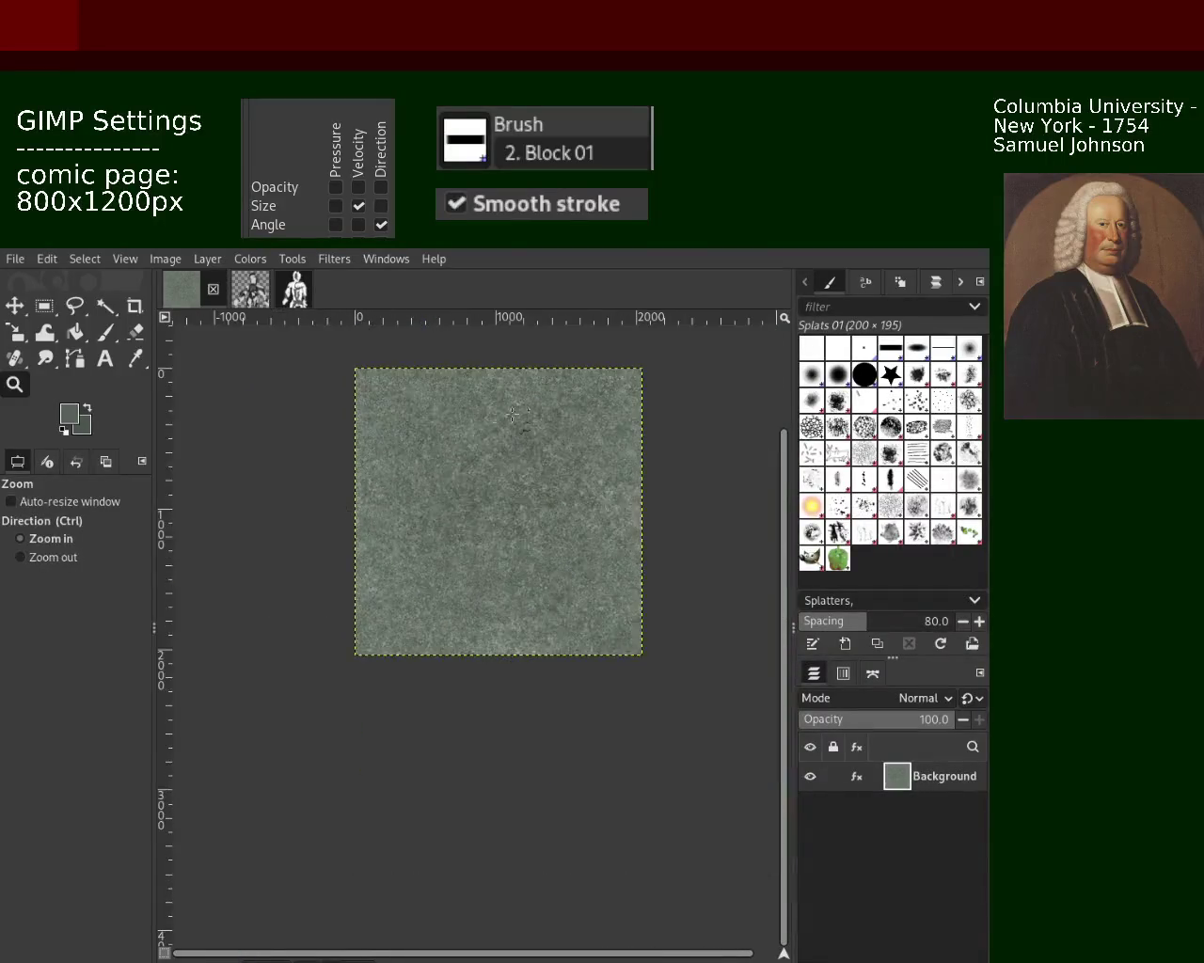
{"action": "left_click", "coordinate": [520, 407], "text": "ctrl"}
{"action": "left_click", "coordinate": [520, 407]}
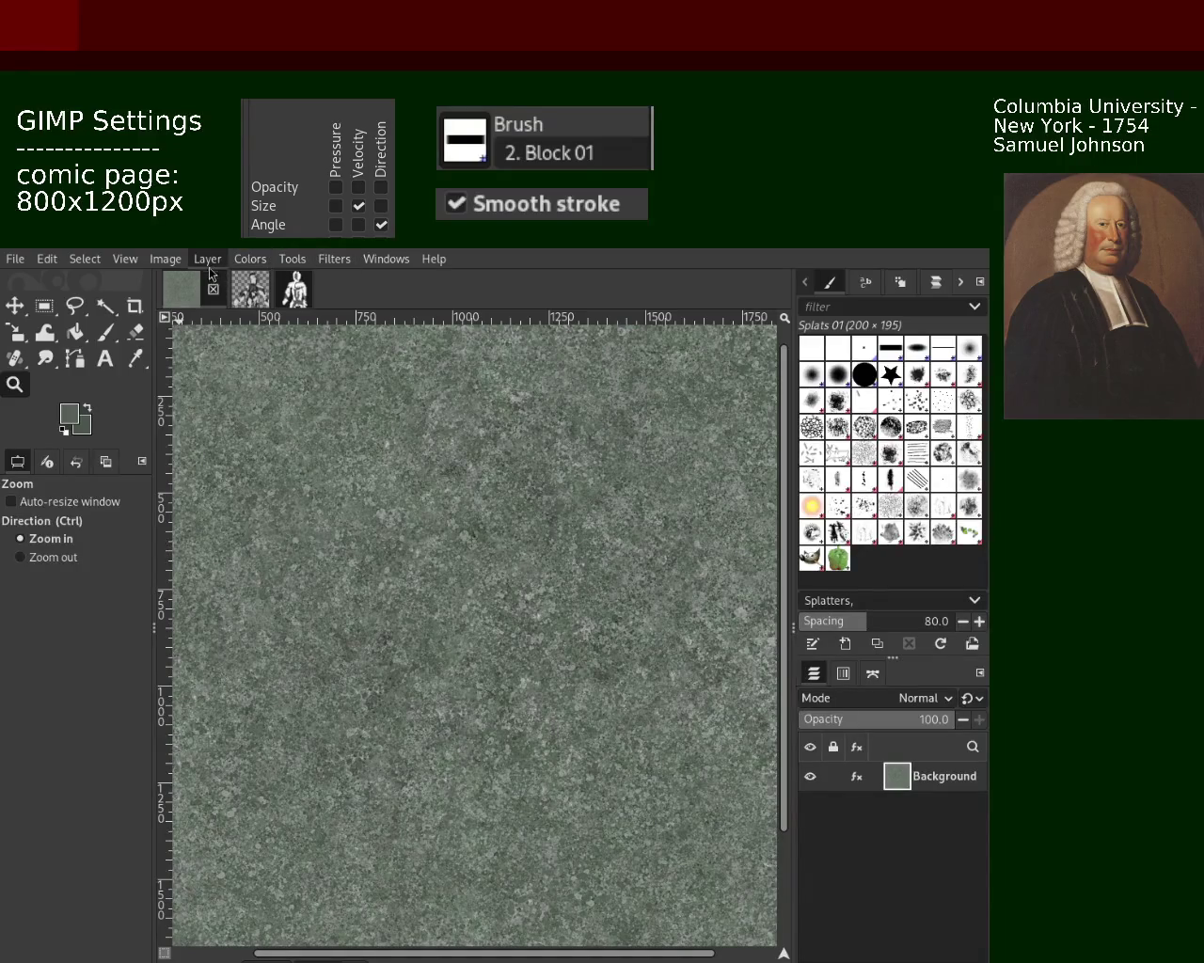
Step: Offset the Background layer so its edges wrap into the middle, then zoom to find the seams
{"action": "key", "text": "ctrl+shift+o"}
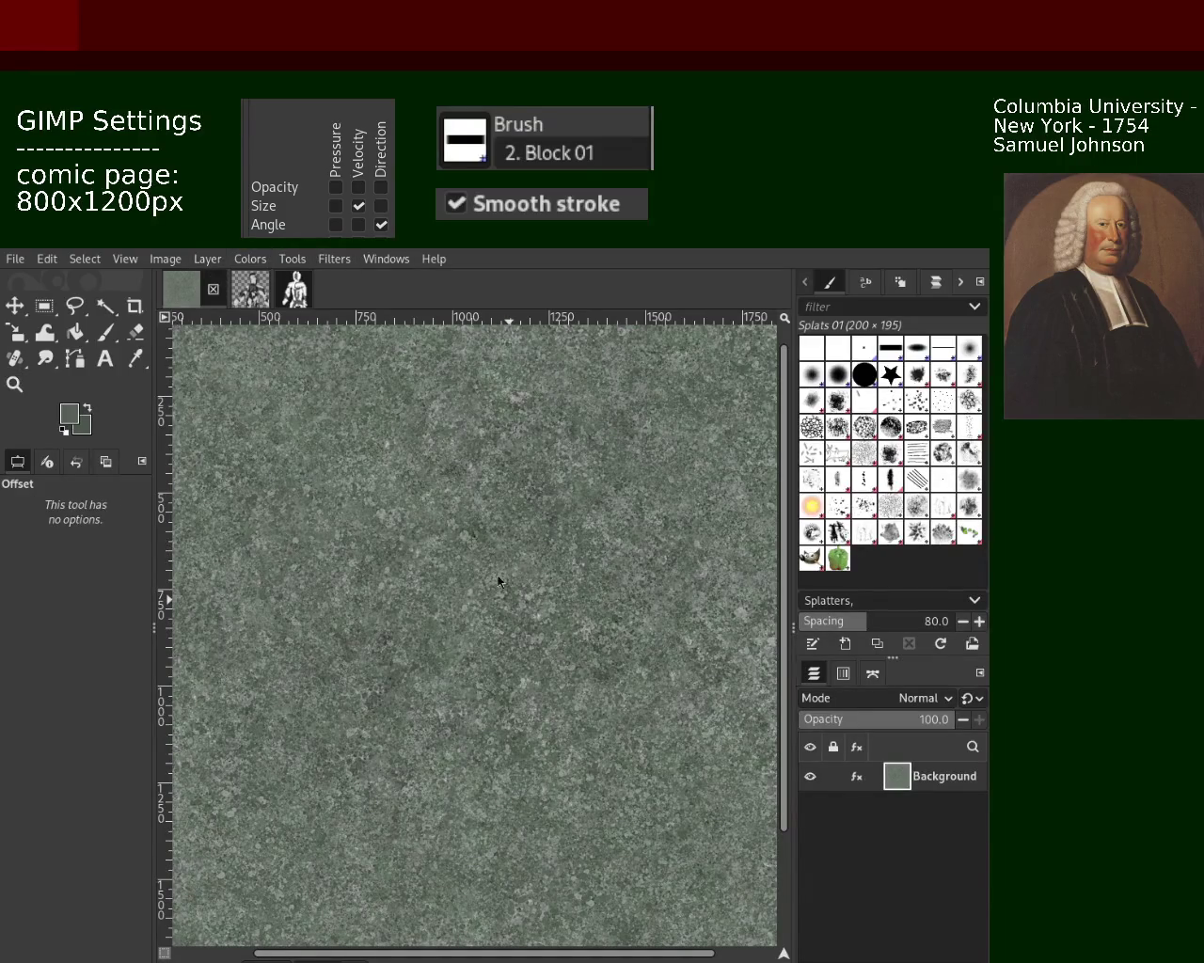
{"action": "left_click_drag", "start_coordinate": [510, 592], "coordinate": [639, 424]}
{"action": "left_click", "coordinate": [14, 384]}
{"action": "scroll", "coordinate": [455, 579], "scroll_direction": "down", "scroll_amount": 1}
{"action": "scroll", "coordinate": [455, 578], "scroll_direction": "down", "scroll_amount": 1}
{"action": "scroll", "coordinate": [454, 578], "scroll_direction": "up", "scroll_amount": 2}
{"action": "scroll", "coordinate": [442, 566], "scroll_direction": "up", "scroll_amount": 1}
{"action": "scroll", "coordinate": [498, 597], "scroll_direction": "up", "scroll_amount": 1}
{"action": "scroll", "coordinate": [498, 597], "scroll_direction": "up", "scroll_amount": 1}
{"action": "scroll", "coordinate": [494, 760], "scroll_direction": "down", "scroll_amount": 5}
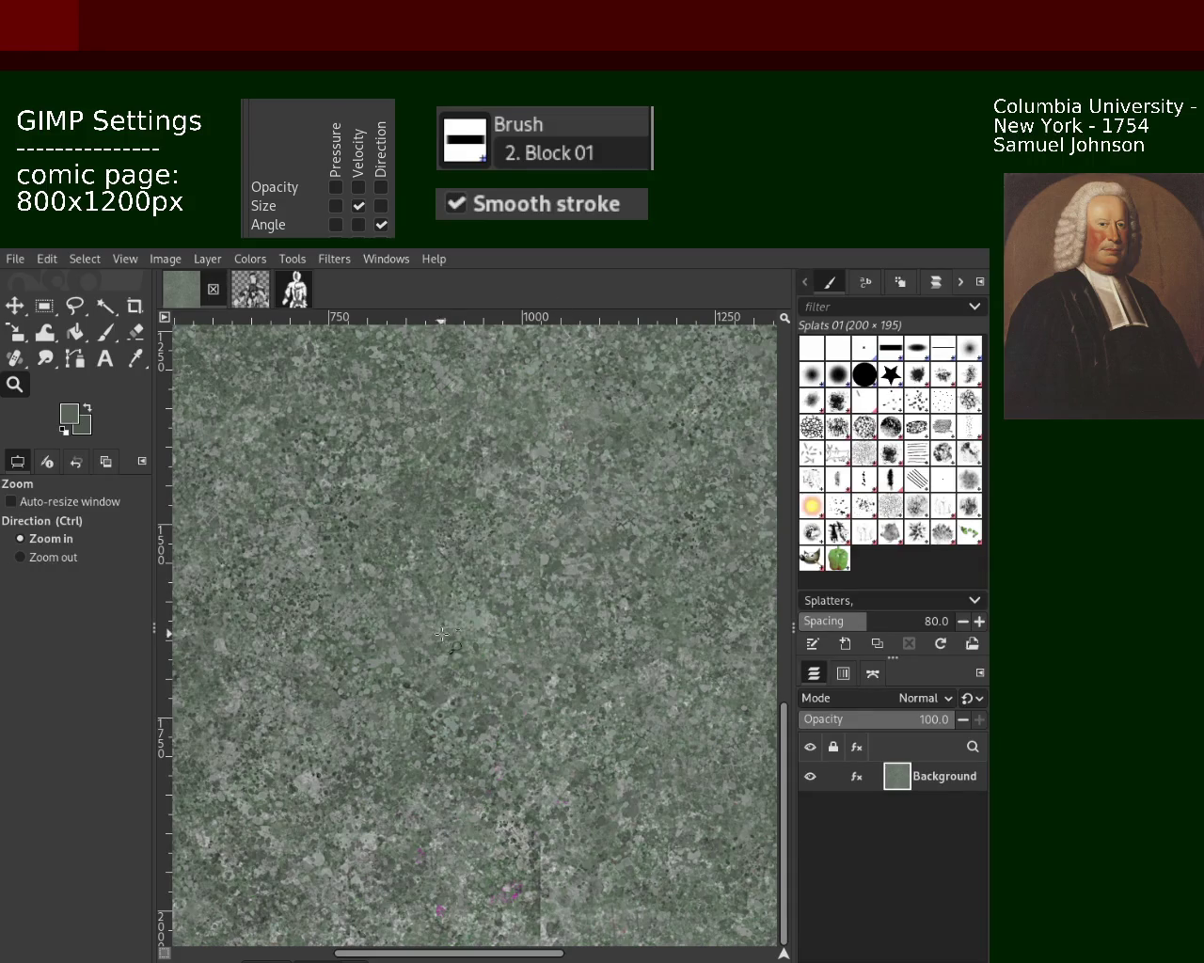
{"action": "scroll", "coordinate": [448, 642], "scroll_direction": "down", "scroll_amount": 1}
{"action": "scroll", "coordinate": [449, 643], "scroll_direction": "down", "scroll_amount": 1}
{"action": "scroll", "coordinate": [448, 643], "scroll_direction": "down", "scroll_amount": 2}
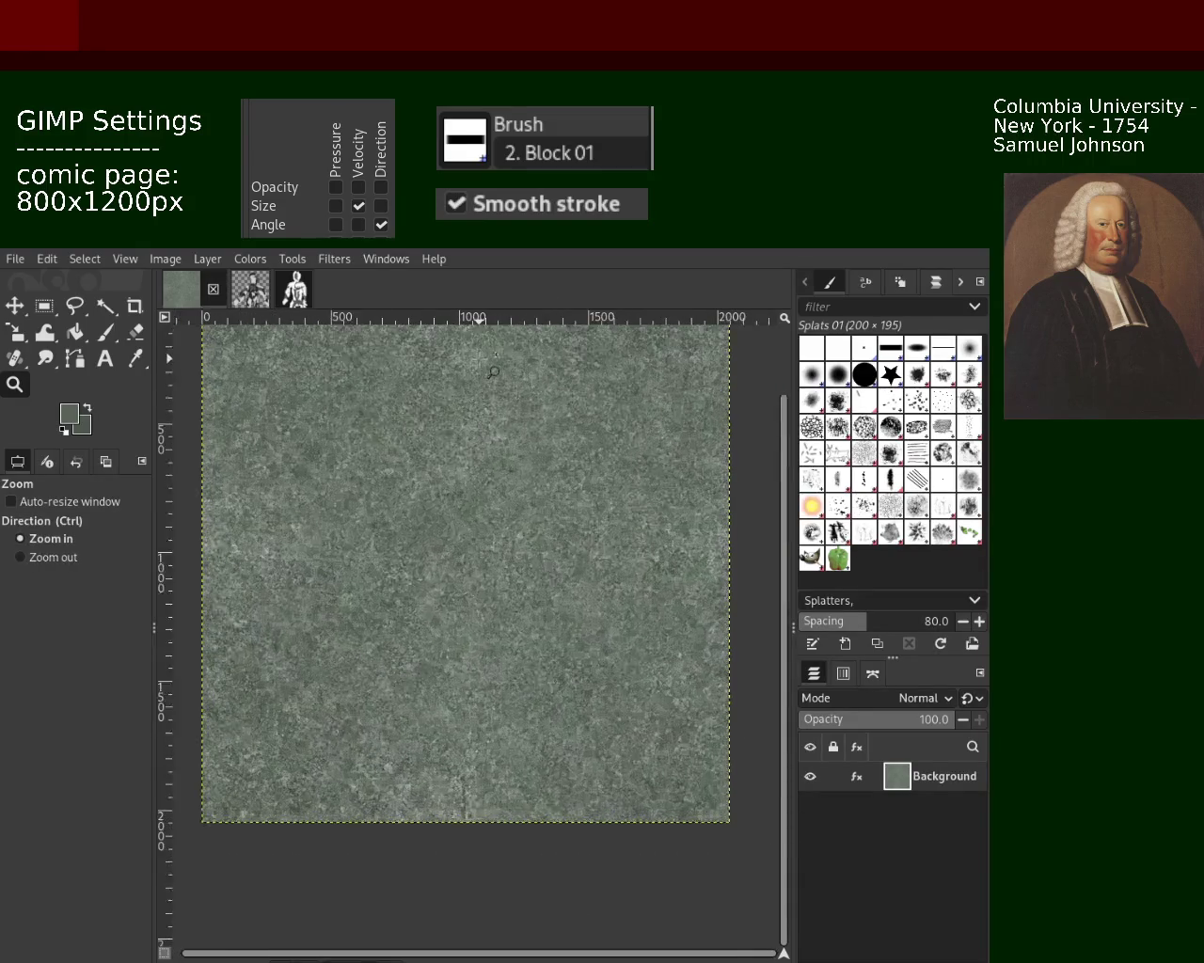
{"action": "scroll", "coordinate": [493, 372], "scroll_direction": "up", "scroll_amount": 1}
{"action": "scroll", "coordinate": [503, 404], "scroll_direction": "down", "scroll_amount": 1}
{"action": "scroll", "coordinate": [512, 442], "scroll_direction": "up", "scroll_amount": 2}
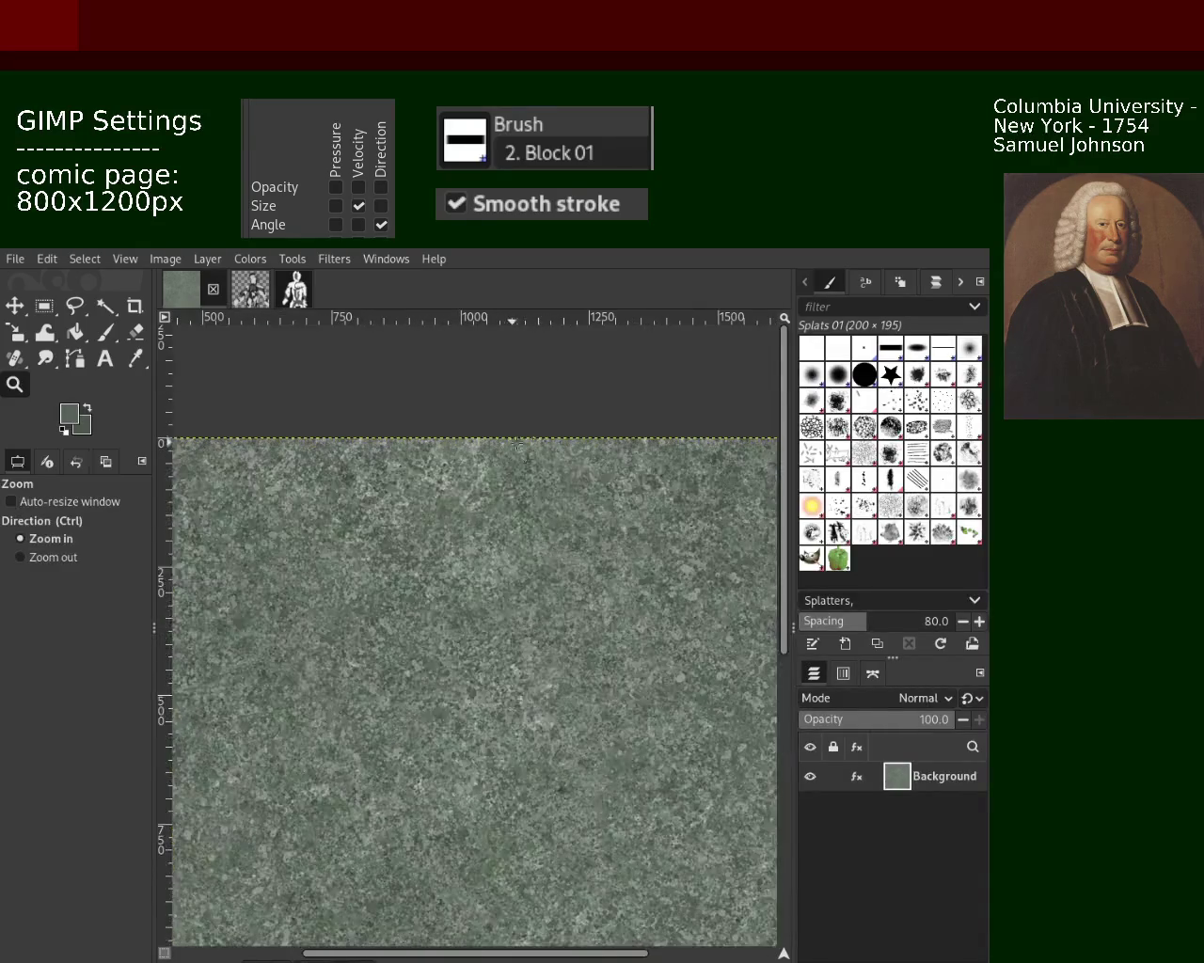
{"action": "scroll", "coordinate": [513, 489], "scroll_direction": "up", "scroll_amount": 1}
{"action": "scroll", "coordinate": [514, 536], "scroll_direction": "down", "scroll_amount": 1}
{"action": "scroll", "coordinate": [515, 583], "scroll_direction": "up", "scroll_amount": 1}
{"action": "scroll", "coordinate": [516, 620], "scroll_direction": "down", "scroll_amount": 1}
{"action": "scroll", "coordinate": [517, 677], "scroll_direction": "up", "scroll_amount": 1}
{"action": "scroll", "coordinate": [517, 682], "scroll_direction": "down", "scroll_amount": 1}
{"action": "scroll", "coordinate": [517, 691], "scroll_direction": "down", "scroll_amount": 1}
{"action": "scroll", "coordinate": [522, 701], "scroll_direction": "down", "scroll_amount": 2}
{"action": "scroll", "coordinate": [517, 707], "scroll_direction": "up", "scroll_amount": 2}
{"action": "scroll", "coordinate": [521, 686], "scroll_direction": "down", "scroll_amount": 1}
{"action": "scroll", "coordinate": [527, 663], "scroll_direction": "up", "scroll_amount": 1}
{"action": "scroll", "coordinate": [529, 649], "scroll_direction": "down", "scroll_amount": 1}
{"action": "scroll", "coordinate": [534, 625], "scroll_direction": "up", "scroll_amount": 1}
{"action": "scroll", "coordinate": [540, 602], "scroll_direction": "down", "scroll_amount": 2}
{"action": "scroll", "coordinate": [541, 597], "scroll_direction": "up", "scroll_amount": 1}
{"action": "scroll", "coordinate": [541, 596], "scroll_direction": "down", "scroll_amount": 1}
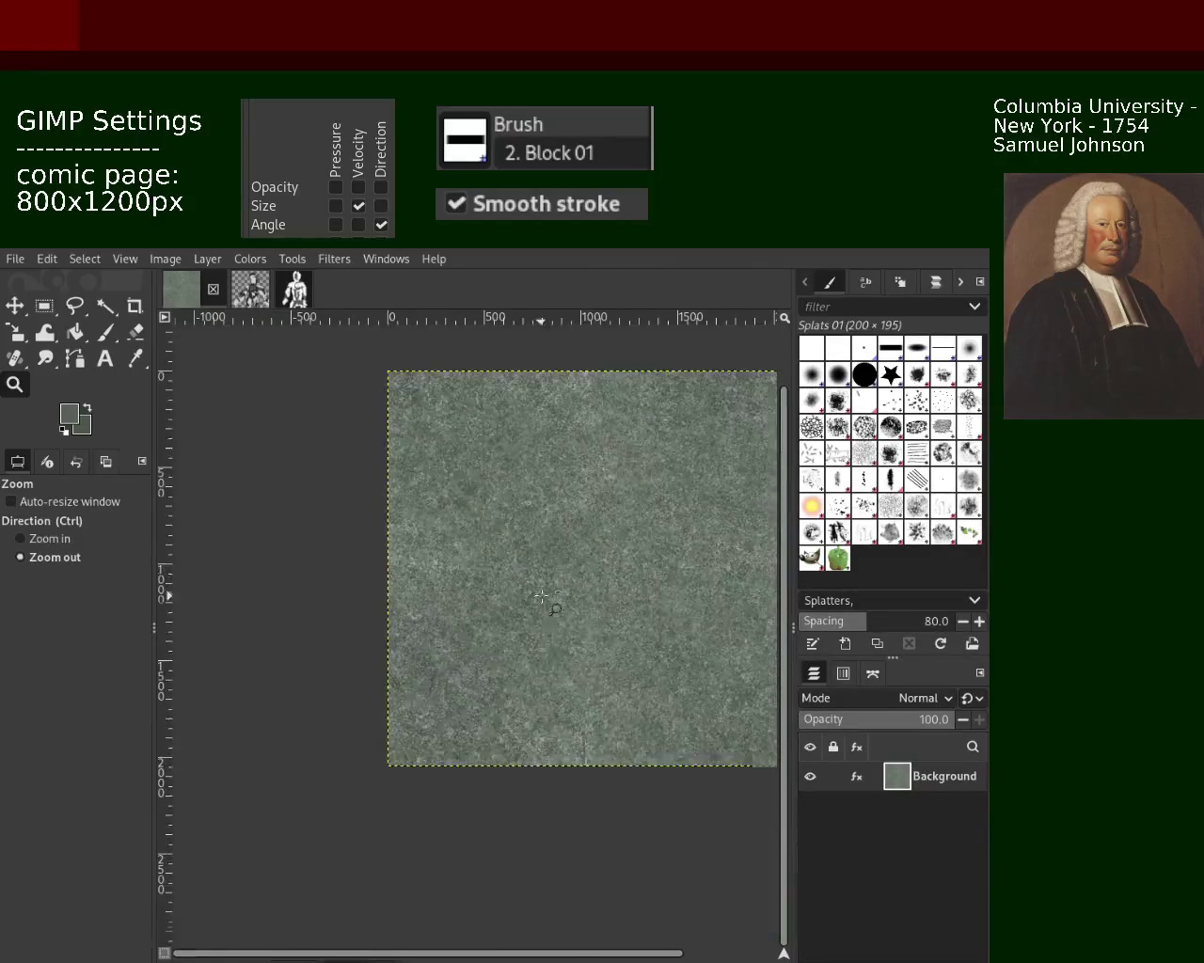
{"action": "scroll", "coordinate": [395, 545], "scroll_direction": "up", "scroll_amount": 2}
{"action": "scroll", "coordinate": [307, 508], "scroll_direction": "up", "scroll_amount": 2}
{"action": "scroll", "coordinate": [307, 508], "scroll_direction": "down", "scroll_amount": 2}
{"action": "scroll", "coordinate": [306, 508], "scroll_direction": "down", "scroll_amount": 2}
{"action": "scroll", "coordinate": [564, 564], "scroll_direction": "down", "scroll_amount": 1}
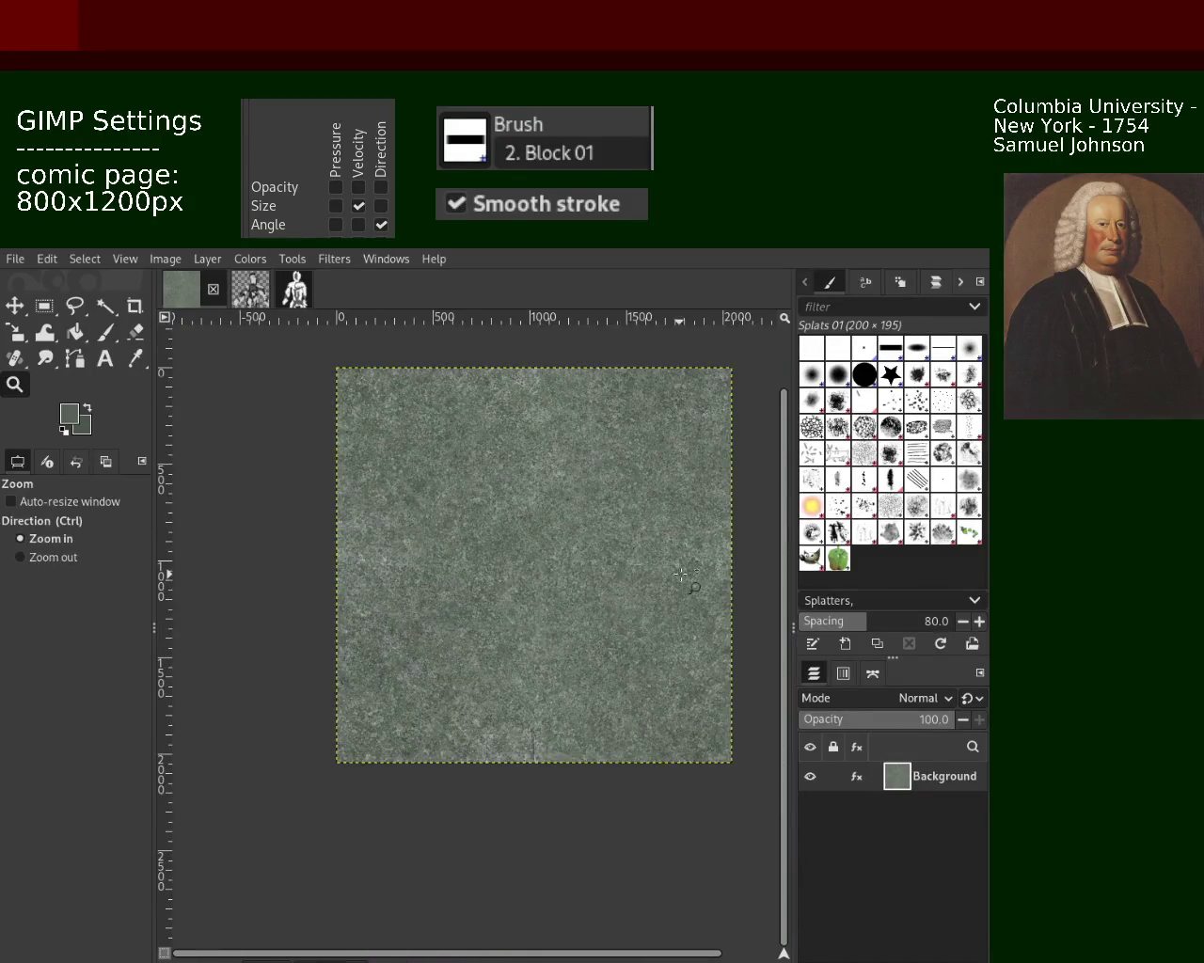
{"action": "scroll", "coordinate": [681, 575], "scroll_direction": "up", "scroll_amount": 2}
{"action": "scroll", "coordinate": [499, 615], "scroll_direction": "down", "scroll_amount": 1}
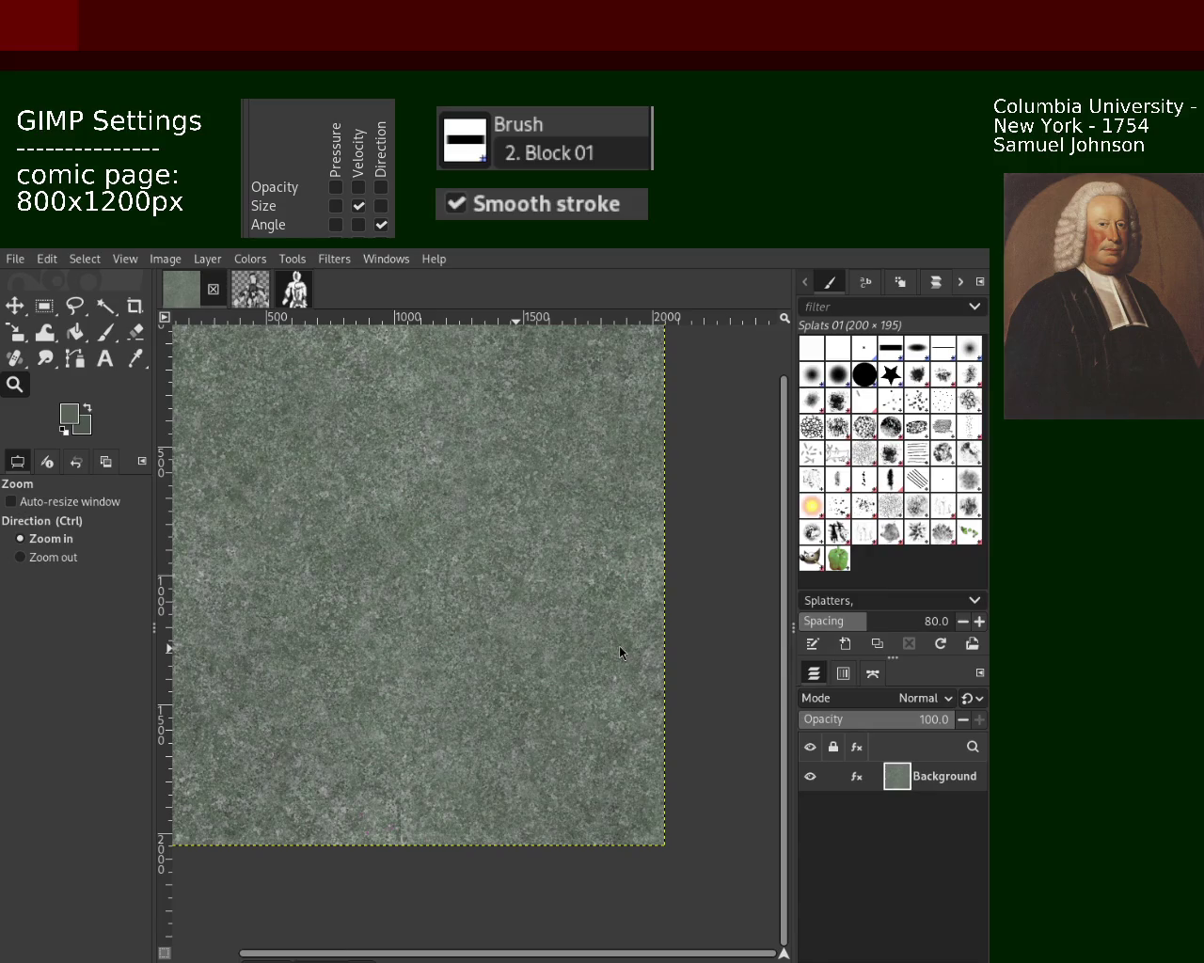
{"action": "scroll", "coordinate": [316, 618], "scroll_direction": "down", "scroll_amount": 1}
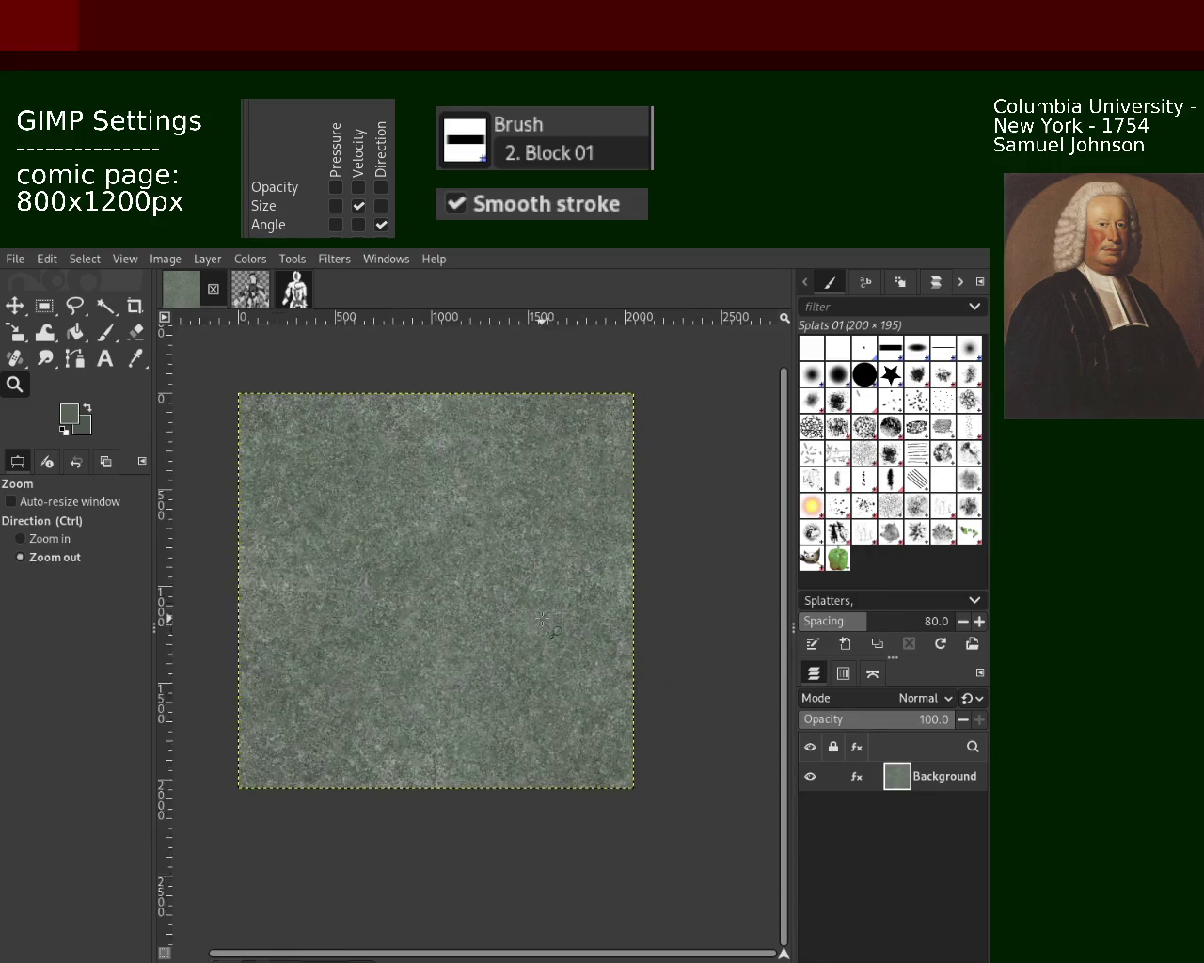
{"action": "scroll", "coordinate": [315, 618], "scroll_direction": "up", "scroll_amount": 2}
{"action": "scroll", "coordinate": [315, 618], "scroll_direction": "up", "scroll_amount": 2}
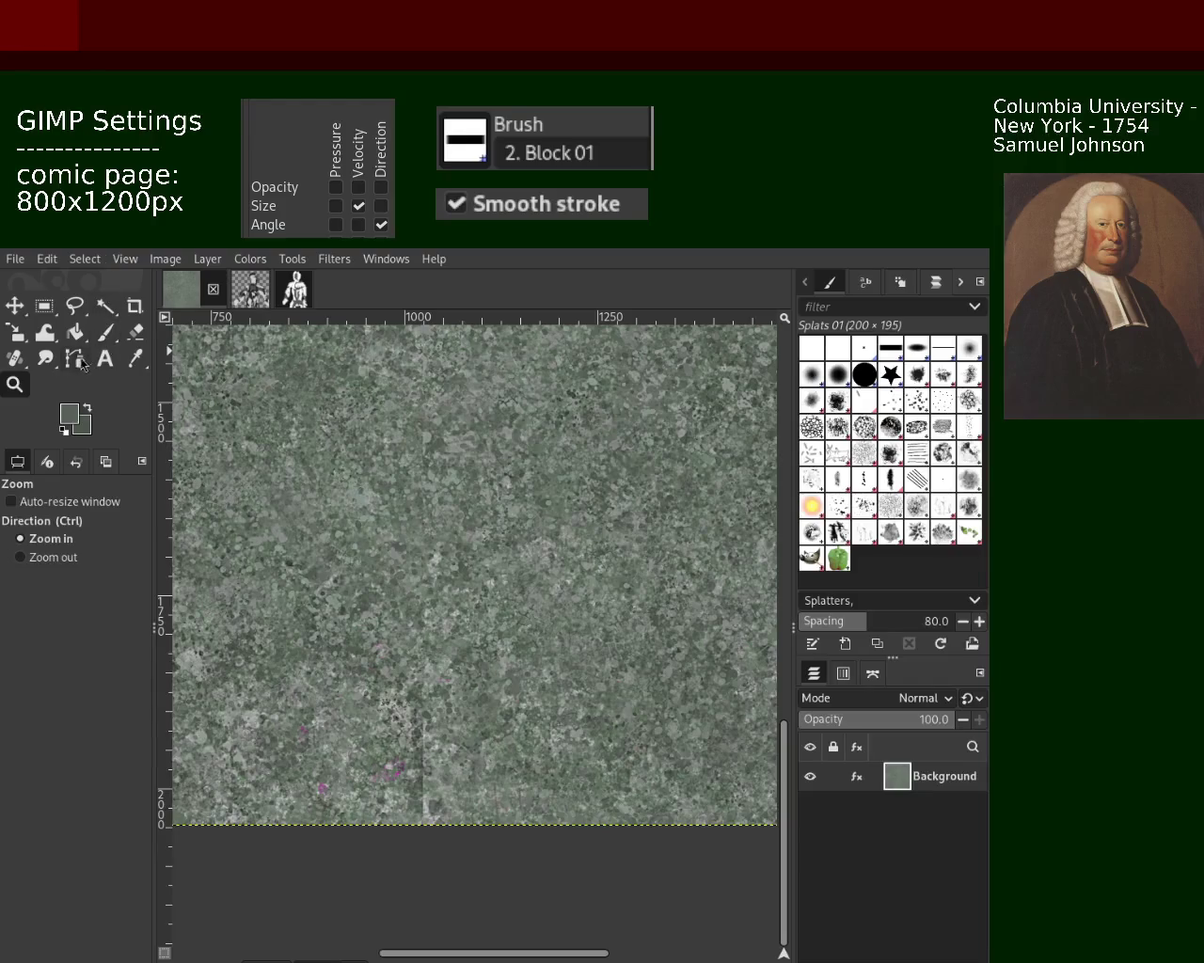
Step: With the 2. Star brush, sample a light grey, set opacity 100 and paint a stripe up the seam
{"action": "left_click", "coordinate": [105, 333]}
{"action": "left_click", "coordinate": [890, 375]}
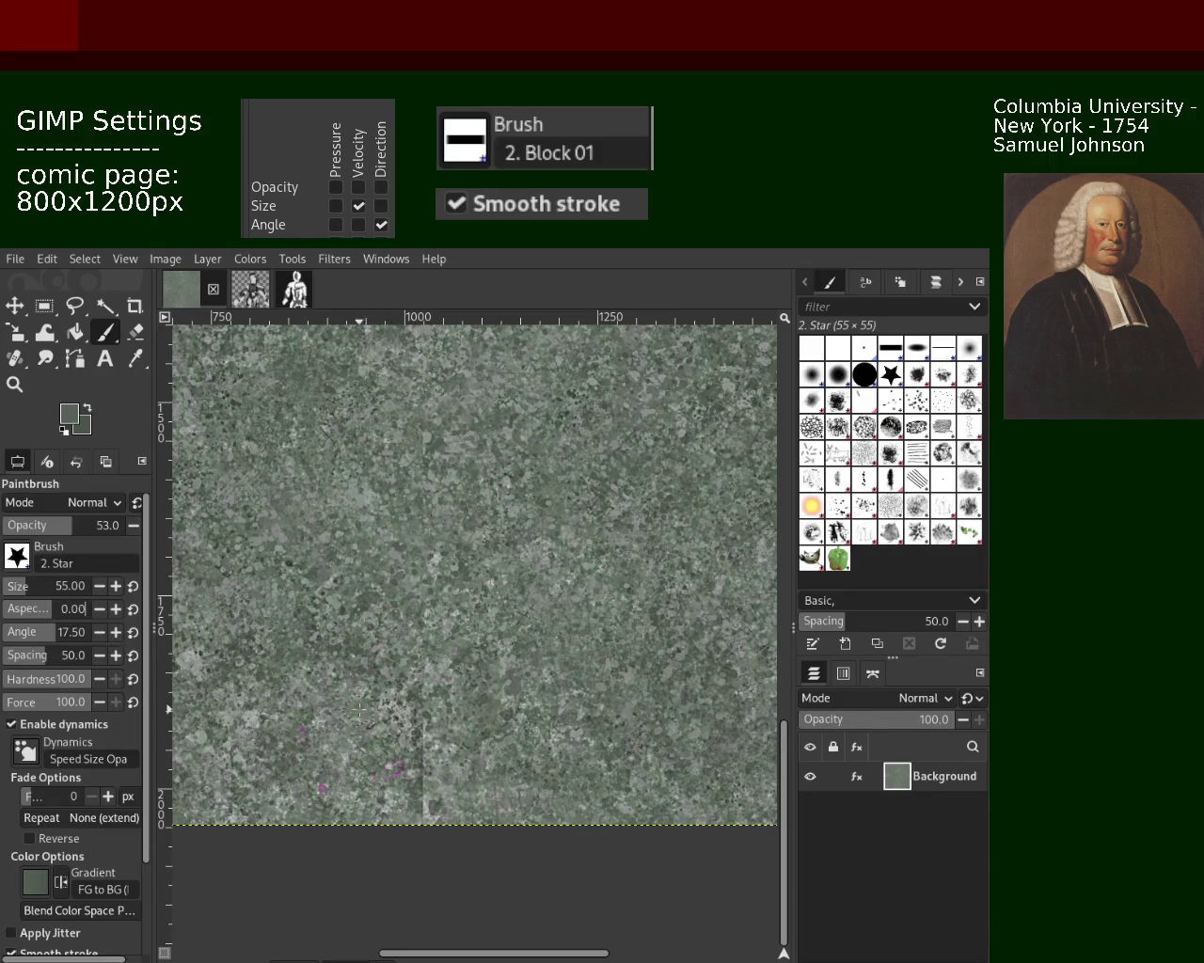
{"action": "left_click", "coordinate": [333, 806], "text": "ctrl"}
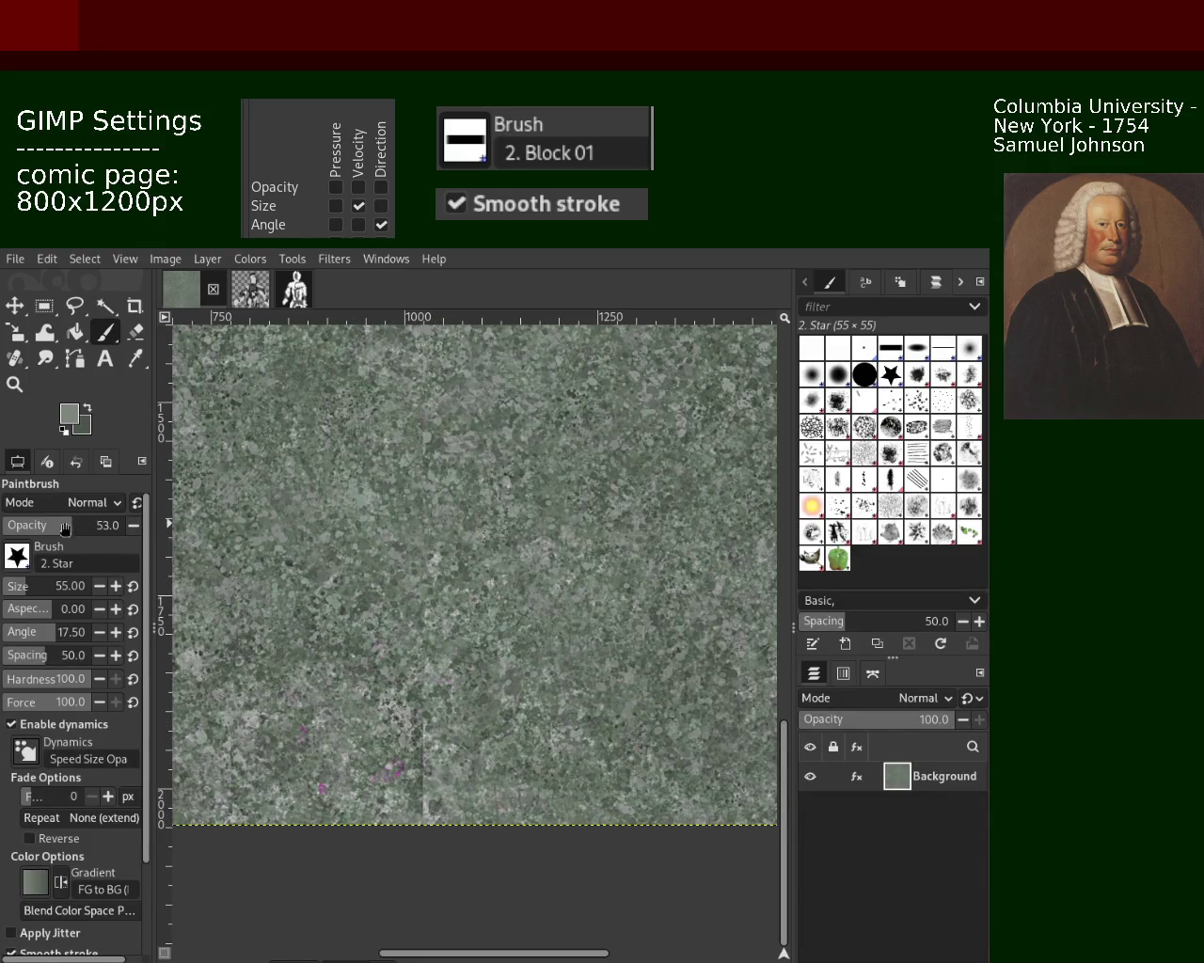
{"action": "left_click_drag", "start_coordinate": [67, 530], "coordinate": [141, 531]}
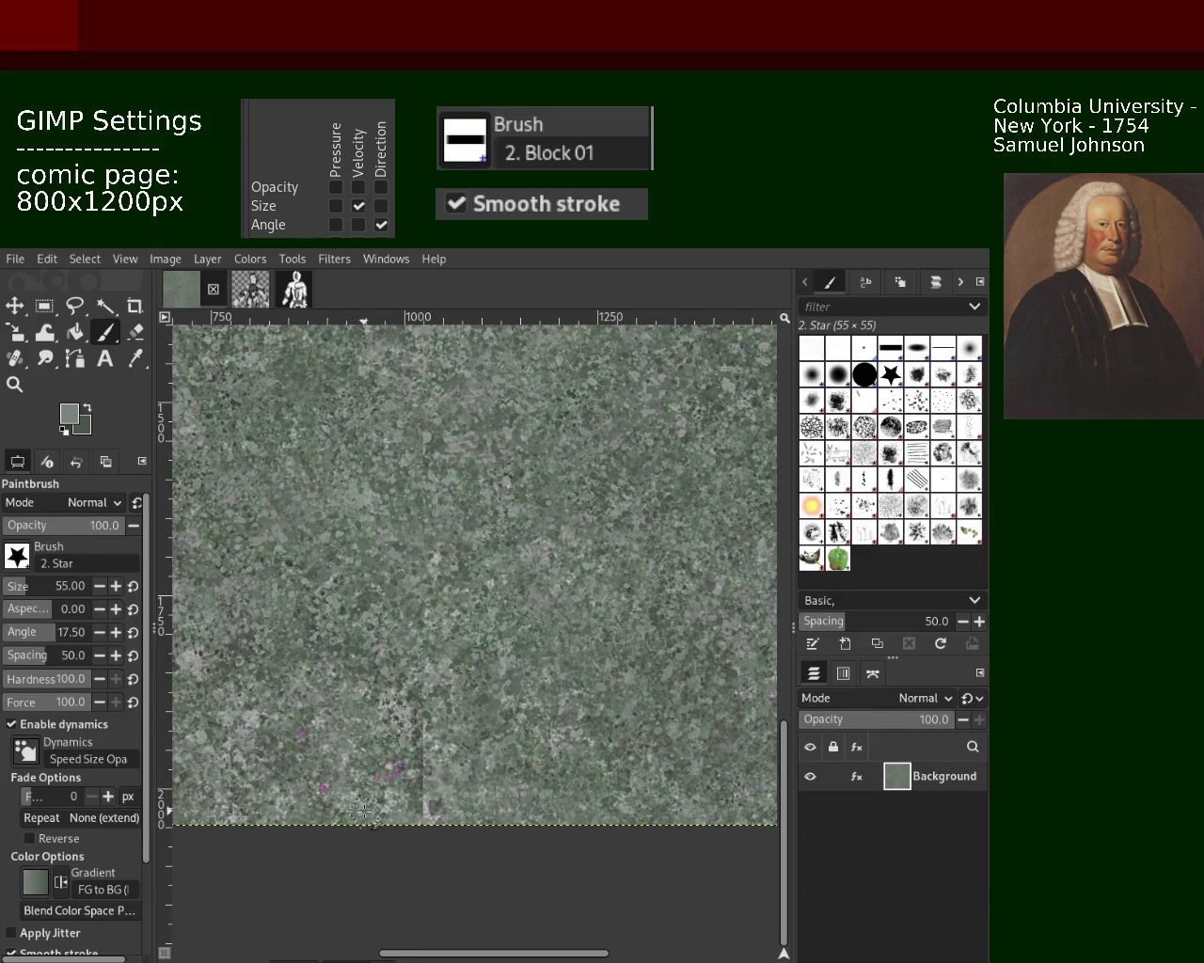
{"action": "left_click_drag", "start_coordinate": [408, 812], "coordinate": [419, 512]}
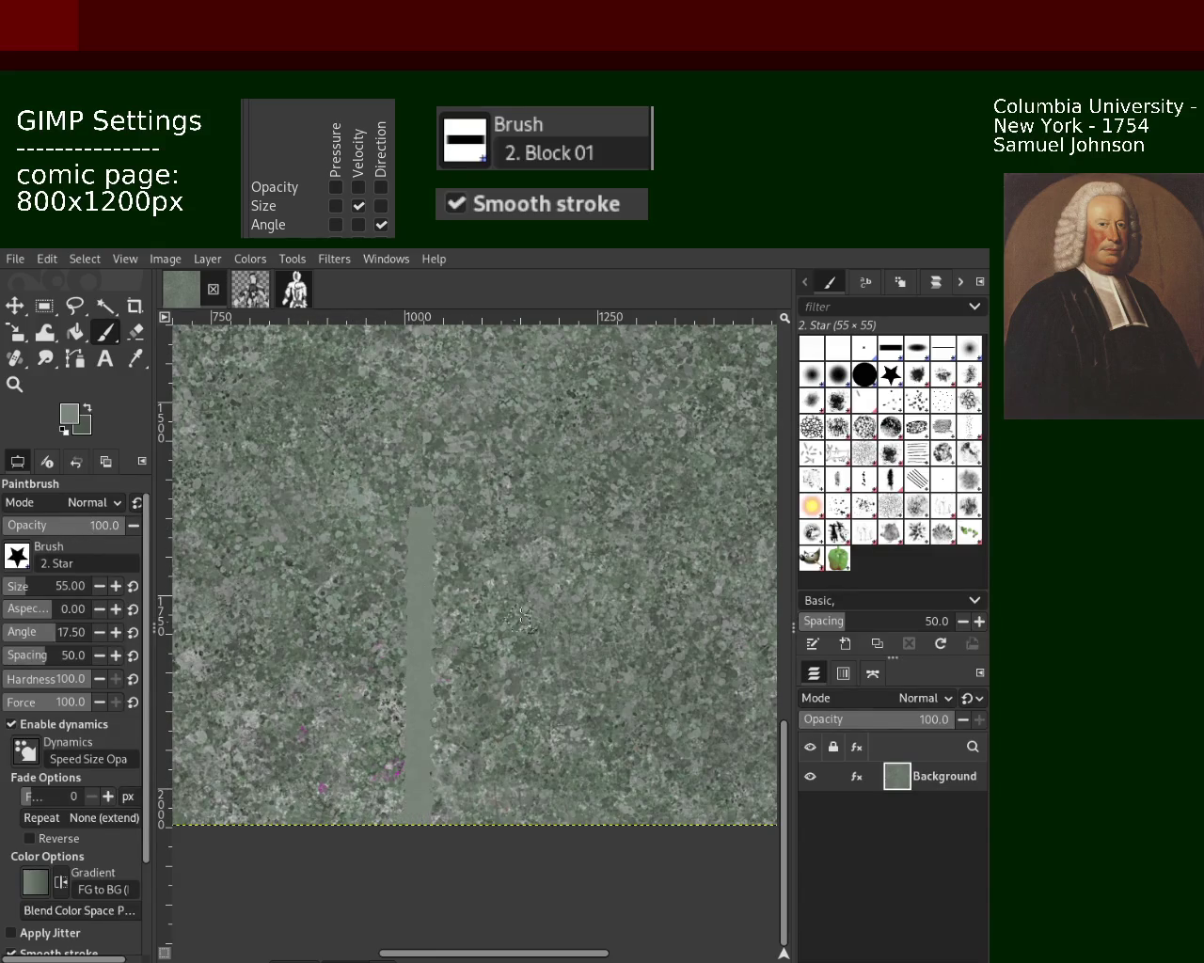
Step: Heal the vertical seam with straight Heal tool strokes, then pick a fresh source patch
{"action": "left_click", "coordinate": [15, 358]}
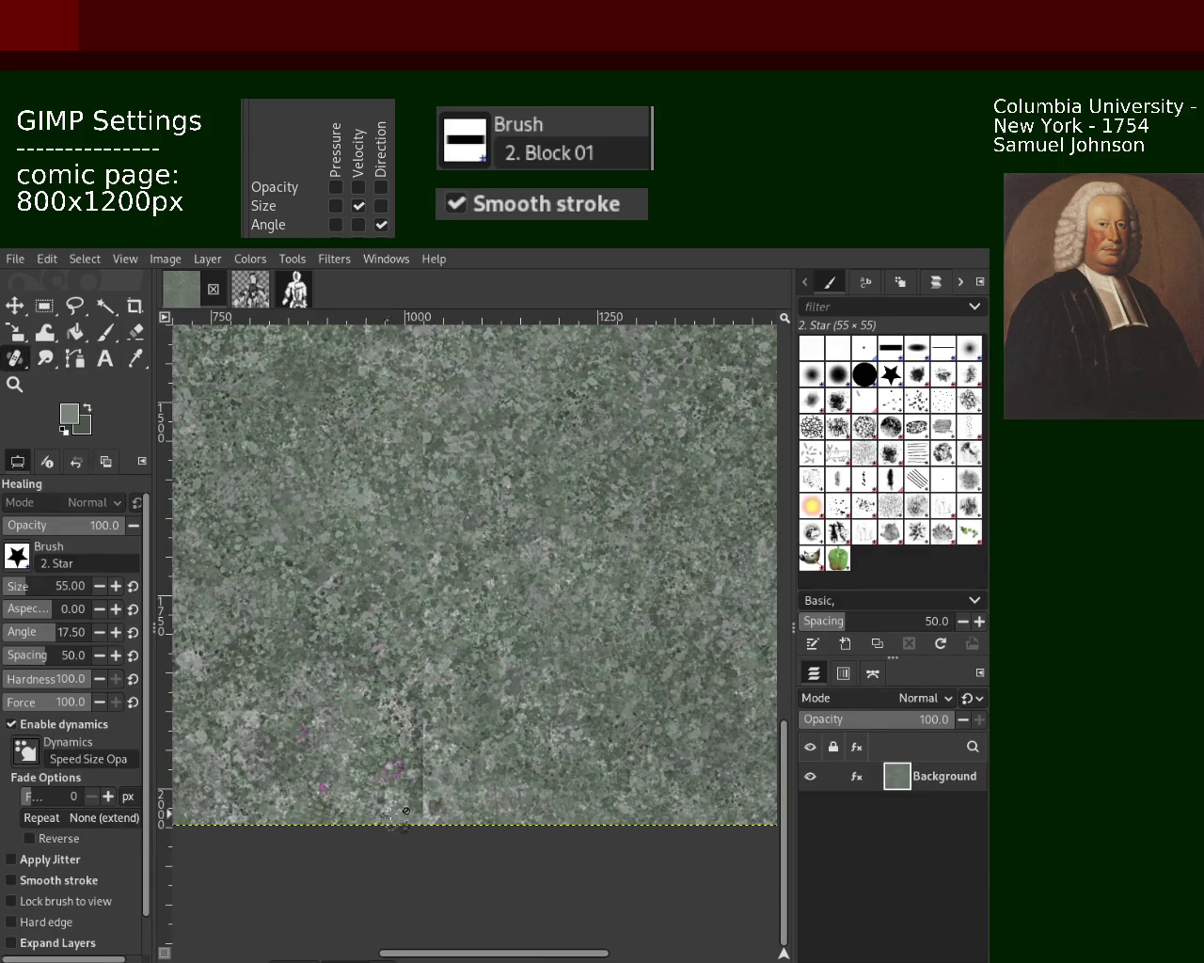
{"action": "left_click", "coordinate": [425, 798]}
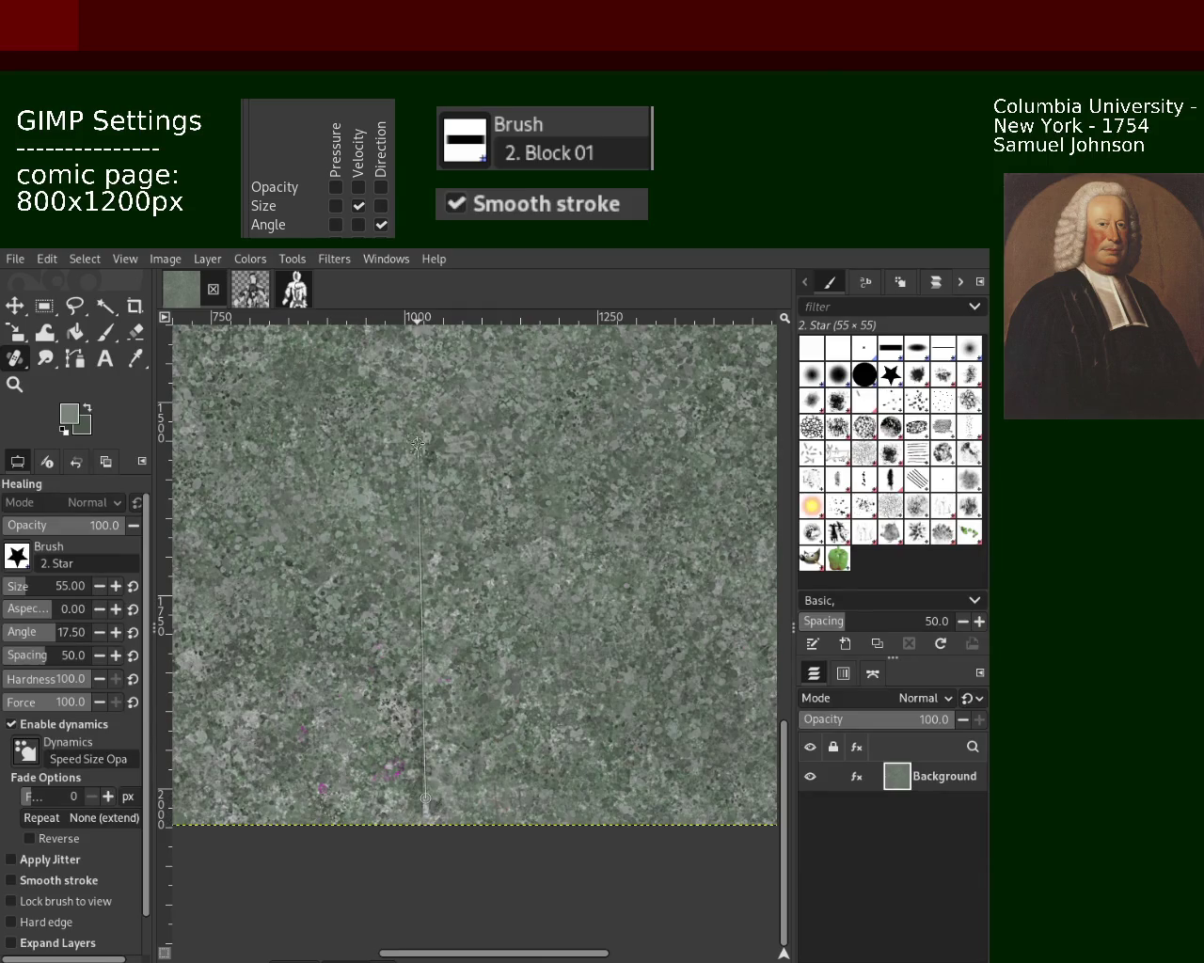
{"action": "left_click", "coordinate": [430, 357], "text": "shift"}
{"action": "left_click", "coordinate": [457, 827], "text": "shift"}
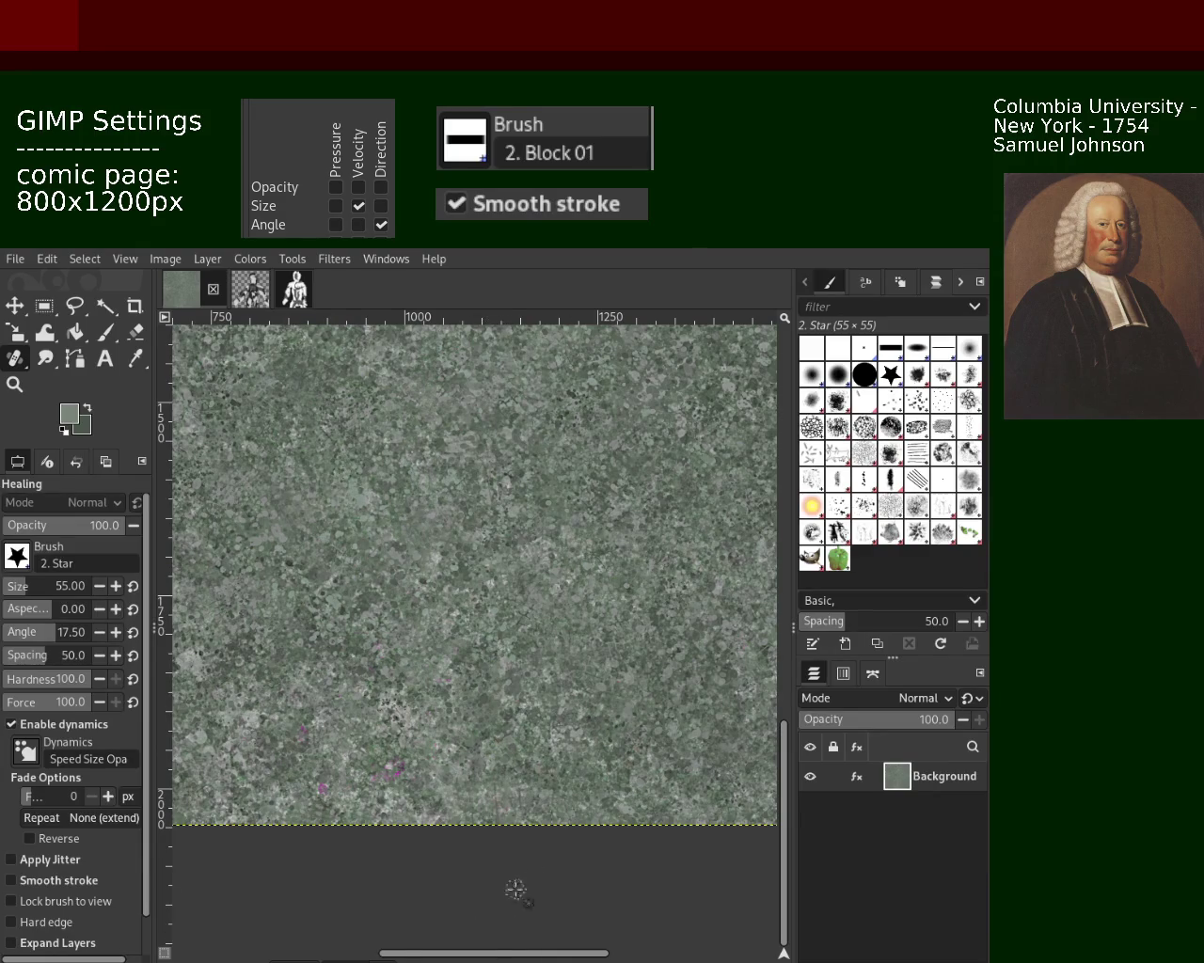
{"action": "left_click", "coordinate": [584, 705], "text": "ctrl"}
{"action": "left_click", "coordinate": [14, 383]}
{"action": "left_click", "coordinate": [433, 668], "text": "ctrl"}
{"action": "left_click", "coordinate": [433, 667]}
{"action": "left_click", "coordinate": [433, 668]}
{"action": "left_click", "coordinate": [433, 667], "text": "ctrl"}
{"action": "left_click", "coordinate": [453, 482]}
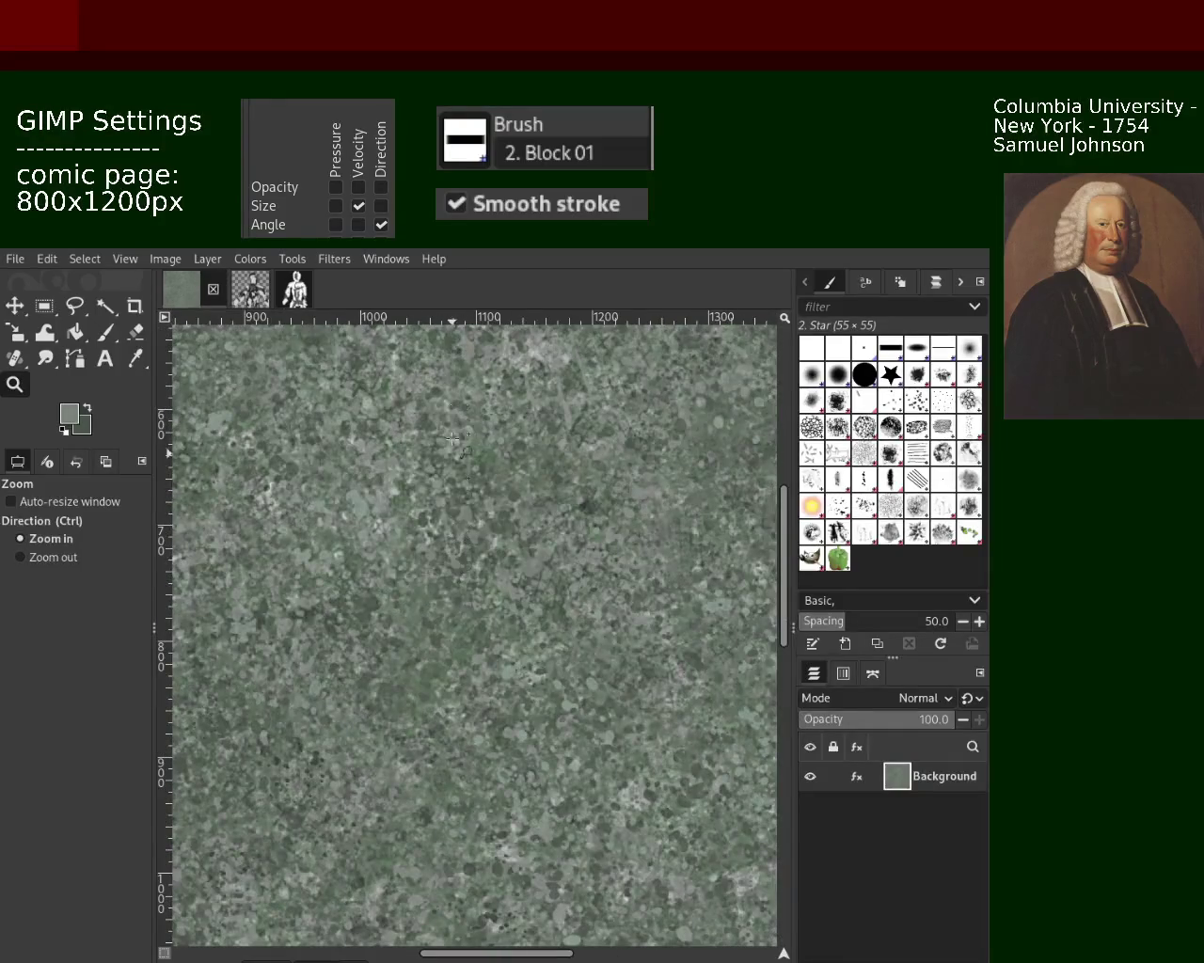
{"action": "left_click", "coordinate": [16, 358]}
{"action": "left_click", "coordinate": [227, 407], "text": "ctrl"}
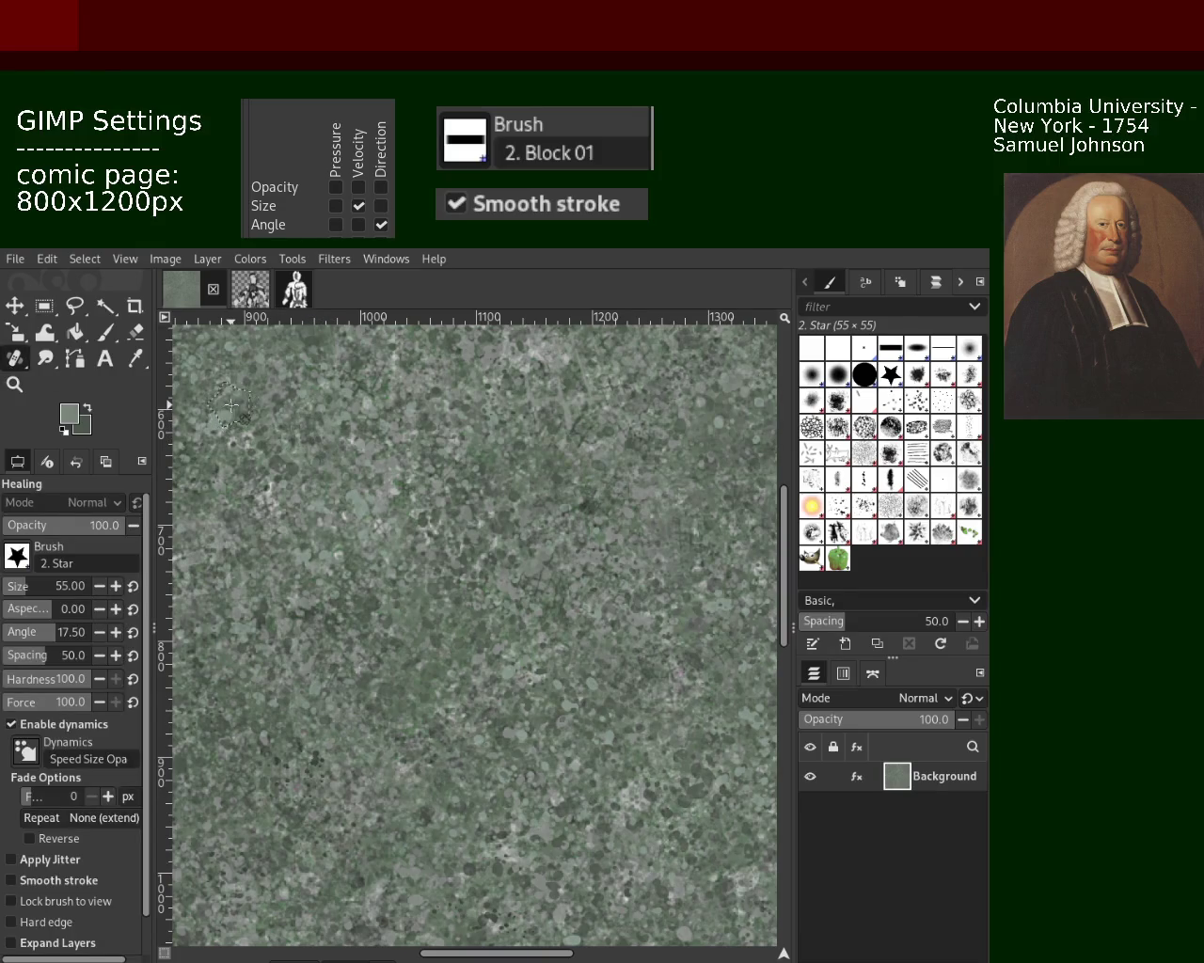
{"action": "left_click", "coordinate": [415, 339]}
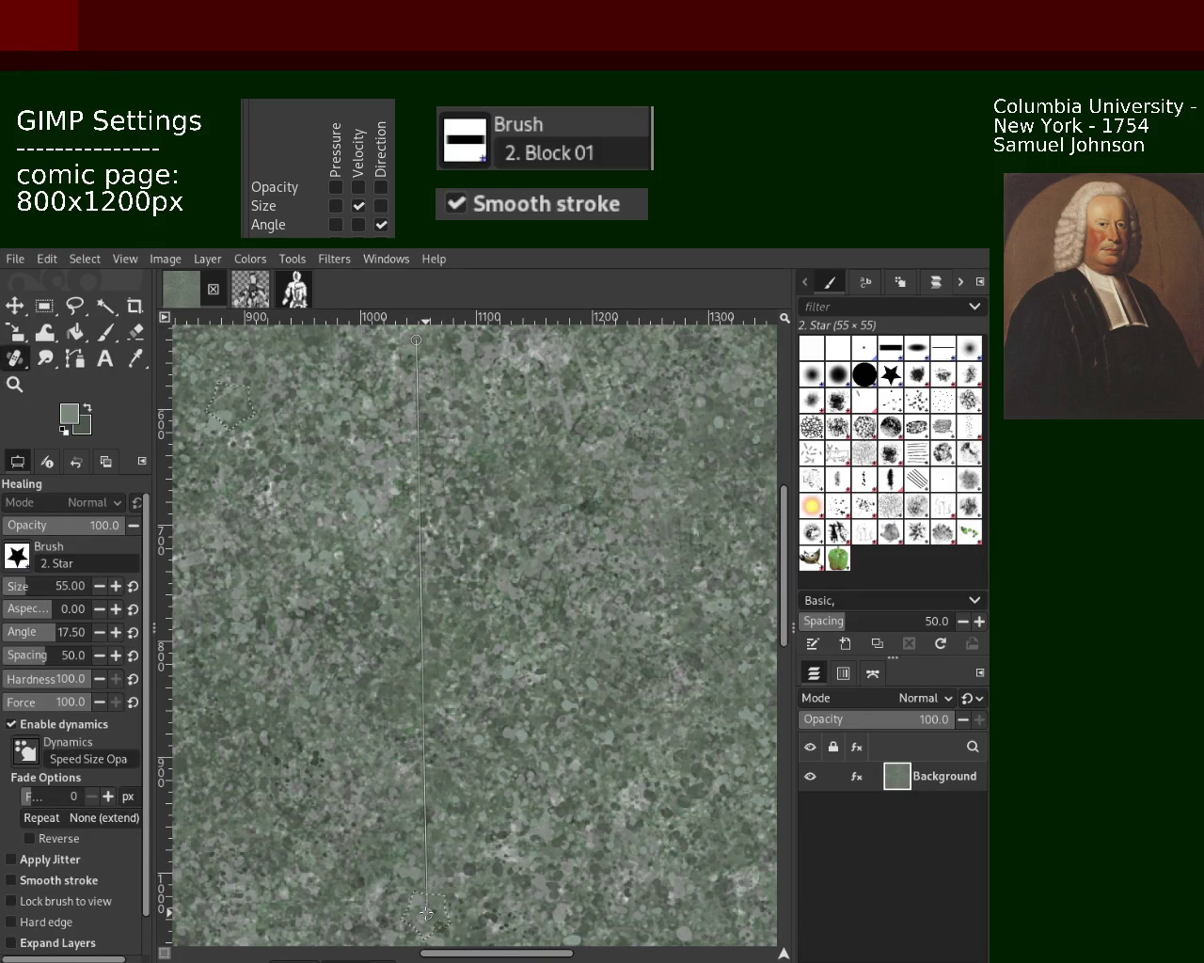
{"action": "left_click", "coordinate": [448, 891], "text": "shift"}
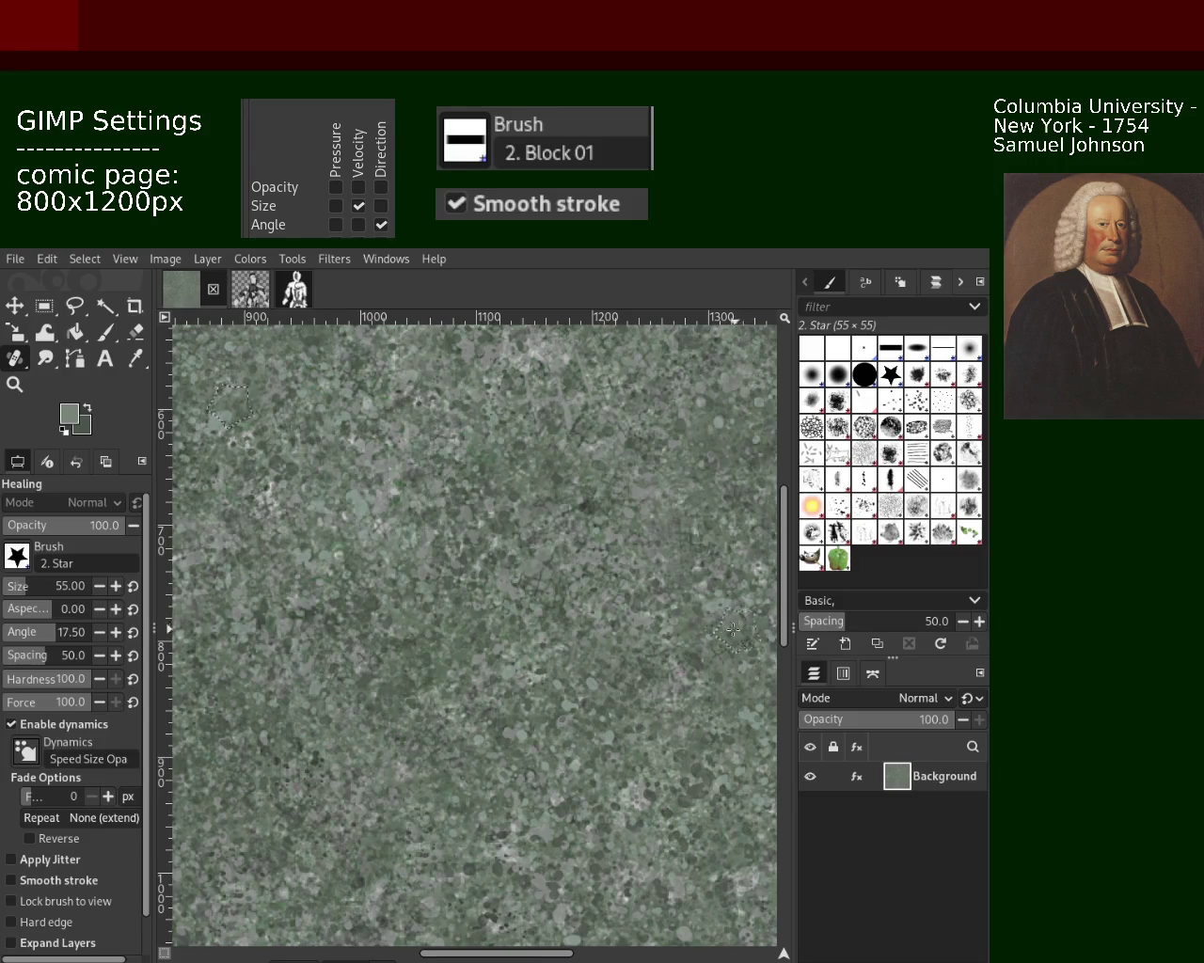
{"action": "key", "text": "ctrl+z"}
{"action": "left_click", "coordinate": [251, 477], "text": "ctrl"}
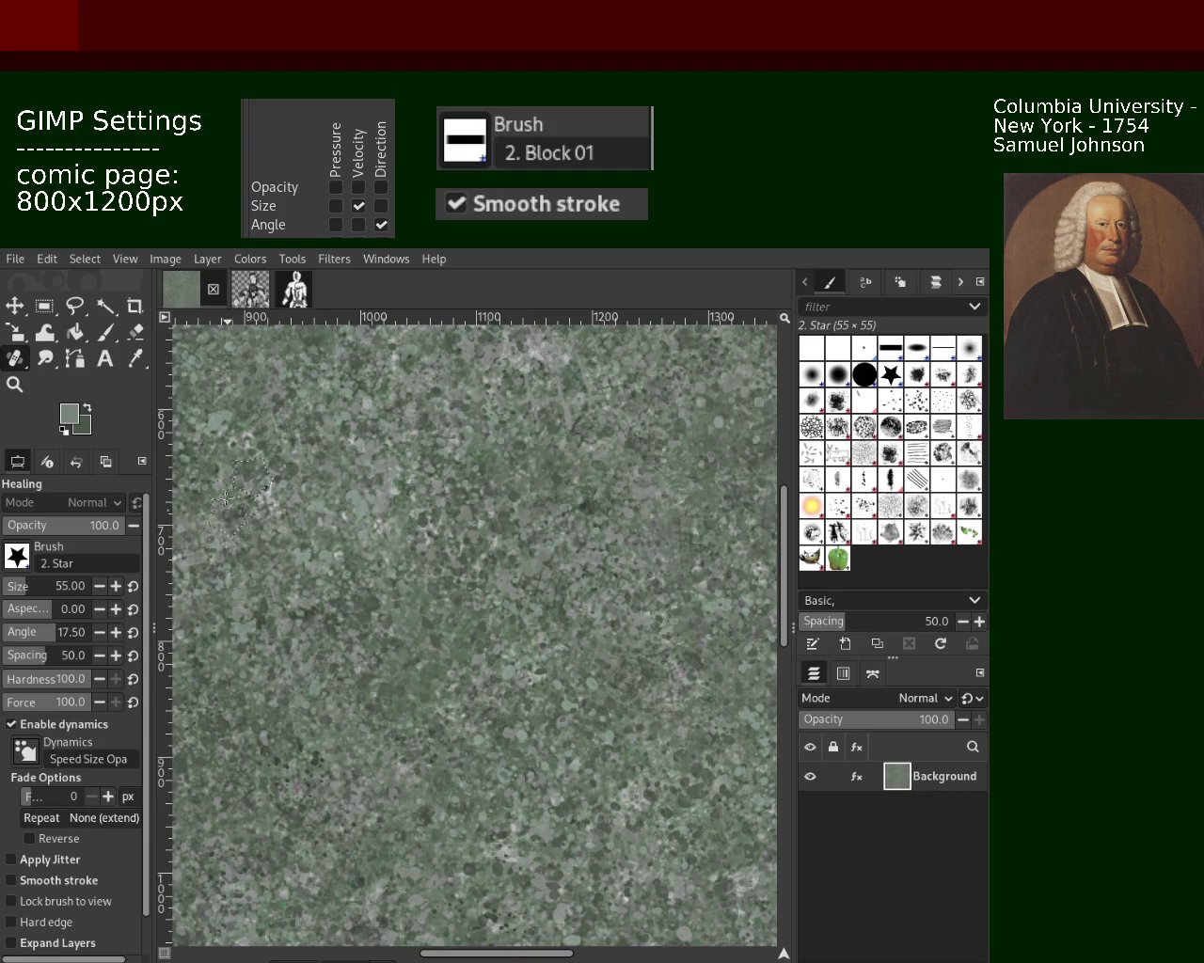
{"action": "key", "text": "z"}
{"action": "left_click", "coordinate": [296, 404], "text": "ctrl"}
{"action": "left_click", "coordinate": [296, 405]}
{"action": "left_click", "coordinate": [296, 404]}
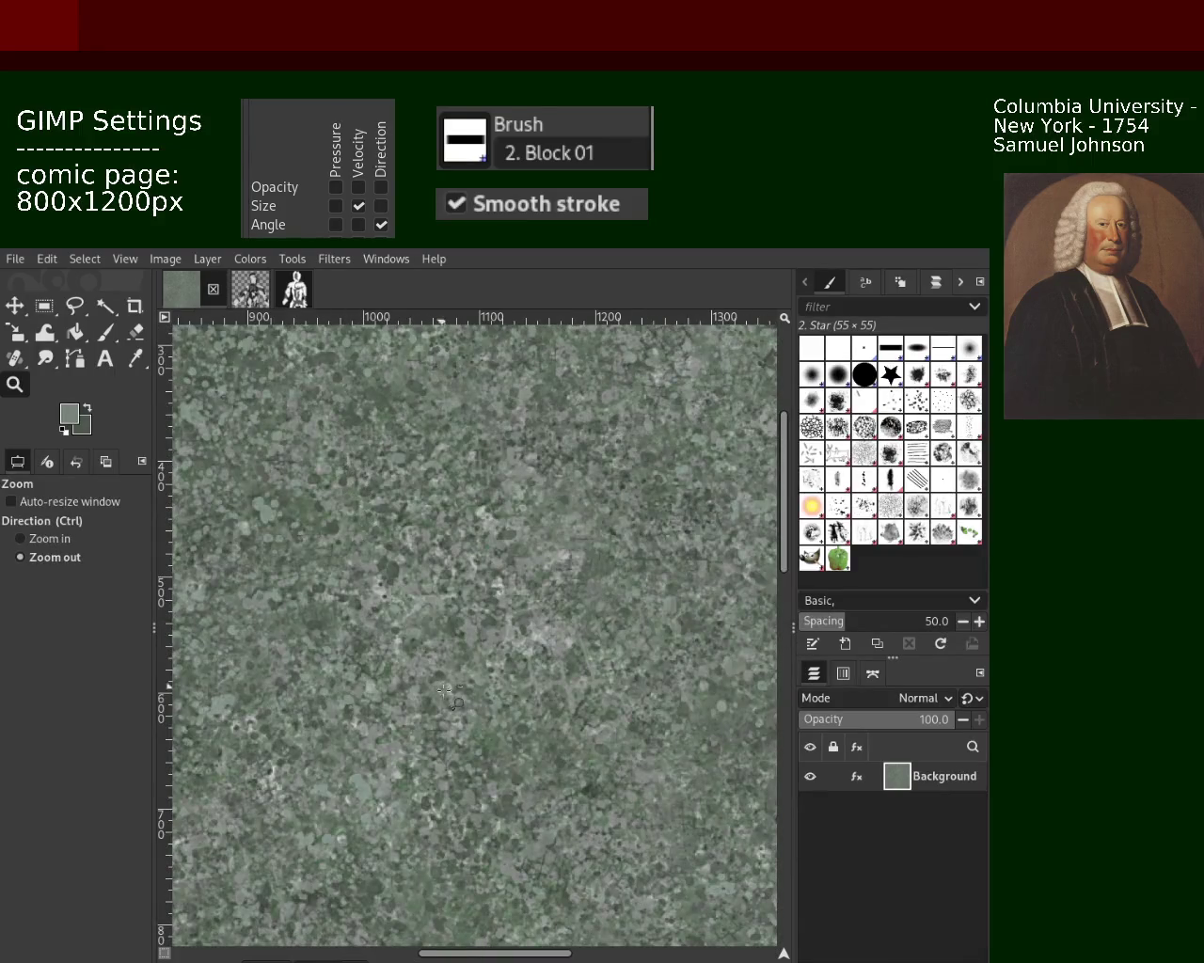
{"action": "left_click", "coordinate": [460, 583], "text": "ctrl"}
{"action": "left_click", "coordinate": [455, 495]}
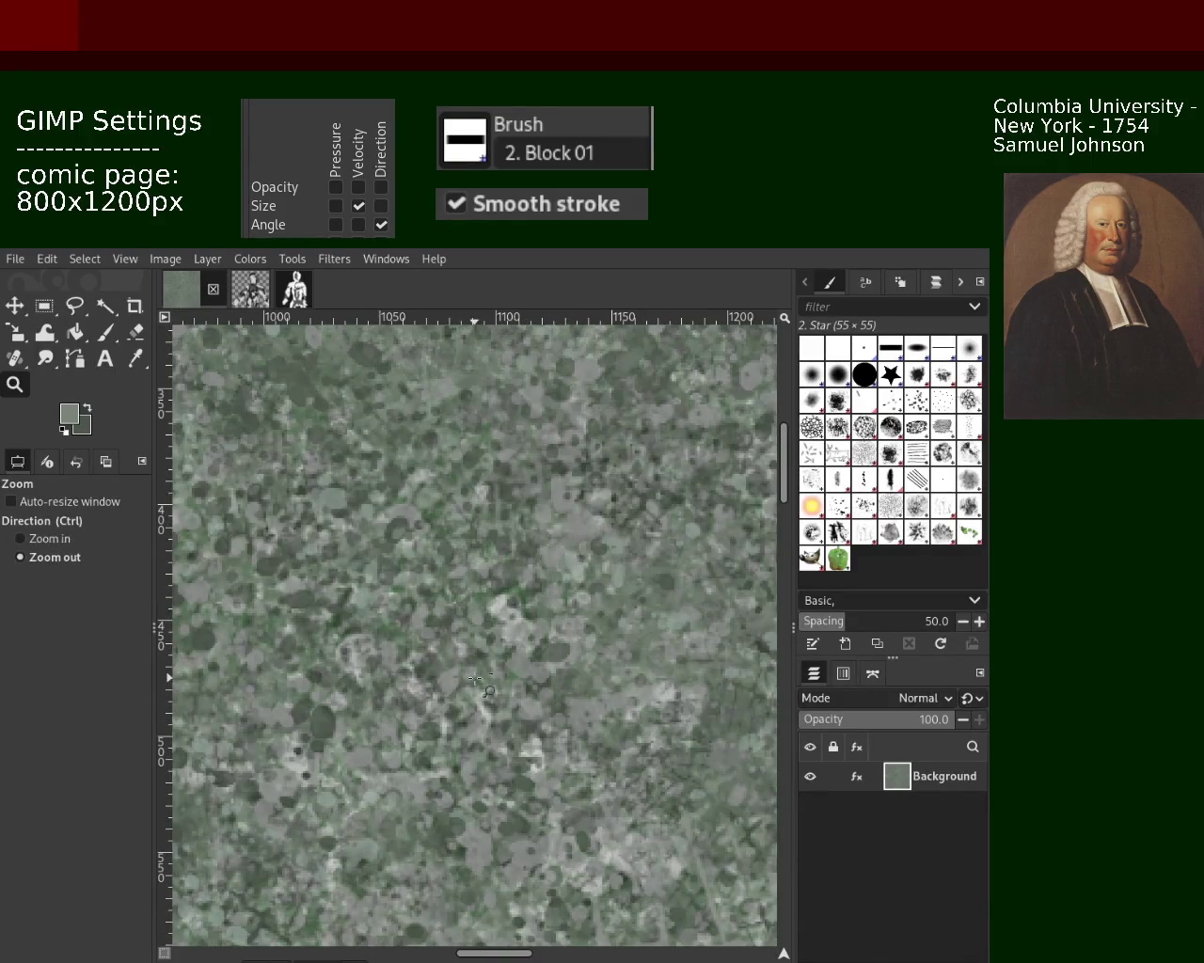
{"action": "left_click", "coordinate": [480, 400], "text": "ctrl"}
{"action": "left_click", "coordinate": [481, 400], "text": "ctrl"}
{"action": "left_click", "coordinate": [480, 400]}
{"action": "left_click", "coordinate": [481, 400], "text": "ctrl"}
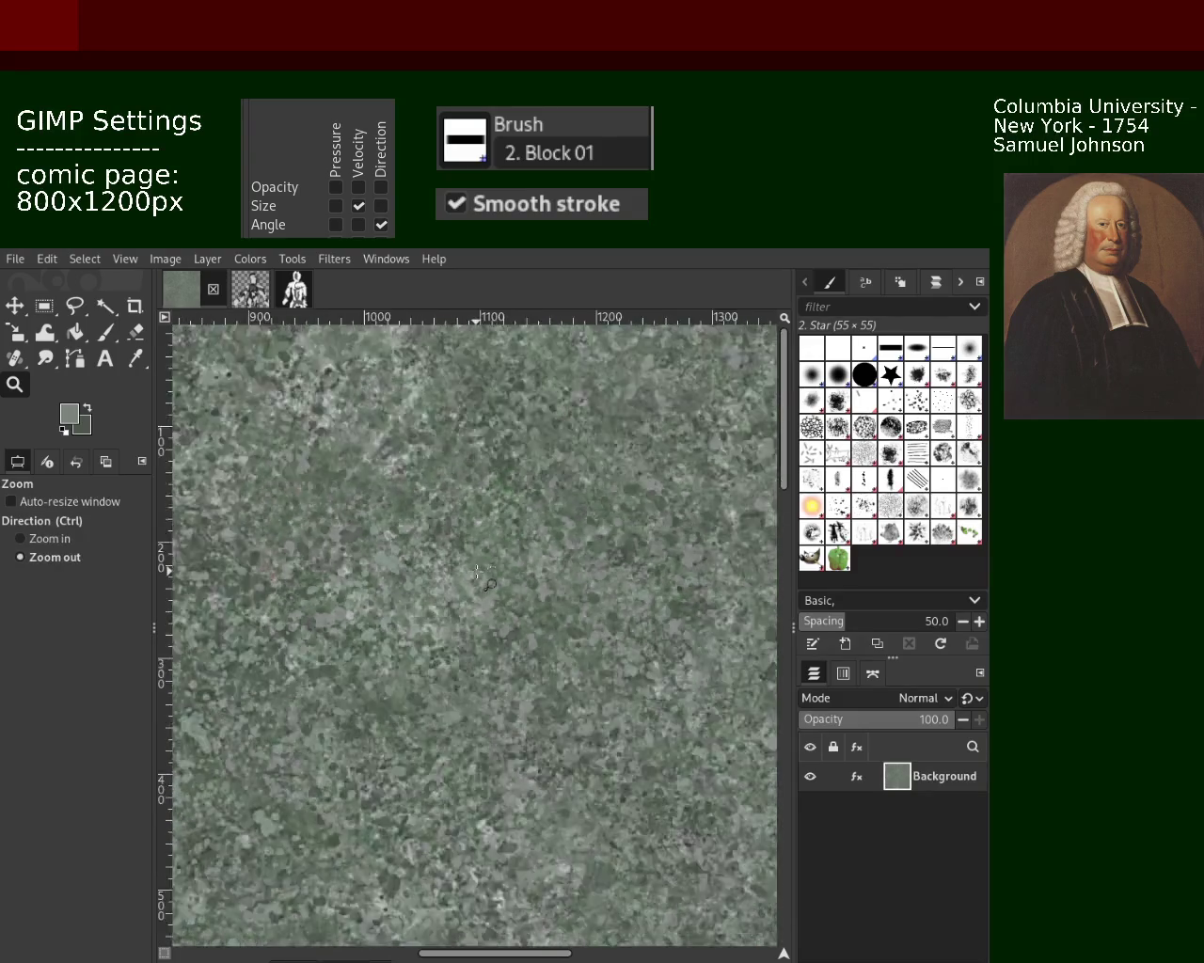
{"action": "left_click", "coordinate": [457, 382]}
{"action": "left_click", "coordinate": [434, 508]}
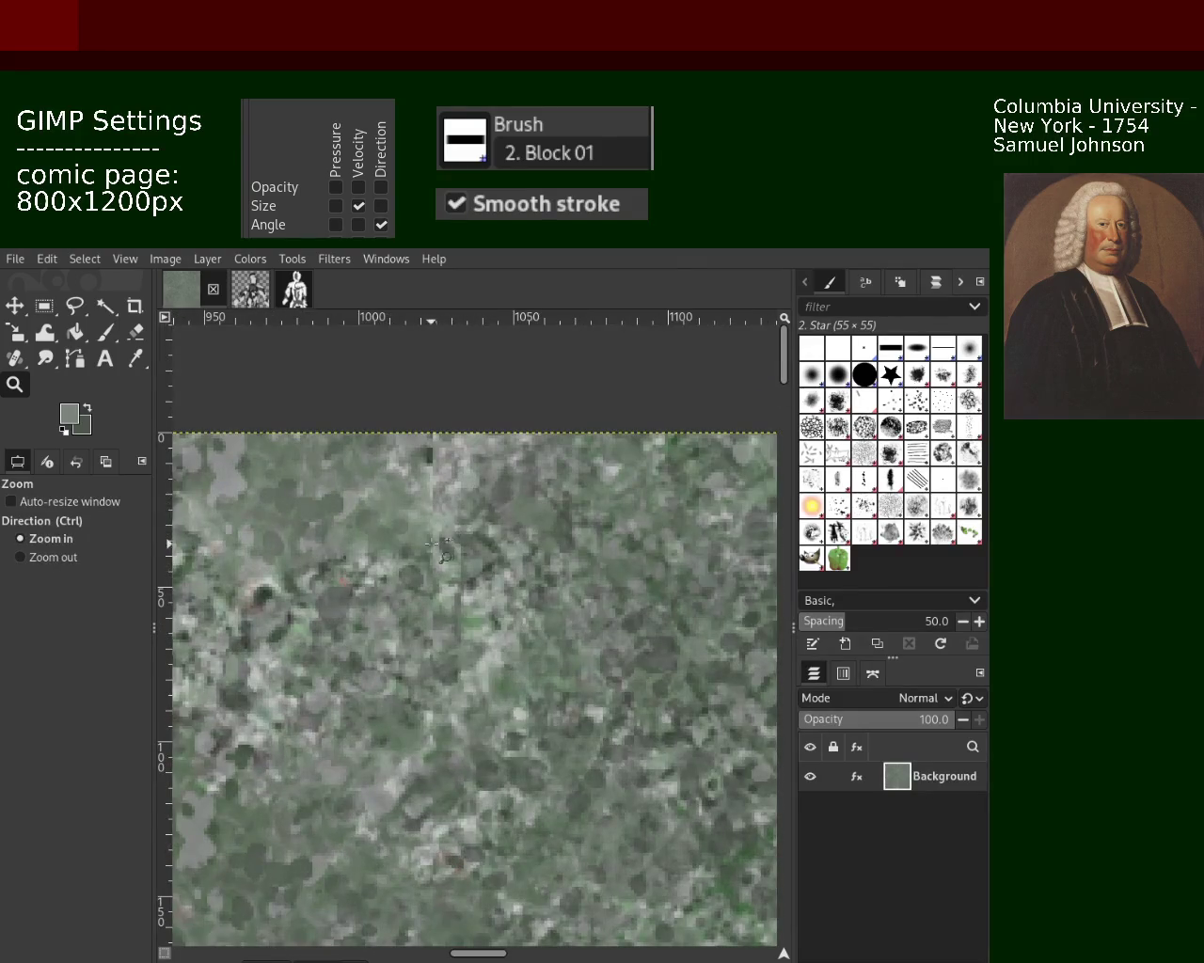
{"action": "left_click", "coordinate": [457, 461], "text": "ctrl"}
{"action": "left_click", "coordinate": [457, 462], "text": "ctrl"}
{"action": "left_click", "coordinate": [457, 462], "text": "ctrl"}
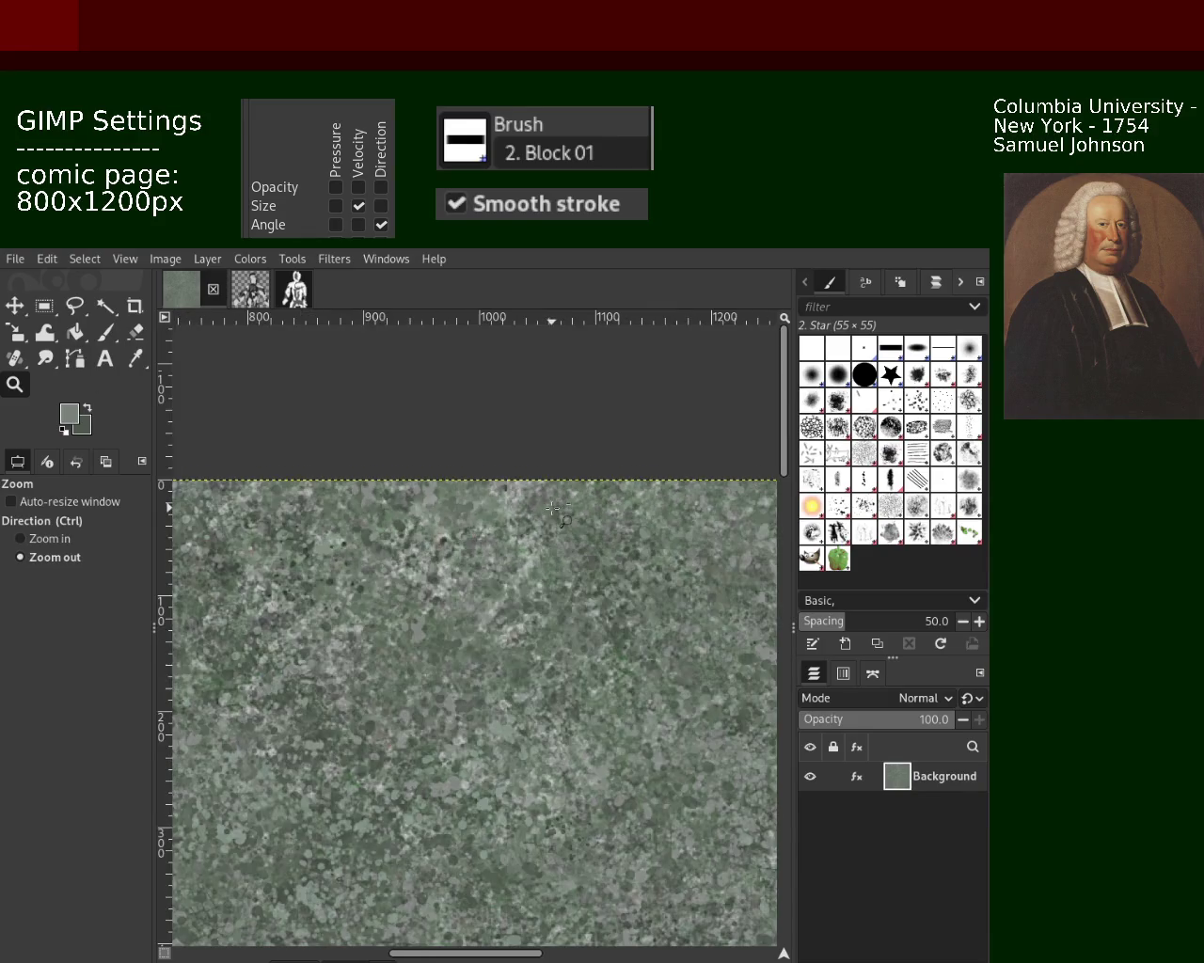
{"action": "left_click", "coordinate": [461, 471], "text": "ctrl"}
{"action": "left_click", "coordinate": [464, 474], "text": "ctrl"}
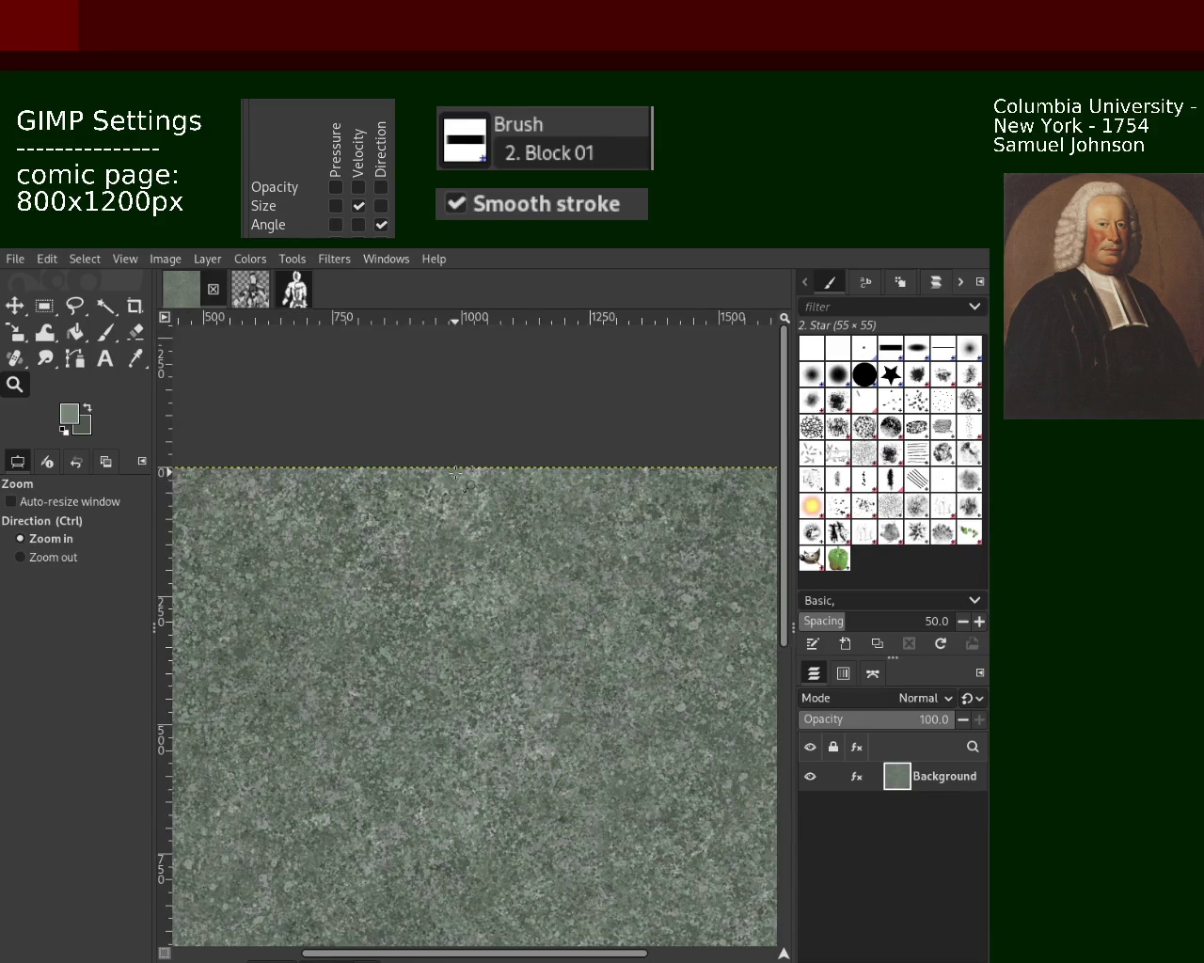
{"action": "left_click", "coordinate": [476, 472]}
{"action": "left_click", "coordinate": [469, 456]}
{"action": "left_click", "coordinate": [462, 442]}
{"action": "left_click", "coordinate": [456, 414]}
{"action": "left_click", "coordinate": [449, 385]}
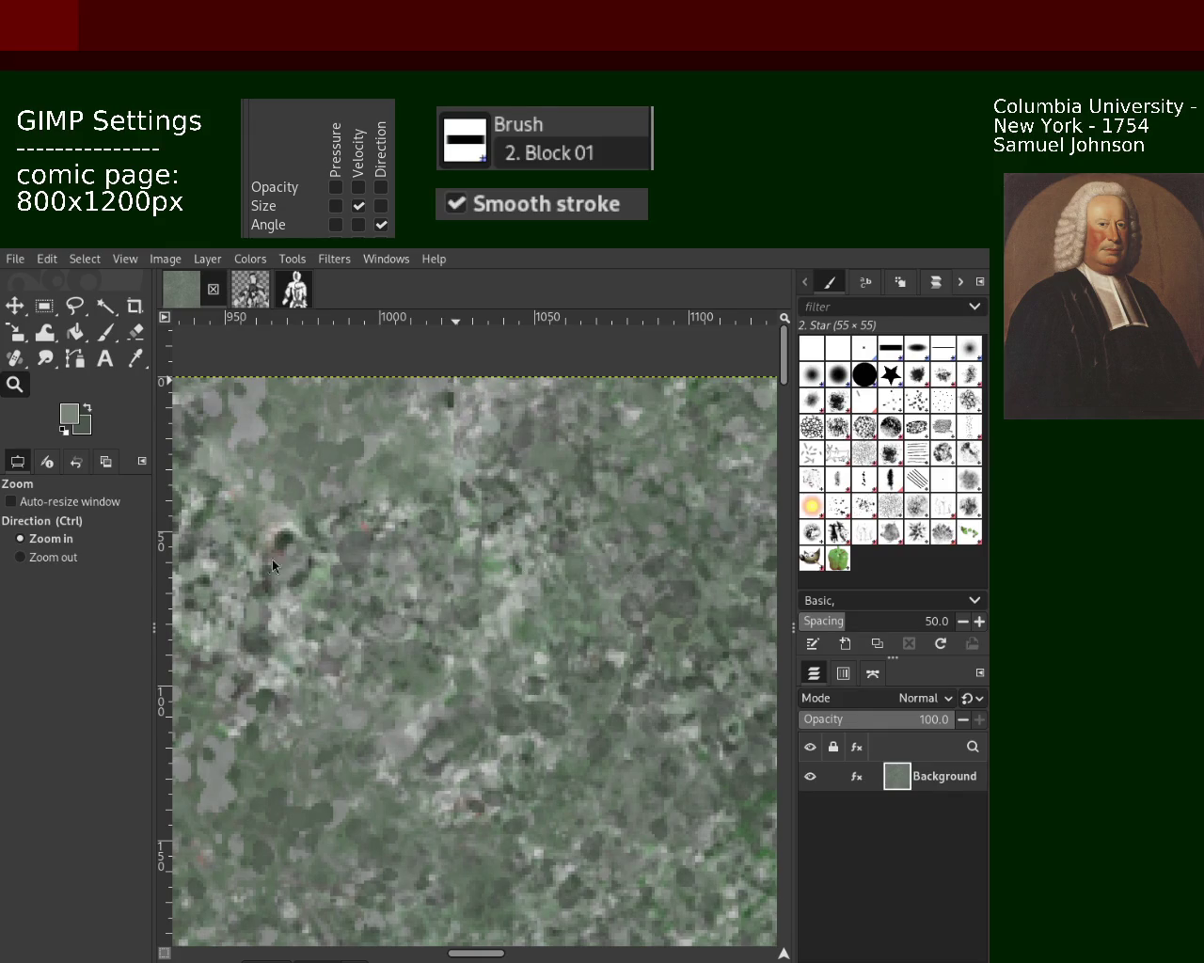
{"action": "left_click", "coordinate": [105, 331]}
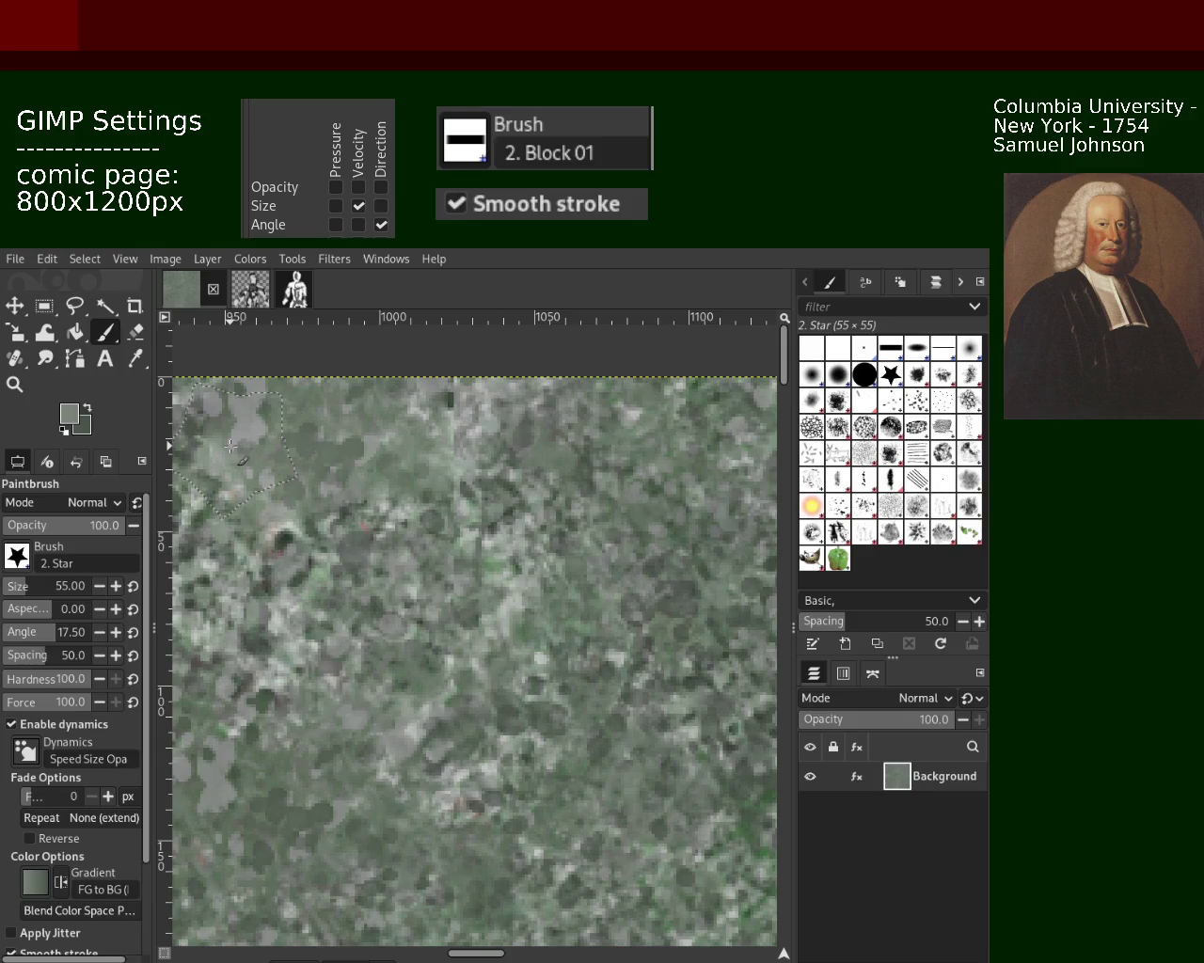
{"action": "left_click", "coordinate": [15, 384]}
{"action": "left_click", "coordinate": [448, 507]}
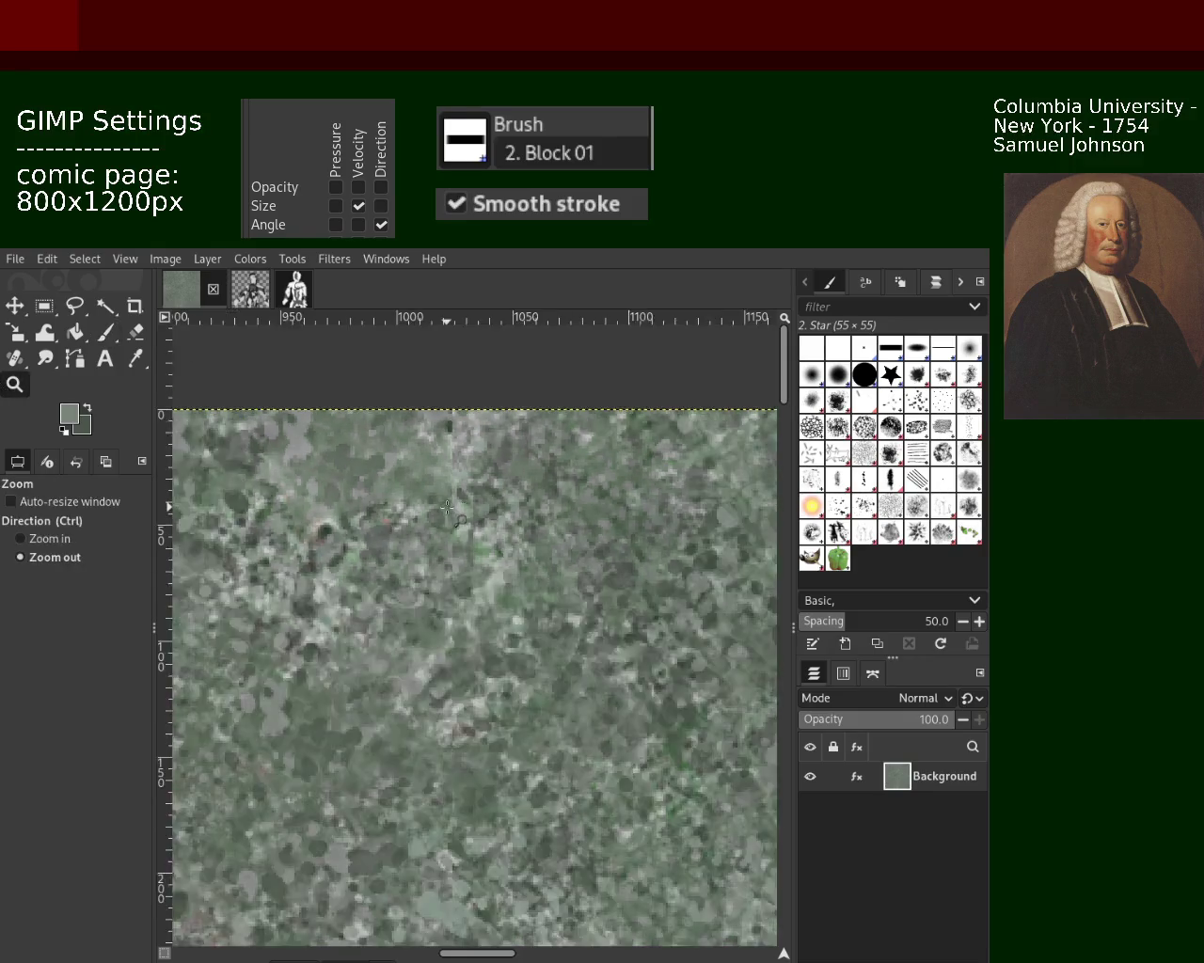
{"action": "left_click", "coordinate": [447, 508]}
{"action": "left_click", "coordinate": [448, 508]}
{"action": "left_click", "coordinate": [447, 508]}
{"action": "left_click", "coordinate": [448, 507]}
{"action": "left_click", "coordinate": [423, 587], "text": "ctrl"}
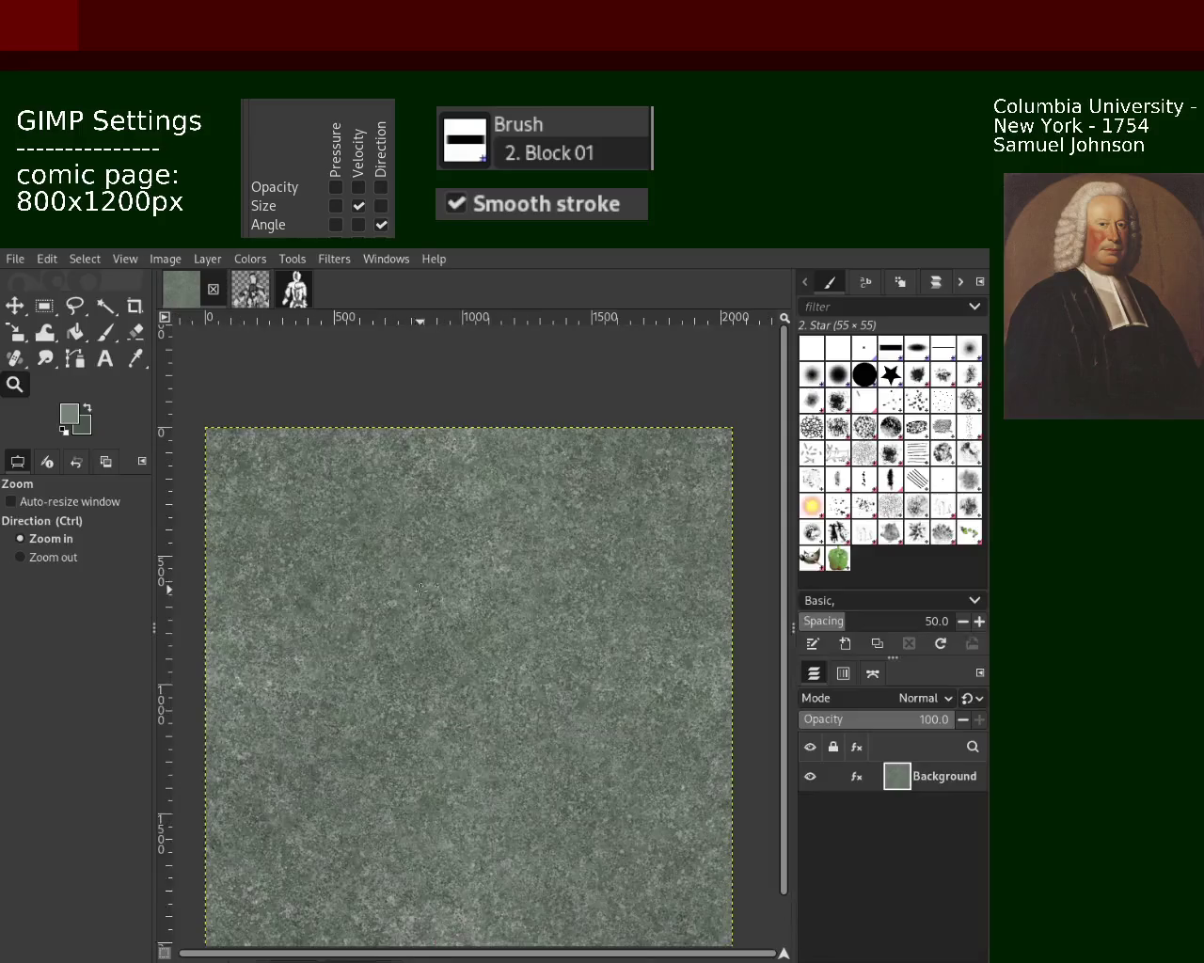
{"action": "left_click", "coordinate": [15, 357]}
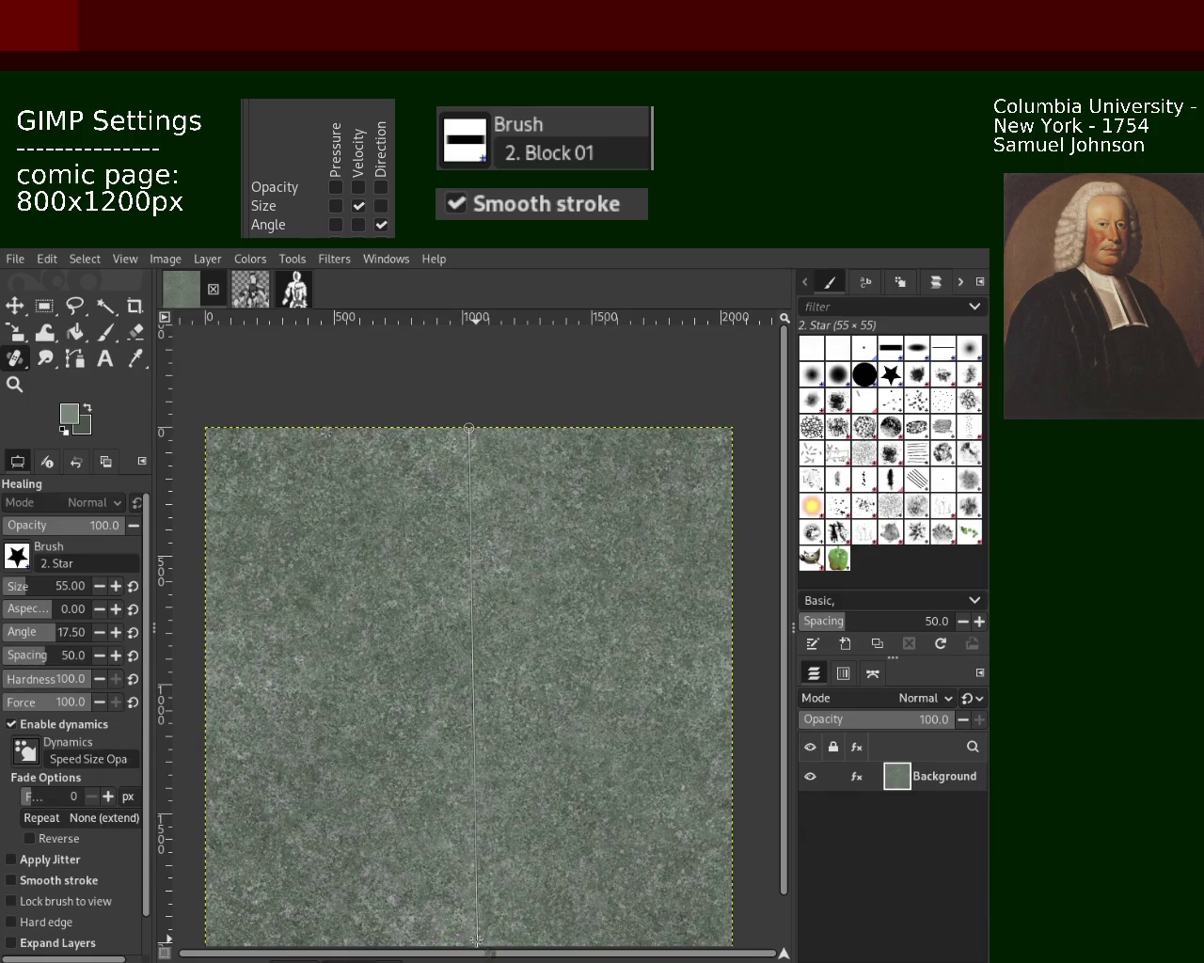
Step: Heal the remaining seam on the Background layer with a straight Shift-line stroke
{"action": "key", "text": "shift"}
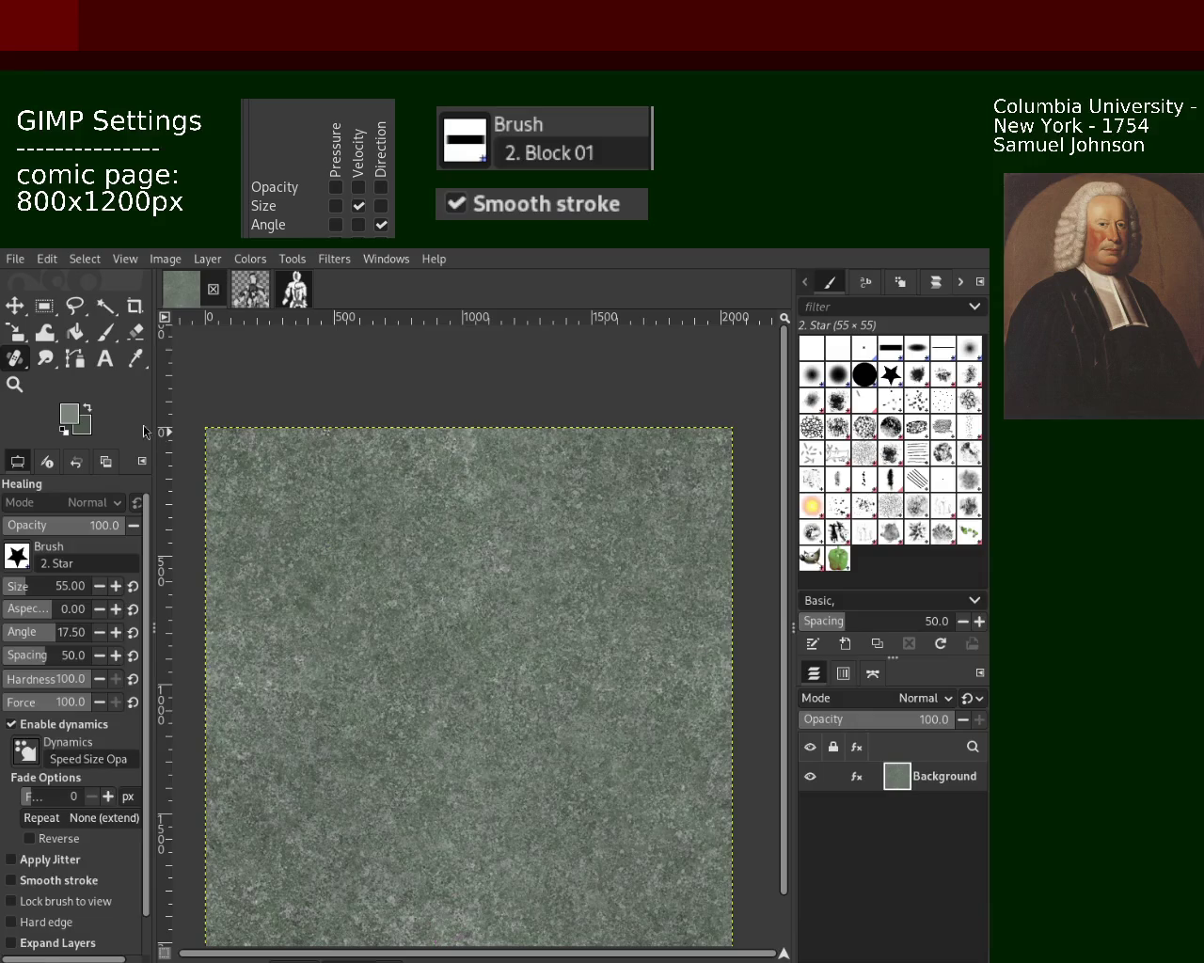
{"action": "left_click", "coordinate": [15, 385]}
{"action": "left_click", "coordinate": [491, 483], "text": "ctrl"}
{"action": "left_click", "coordinate": [489, 489]}
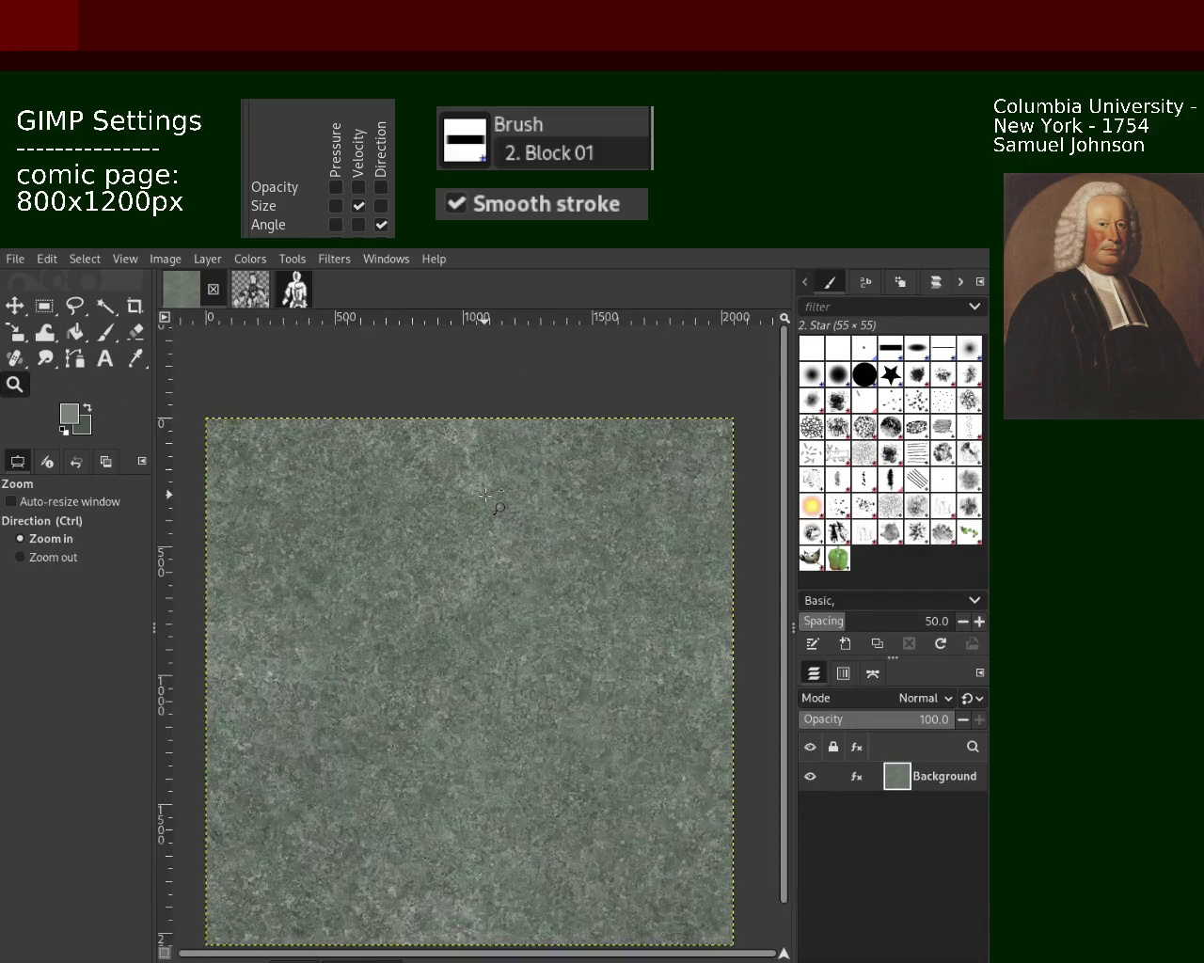
{"action": "left_click", "coordinate": [486, 495]}
{"action": "left_click", "coordinate": [486, 495]}
{"action": "left_click", "coordinate": [485, 498]}
{"action": "left_click", "coordinate": [482, 506]}
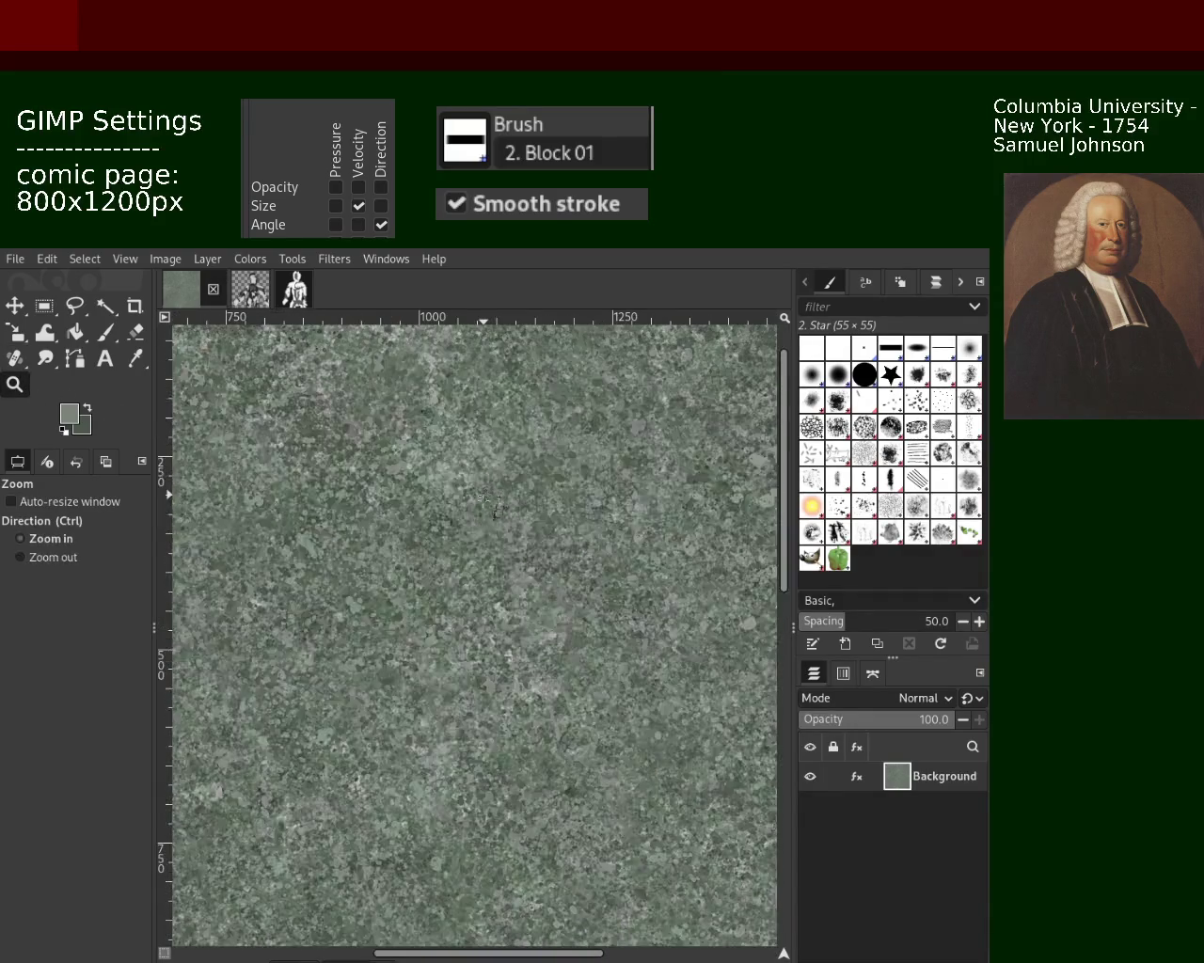
{"action": "left_click", "coordinate": [480, 513]}
{"action": "left_click", "coordinate": [512, 489], "text": "ctrl"}
{"action": "left_click", "coordinate": [517, 485], "text": "ctrl"}
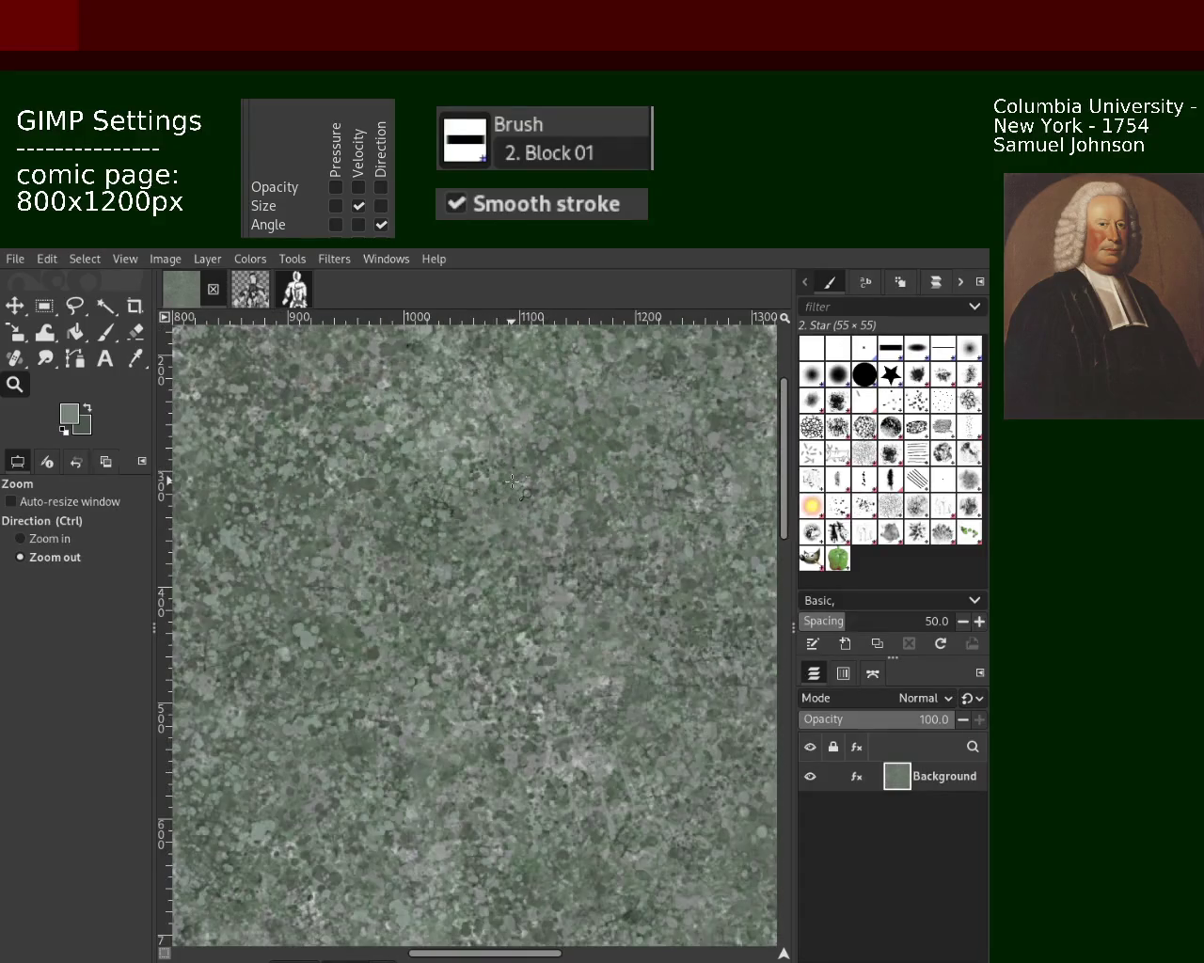
{"action": "left_click", "coordinate": [482, 561], "text": "ctrl"}
{"action": "left_click", "coordinate": [482, 561], "text": "ctrl"}
{"action": "scroll", "coordinate": [482, 560], "scroll_direction": "up", "scroll_amount": 1, "text": "ctrl"}
{"action": "scroll", "coordinate": [527, 526], "scroll_direction": "up", "scroll_amount": 2, "text": "ctrl"}
{"action": "scroll", "coordinate": [565, 498], "scroll_direction": "up", "scroll_amount": 1, "text": "ctrl"}
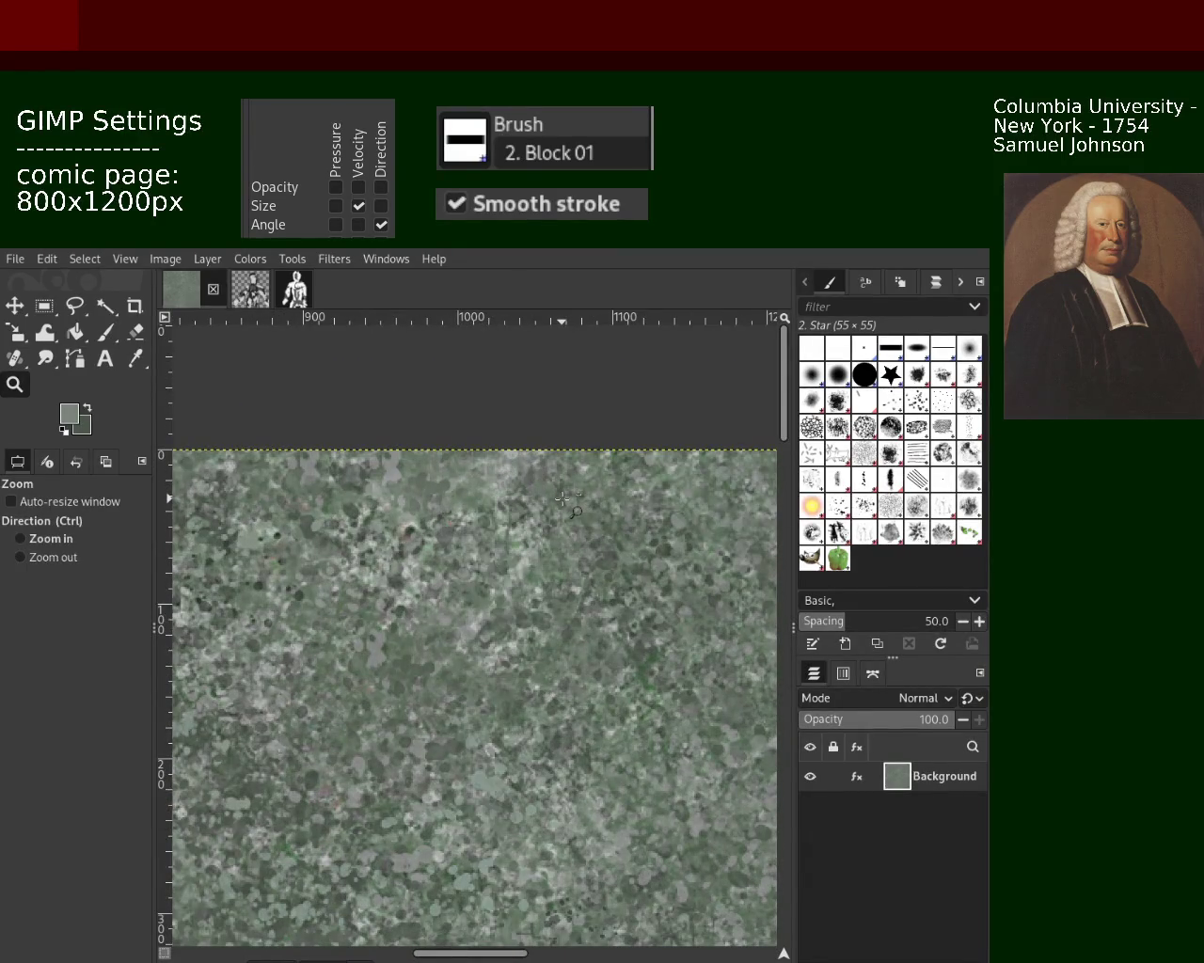
{"action": "scroll", "coordinate": [507, 485], "scroll_direction": "up", "scroll_amount": 1, "text": "ctrl"}
{"action": "scroll", "coordinate": [512, 481], "scroll_direction": "up", "scroll_amount": 1, "text": "ctrl"}
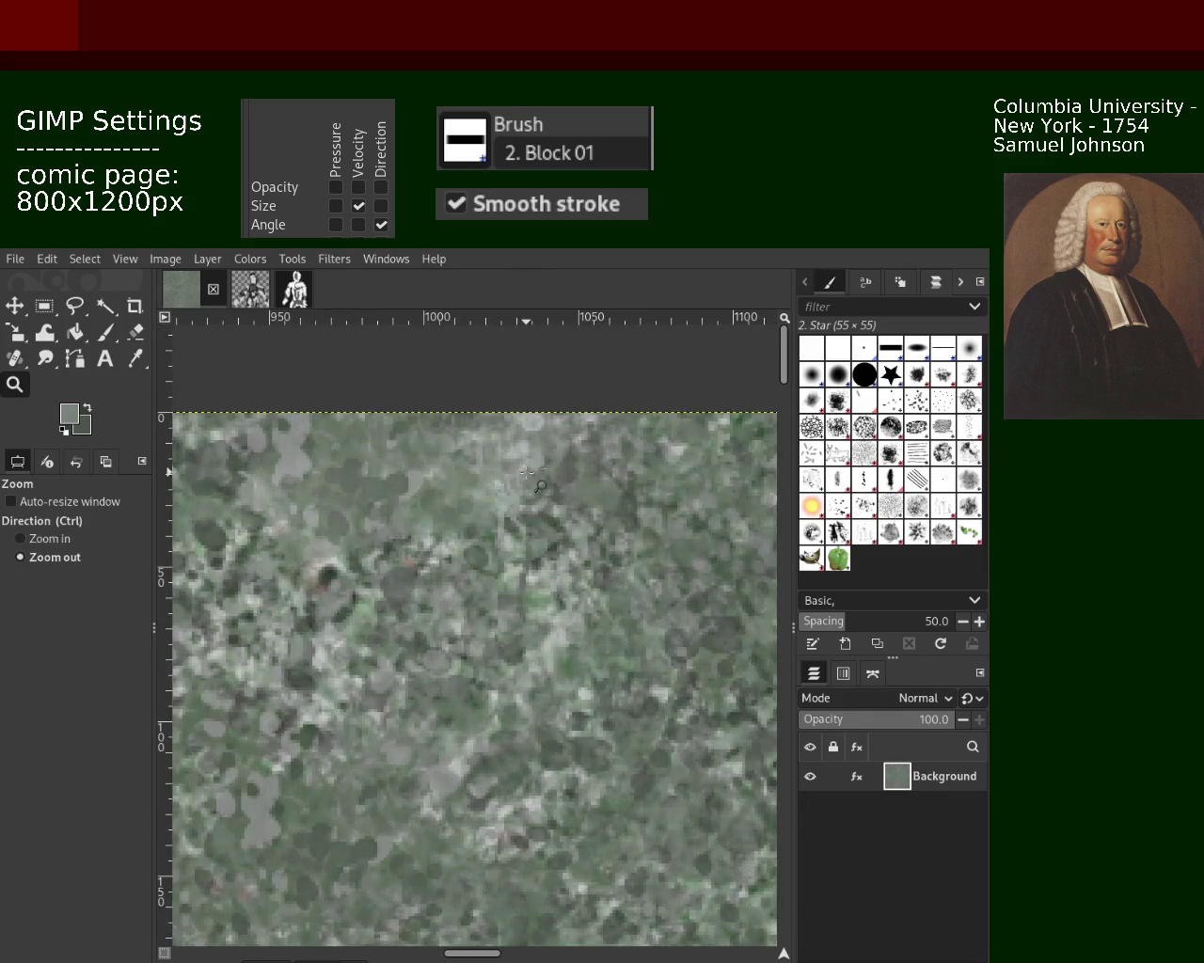
{"action": "scroll", "coordinate": [527, 473], "scroll_direction": "up", "scroll_amount": 1, "text": "ctrl"}
{"action": "scroll", "coordinate": [527, 473], "scroll_direction": "down", "scroll_amount": 2}
{"action": "scroll", "coordinate": [541, 611], "scroll_direction": "down", "scroll_amount": 3}
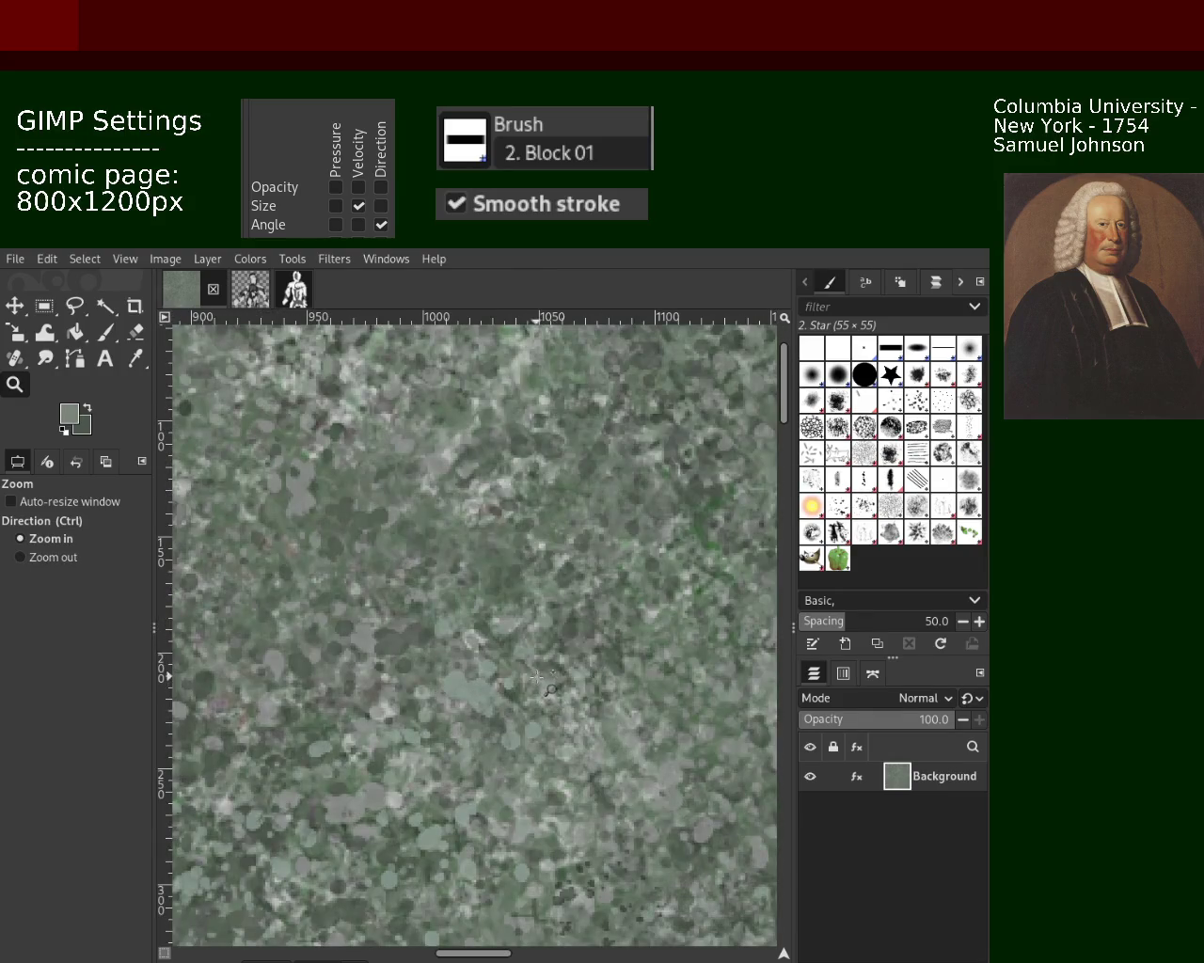
{"action": "scroll", "coordinate": [538, 493], "scroll_direction": "down", "scroll_amount": 3, "text": "ctrl"}
{"action": "scroll", "coordinate": [538, 492], "scroll_direction": "up", "scroll_amount": 1, "text": "ctrl"}
{"action": "scroll", "coordinate": [538, 493], "scroll_direction": "up", "scroll_amount": 1, "text": "ctrl"}
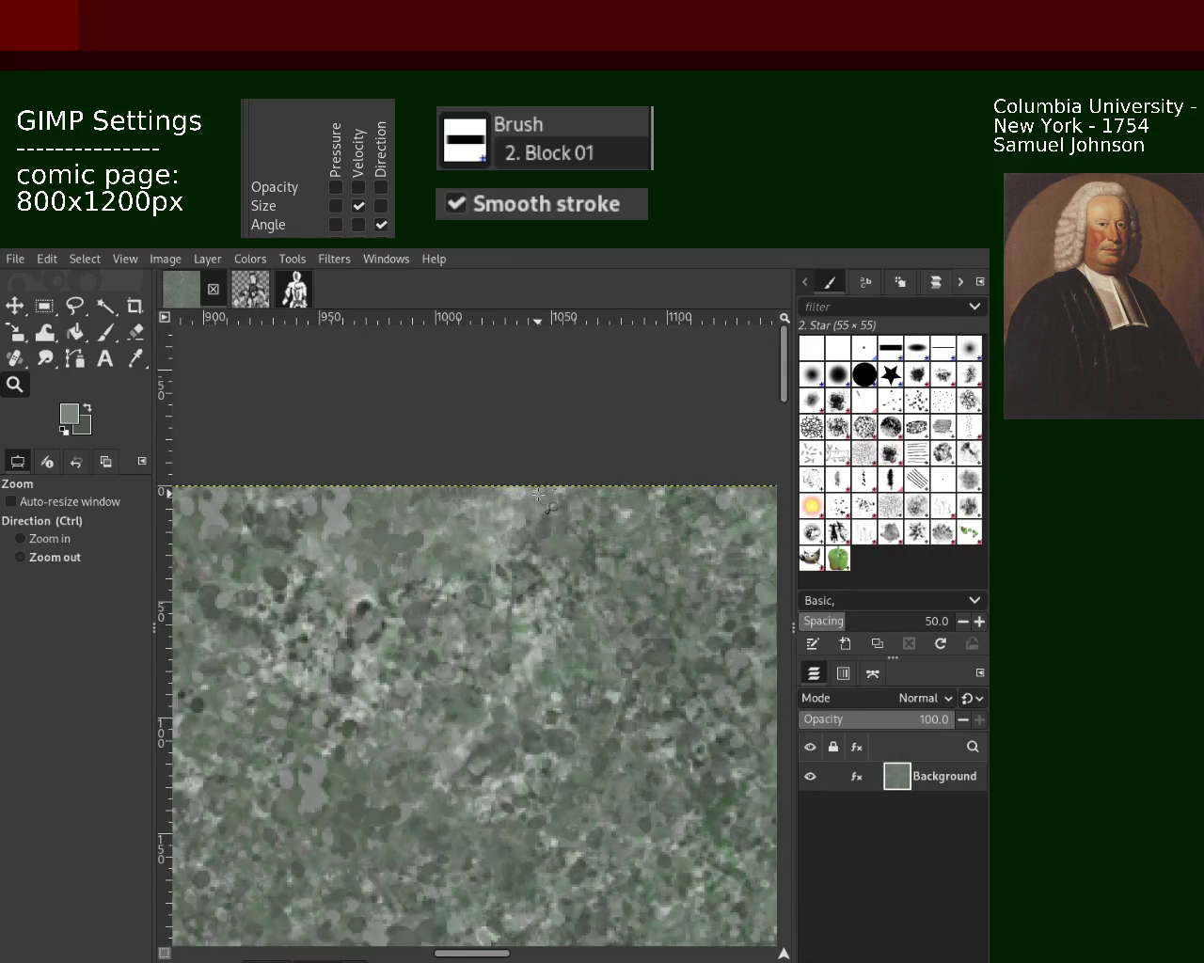
{"action": "scroll", "coordinate": [538, 493], "scroll_direction": "down", "scroll_amount": 1, "text": "ctrl"}
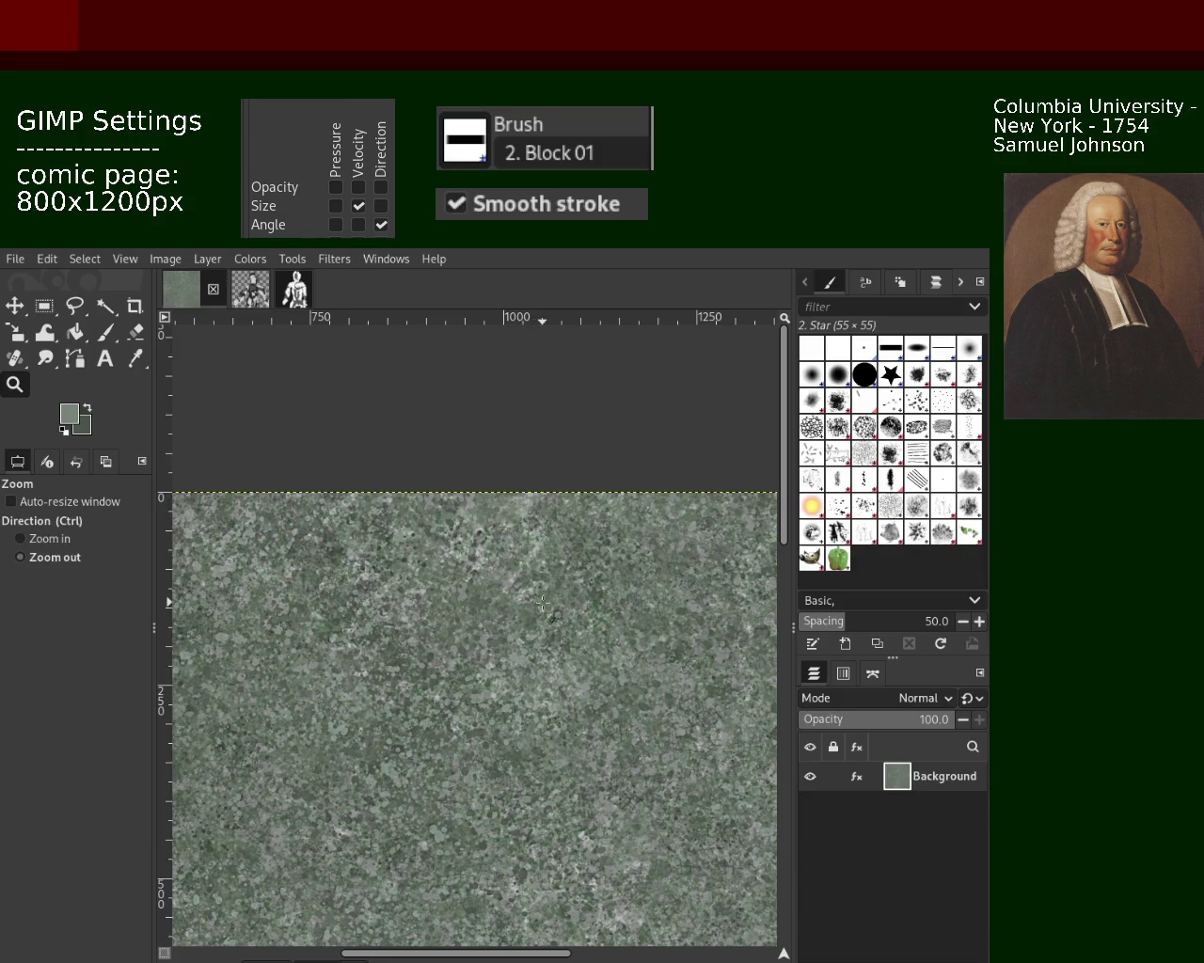
{"action": "scroll", "coordinate": [536, 621], "scroll_direction": "up", "scroll_amount": 1, "text": "ctrl"}
{"action": "scroll", "coordinate": [550, 732], "scroll_direction": "up", "scroll_amount": 1, "text": "ctrl"}
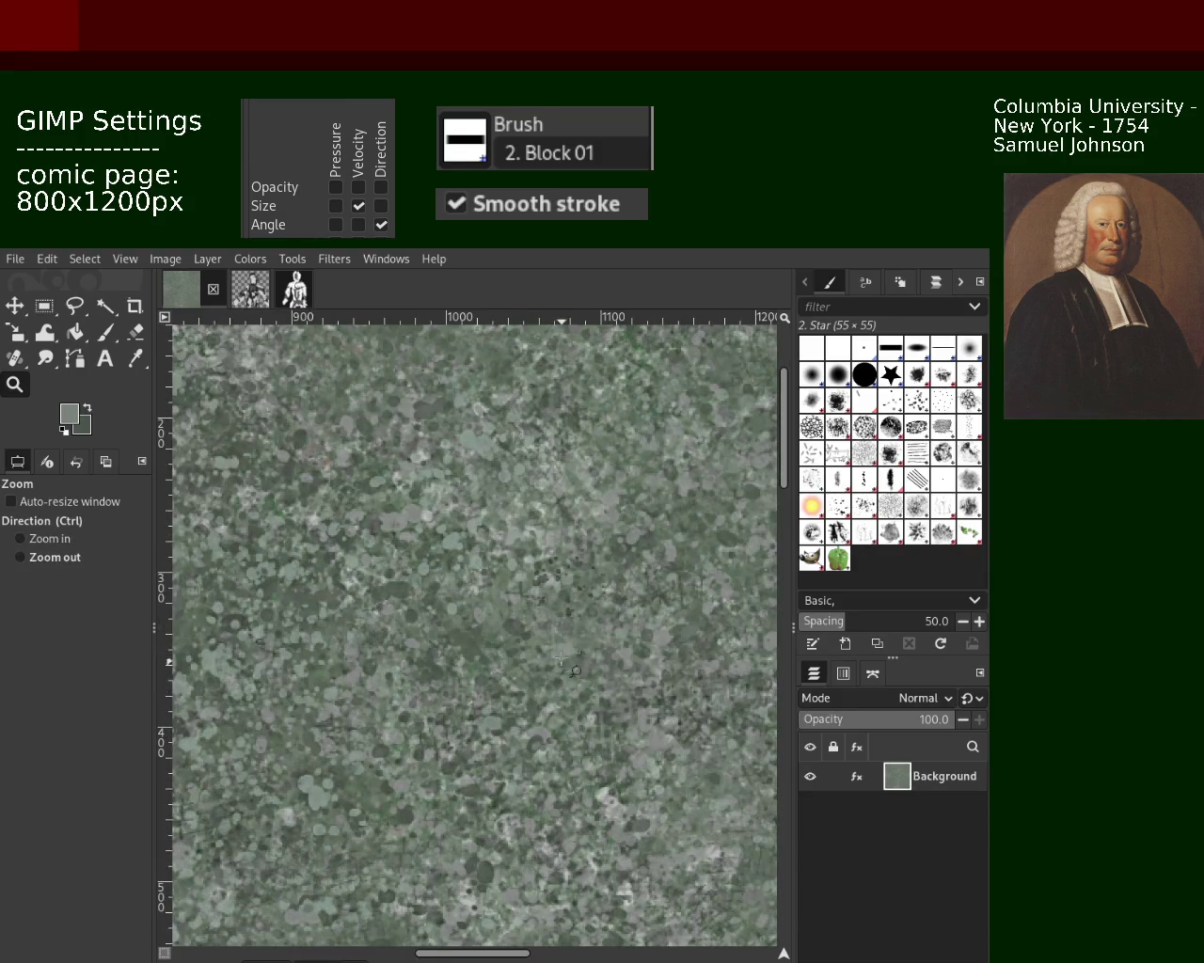
{"action": "scroll", "coordinate": [527, 695], "scroll_direction": "down", "scroll_amount": 2, "text": "ctrl"}
{"action": "scroll", "coordinate": [525, 689], "scroll_direction": "down", "scroll_amount": 1, "text": "ctrl"}
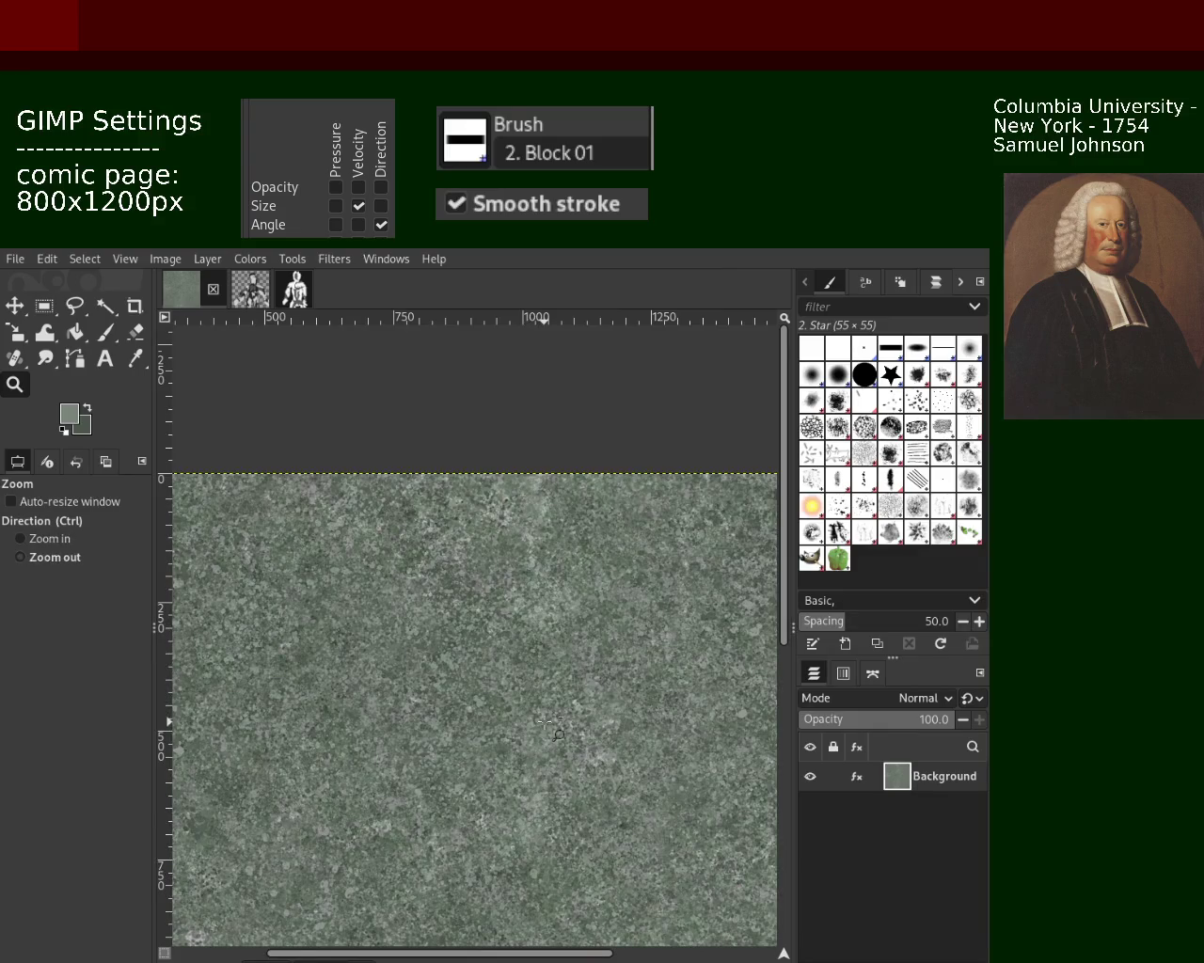
{"action": "scroll", "coordinate": [559, 779], "scroll_direction": "down", "scroll_amount": 1, "text": "ctrl"}
{"action": "scroll", "coordinate": [559, 779], "scroll_direction": "up", "scroll_amount": 1, "text": "ctrl"}
{"action": "scroll", "coordinate": [560, 779], "scroll_direction": "up", "scroll_amount": 1, "text": "ctrl"}
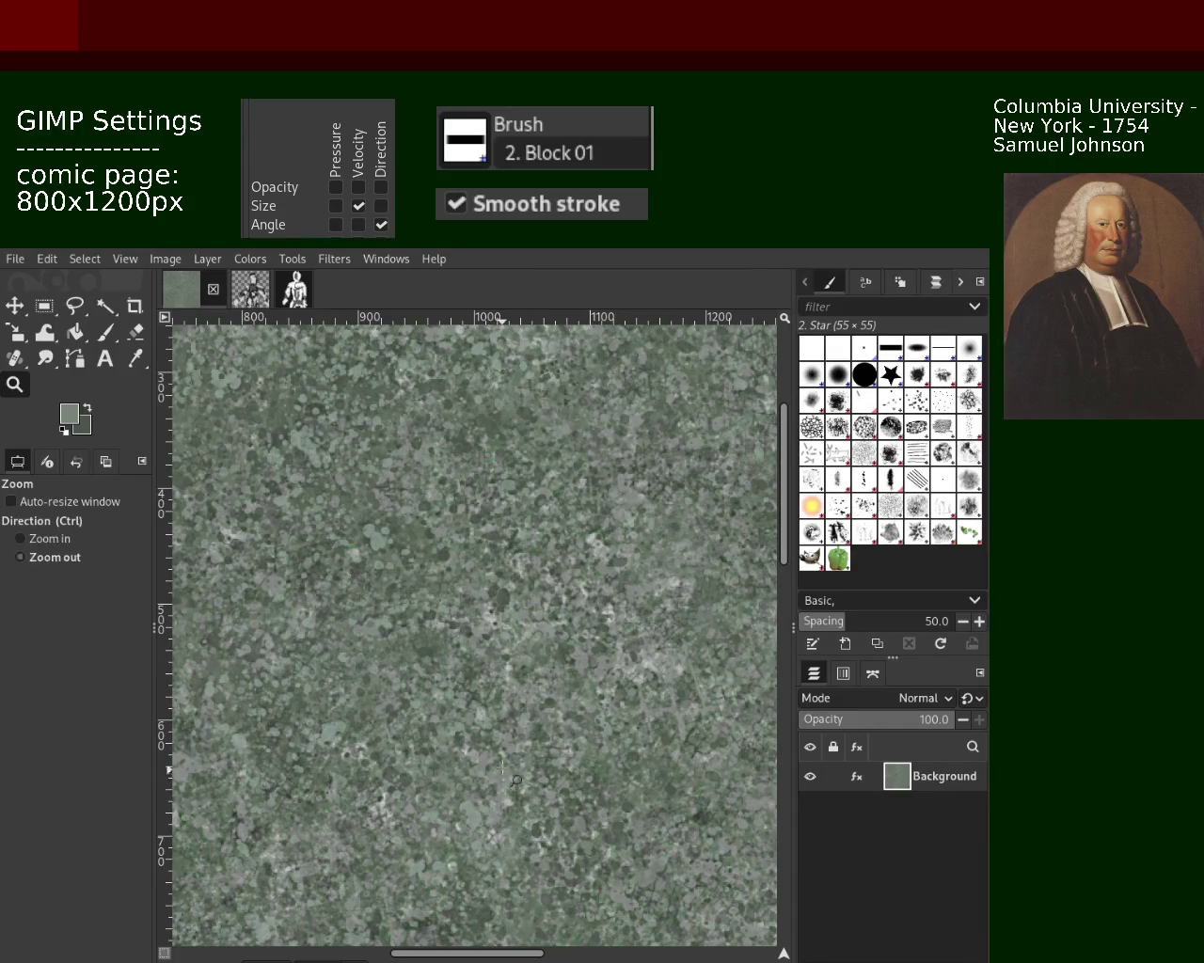
{"action": "key", "text": "ctrl"}
{"action": "scroll", "coordinate": [519, 684], "scroll_direction": "up", "scroll_amount": 1, "text": "ctrl"}
{"action": "scroll", "coordinate": [527, 696], "scroll_direction": "down", "scroll_amount": 2}
{"action": "scroll", "coordinate": [532, 710], "scroll_direction": "down", "scroll_amount": 2}
{"action": "scroll", "coordinate": [542, 728], "scroll_direction": "down", "scroll_amount": 2}
{"action": "left_click", "coordinate": [542, 729]}
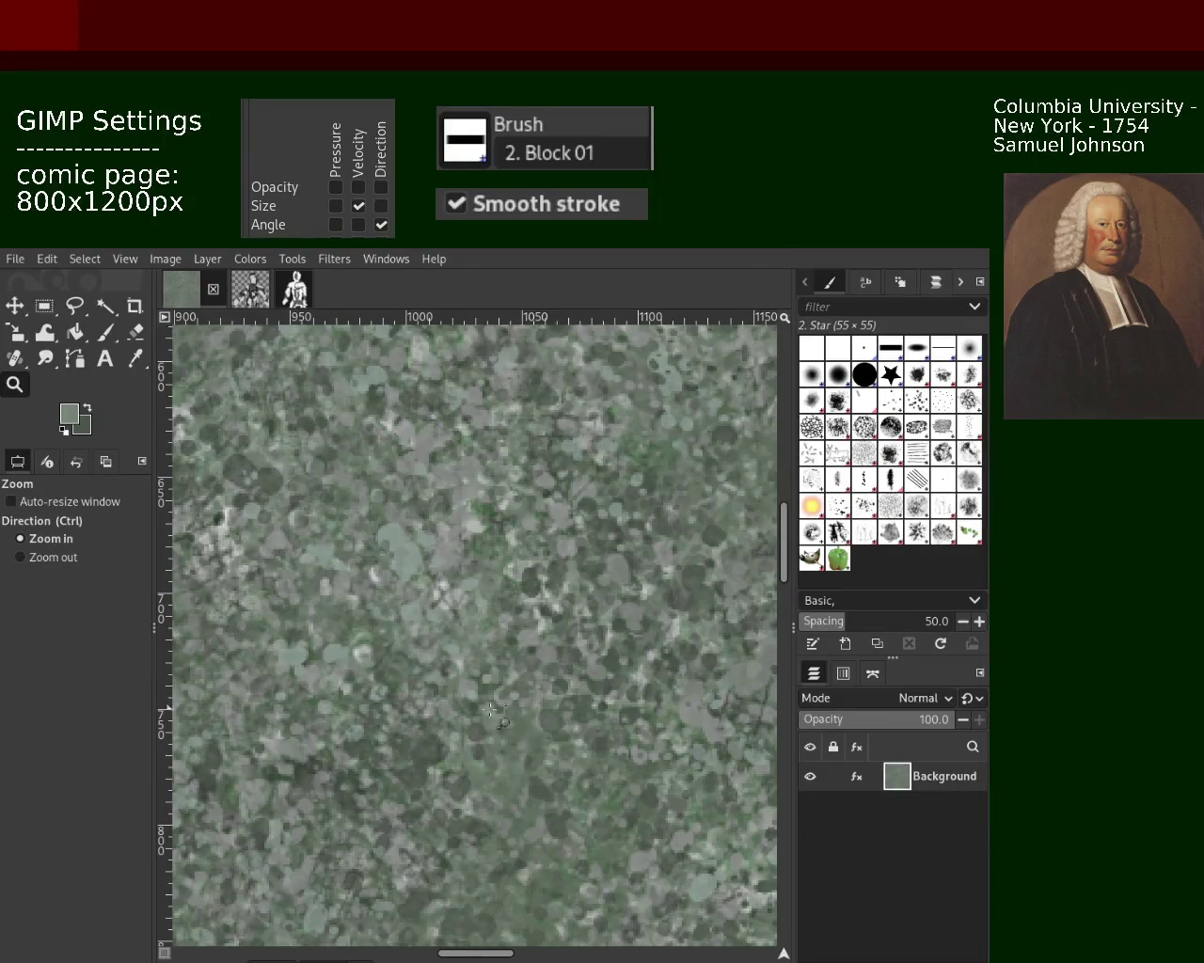
{"action": "key", "text": "ctrl"}
{"action": "key", "text": "ctrl+z"}
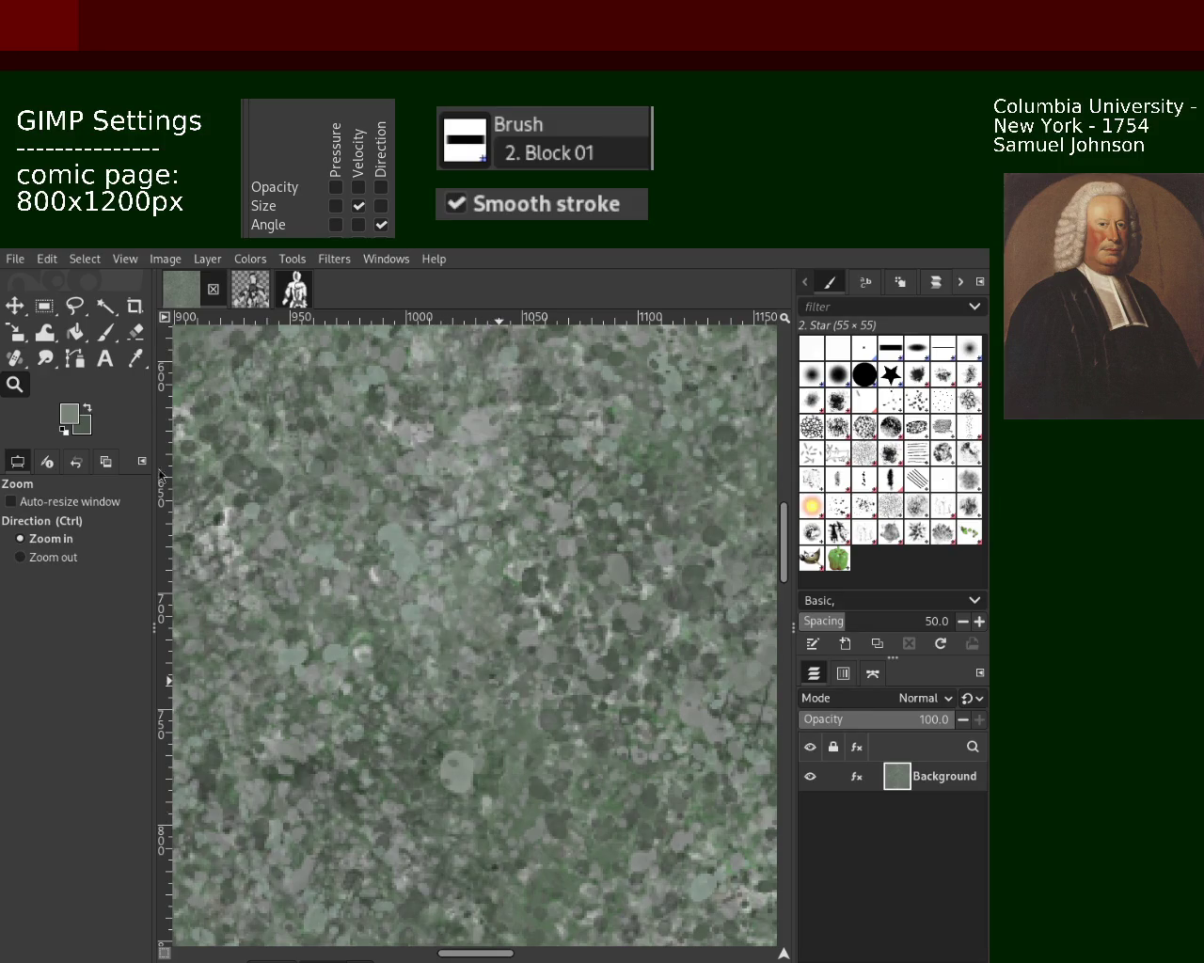
{"action": "left_click", "coordinate": [540, 544], "text": "ctrl"}
{"action": "left_click", "coordinate": [540, 544], "text": "ctrl"}
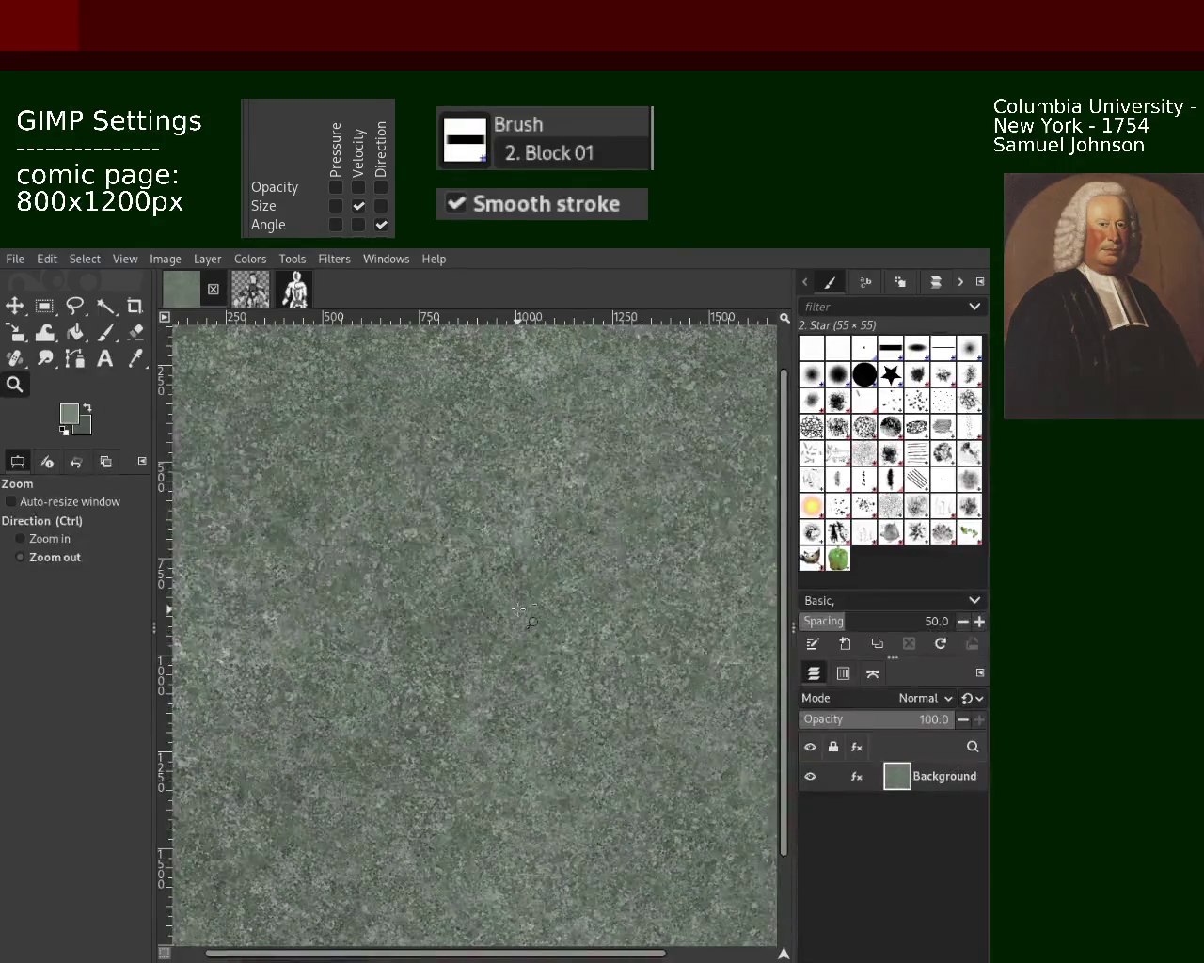
{"action": "left_click", "coordinate": [518, 611], "text": "ctrl"}
{"action": "left_click", "coordinate": [532, 752]}
{"action": "left_click", "coordinate": [531, 752]}
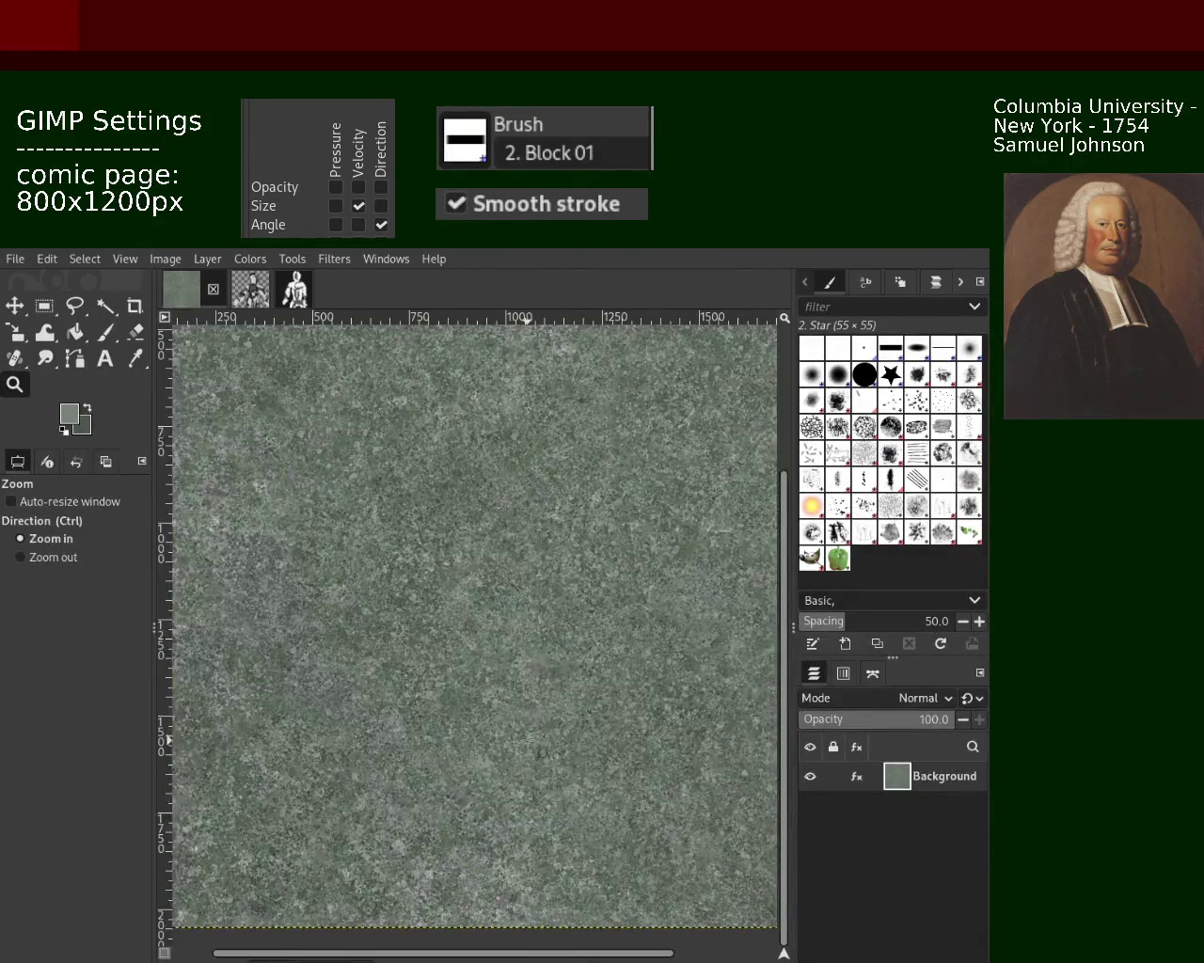
{"action": "left_click", "coordinate": [531, 664]}
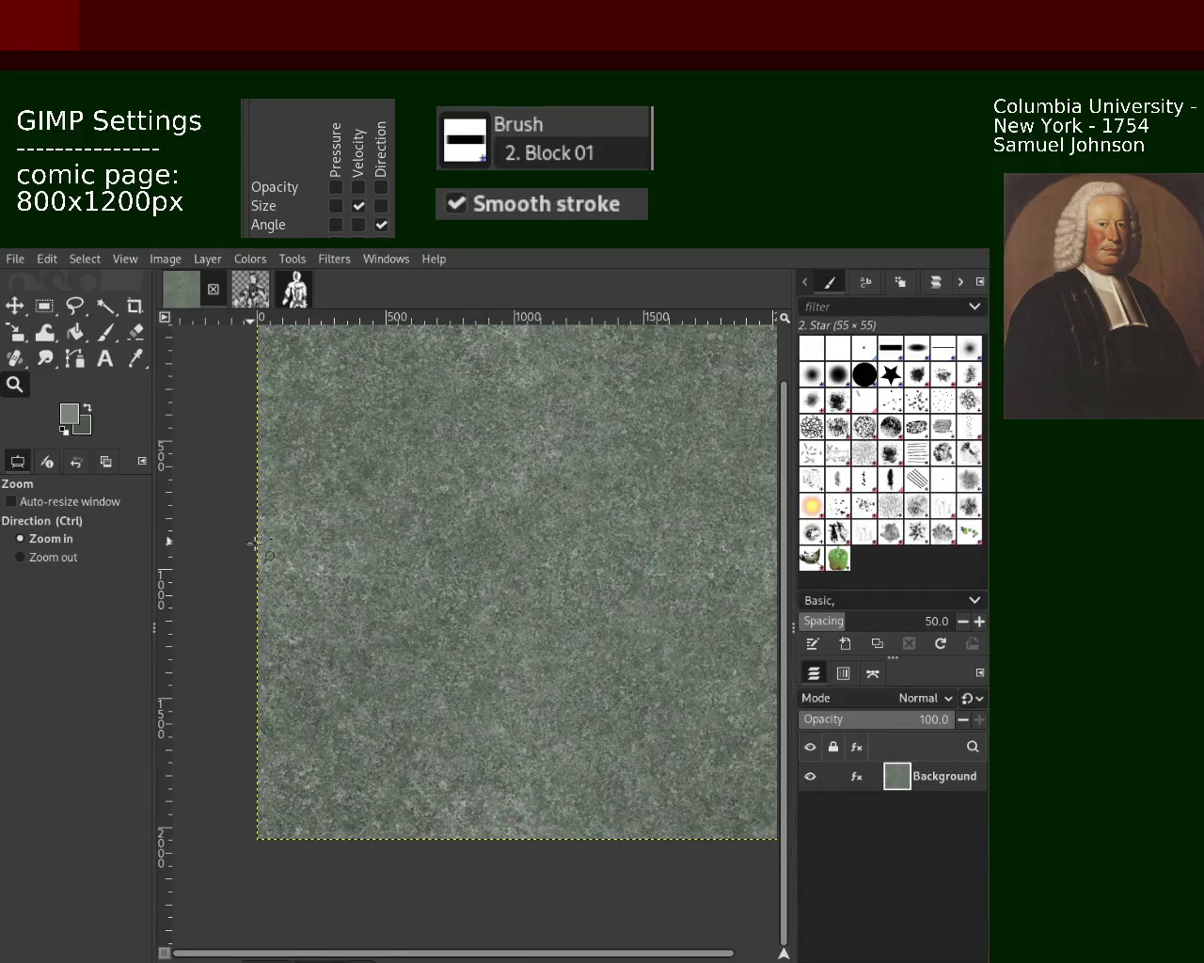
{"action": "left_click", "coordinate": [310, 538]}
{"action": "left_click", "coordinate": [381, 534], "text": "ctrl"}
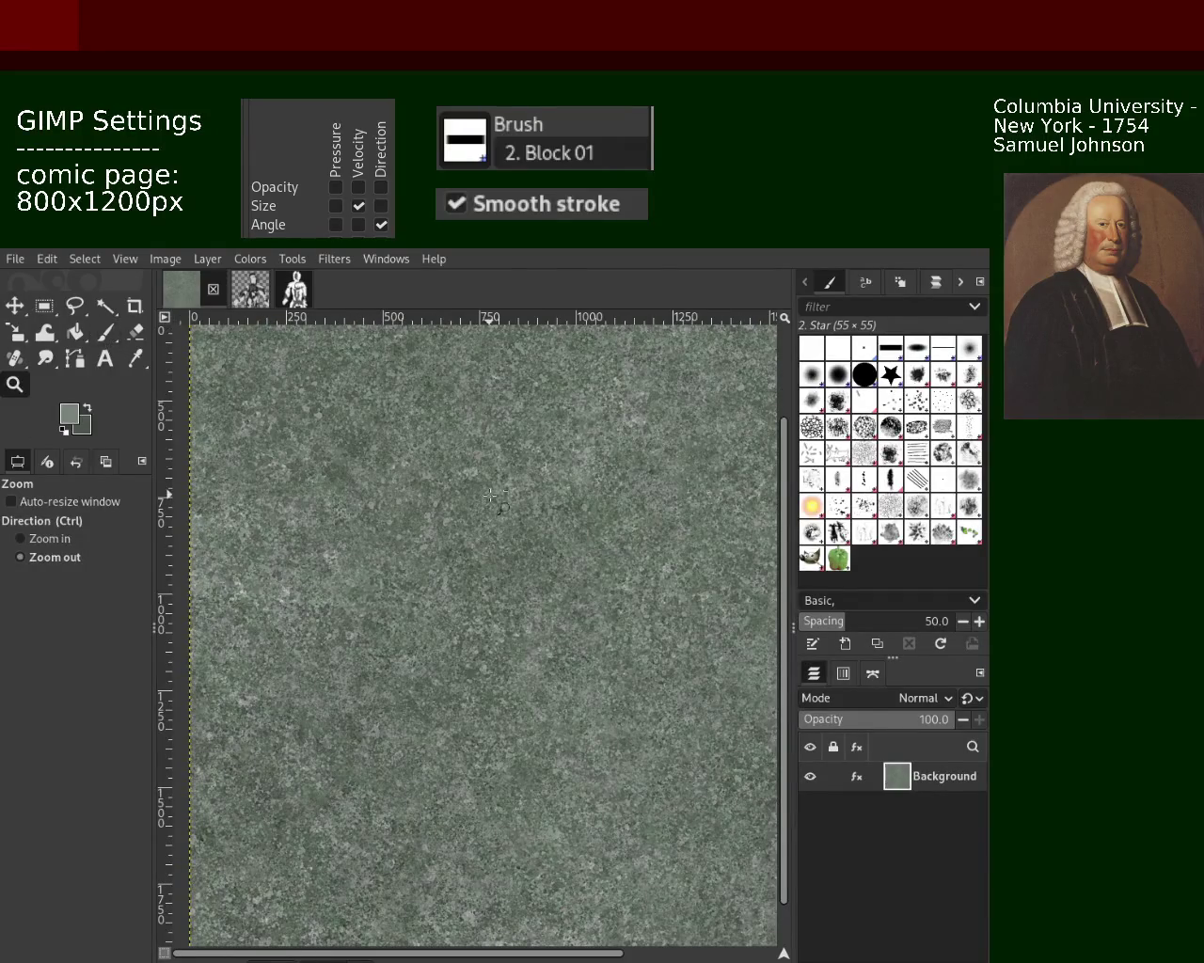
{"action": "left_click", "coordinate": [269, 530]}
{"action": "left_click", "coordinate": [288, 560]}
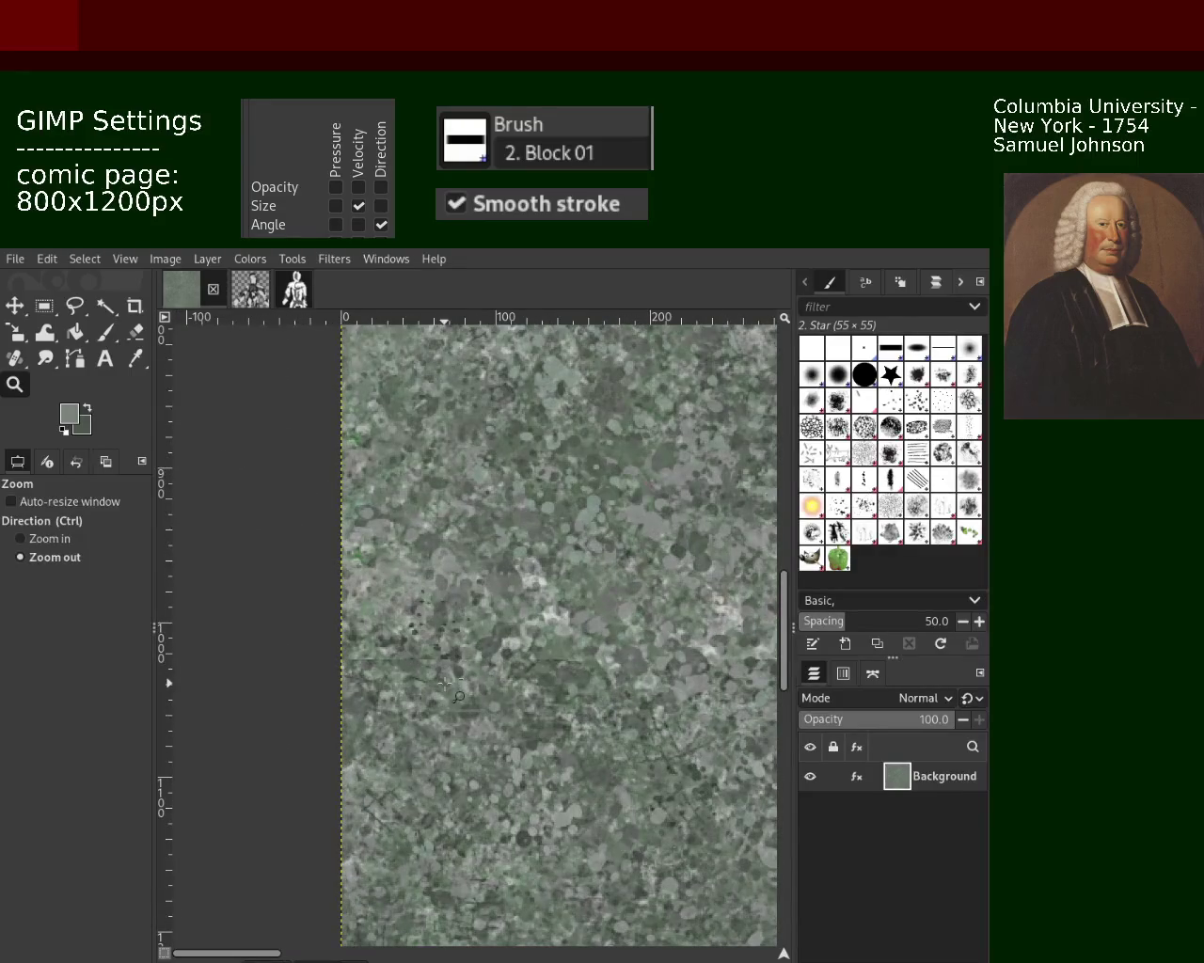
{"action": "left_click", "coordinate": [305, 483]}
{"action": "left_click", "coordinate": [393, 672]}
{"action": "left_click", "coordinate": [410, 675]}
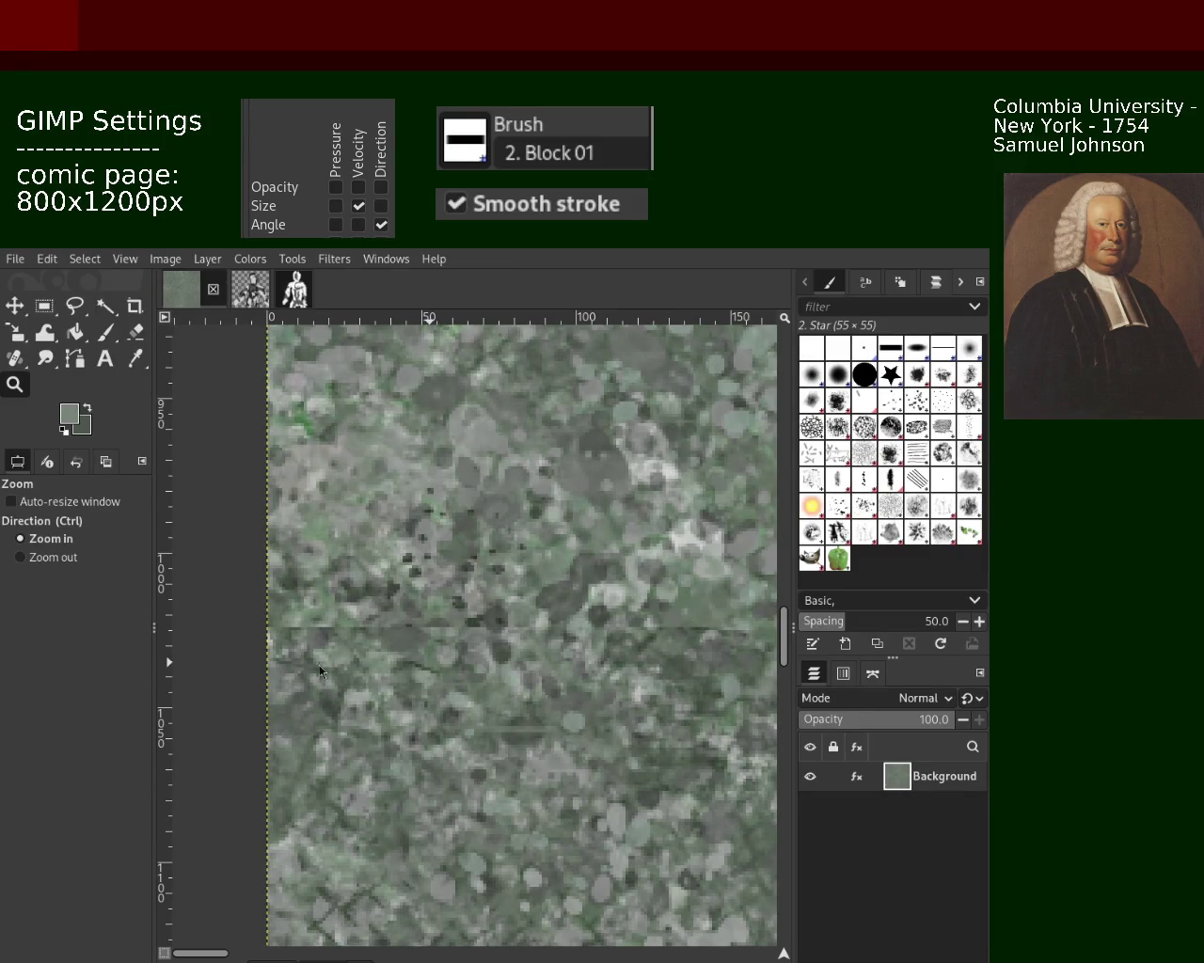
{"action": "left_click", "coordinate": [336, 577], "text": "ctrl"}
{"action": "left_click", "coordinate": [340, 592], "text": "ctrl"}
{"action": "left_click", "coordinate": [346, 615], "text": "ctrl"}
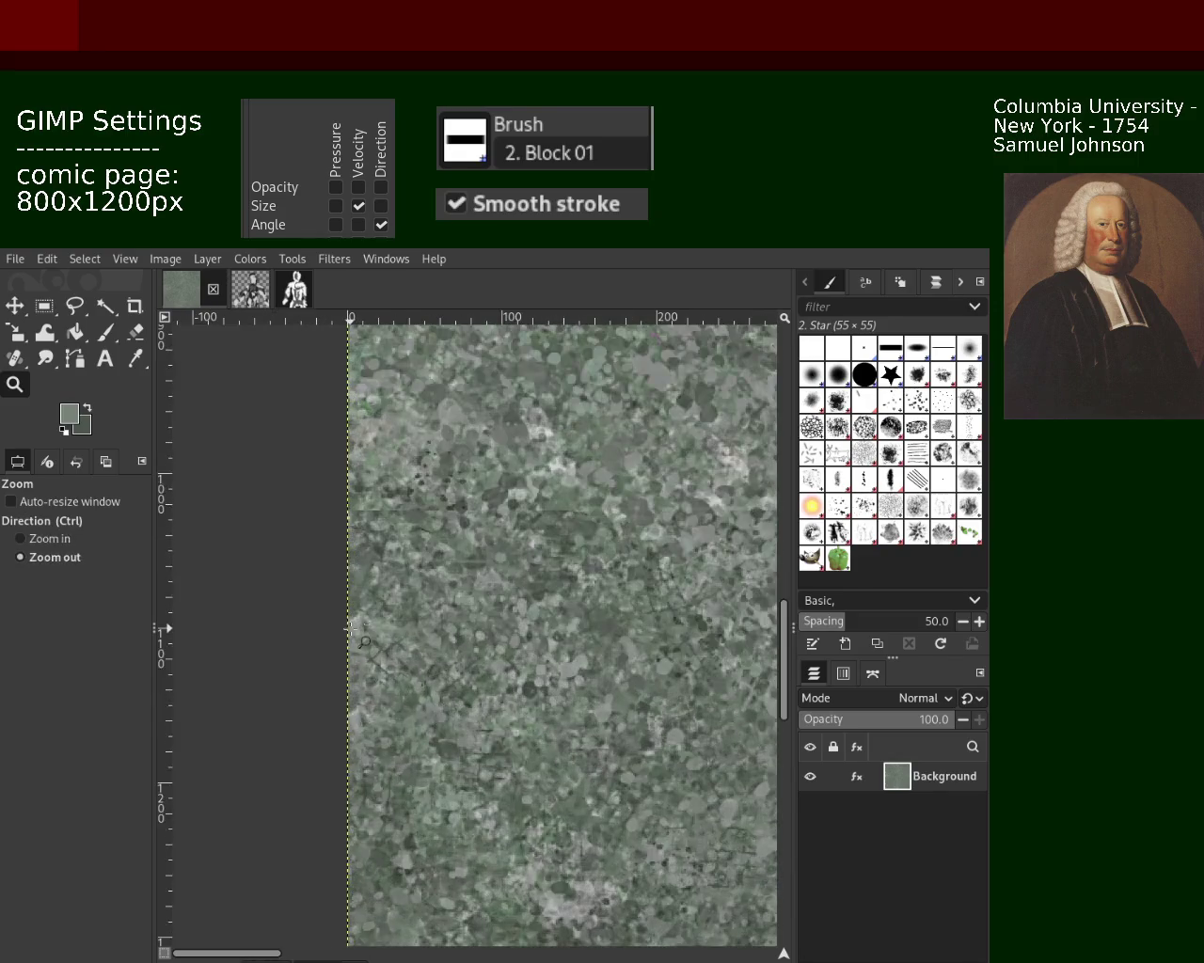
{"action": "left_click", "coordinate": [350, 628], "text": "ctrl"}
{"action": "left_click", "coordinate": [350, 629], "text": "ctrl"}
{"action": "left_click", "coordinate": [394, 616]}
{"action": "left_click", "coordinate": [398, 616]}
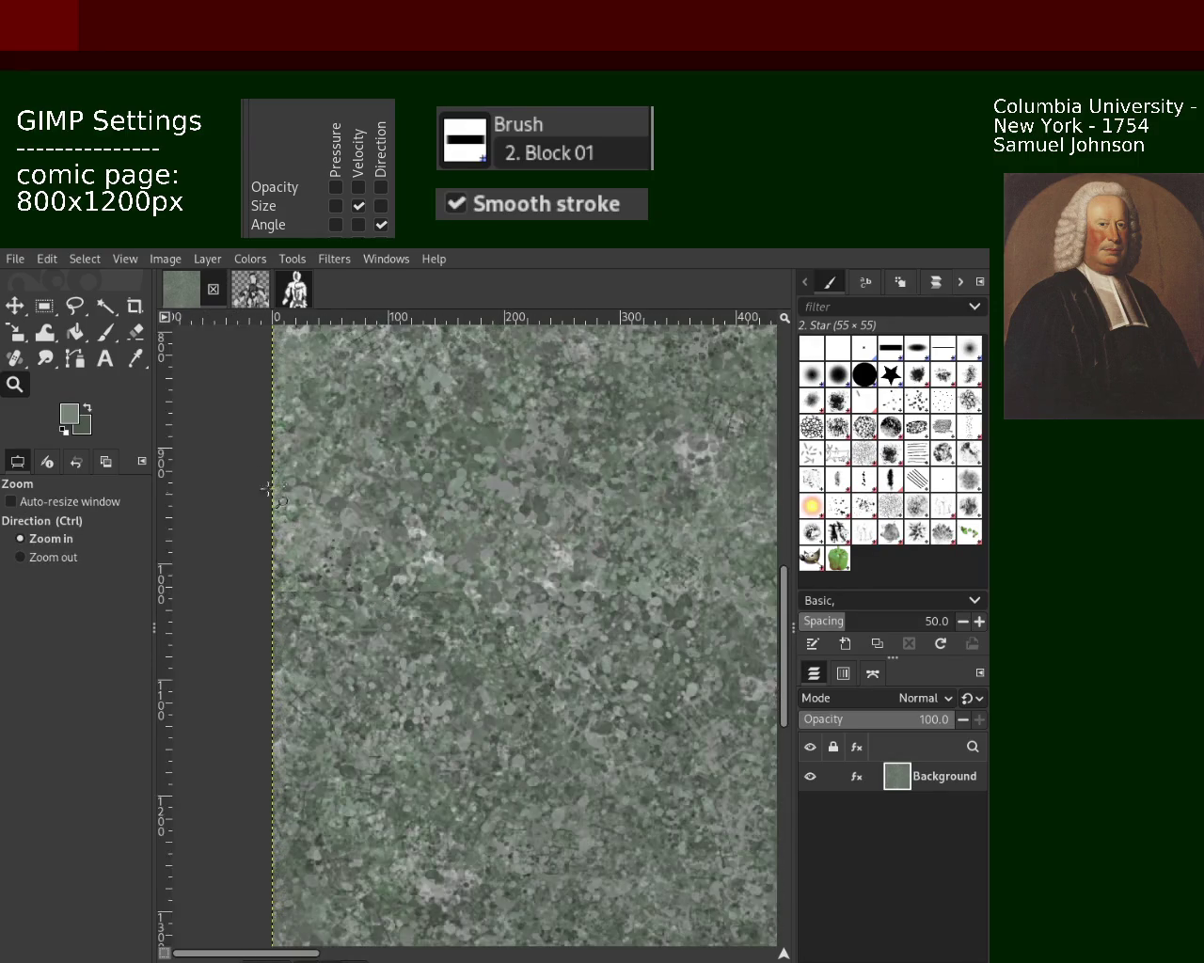
{"action": "left_click", "coordinate": [105, 331]}
{"action": "left_click", "coordinate": [19, 360]}
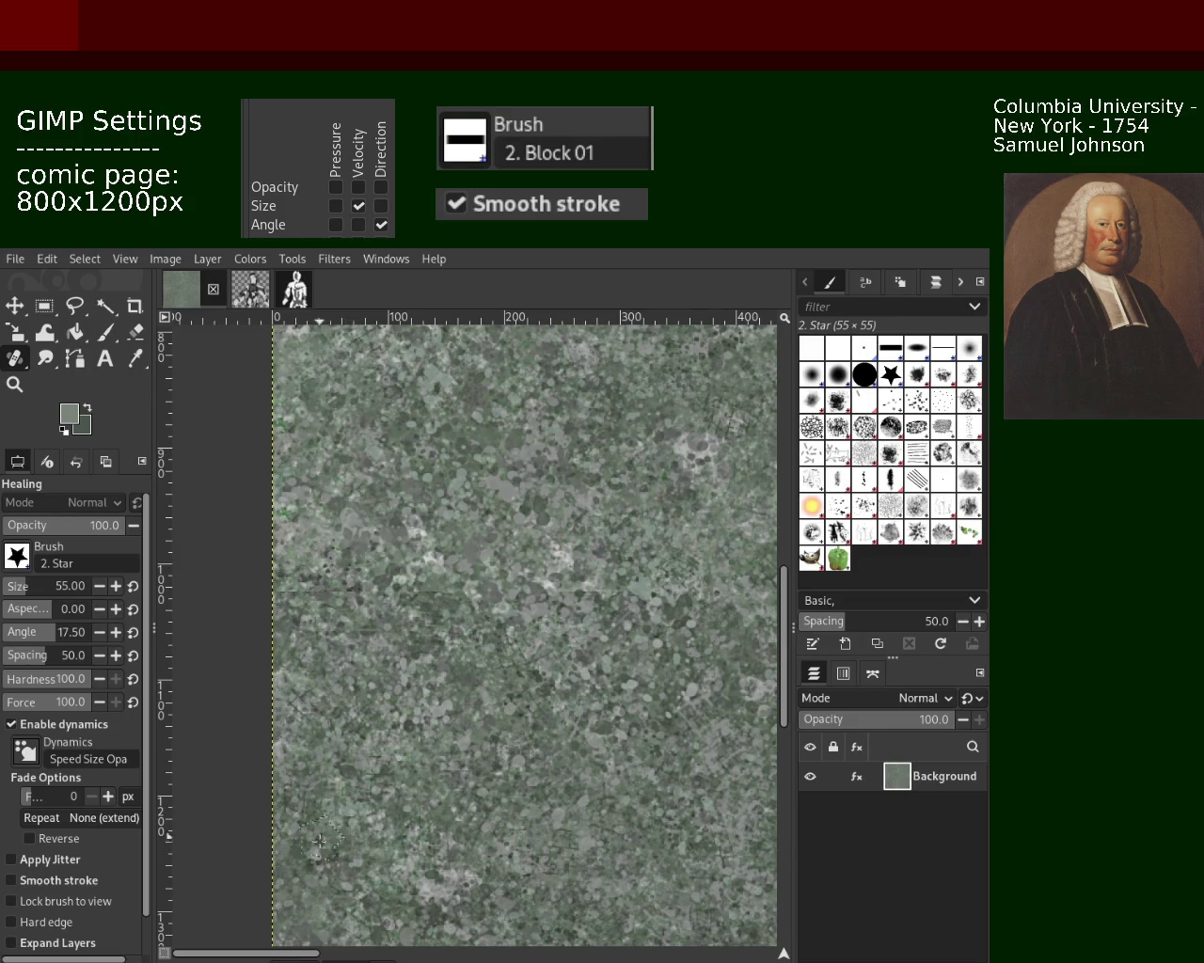
{"action": "left_click", "coordinate": [15, 384]}
{"action": "left_click", "coordinate": [20, 557]}
{"action": "left_click", "coordinate": [440, 587]}
{"action": "left_click", "coordinate": [441, 587]}
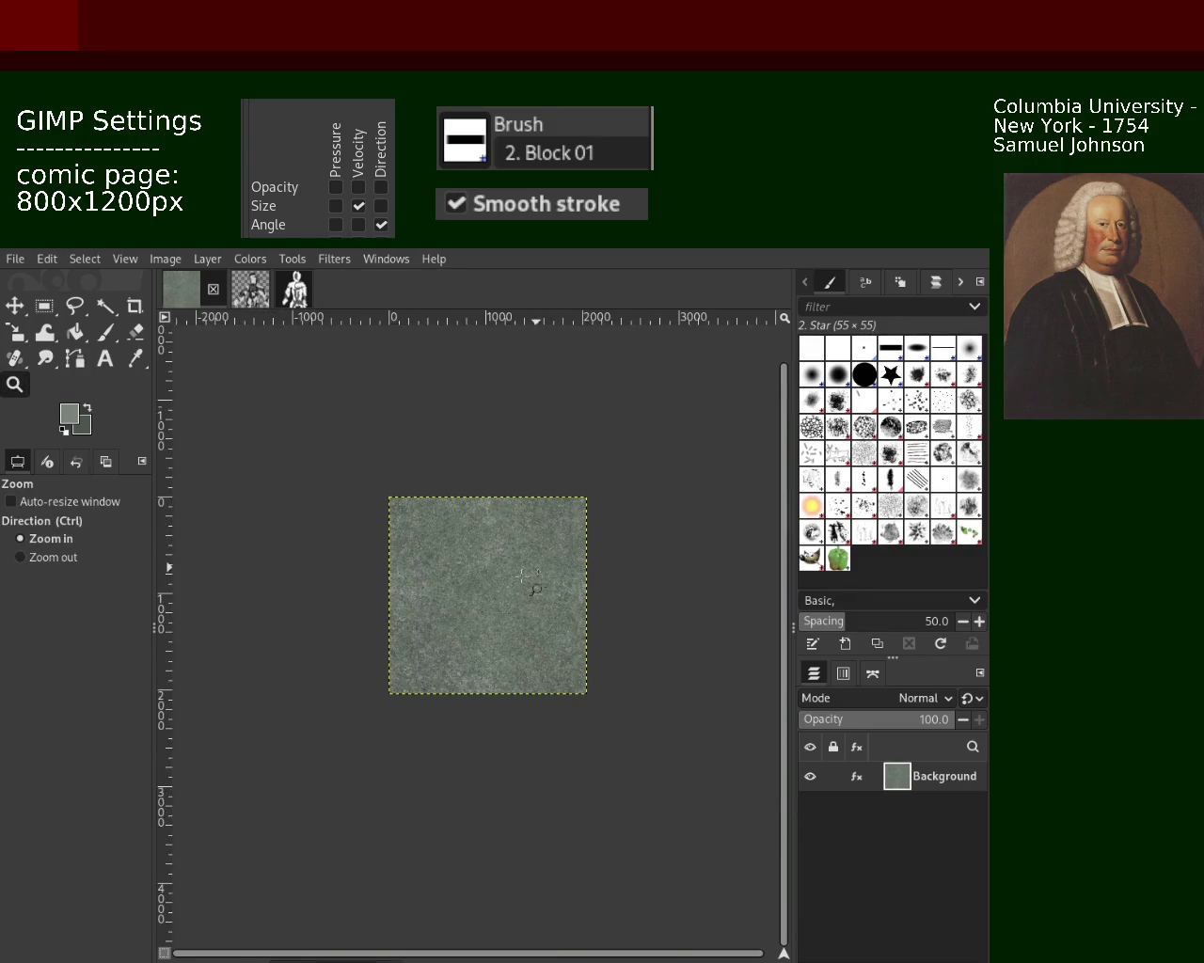
{"action": "left_click", "coordinate": [459, 601], "text": "ctrl"}
{"action": "left_click", "coordinate": [512, 527], "text": "ctrl"}
{"action": "left_click", "coordinate": [513, 526]}
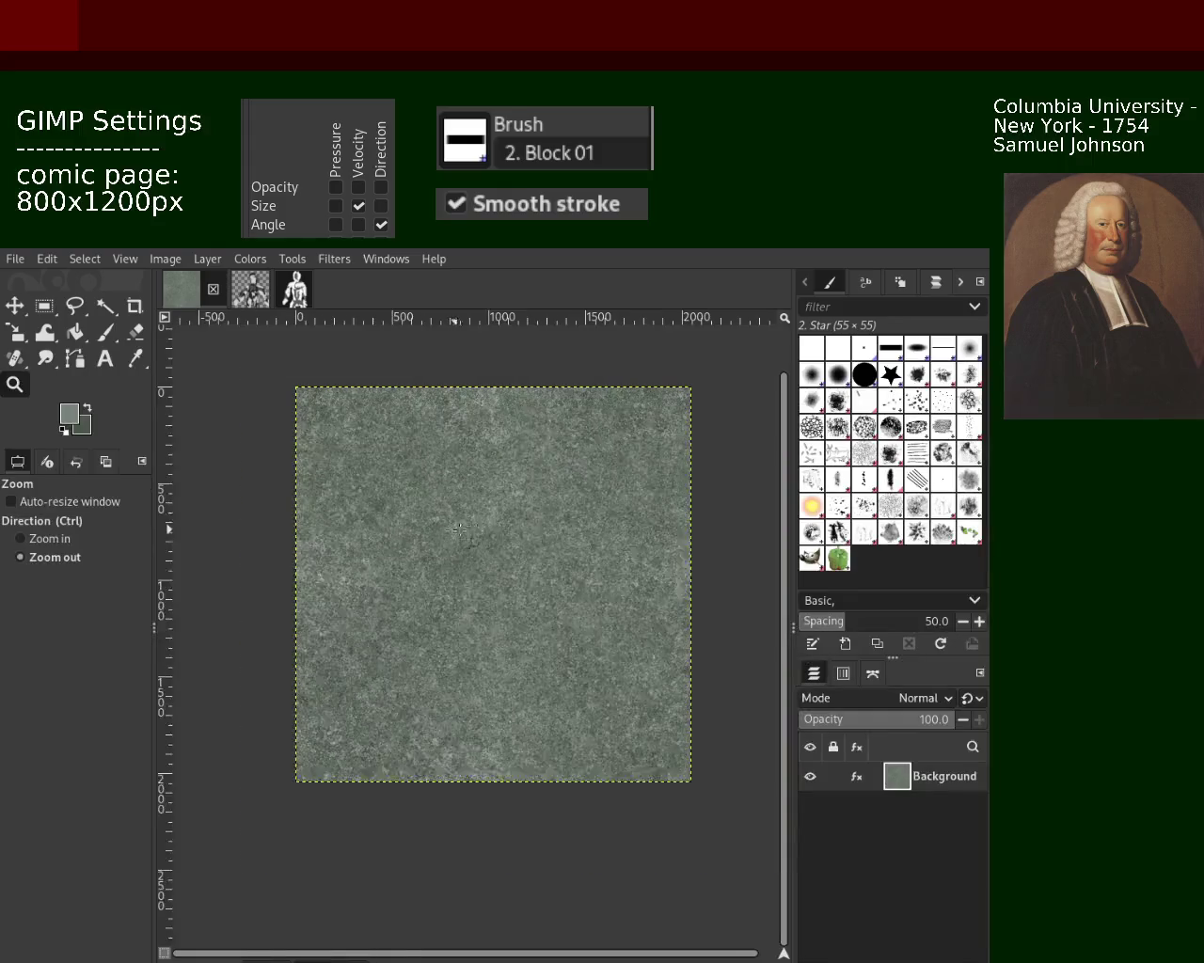
{"action": "left_click", "coordinate": [453, 532], "text": "ctrl"}
{"action": "key", "text": "h"}
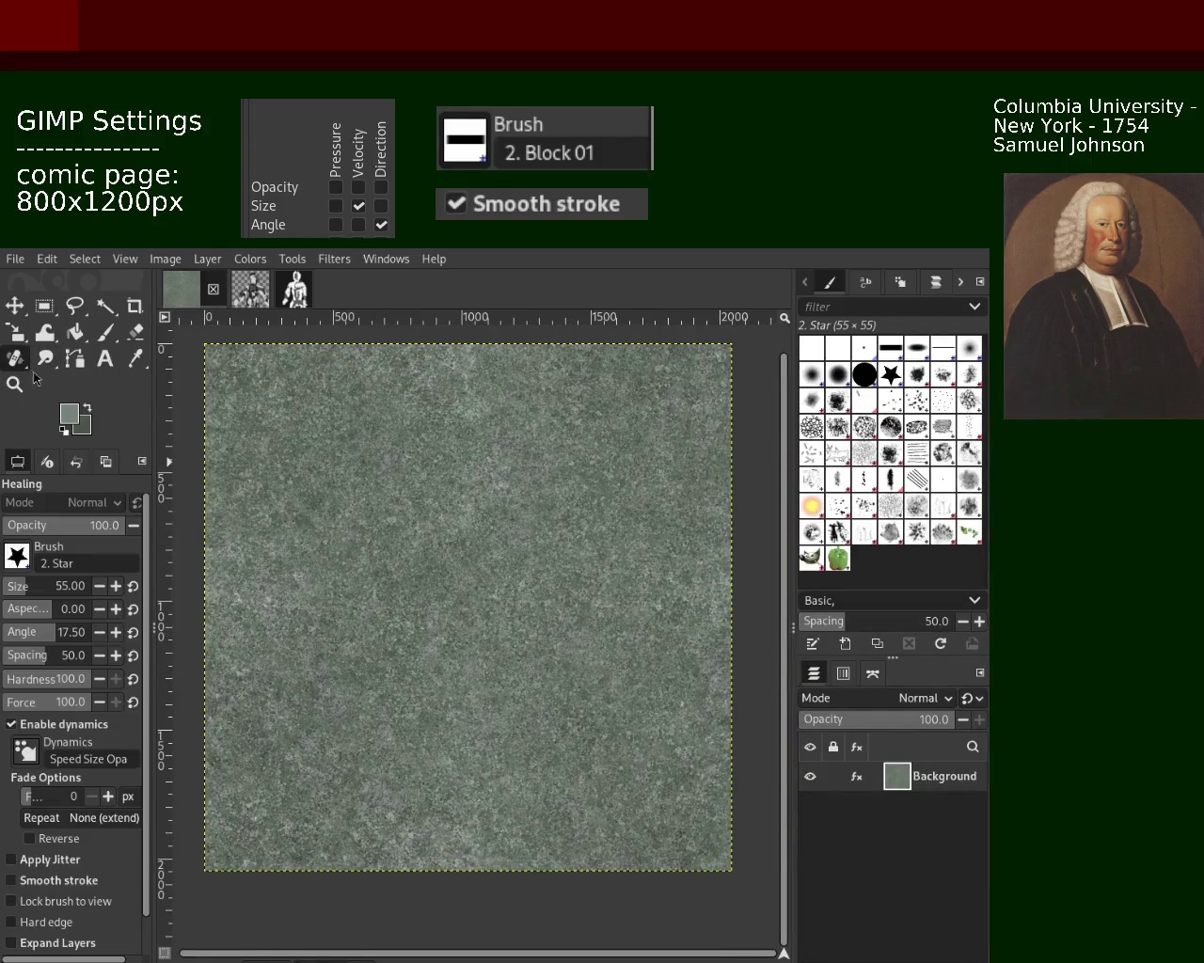
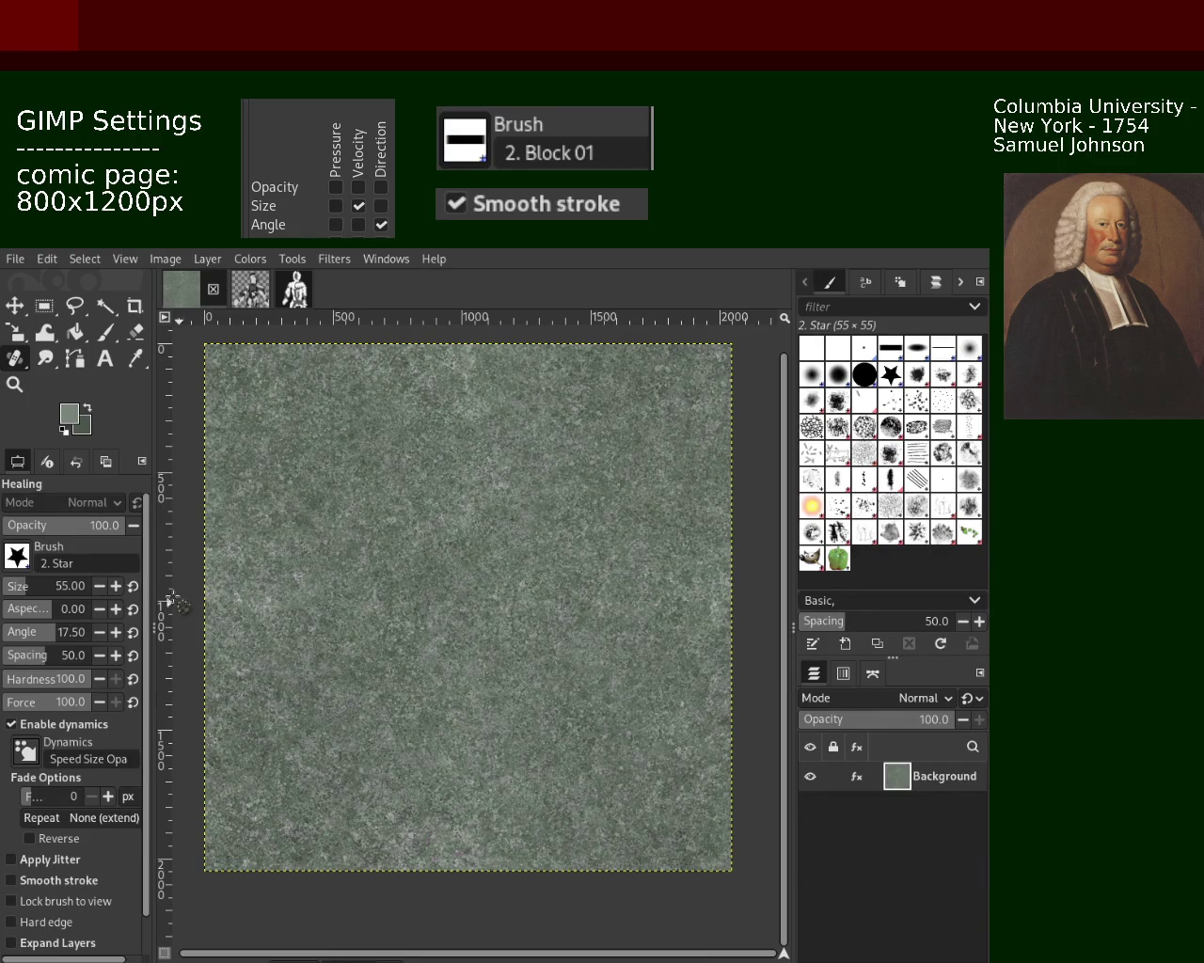
Step: Zoom in and out across the stone tile to inspect its left and right edges
{"action": "left_click", "coordinate": [14, 384]}
{"action": "left_click", "coordinate": [592, 616], "text": "ctrl"}
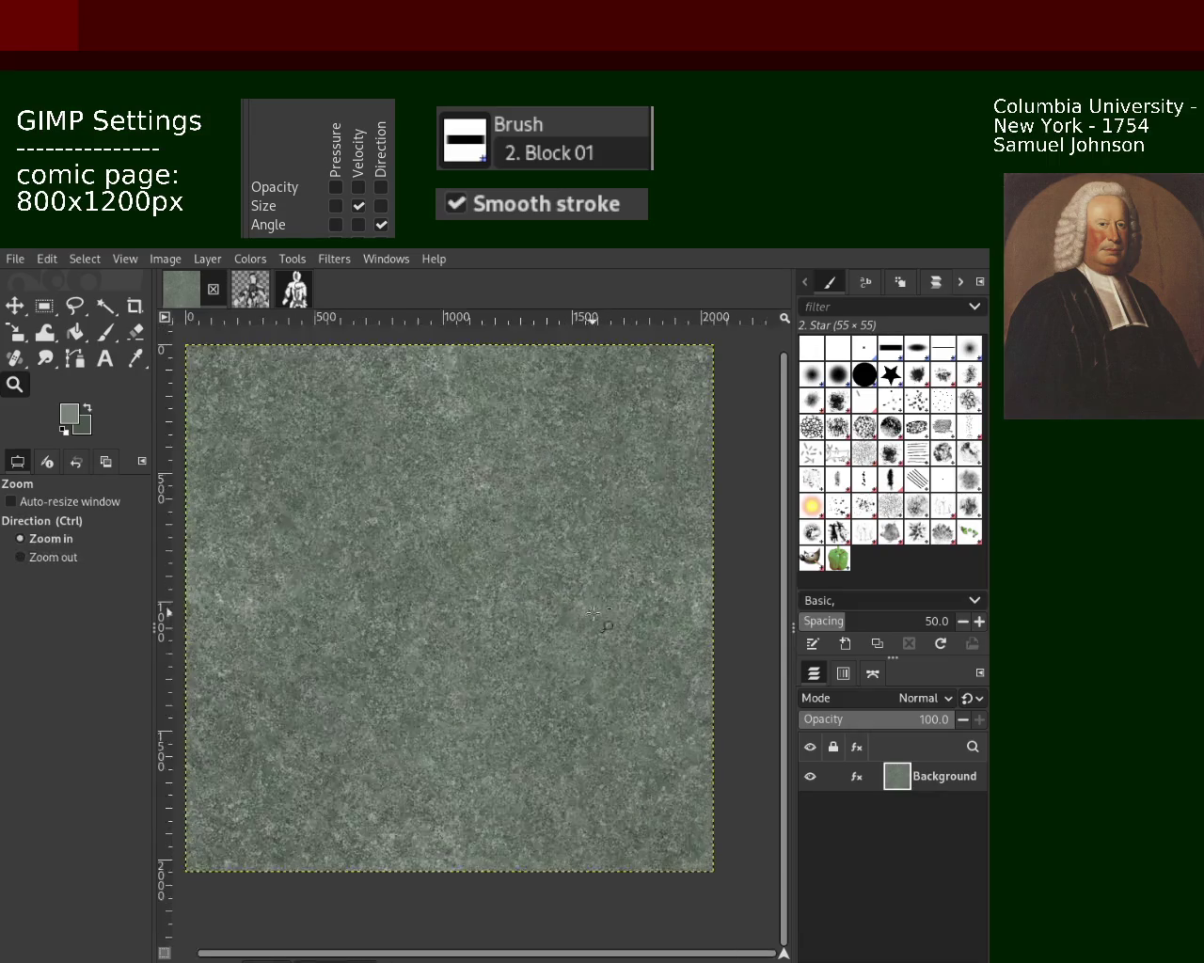
{"action": "left_click", "coordinate": [541, 608]}
{"action": "left_click", "coordinate": [540, 609]}
{"action": "key", "text": "ctrl"}
{"action": "key", "text": "ctrl"}
{"action": "key", "text": "ctrl"}
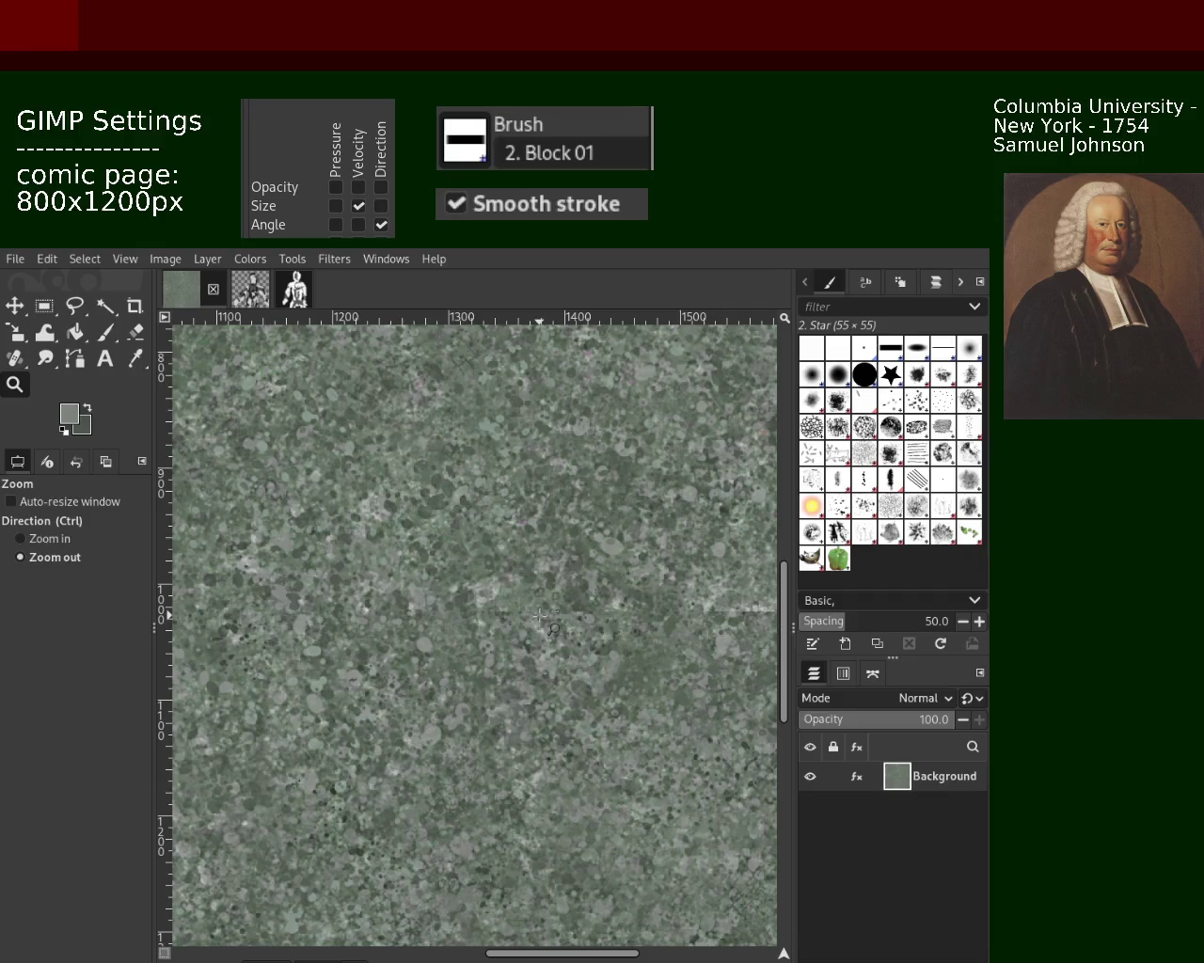
{"action": "key", "text": "ctrl"}
{"action": "key", "text": "ctrl"}
{"action": "key", "text": "ctrl"}
{"action": "key", "text": "ctrl"}
{"action": "key", "text": "ctrl"}
{"action": "key", "text": "ctrl"}
{"action": "key", "text": "ctrl"}
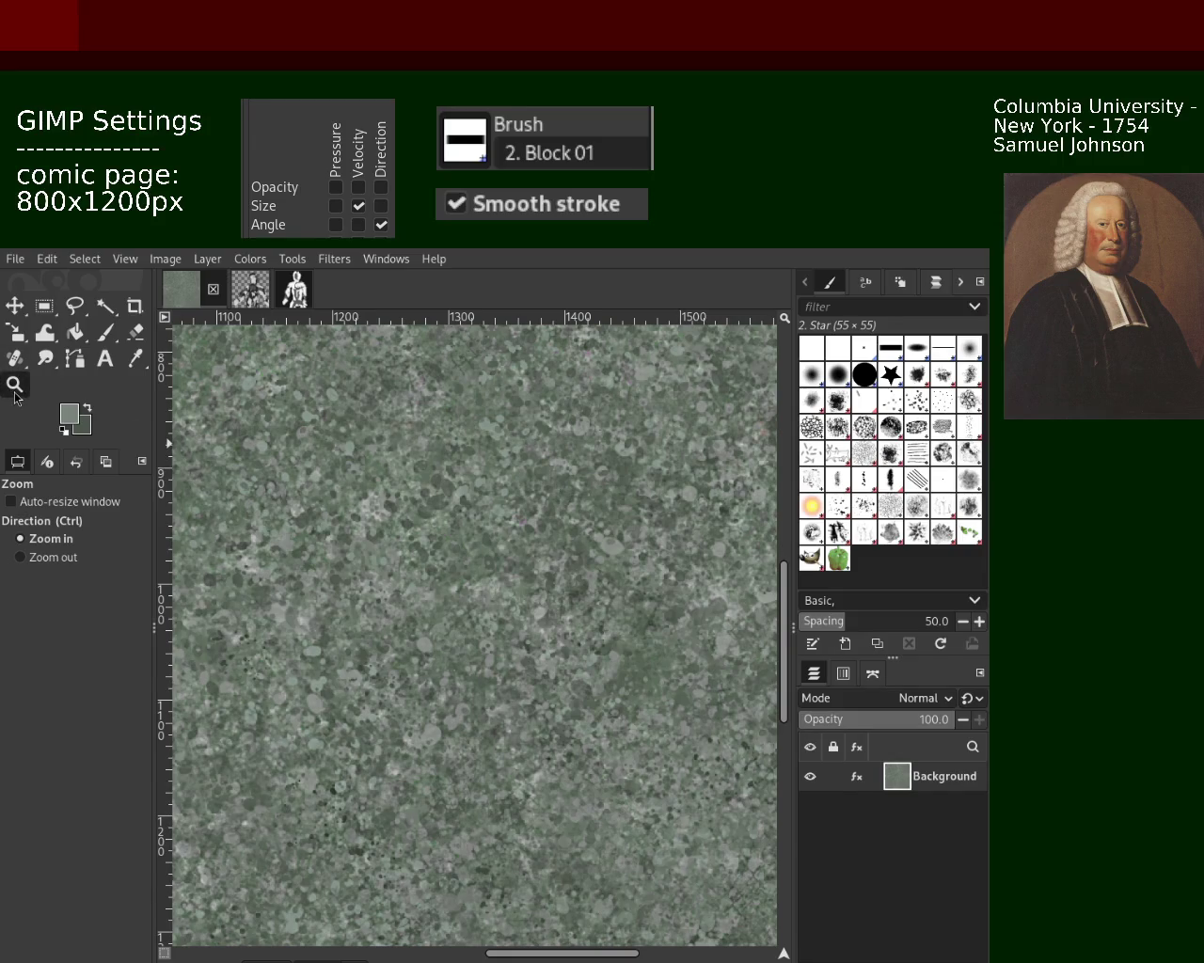
{"action": "left_click", "coordinate": [584, 623], "text": "ctrl"}
{"action": "left_click", "coordinate": [583, 623], "text": "ctrl"}
{"action": "left_click", "coordinate": [584, 623], "text": "ctrl"}
{"action": "left_click", "coordinate": [332, 638]}
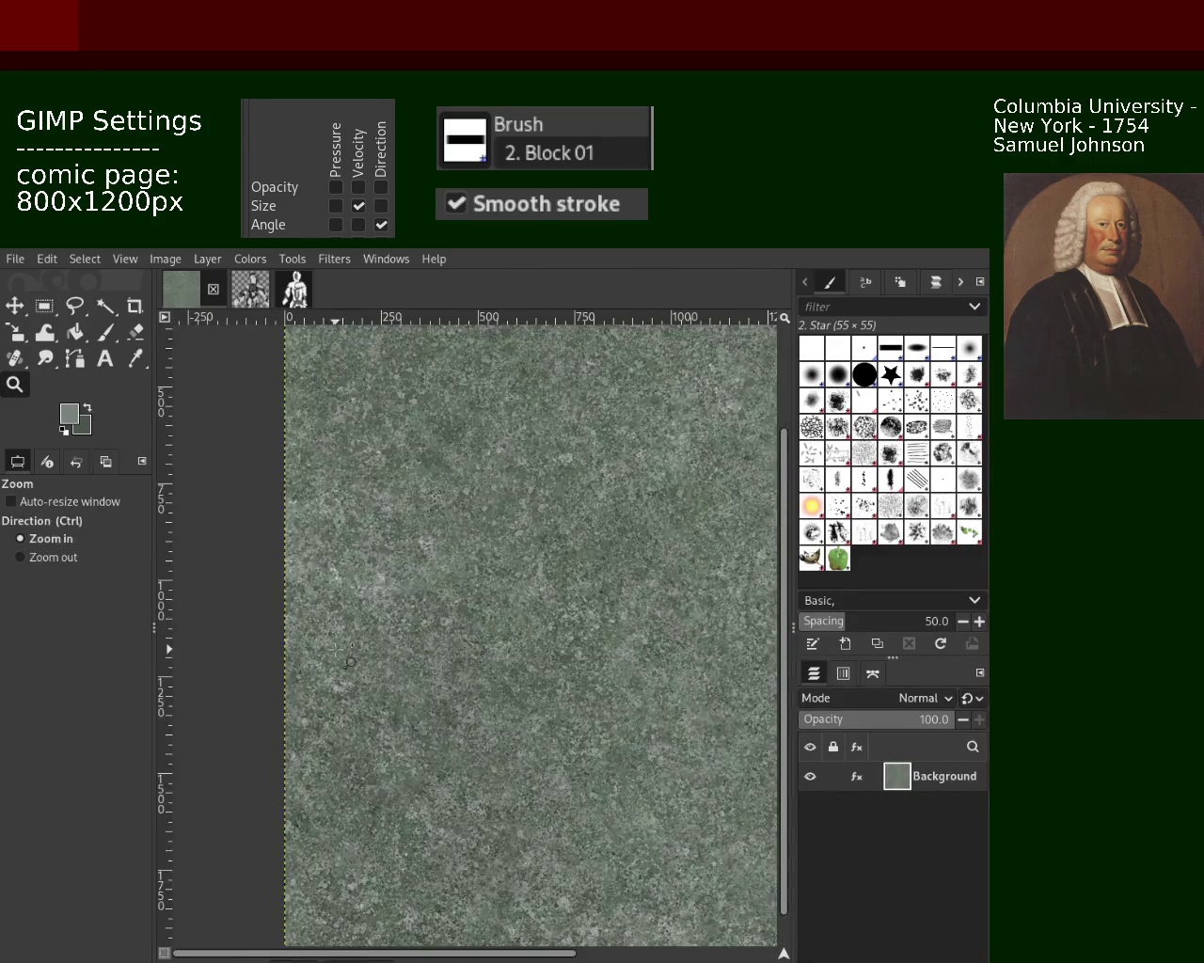
{"action": "left_click", "coordinate": [334, 633], "text": "ctrl"}
{"action": "left_click", "coordinate": [333, 632]}
{"action": "left_click", "coordinate": [334, 633]}
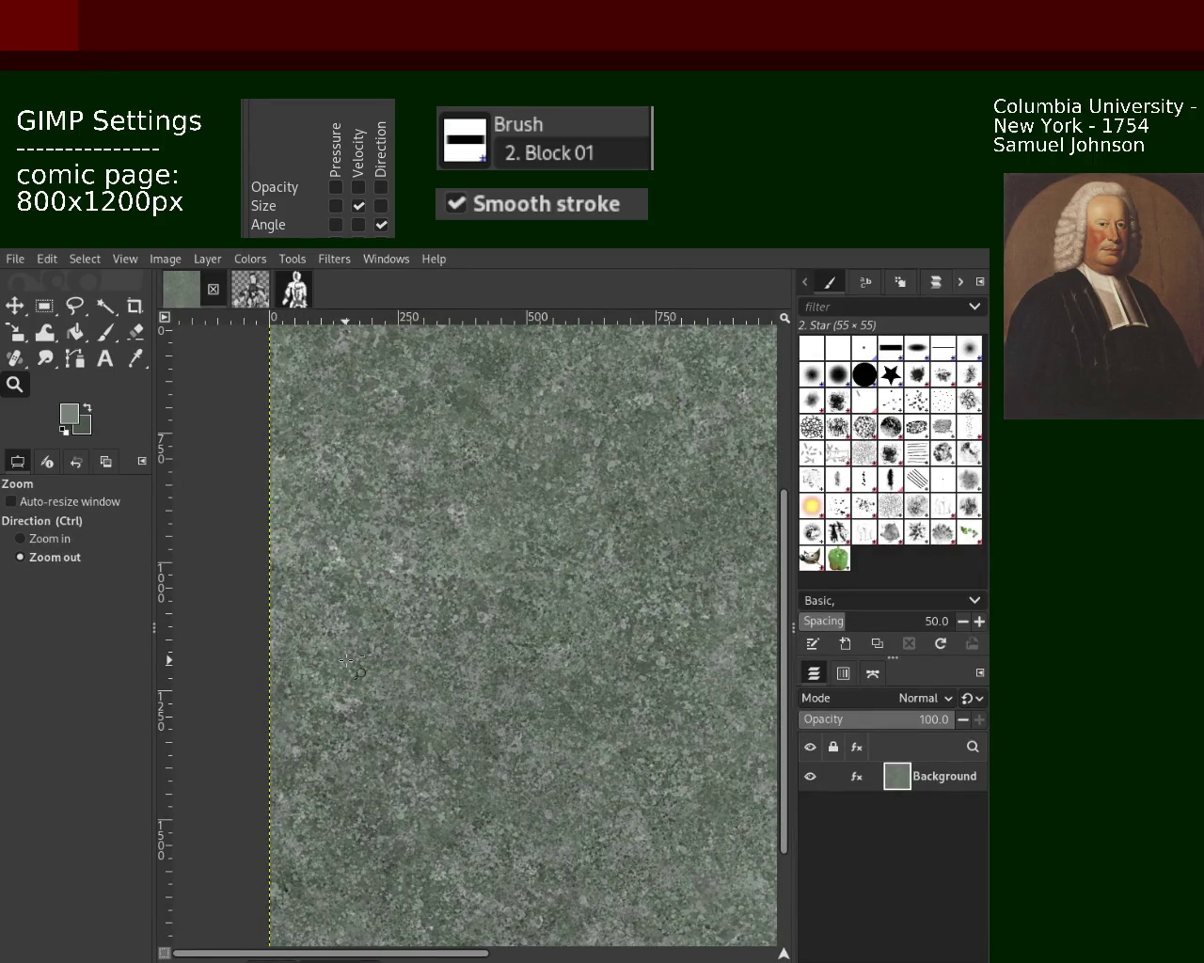
{"action": "left_click", "coordinate": [349, 607]}
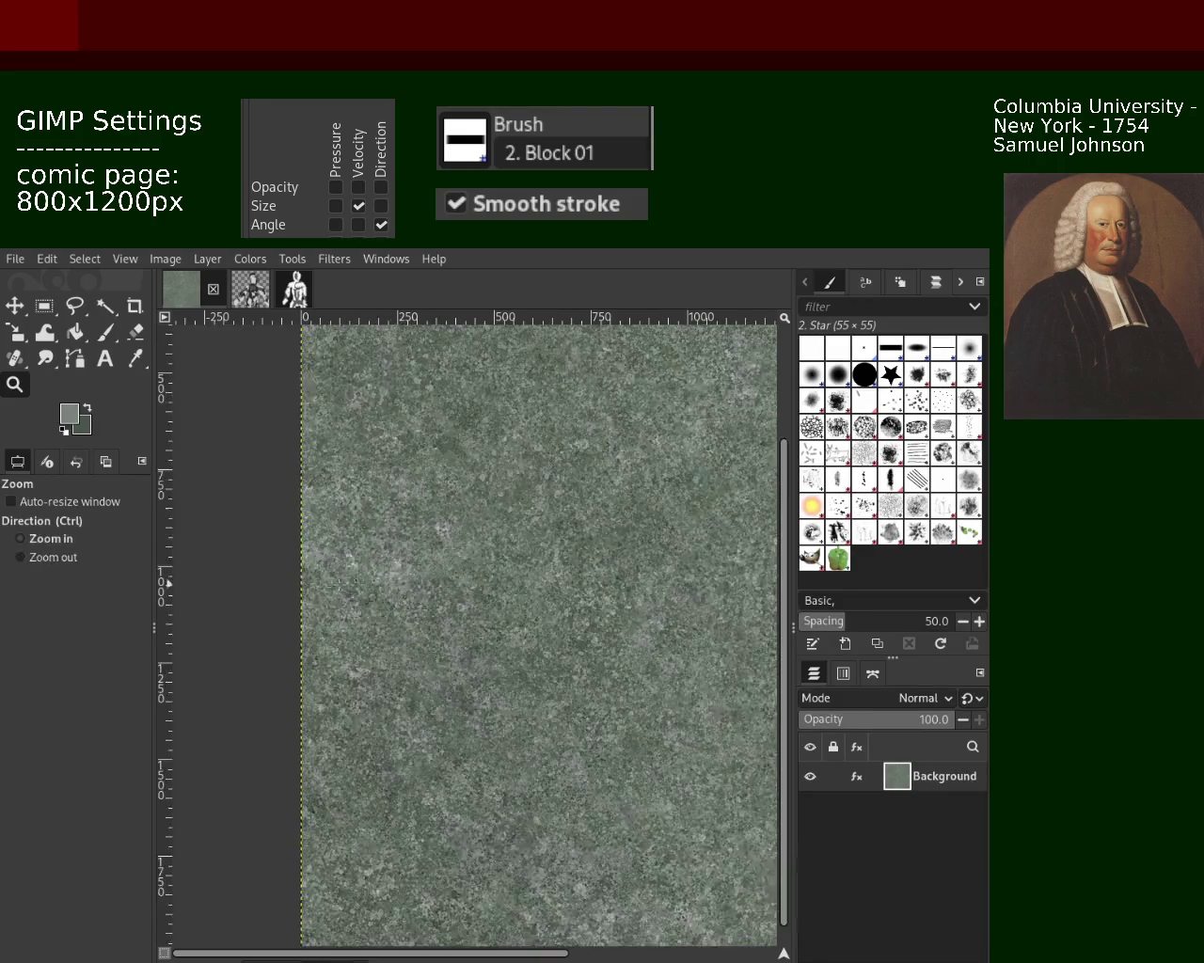
{"action": "left_click", "coordinate": [333, 598]}
{"action": "left_click", "coordinate": [318, 597]}
{"action": "left_click", "coordinate": [301, 596]}
{"action": "left_click", "coordinate": [297, 595], "text": "ctrl"}
{"action": "left_click", "coordinate": [297, 595], "text": "ctrl"}
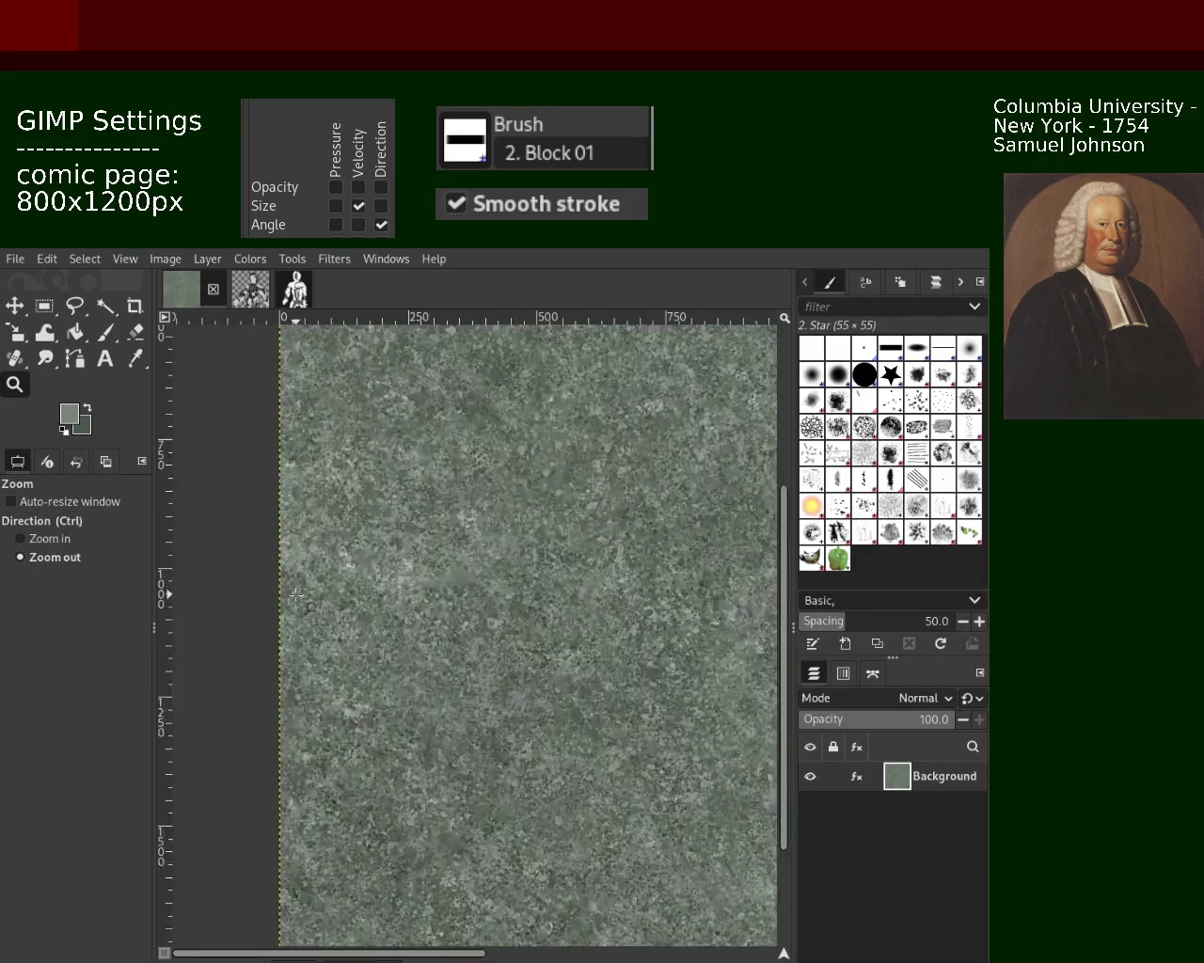
{"action": "left_click", "coordinate": [297, 595], "text": "ctrl"}
{"action": "left_click", "coordinate": [297, 596], "text": "ctrl"}
{"action": "left_click", "coordinate": [610, 579]}
{"action": "left_click", "coordinate": [703, 607]}
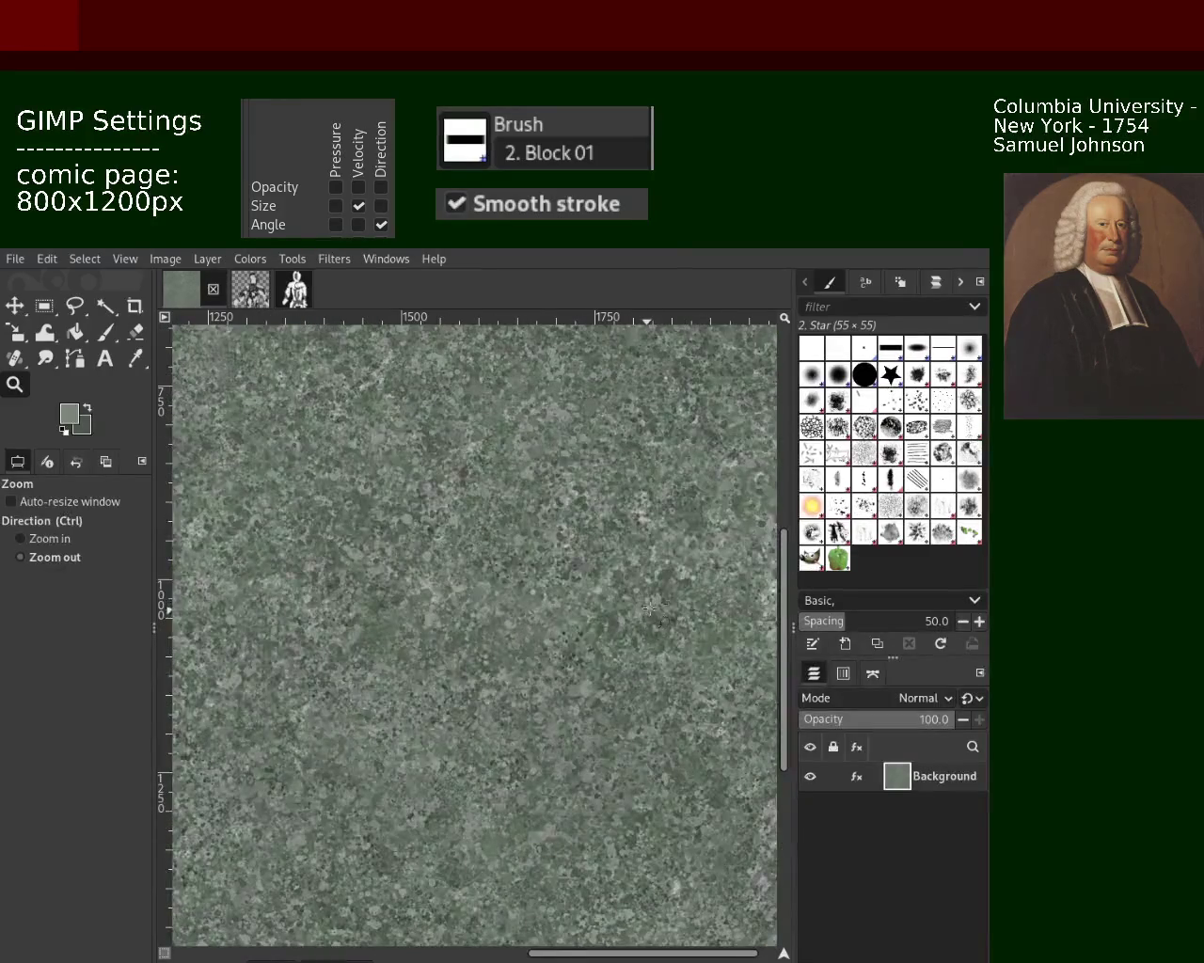
{"action": "left_click", "coordinate": [705, 606], "text": "ctrl"}
{"action": "left_click", "coordinate": [707, 606], "text": "ctrl"}
{"action": "left_click", "coordinate": [713, 602]}
{"action": "left_click", "coordinate": [716, 601]}
{"action": "left_click", "coordinate": [720, 599]}
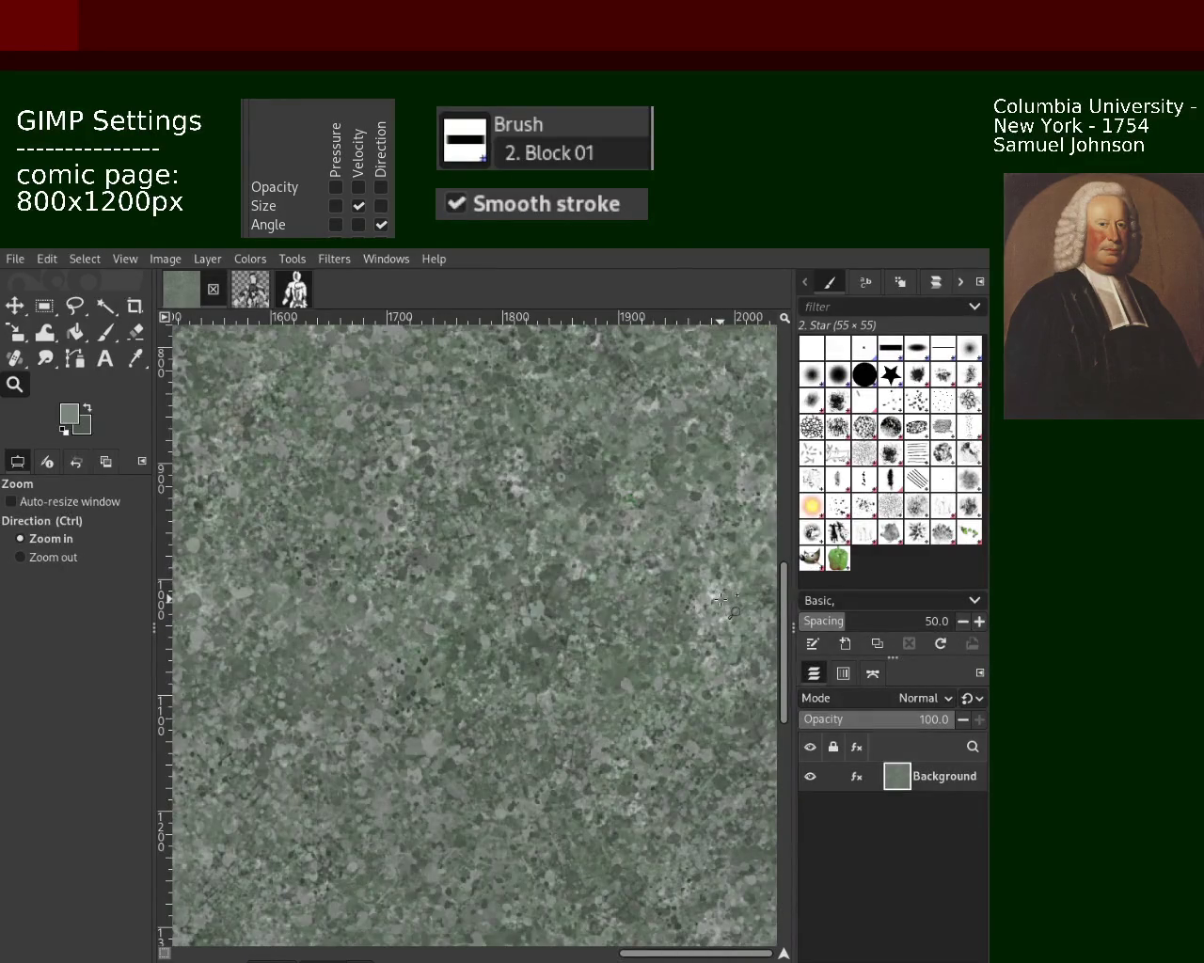
{"action": "left_click", "coordinate": [598, 583], "text": "ctrl"}
{"action": "left_click", "coordinate": [599, 583], "text": "ctrl"}
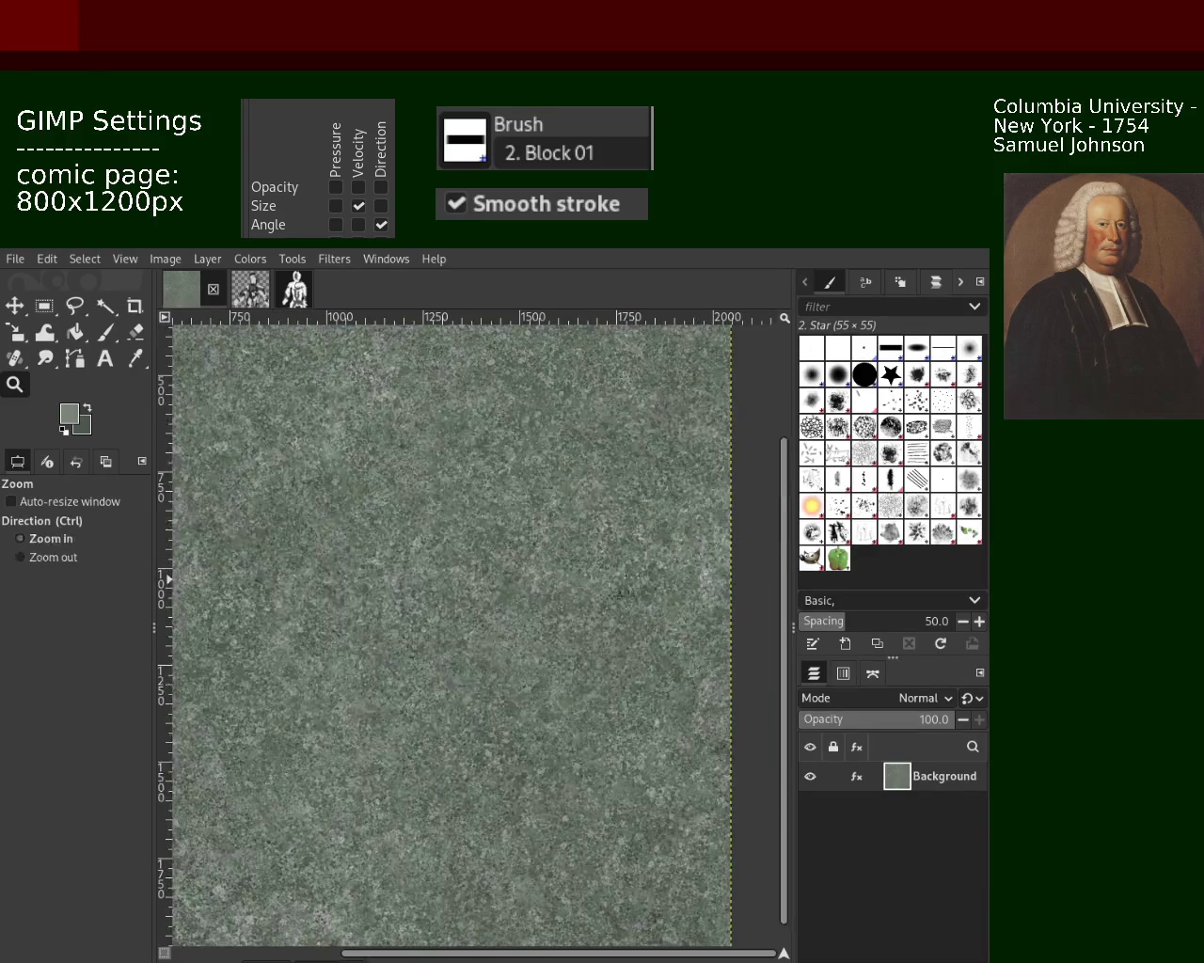
{"action": "left_click", "coordinate": [599, 583], "text": "ctrl"}
{"action": "left_click", "coordinate": [598, 583], "text": "ctrl"}
{"action": "left_click", "coordinate": [496, 594]}
{"action": "left_click", "coordinate": [497, 595]}
{"action": "left_click", "coordinate": [498, 596], "text": "ctrl"}
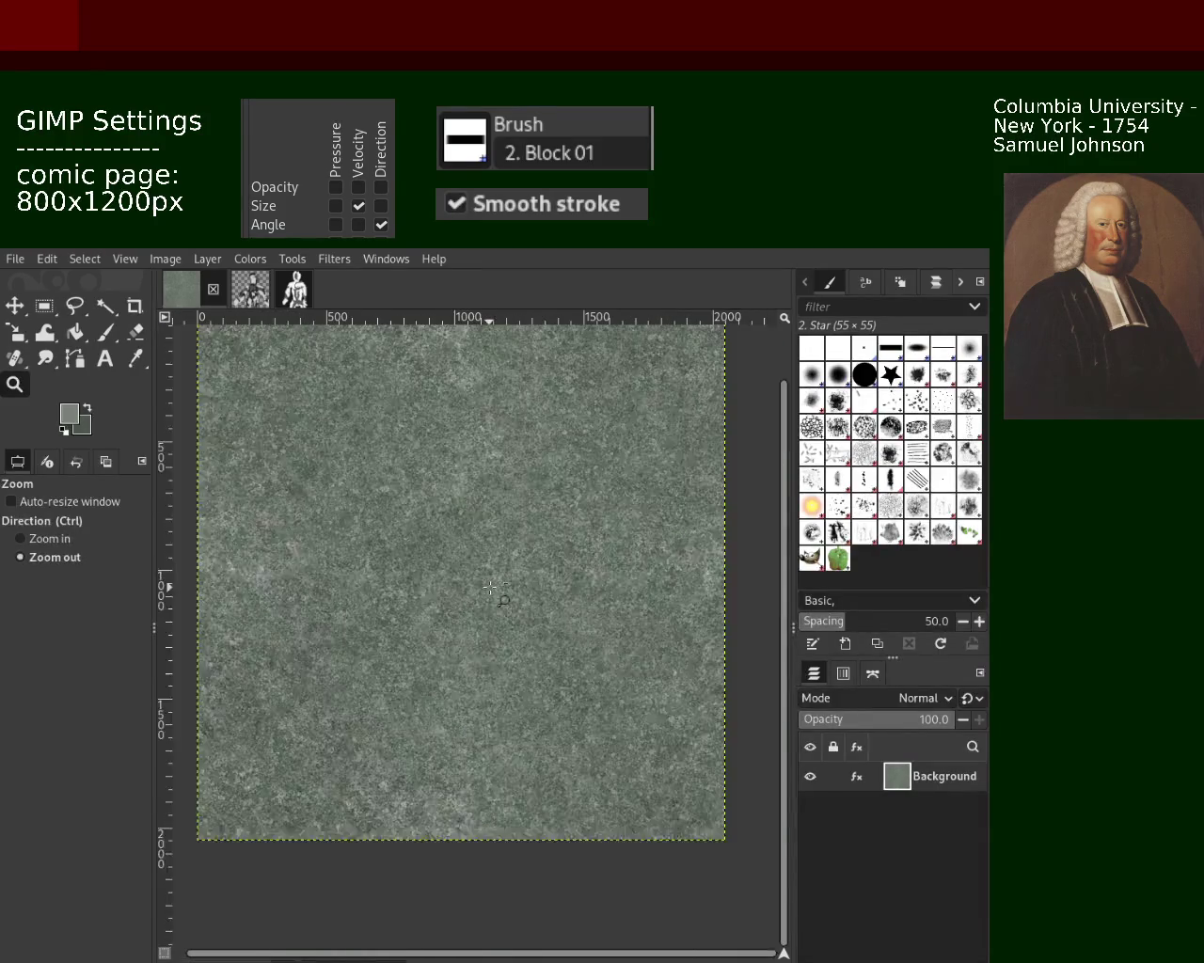
{"action": "left_click", "coordinate": [638, 578]}
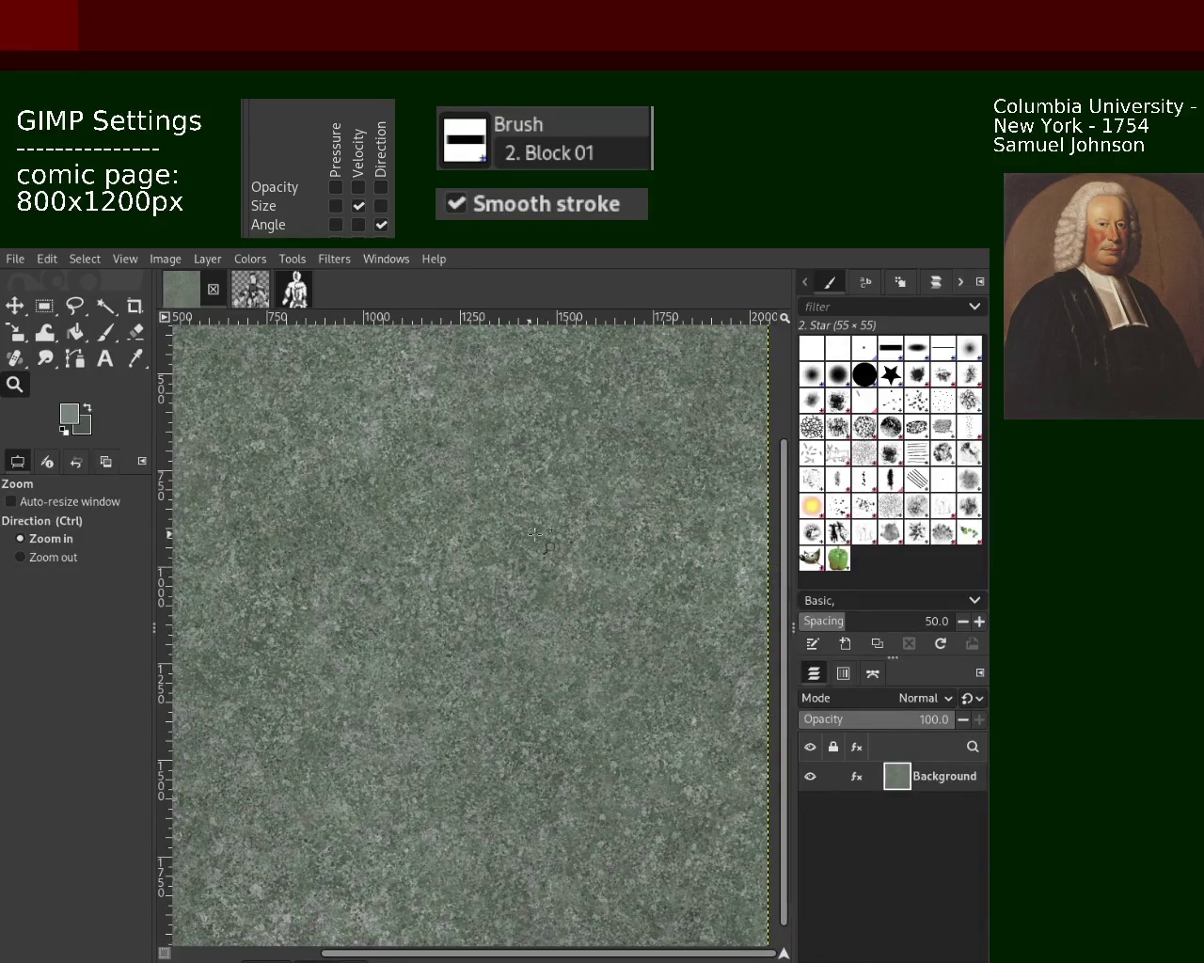
{"action": "left_click", "coordinate": [614, 569], "text": "ctrl"}
{"action": "left_click", "coordinate": [614, 569], "text": "ctrl"}
{"action": "left_click", "coordinate": [614, 569], "text": "ctrl"}
{"action": "left_click", "coordinate": [614, 569]}
{"action": "left_click", "coordinate": [447, 567]}
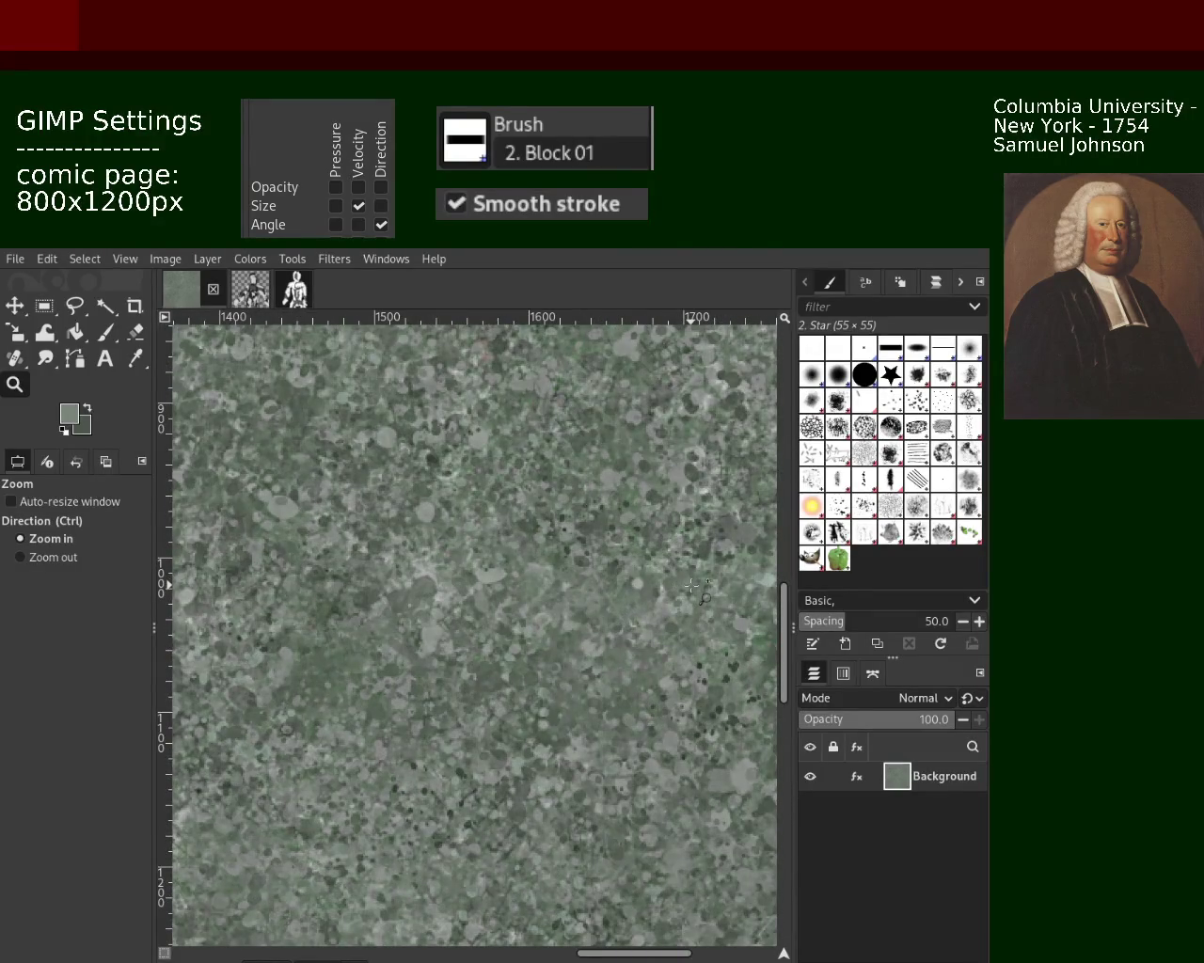
Step: Check the tile's top-left corner and pixel-level detail, ending with the whole tile fitted
{"action": "left_click", "coordinate": [105, 332]}
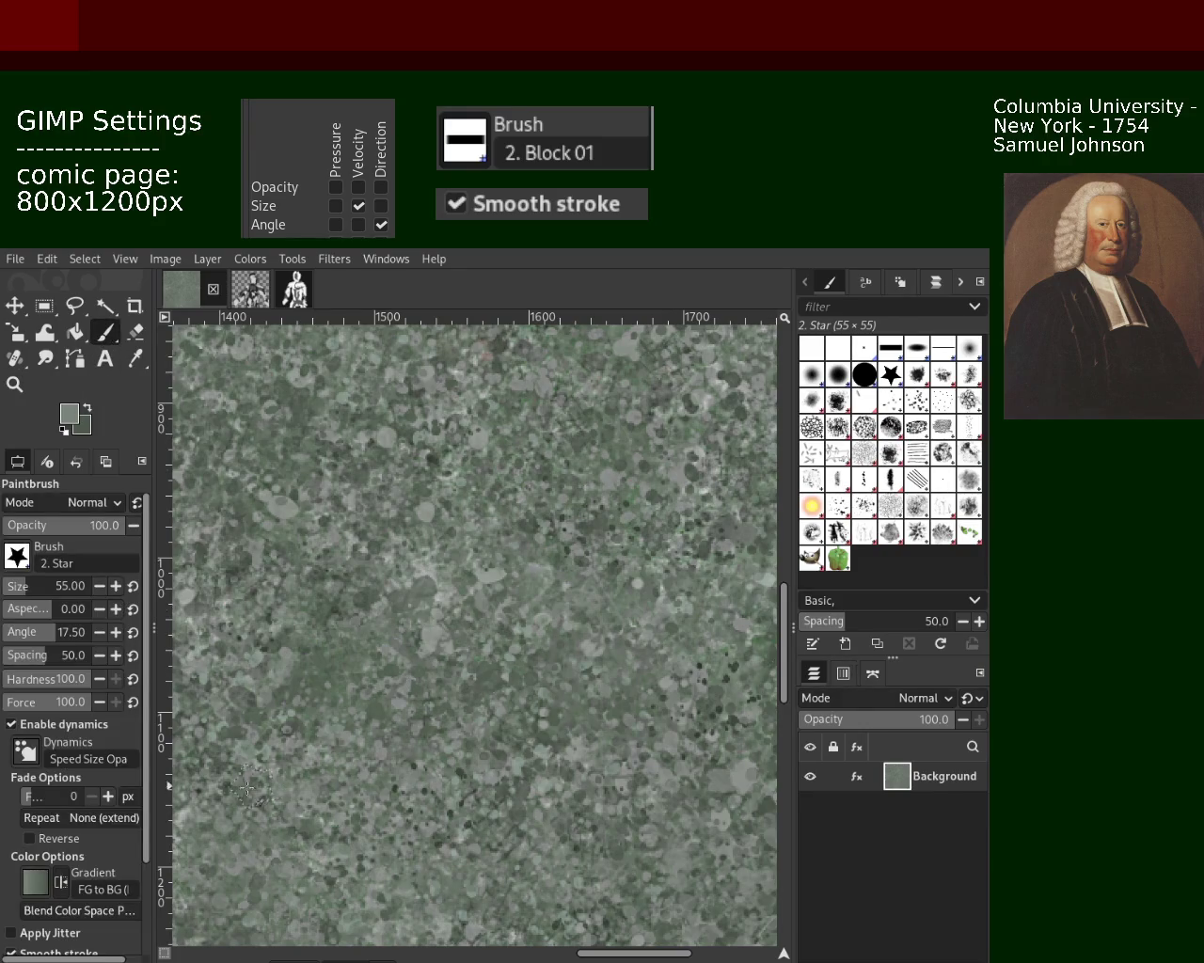
{"action": "key", "text": "z"}
{"action": "scroll", "coordinate": [225, 459], "scroll_direction": "down", "scroll_amount": 2, "text": "ctrl"}
{"action": "scroll", "coordinate": [282, 489], "scroll_direction": "down", "scroll_amount": 2, "text": "ctrl"}
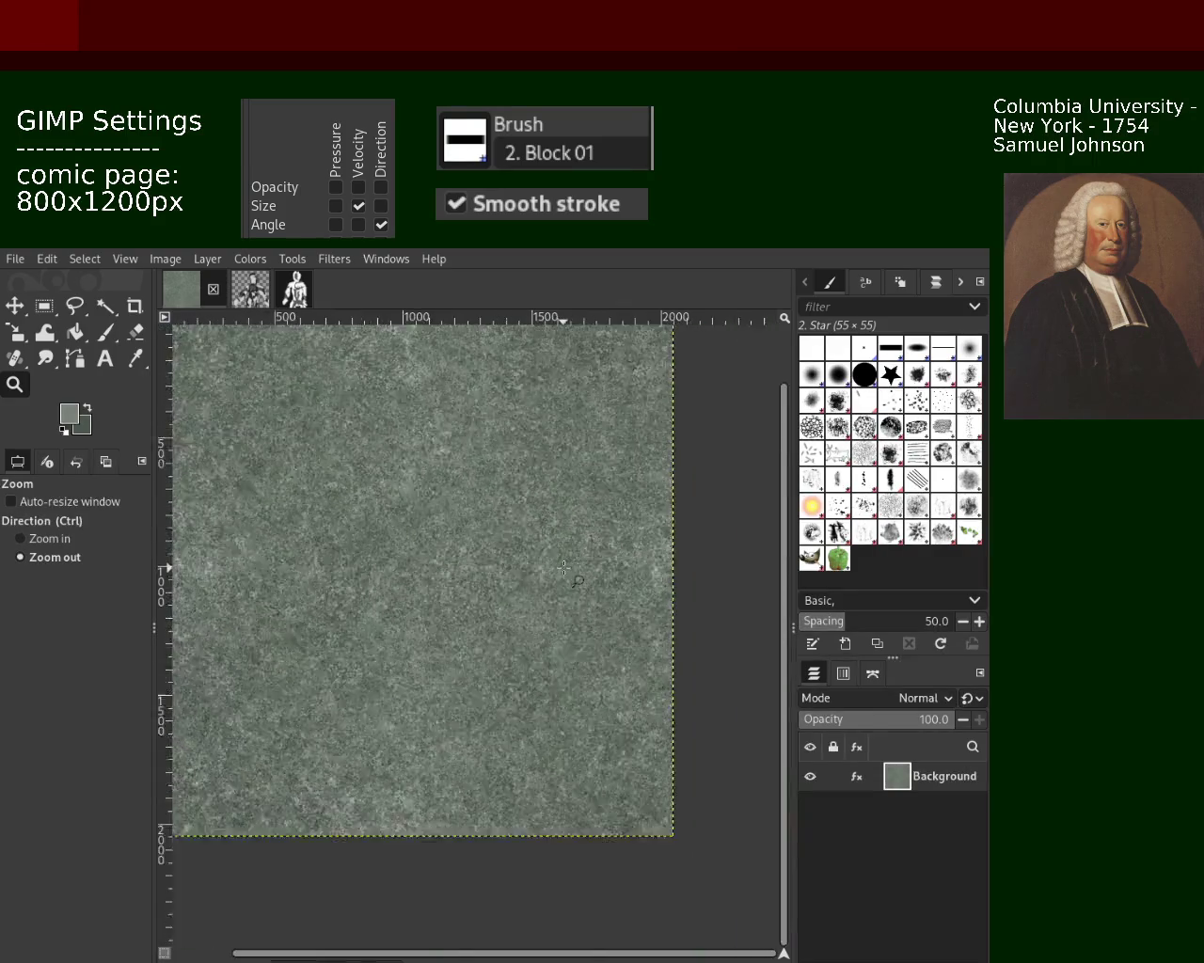
{"action": "scroll", "coordinate": [376, 546], "scroll_direction": "down", "scroll_amount": 2, "text": "ctrl"}
{"action": "scroll", "coordinate": [428, 584], "scroll_direction": "up", "scroll_amount": 2, "text": "ctrl"}
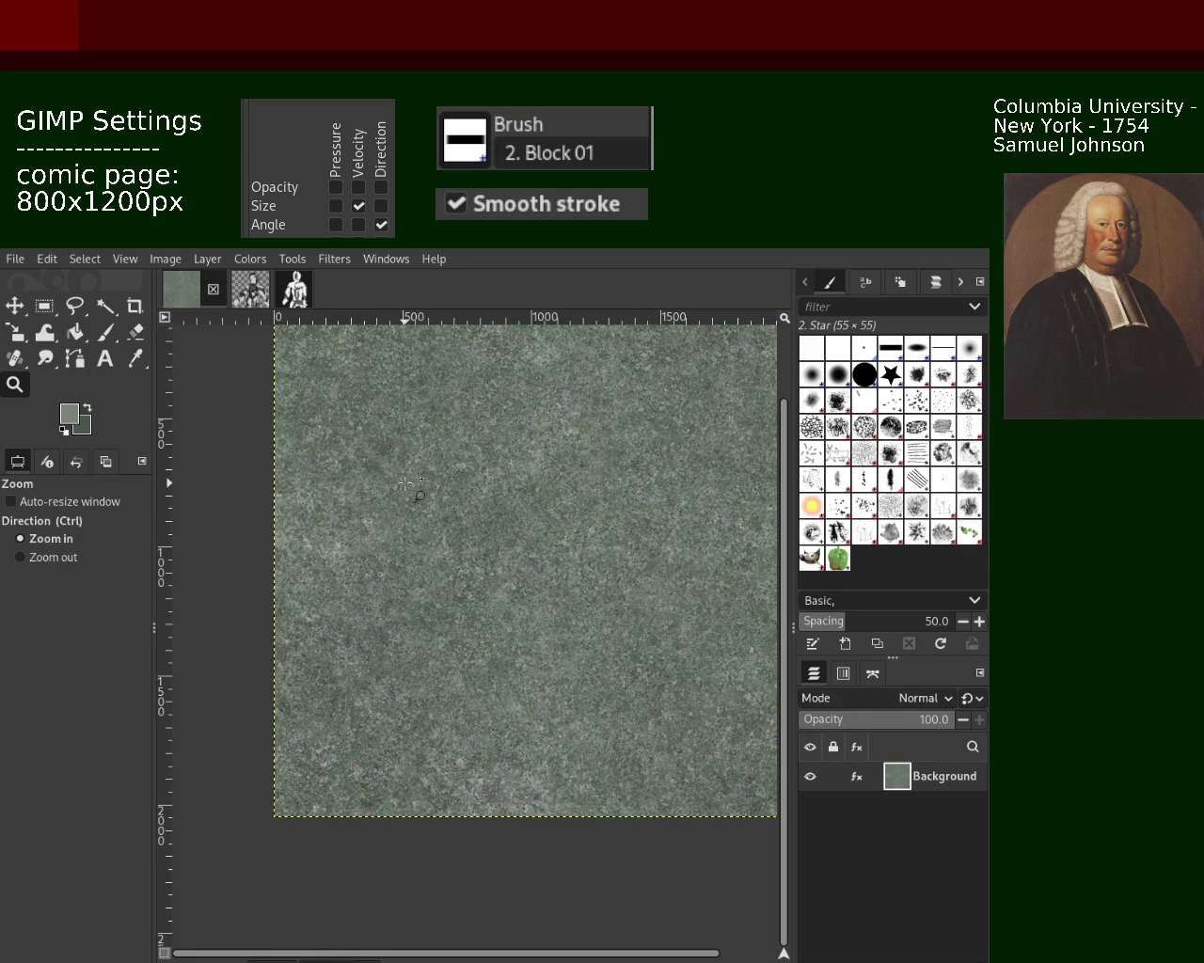
{"action": "left_click", "coordinate": [459, 473], "text": "ctrl"}
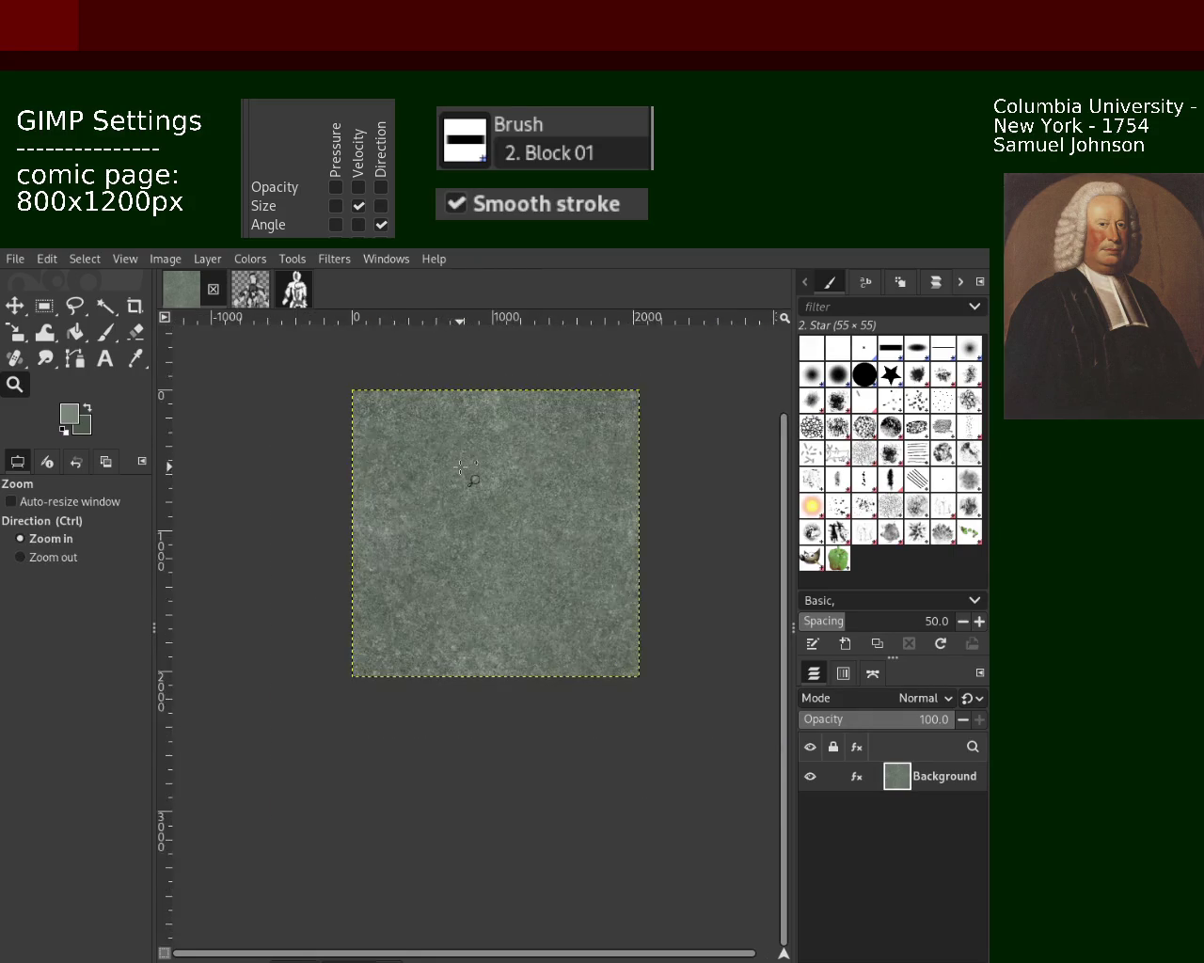
{"action": "left_click", "coordinate": [461, 467]}
{"action": "left_click", "coordinate": [470, 472], "text": "ctrl"}
{"action": "left_click", "coordinate": [473, 473]}
{"action": "left_click", "coordinate": [508, 515], "text": "ctrl"}
{"action": "left_click", "coordinate": [506, 513]}
{"action": "left_click", "coordinate": [419, 473], "text": "ctrl"}
{"action": "left_click", "coordinate": [418, 471]}
{"action": "left_click", "coordinate": [530, 508], "text": "ctrl"}
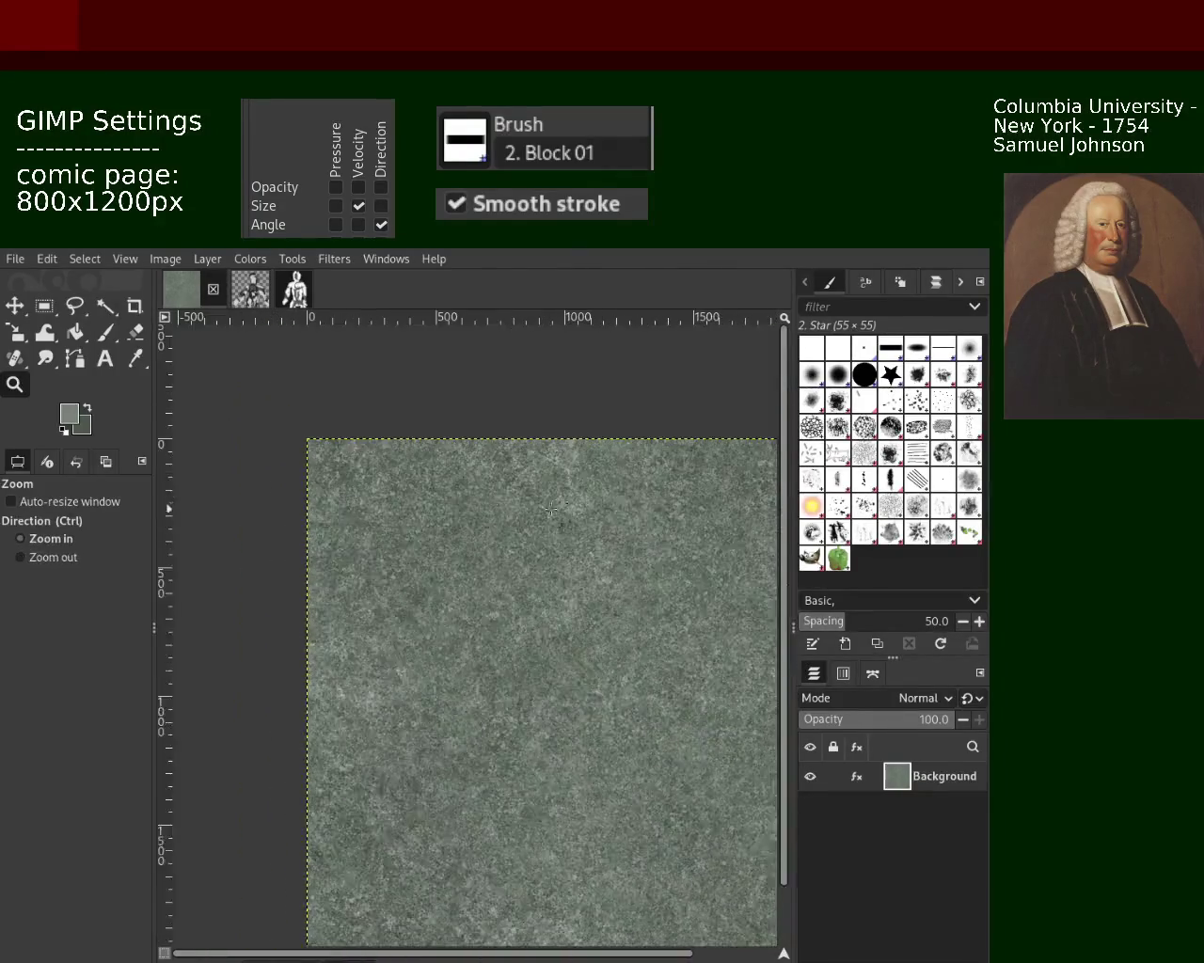
{"action": "left_click", "coordinate": [530, 509]}
{"action": "left_click", "coordinate": [583, 504], "text": "ctrl"}
{"action": "left_click", "coordinate": [641, 498]}
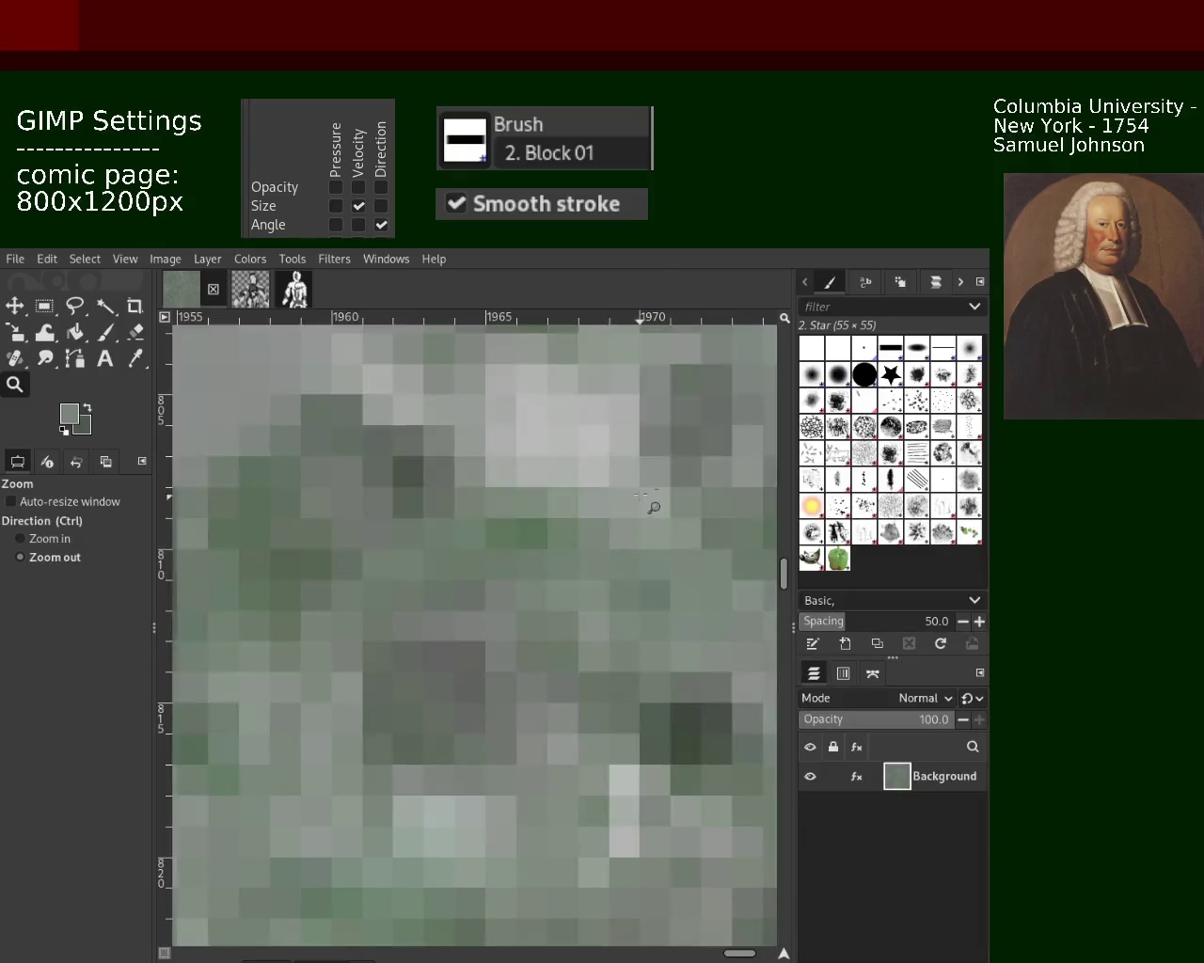
{"action": "left_click", "coordinate": [641, 498], "text": "ctrl"}
{"action": "left_click", "coordinate": [642, 498], "text": "ctrl"}
{"action": "left_click", "coordinate": [641, 496], "text": "ctrl"}
{"action": "left_click", "coordinate": [643, 492], "text": "ctrl"}
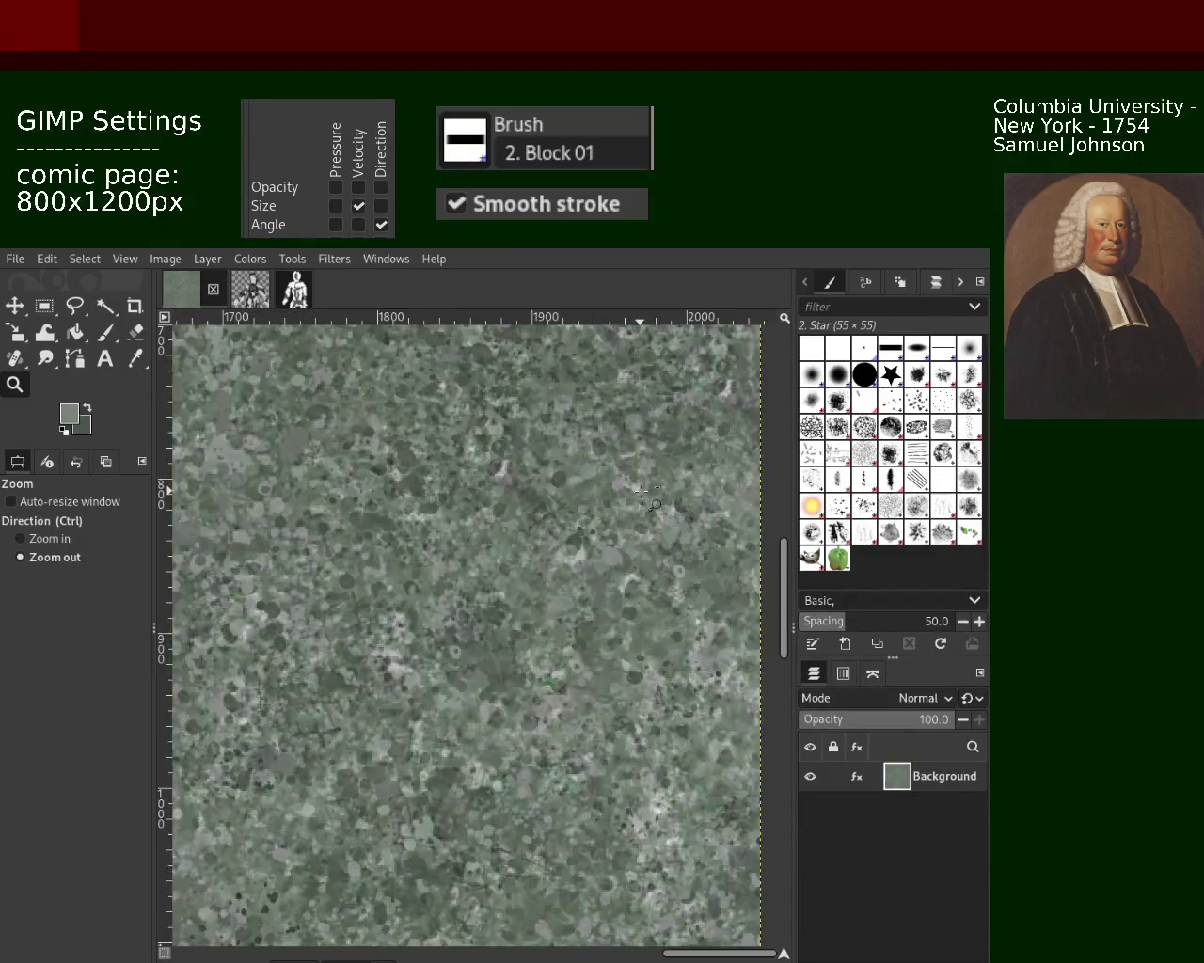
{"action": "left_click", "coordinate": [641, 491], "text": "ctrl"}
{"action": "left_click", "coordinate": [565, 487], "text": "ctrl"}
{"action": "left_click", "coordinate": [470, 484], "text": "ctrl"}
{"action": "left_click", "coordinate": [395, 481], "text": "ctrl"}
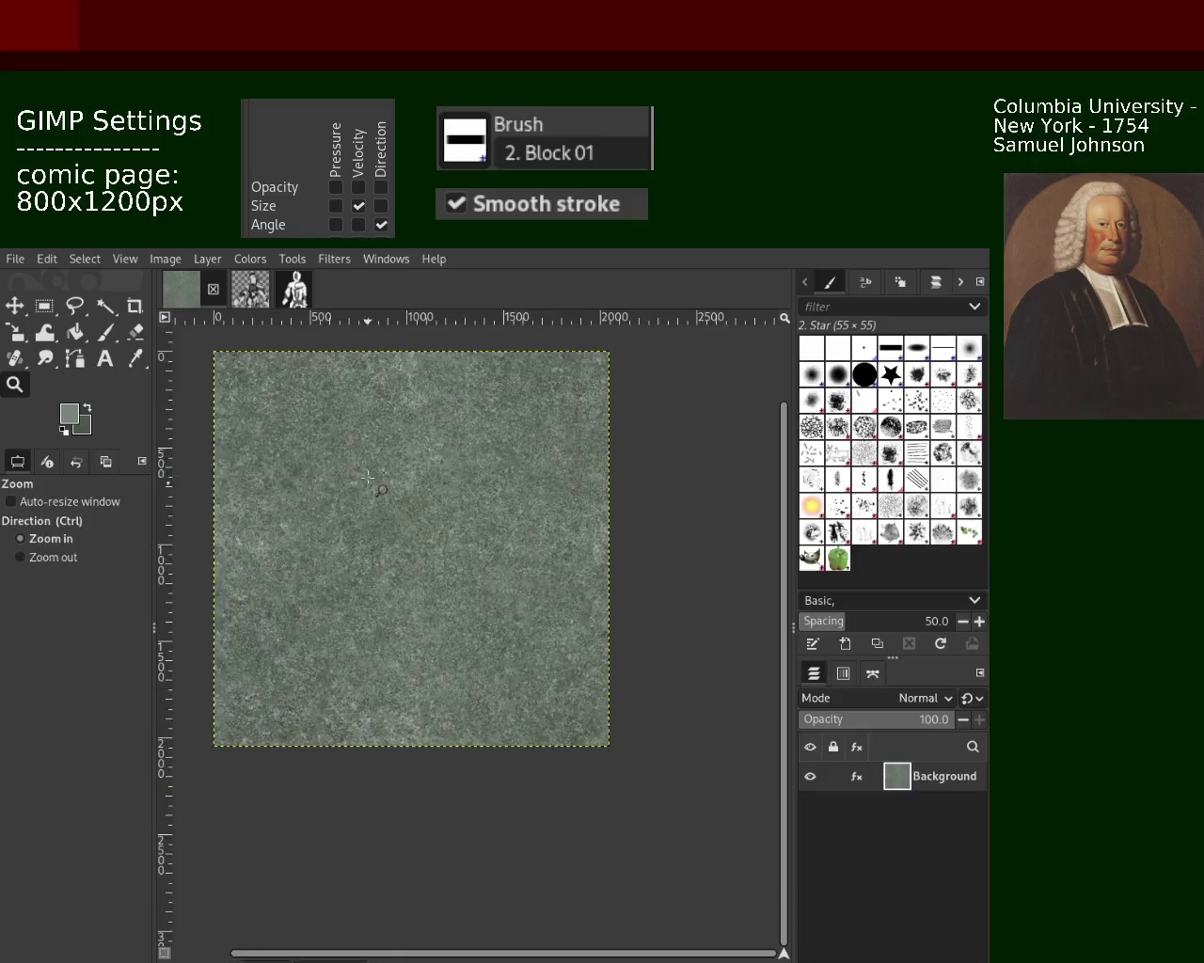
{"action": "left_click", "coordinate": [366, 481]}
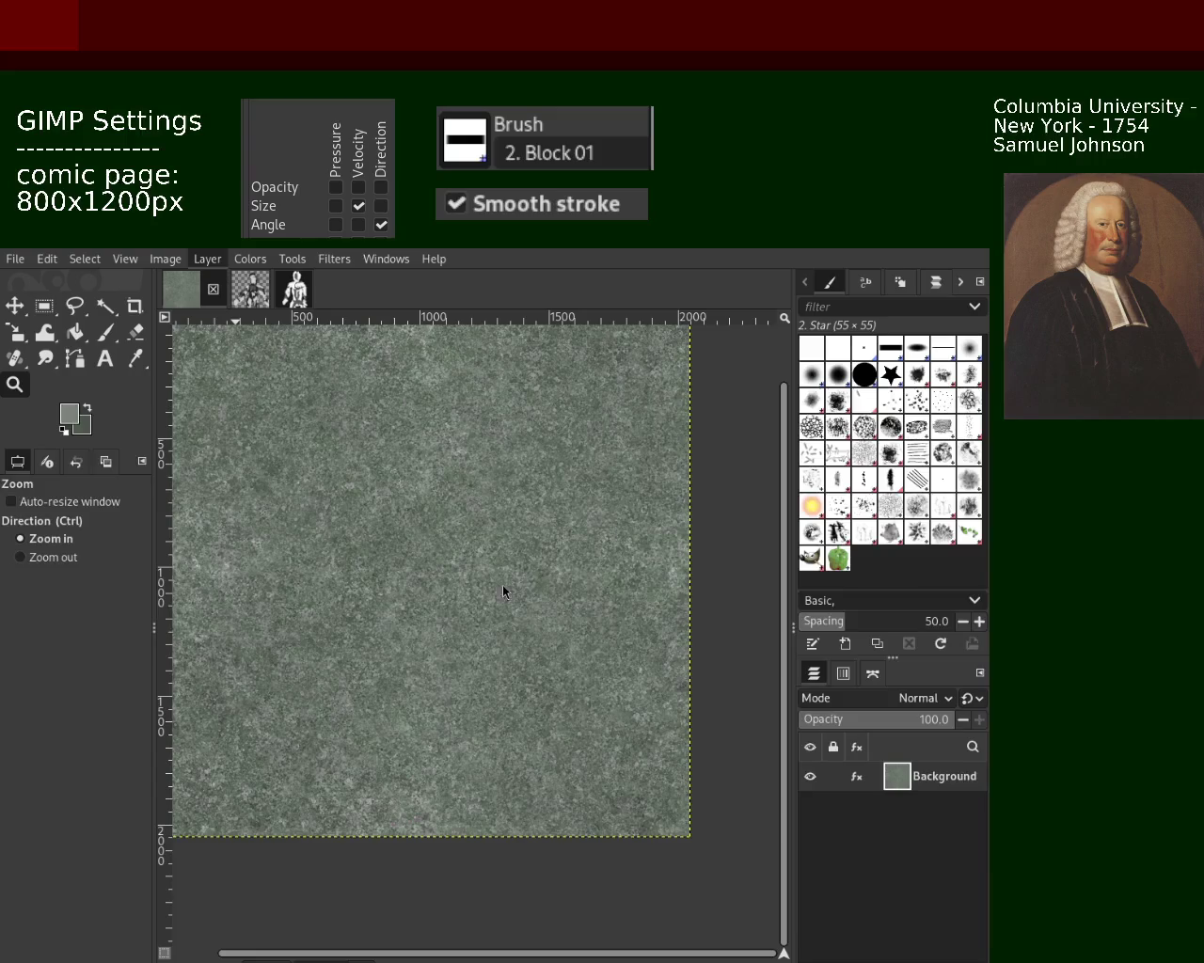
Step: Offset the layer with wrap-around so the former edges meet inside, viewing the right half closely
{"action": "key", "text": "shift+ctrl+o"}
{"action": "left_click_drag", "start_coordinate": [534, 555], "coordinate": [639, 432]}
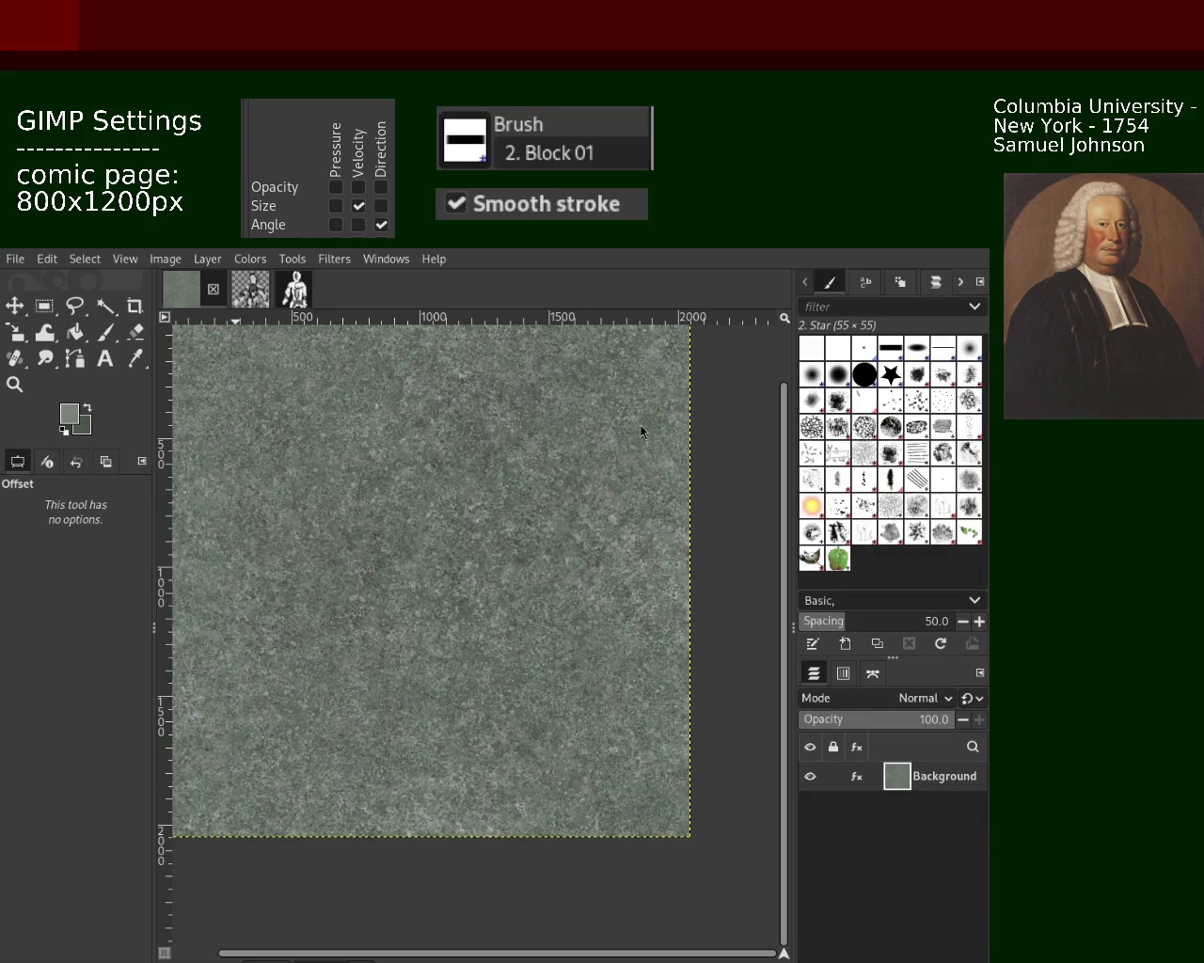
{"action": "left_click", "coordinate": [15, 384]}
{"action": "left_click", "coordinate": [673, 508], "text": "ctrl"}
{"action": "left_click", "coordinate": [653, 546]}
{"action": "left_click", "coordinate": [653, 546]}
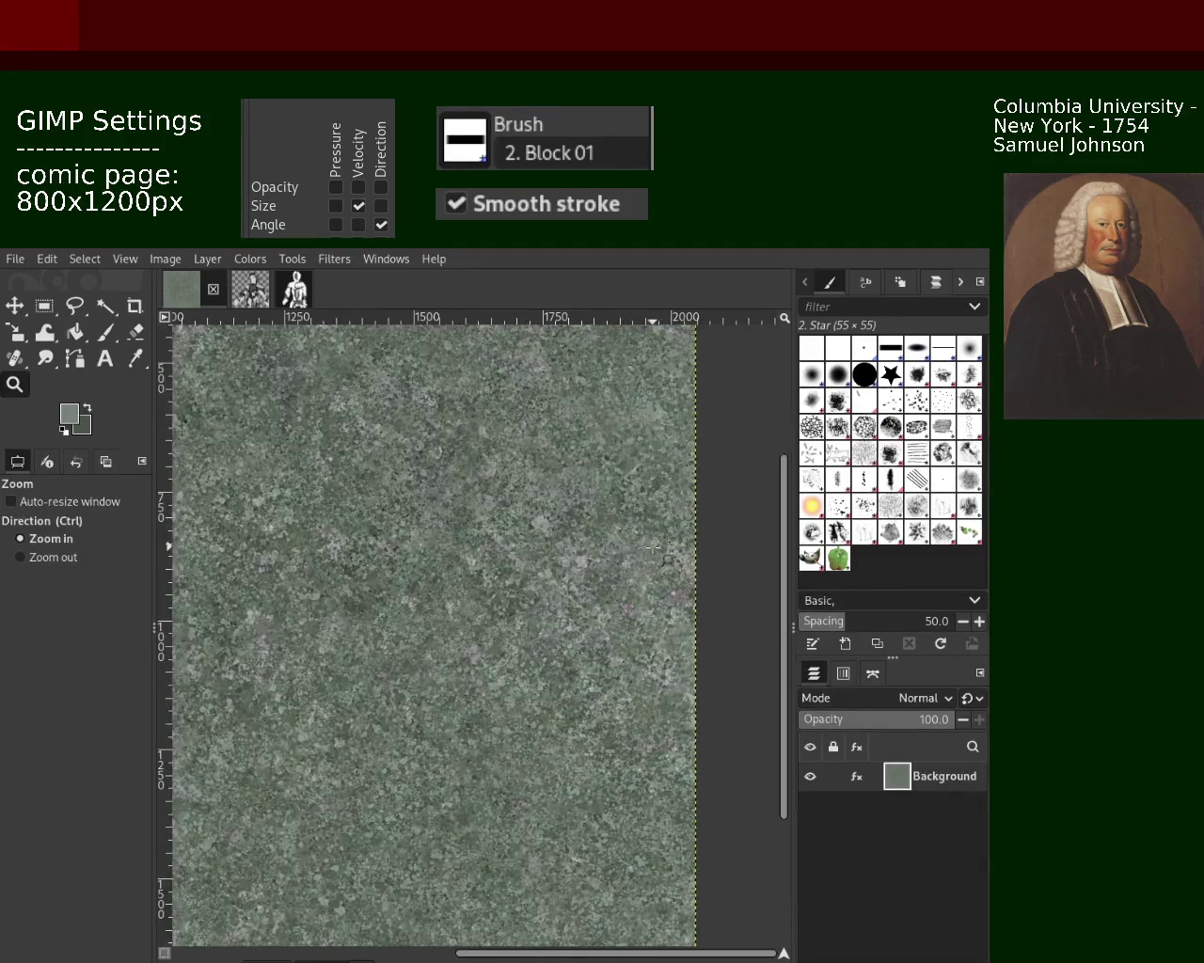
{"action": "left_click", "coordinate": [654, 546]}
{"action": "left_click", "coordinate": [639, 595], "text": "ctrl"}
{"action": "left_click", "coordinate": [645, 568]}
{"action": "left_click", "coordinate": [645, 568]}
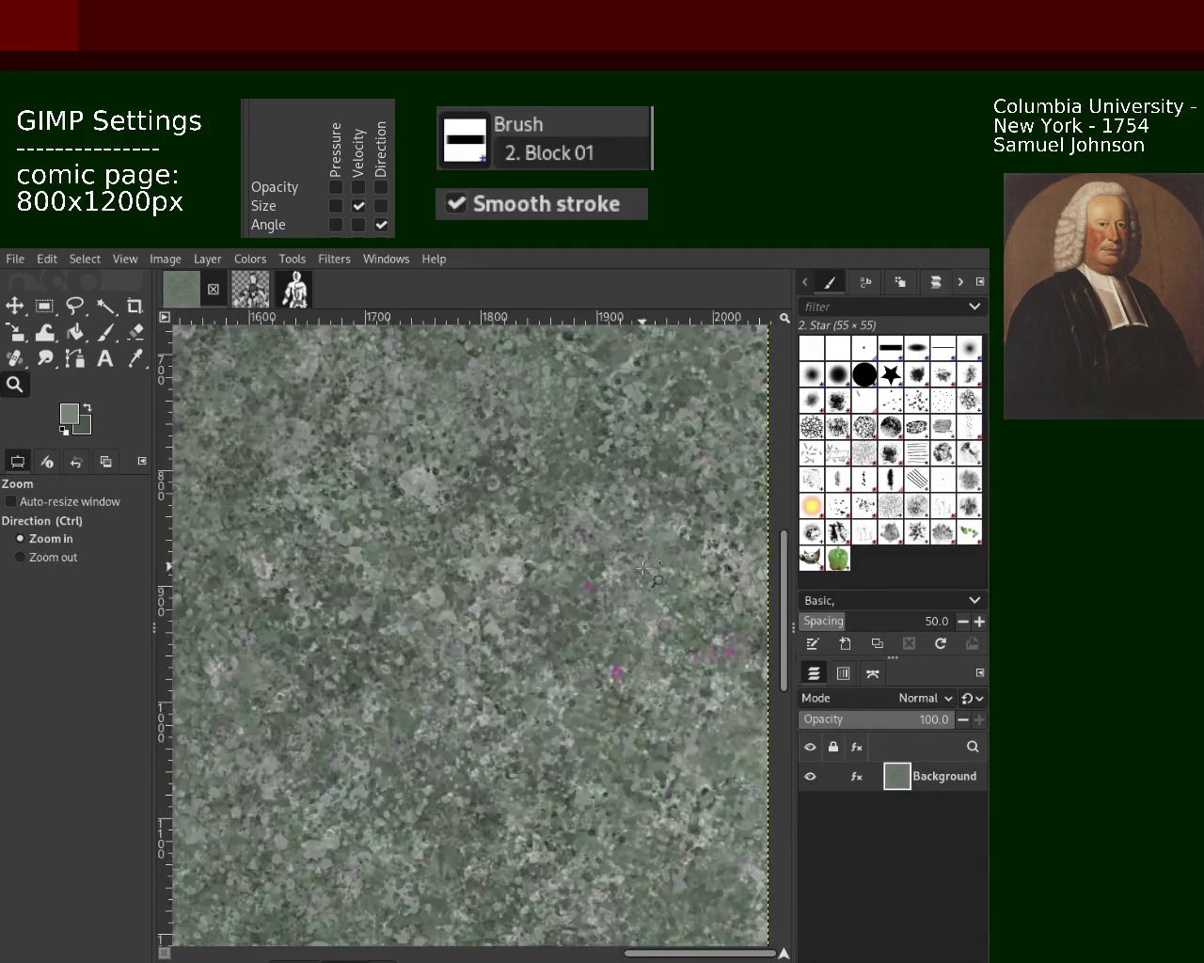
Step: Scroll through the offset texture and zoom toward its left part to check the seams
{"action": "scroll", "coordinate": [480, 565], "scroll_direction": "down", "scroll_amount": 6}
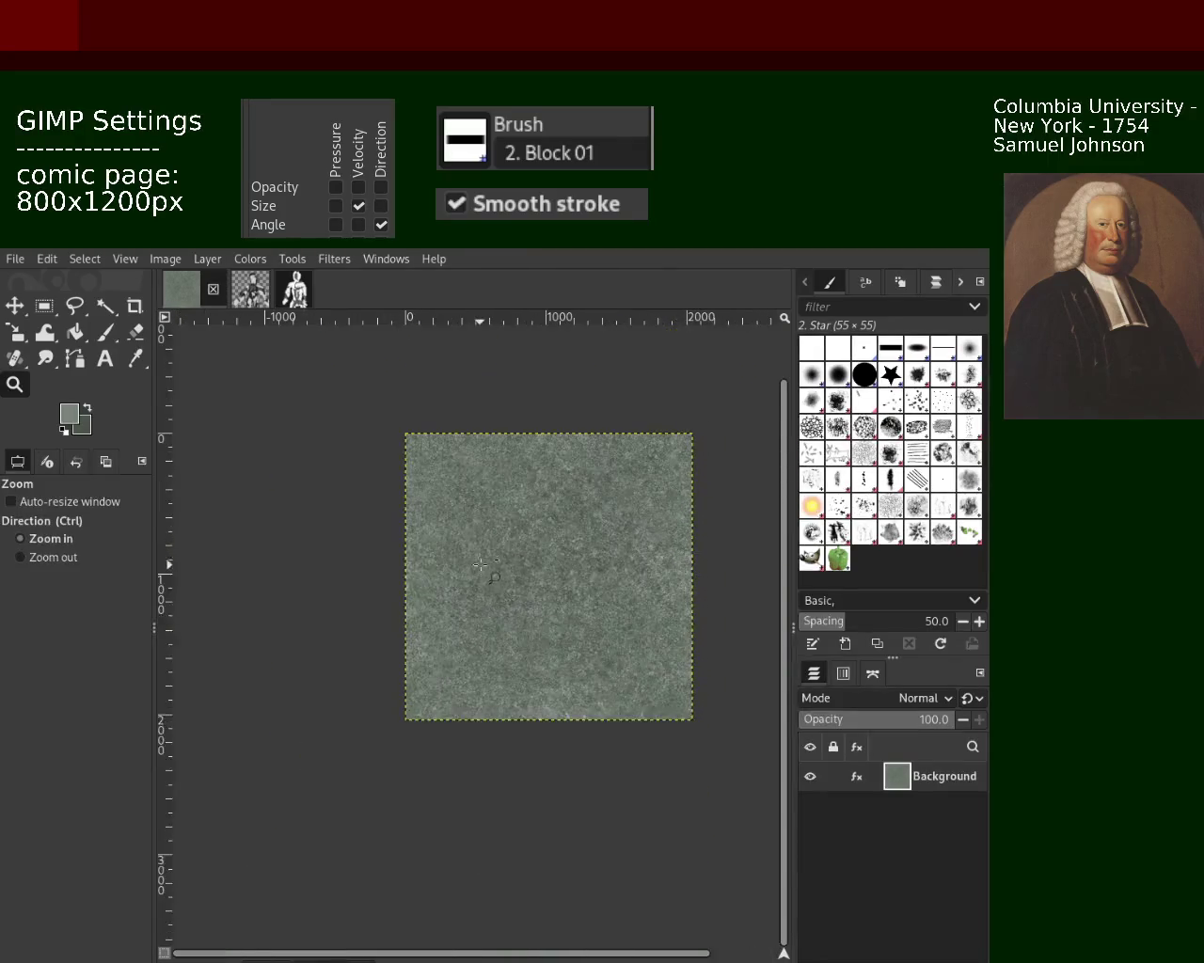
{"action": "scroll", "coordinate": [480, 565], "scroll_direction": "up", "scroll_amount": 3}
{"action": "scroll", "coordinate": [479, 553], "scroll_direction": "up", "scroll_amount": 3}
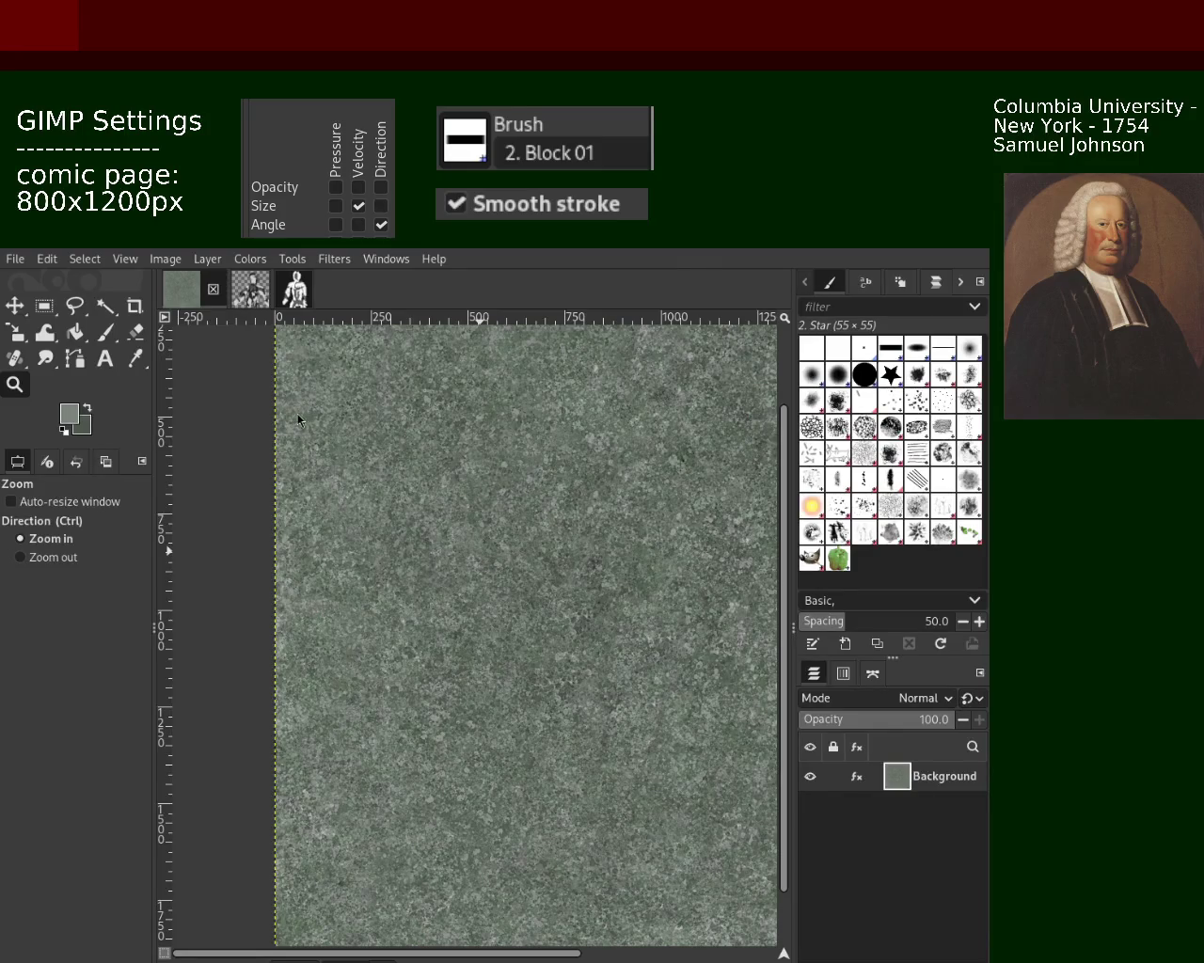
{"action": "scroll", "coordinate": [295, 414], "scroll_direction": "down", "scroll_amount": 3}
{"action": "scroll", "coordinate": [355, 445], "scroll_direction": "up", "scroll_amount": 1}
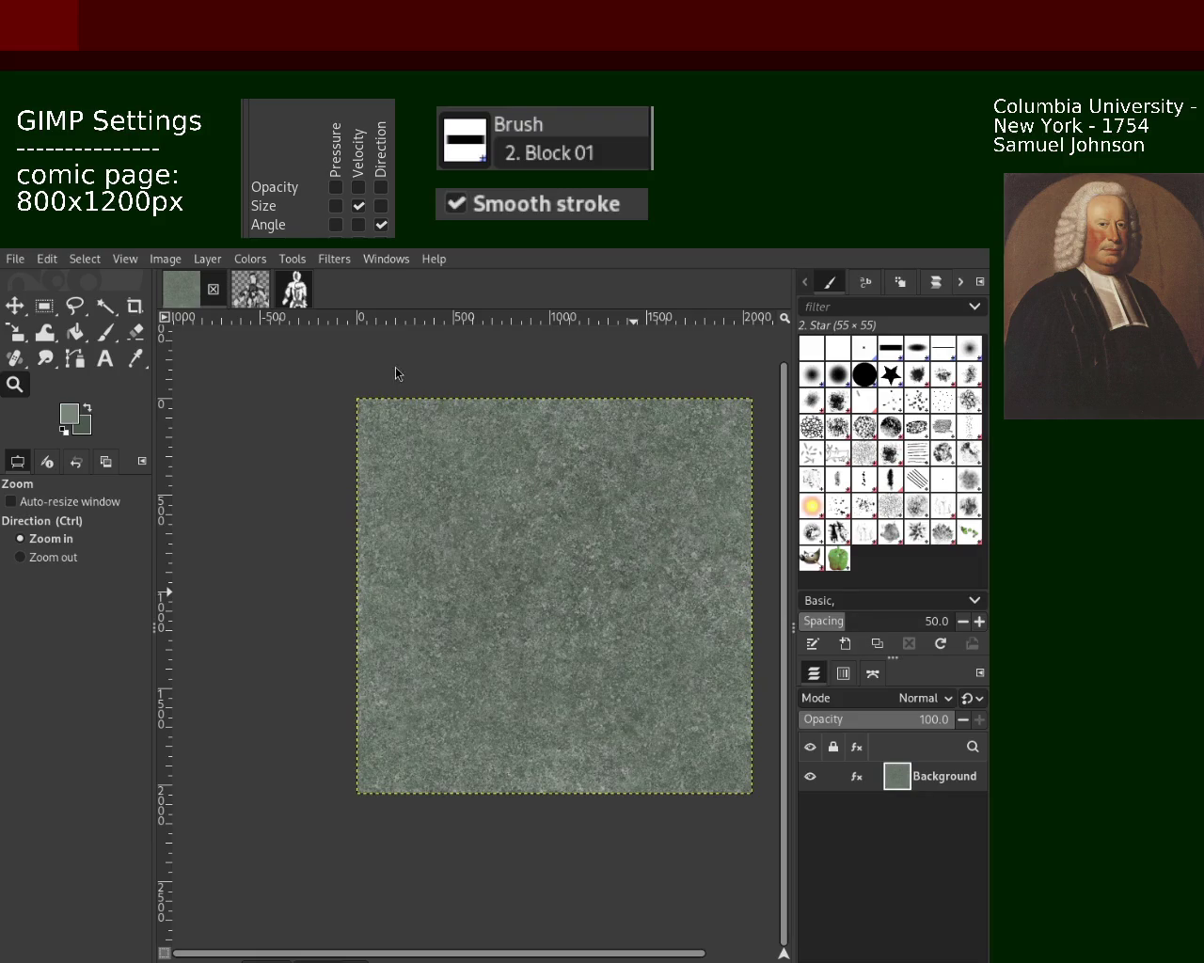
{"action": "left_click", "coordinate": [381, 522]}
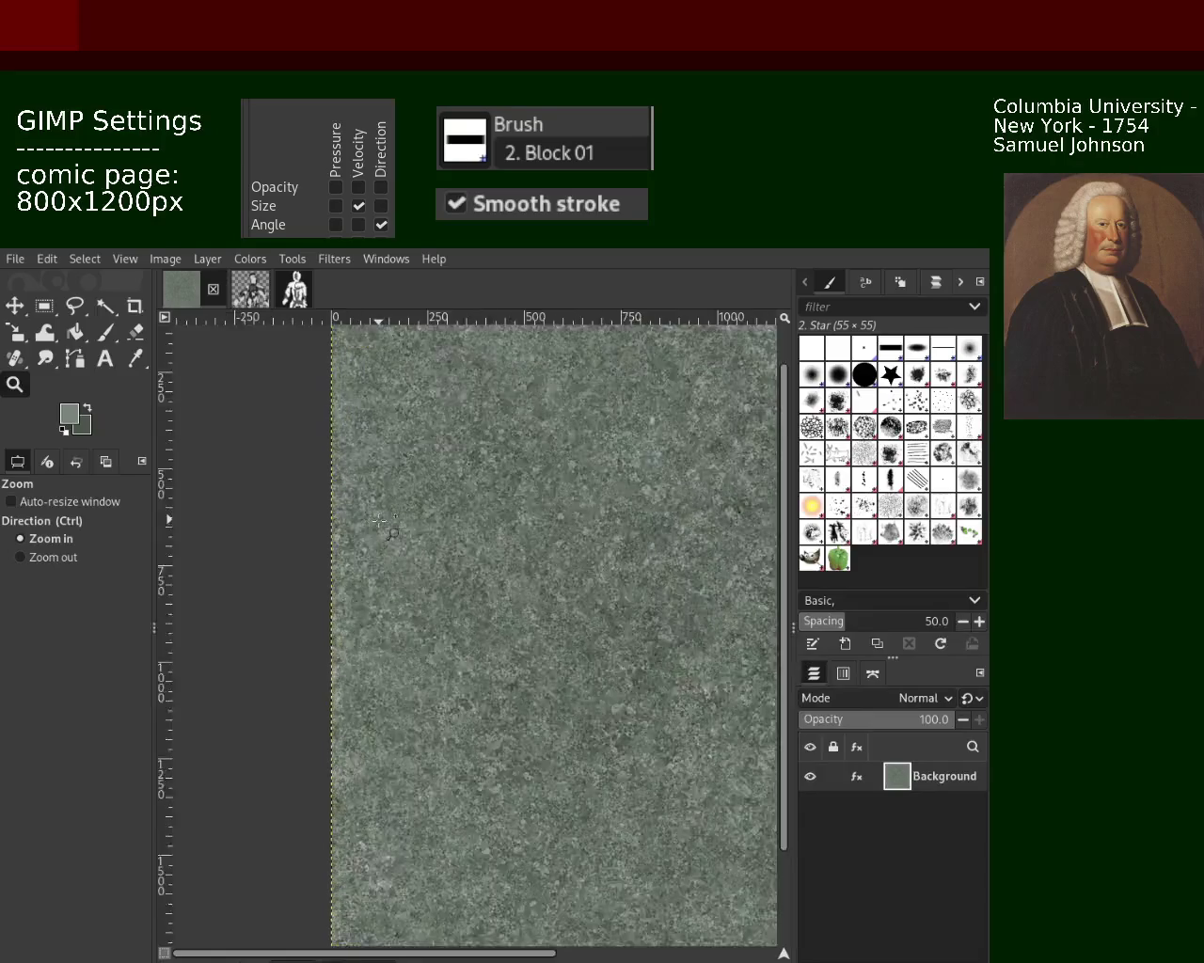
Step: Brush over the seam strip near the tile's left edge
{"action": "left_click", "coordinate": [381, 522]}
{"action": "left_click", "coordinate": [381, 522]}
{"action": "left_click", "coordinate": [105, 331]}
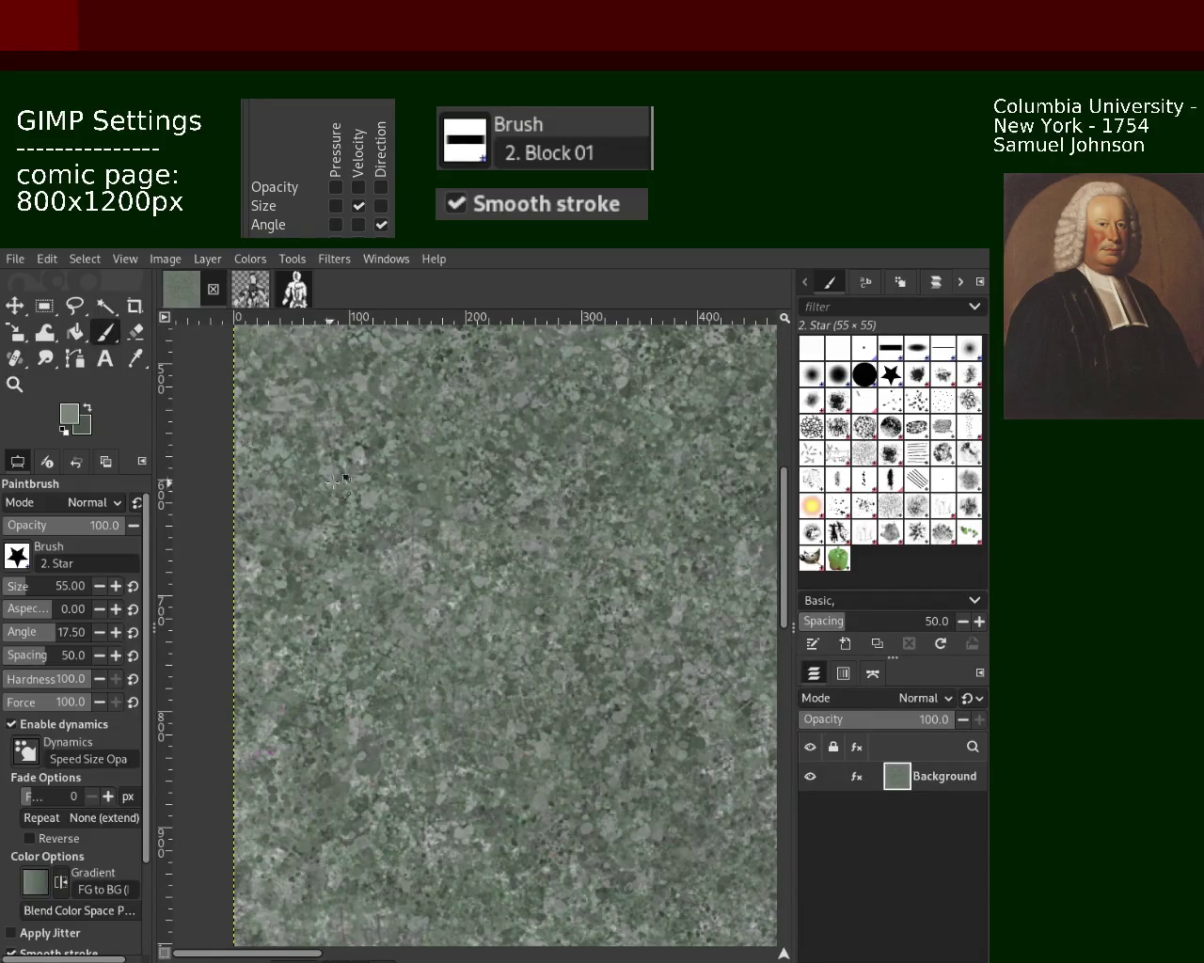
{"action": "left_click_drag", "start_coordinate": [264, 404], "coordinate": [242, 666]}
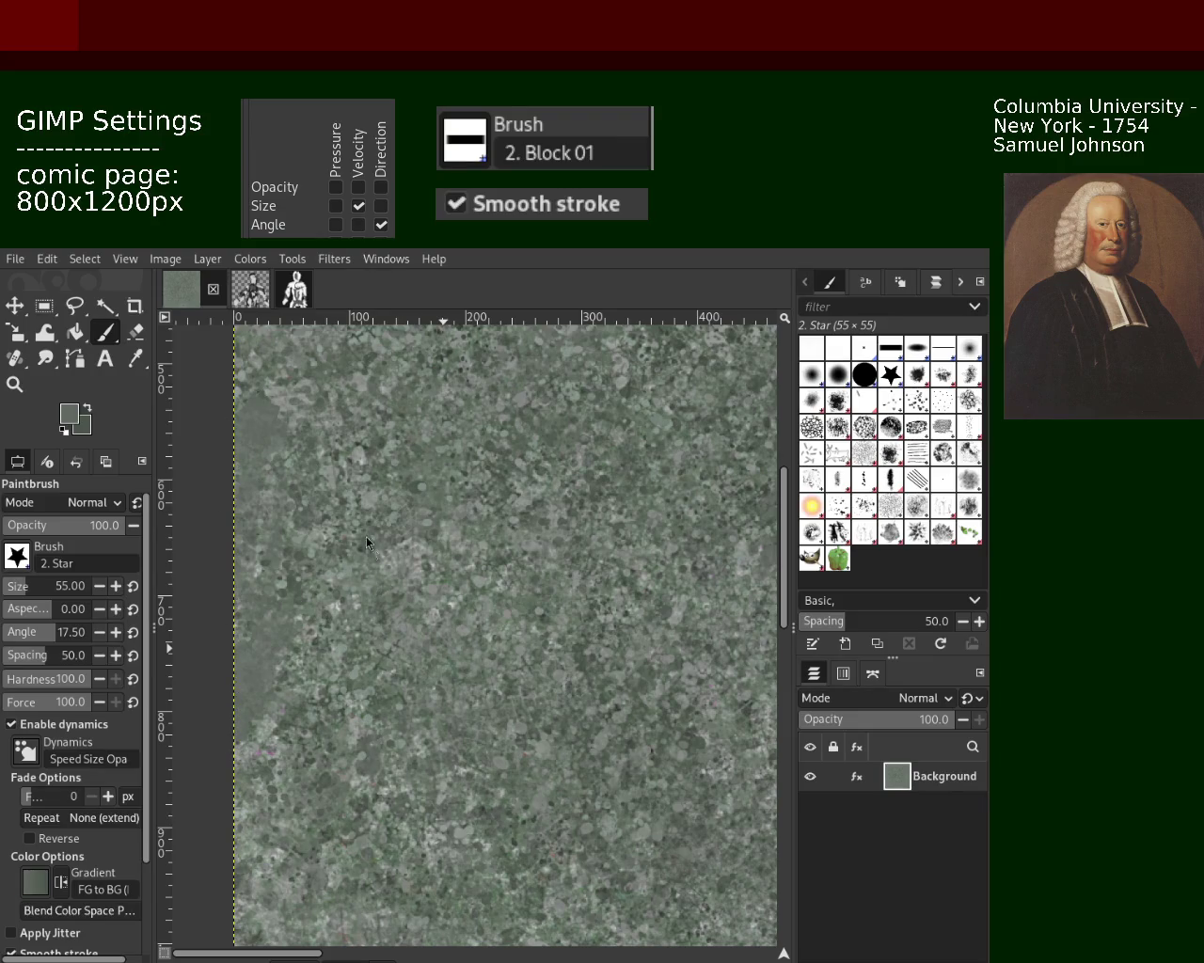
Step: Inspect the texture's lower and top-left areas, finishing with the tile filling the view
{"action": "left_click", "coordinate": [16, 384]}
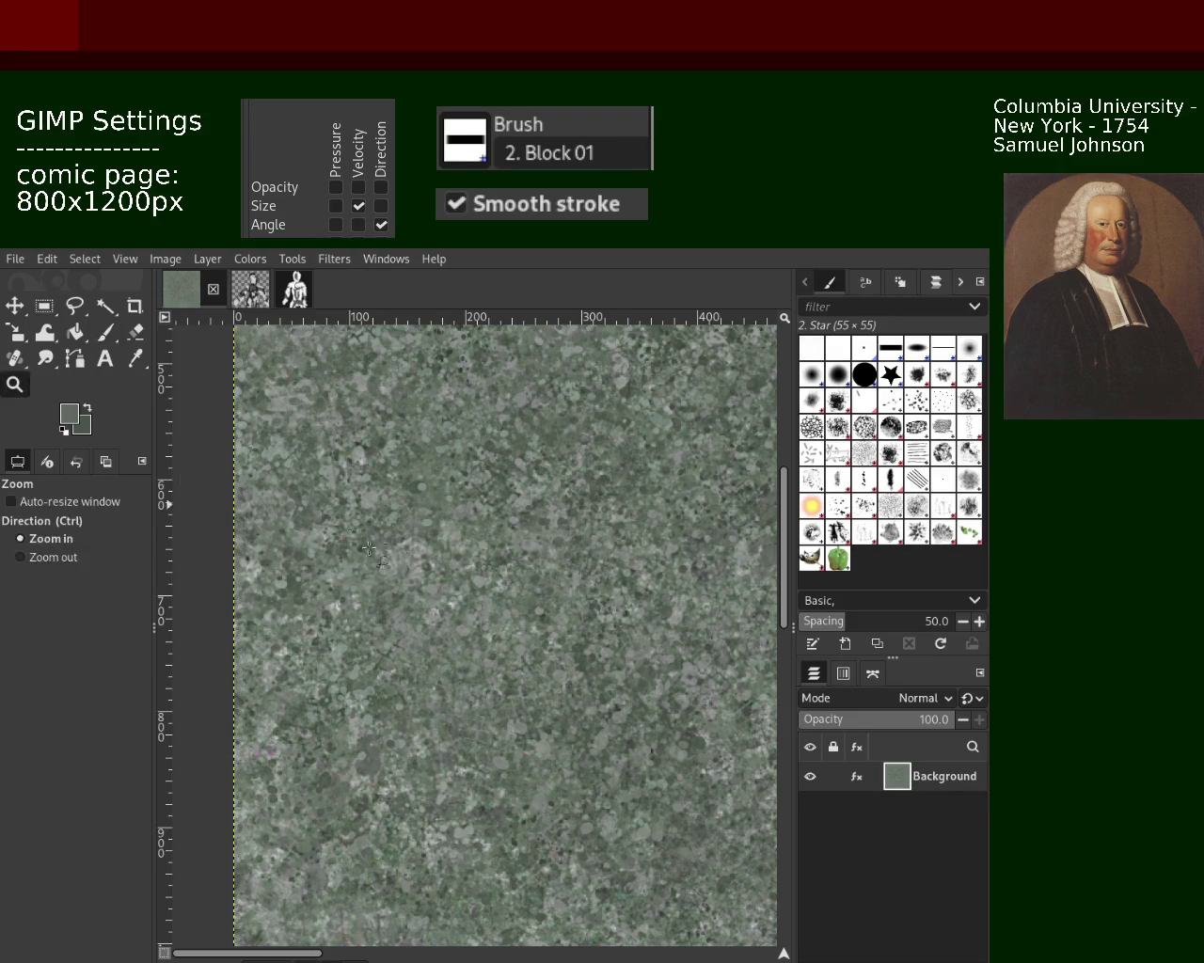
{"action": "left_click", "coordinate": [390, 557], "text": "ctrl"}
{"action": "left_click", "coordinate": [390, 557], "text": "ctrl"}
{"action": "left_click", "coordinate": [495, 562]}
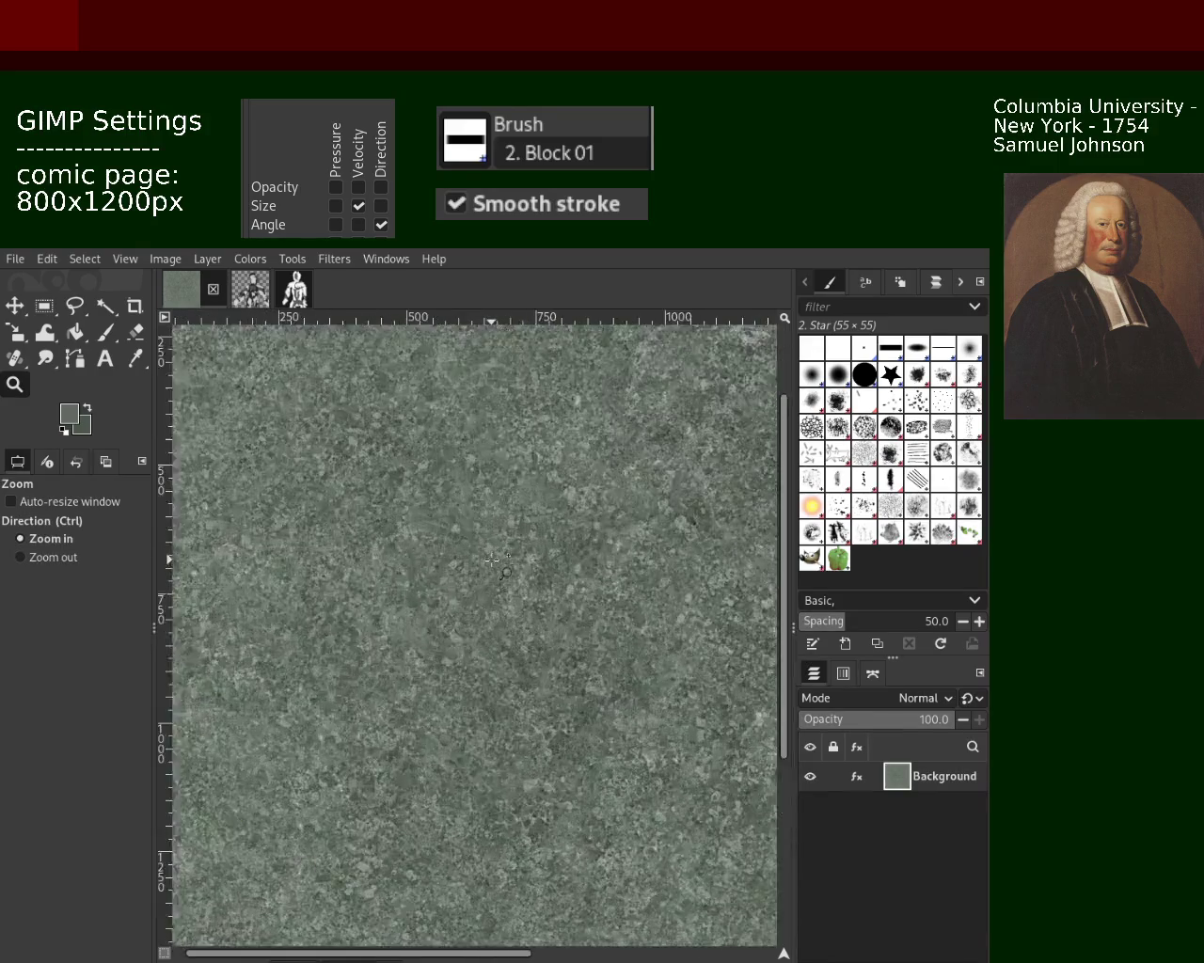
{"action": "left_click", "coordinate": [493, 561]}
{"action": "left_click", "coordinate": [493, 569], "text": "ctrl"}
{"action": "left_click", "coordinate": [500, 601]}
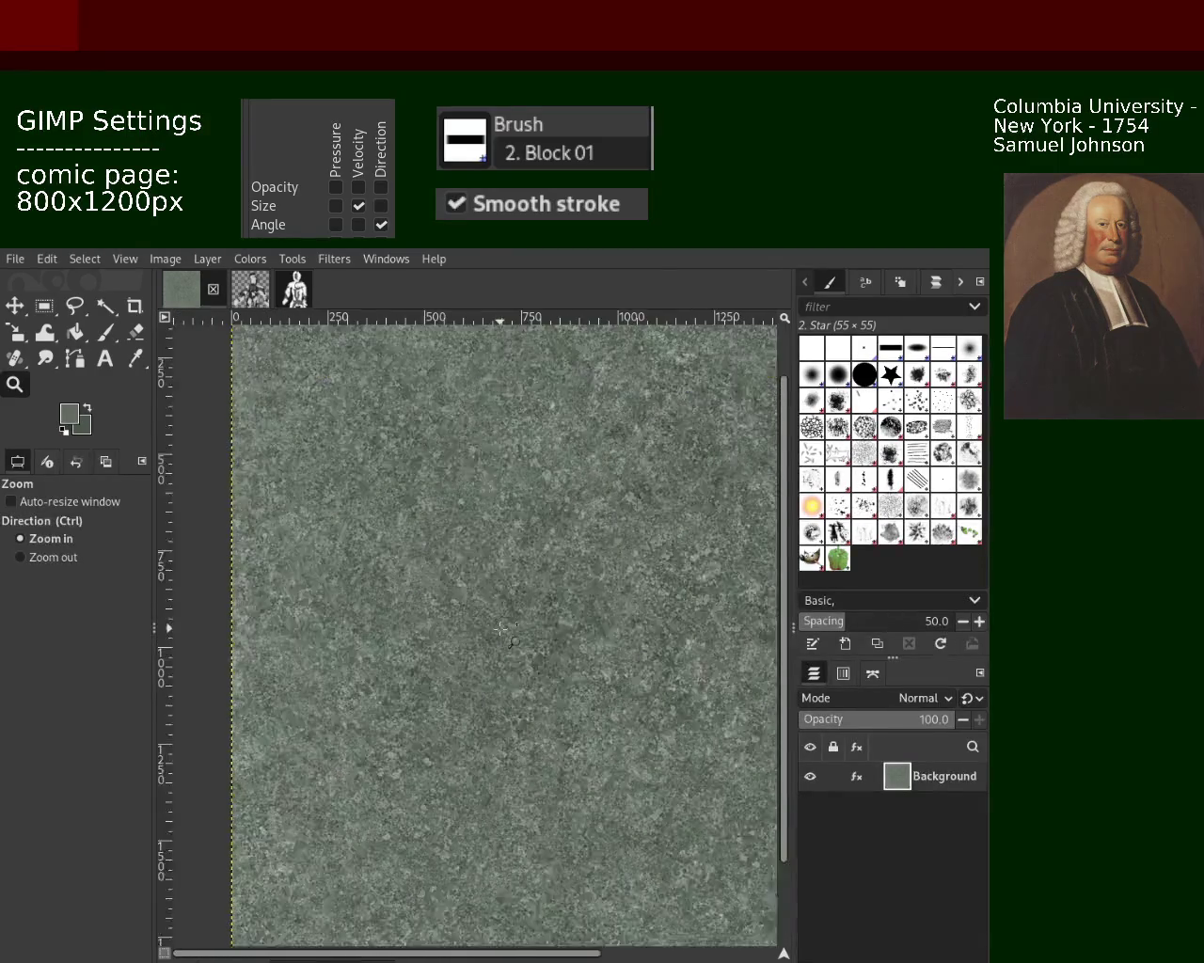
{"action": "left_click", "coordinate": [504, 626]}
{"action": "left_click", "coordinate": [572, 597], "text": "ctrl"}
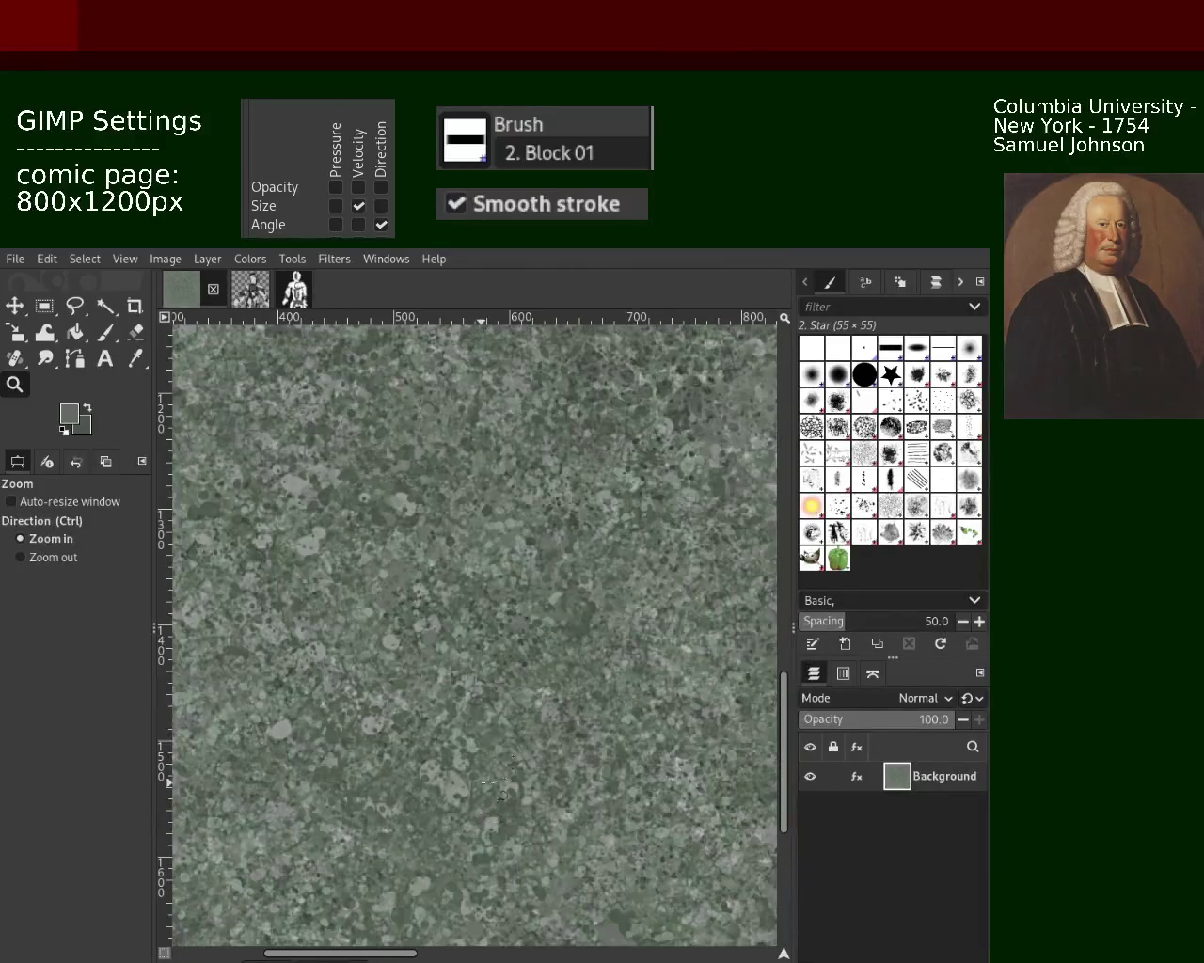
{"action": "left_click", "coordinate": [571, 597]}
{"action": "left_click", "coordinate": [518, 610], "text": "ctrl"}
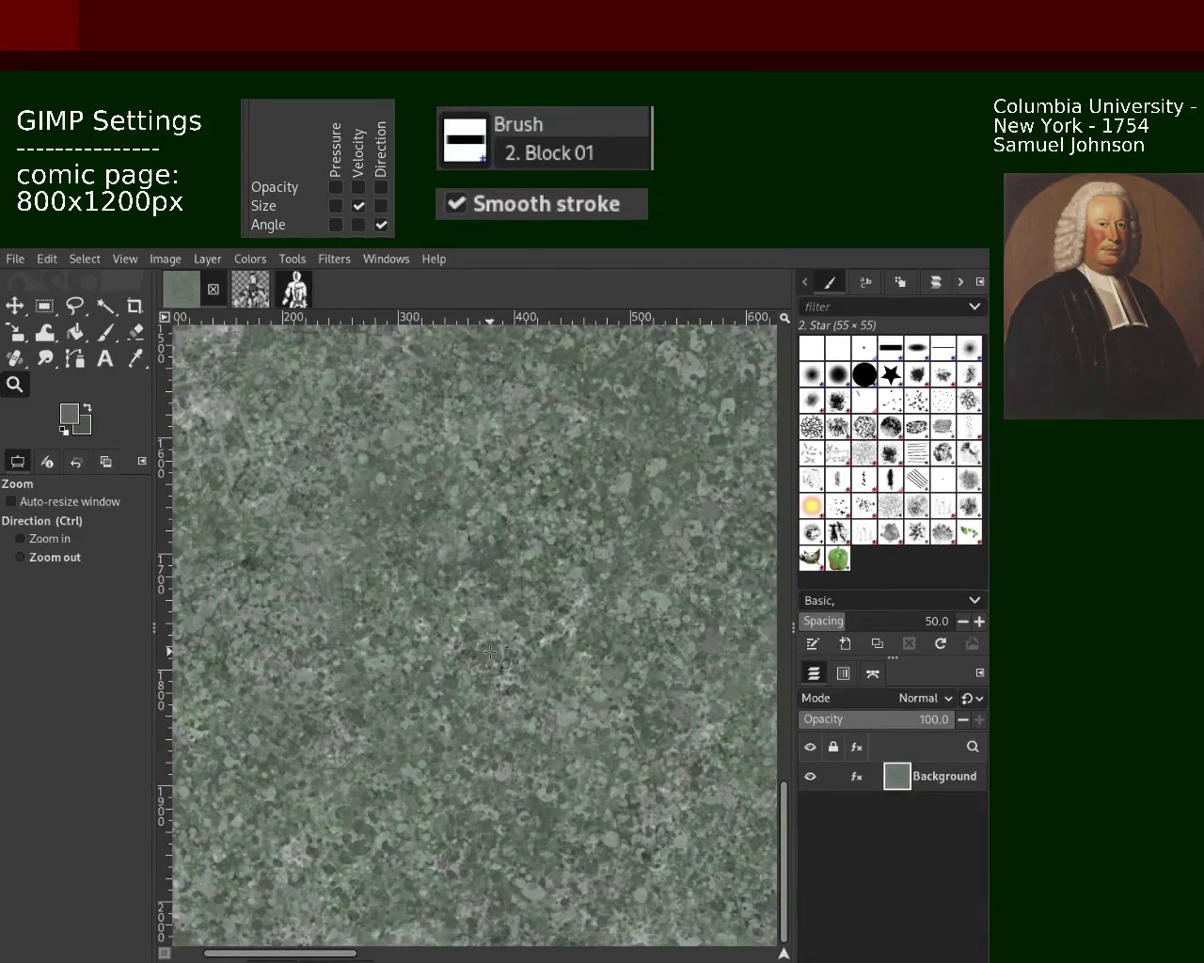
{"action": "left_click", "coordinate": [505, 653]}
{"action": "left_click", "coordinate": [505, 649]}
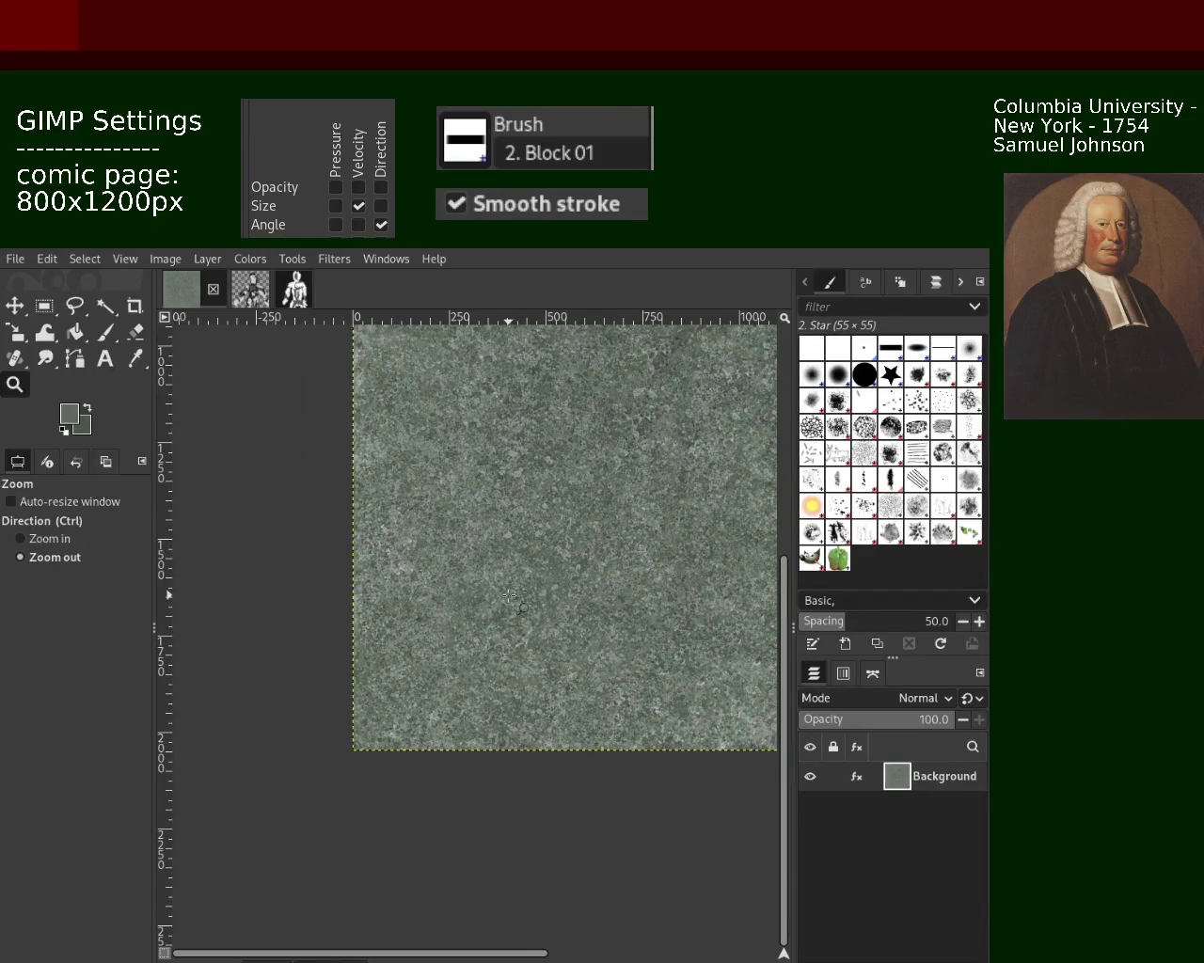
{"action": "left_click", "coordinate": [508, 595]}
{"action": "left_click", "coordinate": [508, 596]}
{"action": "left_click", "coordinate": [508, 595]}
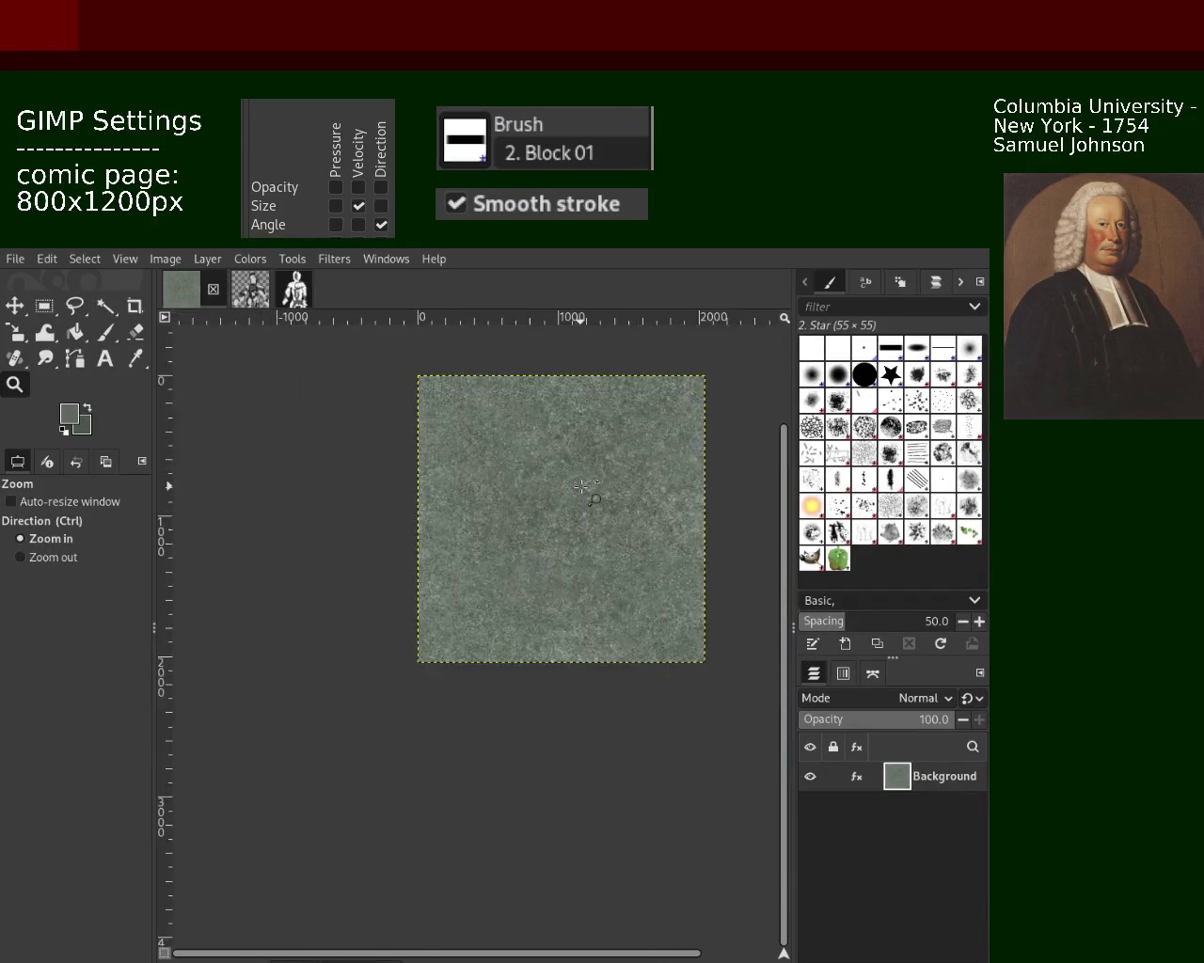
{"action": "left_click", "coordinate": [596, 499], "text": "ctrl"}
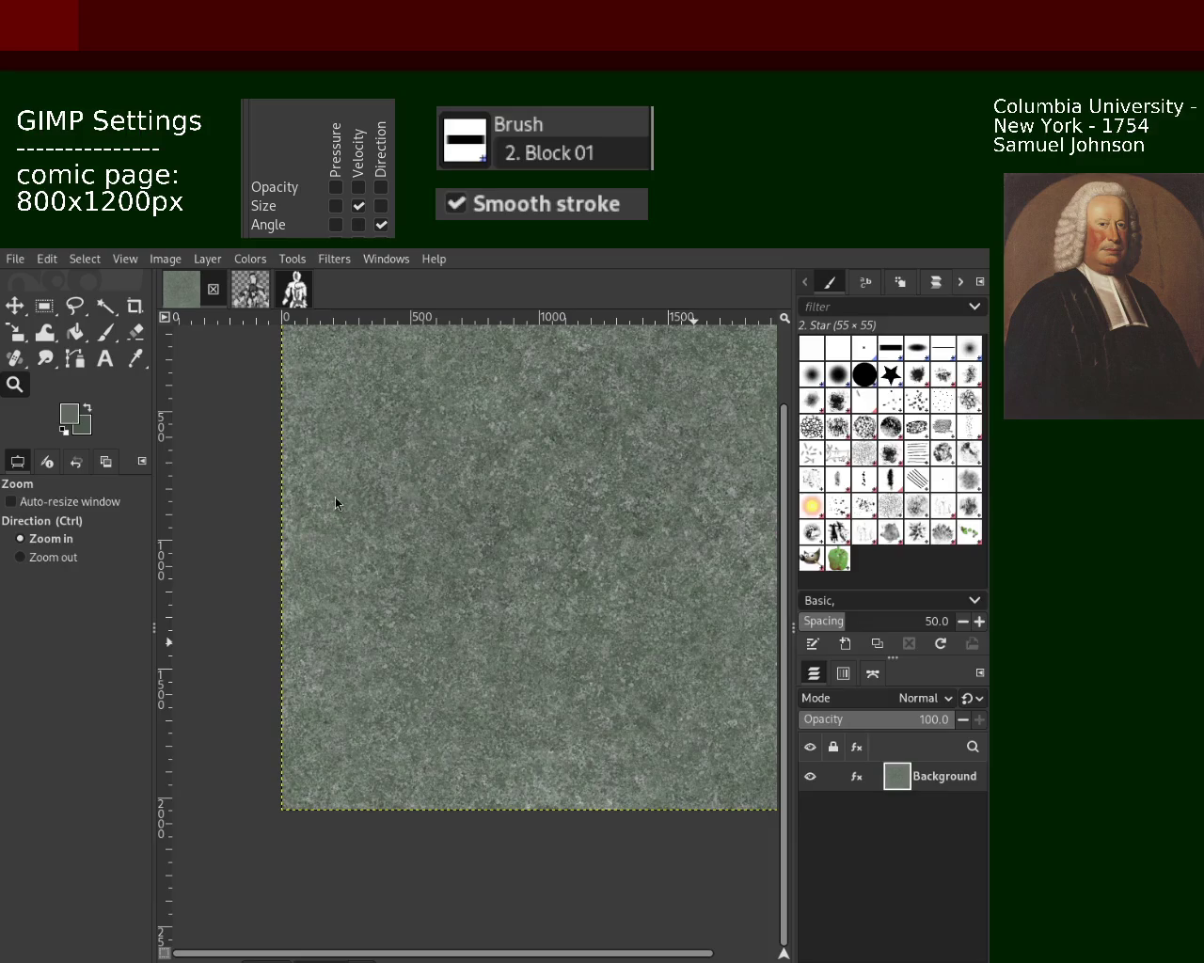
Step: Zoom closely on the texture detail, then back out to fit the whole page
{"action": "left_click", "coordinate": [390, 541], "text": "ctrl"}
{"action": "left_click", "coordinate": [441, 538], "text": "ctrl"}
{"action": "left_click", "coordinate": [491, 525]}
{"action": "left_click", "coordinate": [491, 525]}
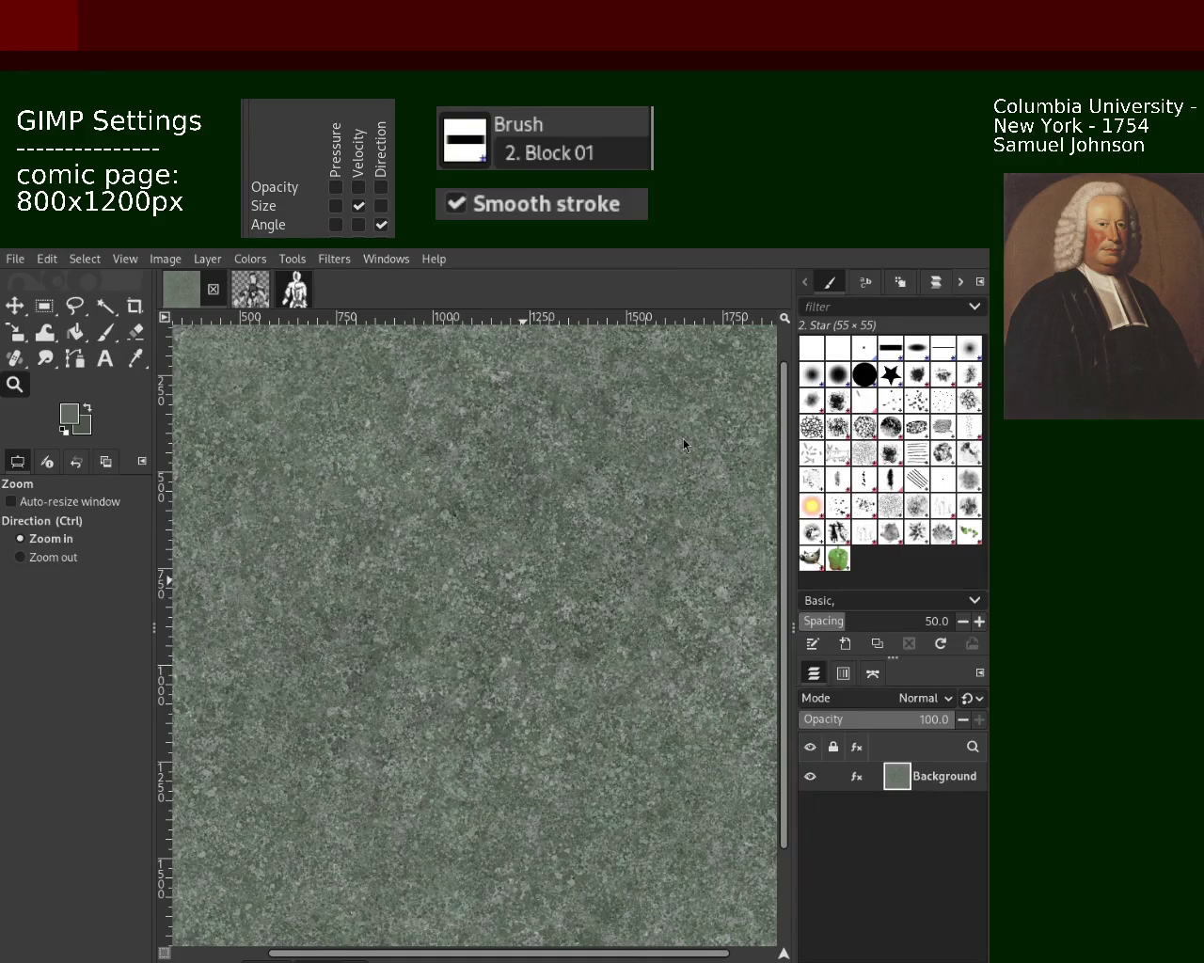
{"action": "left_click", "coordinate": [442, 496], "text": "ctrl"}
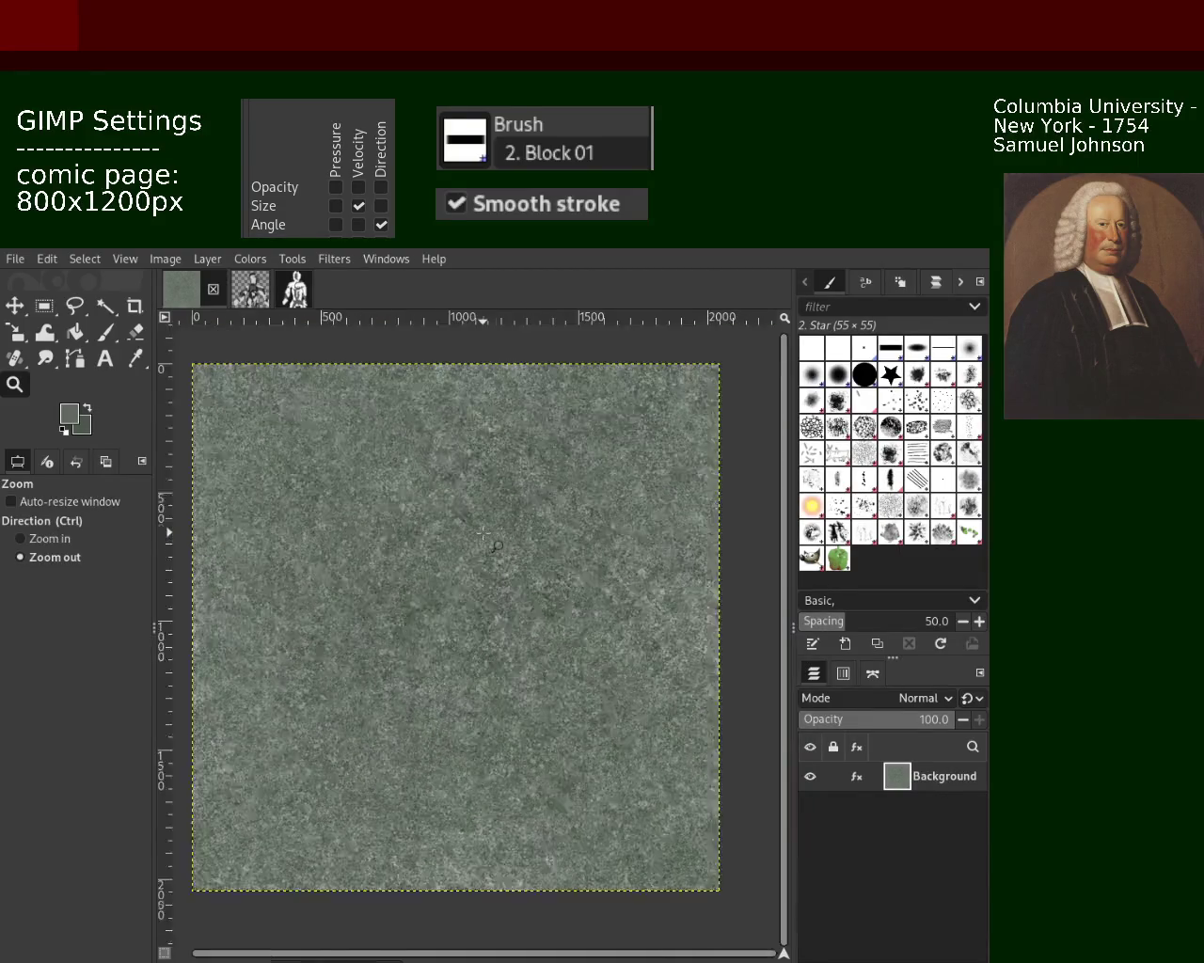
{"action": "left_click", "coordinate": [442, 496], "text": "ctrl"}
{"action": "left_click", "coordinate": [456, 497]}
{"action": "left_click", "coordinate": [456, 496]}
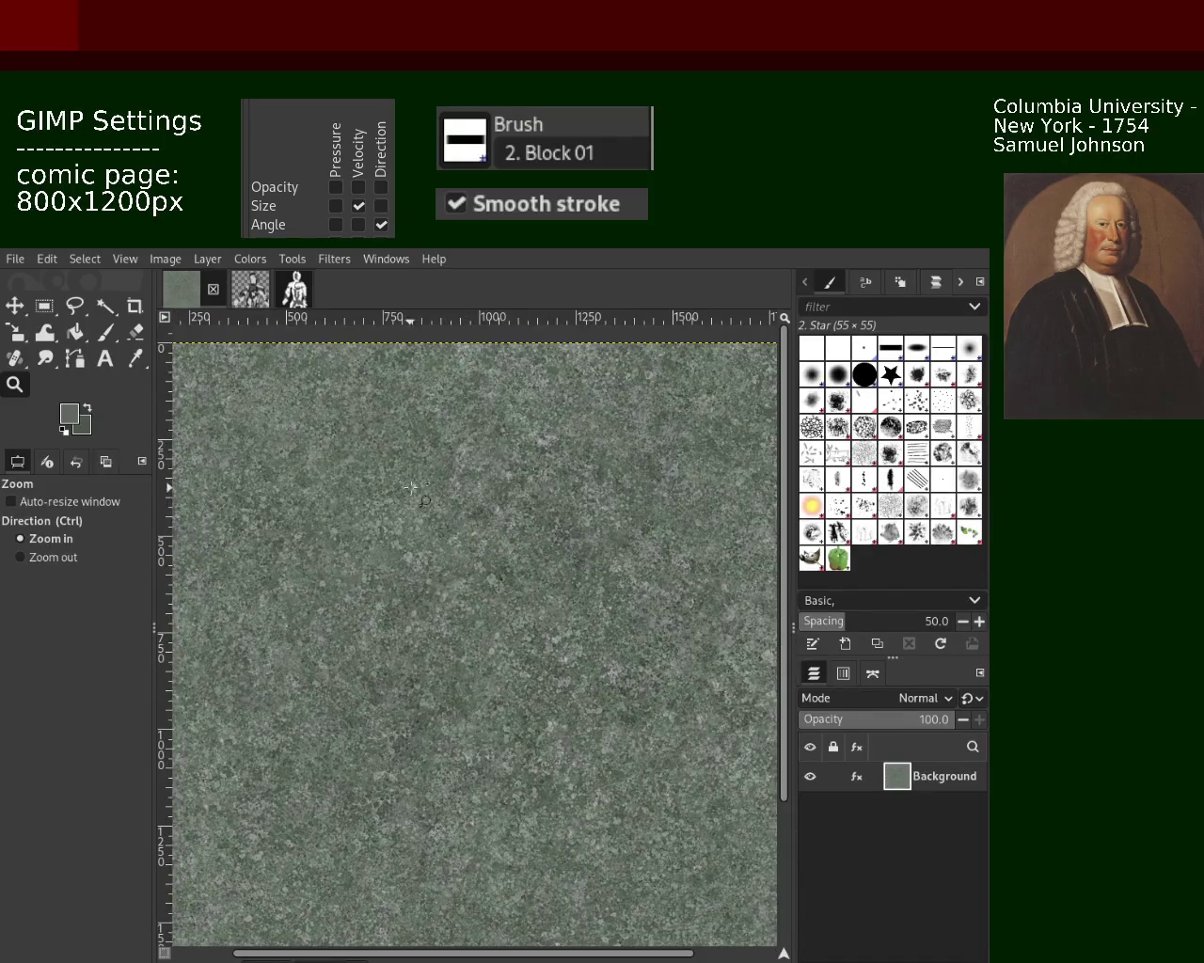
Step: Inspect the mottling in the middle and right side, then zoom out to the whole image
{"action": "left_click", "coordinate": [508, 536], "text": "ctrl"}
{"action": "left_click", "coordinate": [512, 536]}
{"action": "left_click", "coordinate": [536, 534]}
{"action": "left_click", "coordinate": [568, 533], "text": "ctrl"}
{"action": "left_click", "coordinate": [568, 533], "text": "ctrl"}
{"action": "left_click", "coordinate": [555, 564]}
{"action": "left_click", "coordinate": [546, 583]}
{"action": "left_click", "coordinate": [539, 592], "text": "ctrl"}
{"action": "left_click", "coordinate": [538, 591], "text": "ctrl"}
{"action": "left_click", "coordinate": [537, 586]}
{"action": "left_click", "coordinate": [536, 581]}
{"action": "left_click", "coordinate": [534, 575], "text": "ctrl"}
{"action": "left_click", "coordinate": [545, 564], "text": "ctrl"}
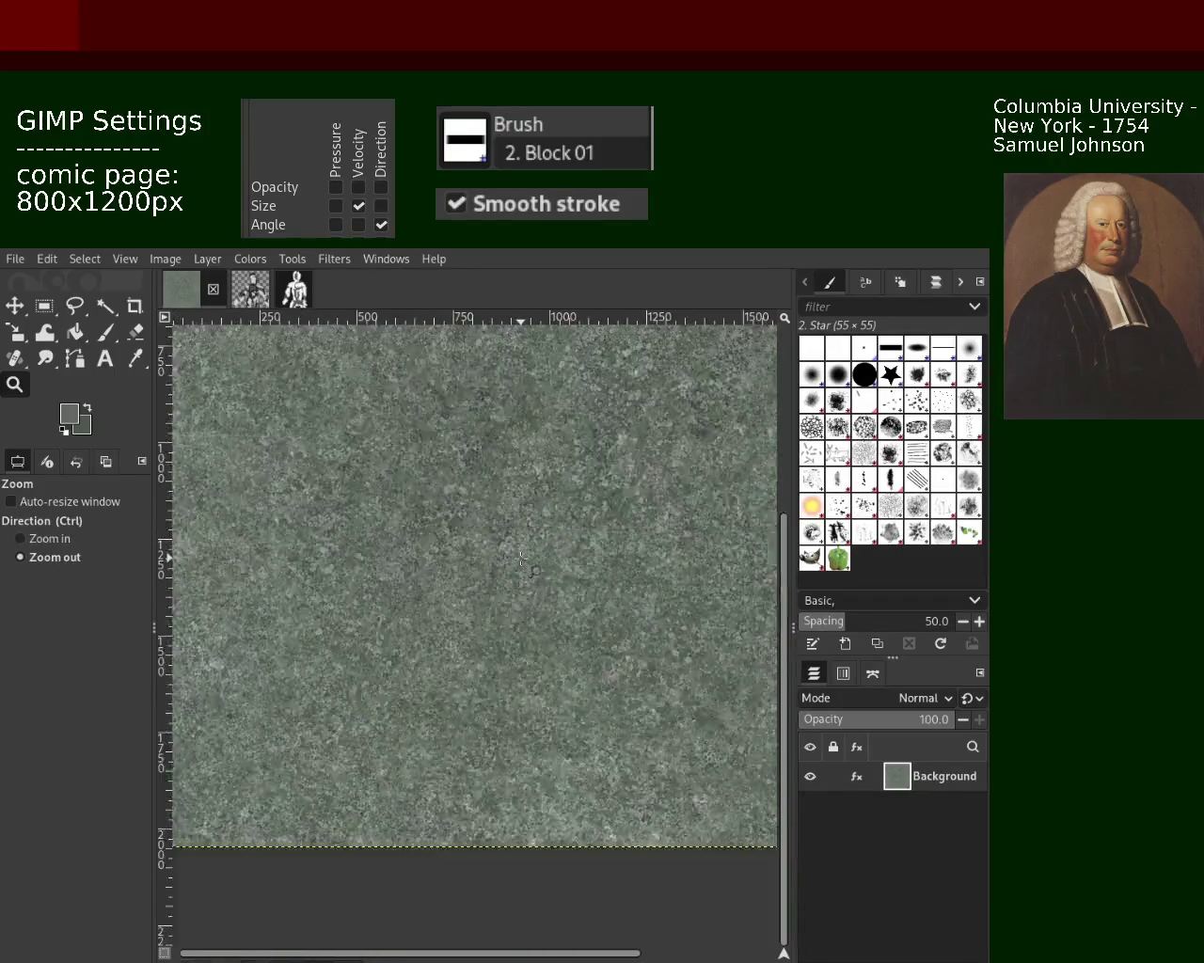
{"action": "left_click", "coordinate": [593, 527], "text": "ctrl"}
{"action": "left_click", "coordinate": [647, 483]}
Step: Zoom in on the tile's right side, then back out to see the right half
{"action": "left_click", "coordinate": [645, 481]}
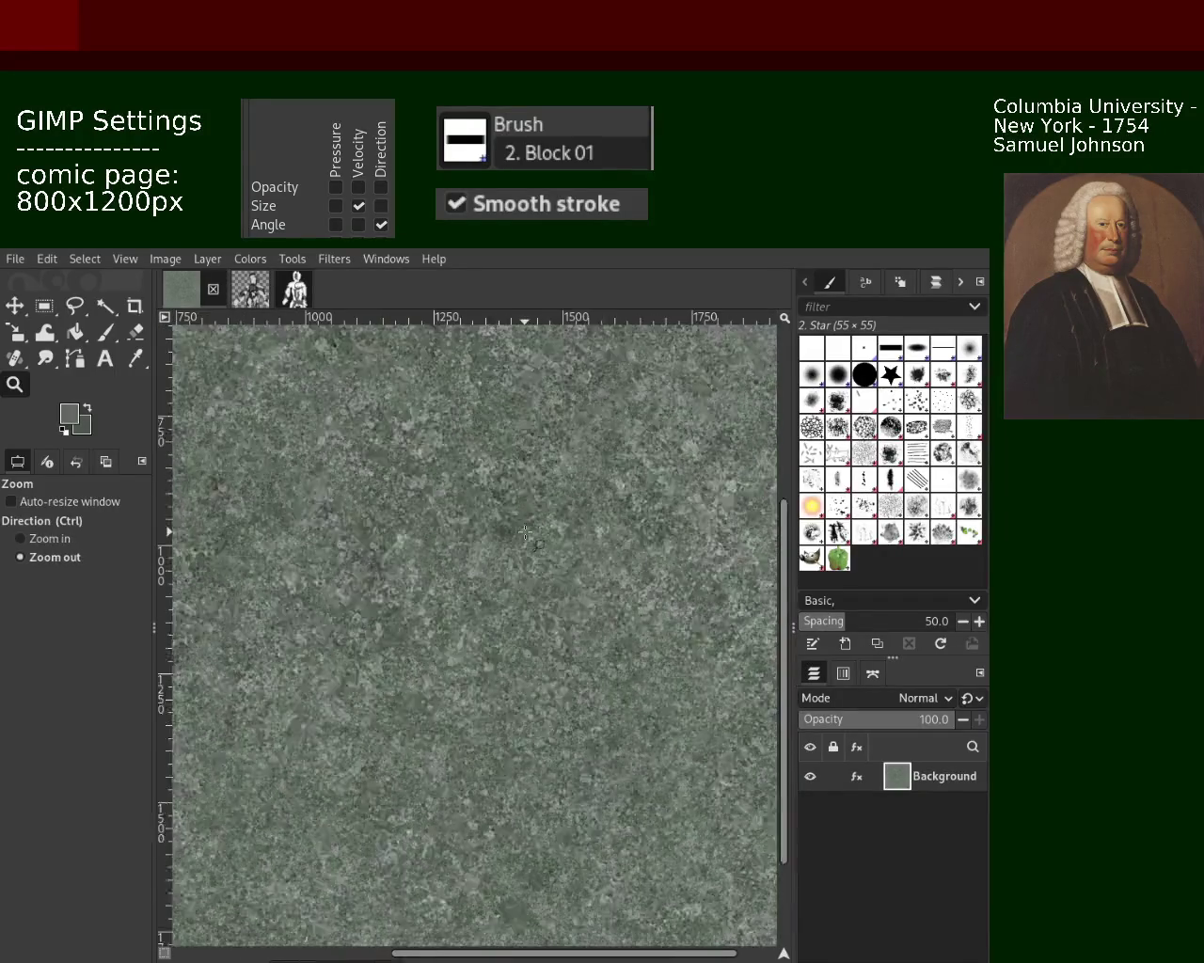
{"action": "left_click", "coordinate": [626, 469], "text": "ctrl"}
{"action": "left_click", "coordinate": [608, 455]}
{"action": "left_click", "coordinate": [609, 456]}
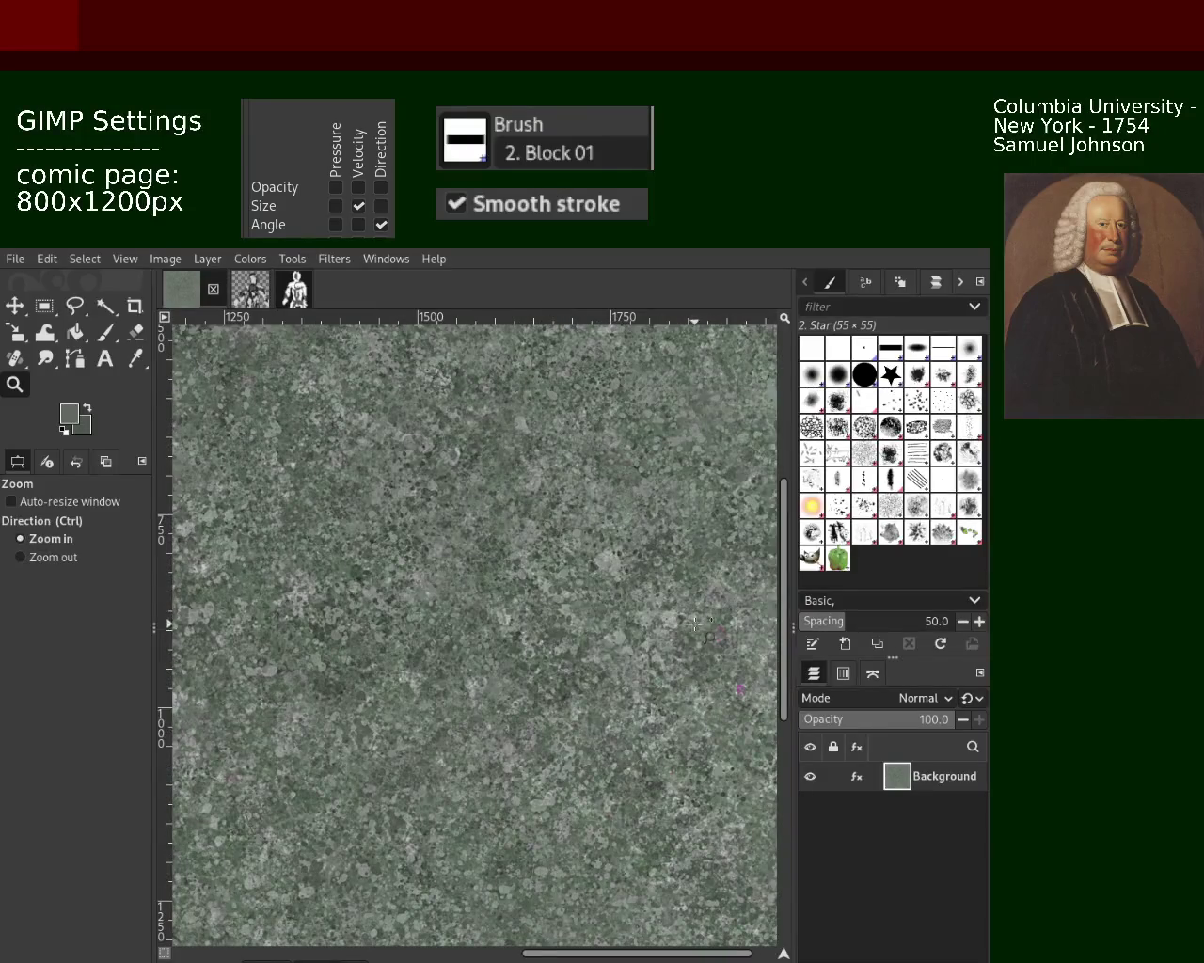
{"action": "left_click", "coordinate": [636, 581], "text": "ctrl"}
{"action": "left_click", "coordinate": [644, 579], "text": "ctrl"}
{"action": "left_click", "coordinate": [653, 578]}
Step: Zoom in on the seam near the right edge and select the Heal tool
{"action": "left_click", "coordinate": [657, 579], "text": "ctrl"}
{"action": "left_click", "coordinate": [236, 577], "text": "ctrl"}
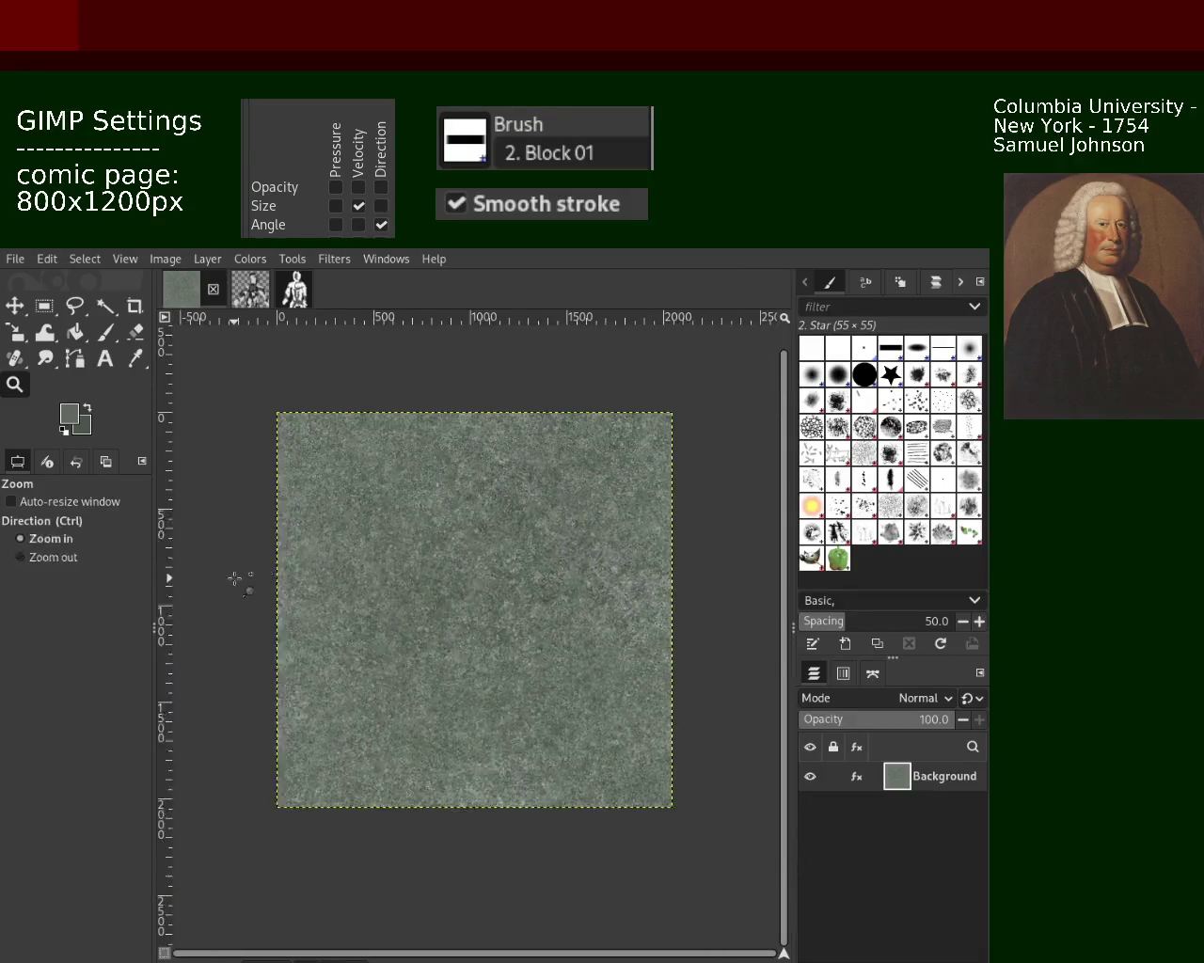
{"action": "left_click", "coordinate": [236, 578]}
{"action": "left_click", "coordinate": [236, 578]}
{"action": "left_click", "coordinate": [236, 577]}
{"action": "left_click", "coordinate": [236, 577], "text": "ctrl"}
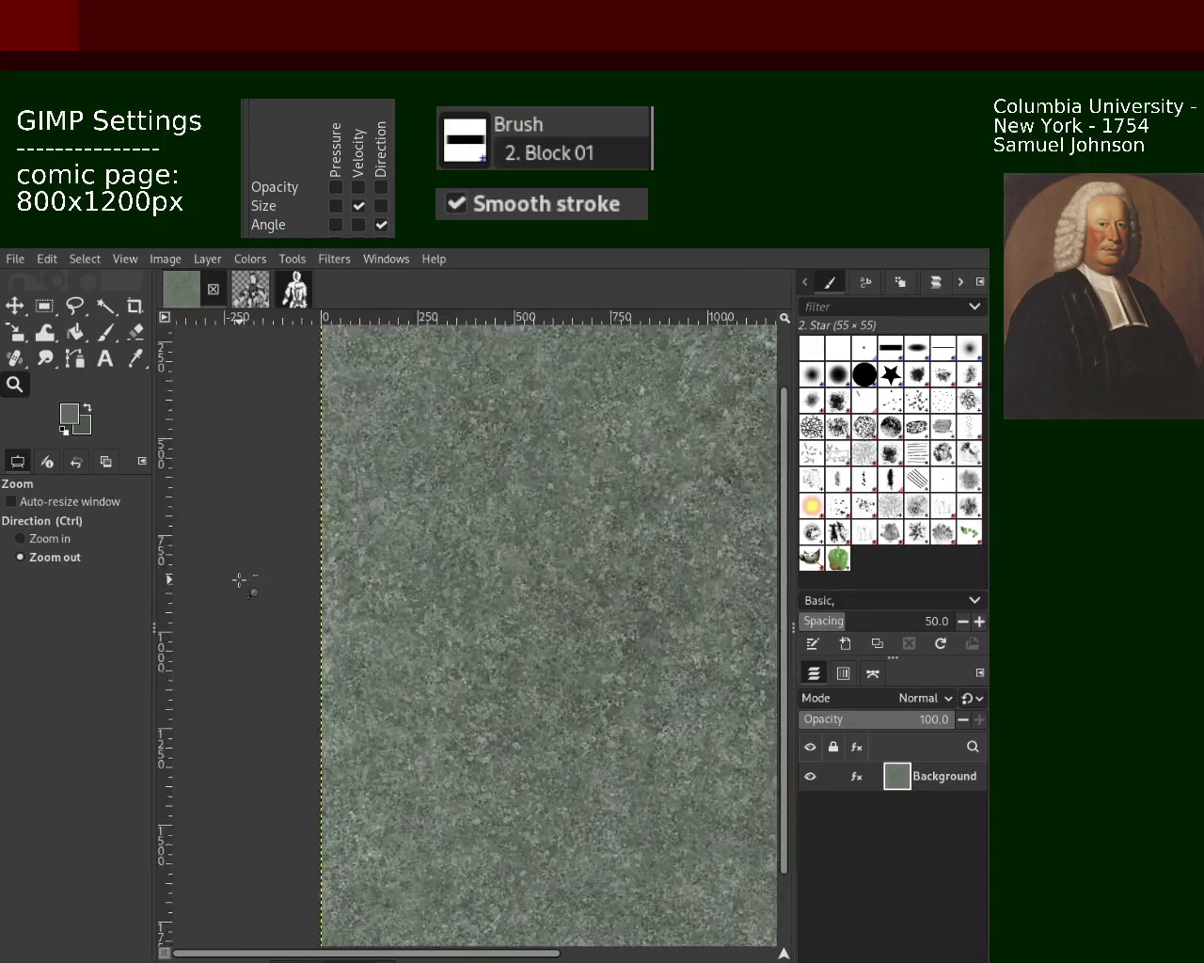
{"action": "left_click", "coordinate": [236, 578], "text": "ctrl"}
{"action": "left_click", "coordinate": [661, 610]}
{"action": "left_click", "coordinate": [661, 611]}
{"action": "left_click", "coordinate": [658, 611], "text": "ctrl"}
{"action": "left_click", "coordinate": [658, 611]}
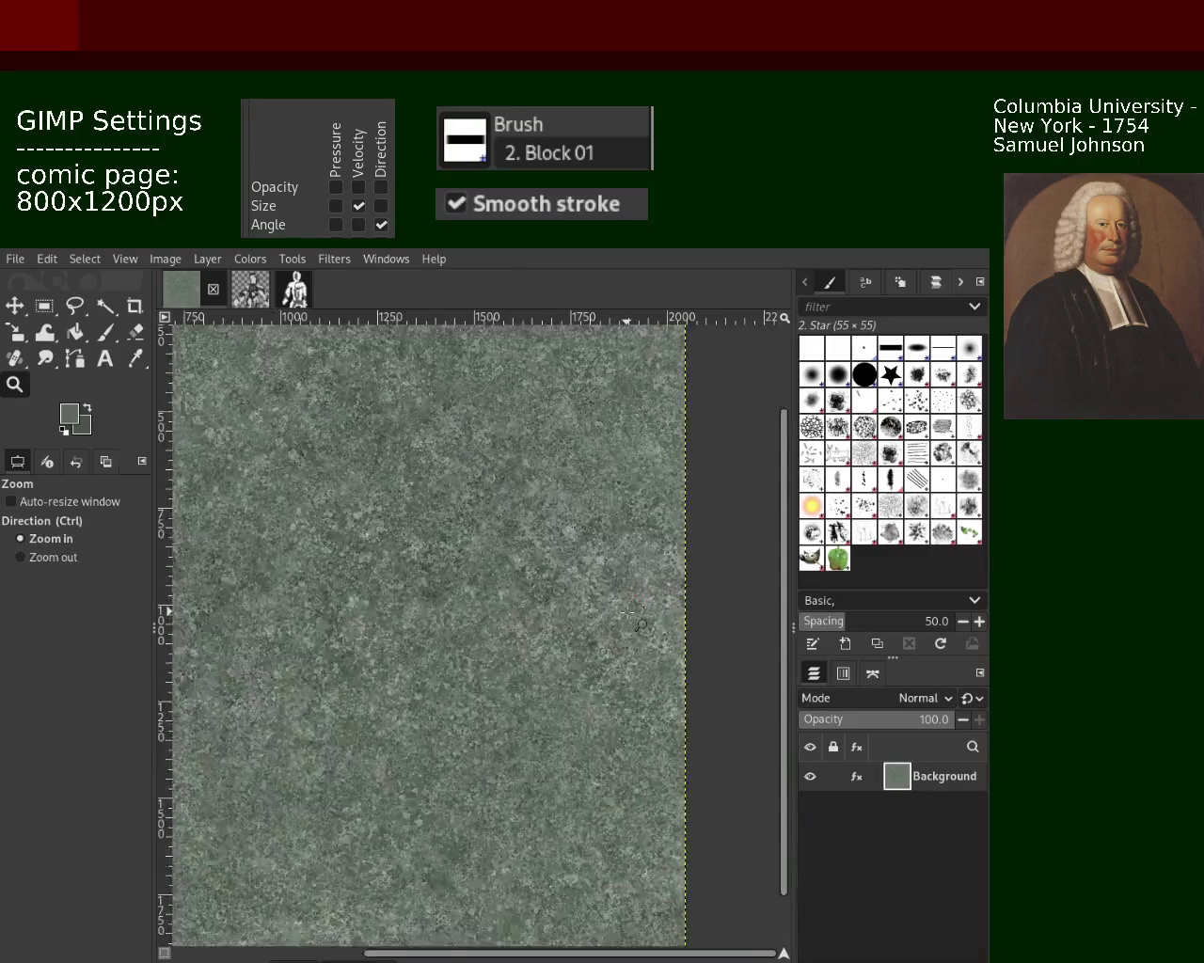
{"action": "left_click", "coordinate": [658, 611]}
{"action": "left_click", "coordinate": [658, 611]}
{"action": "left_click", "coordinate": [15, 358]}
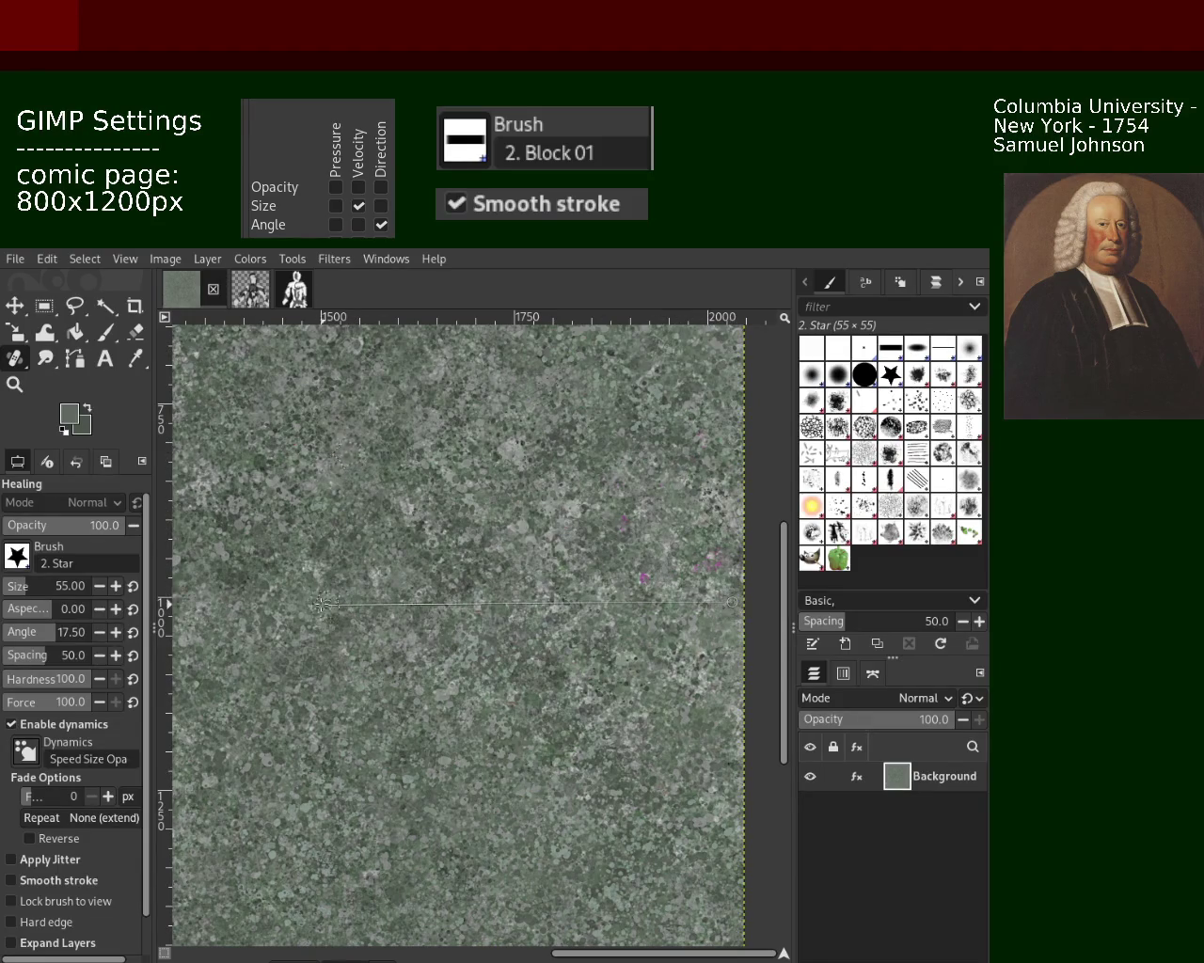
Step: Heal the horizontal seam near the 1000-pixel mark with a straight Shift-click stroke, then zoom out
{"action": "key", "text": "shift"}
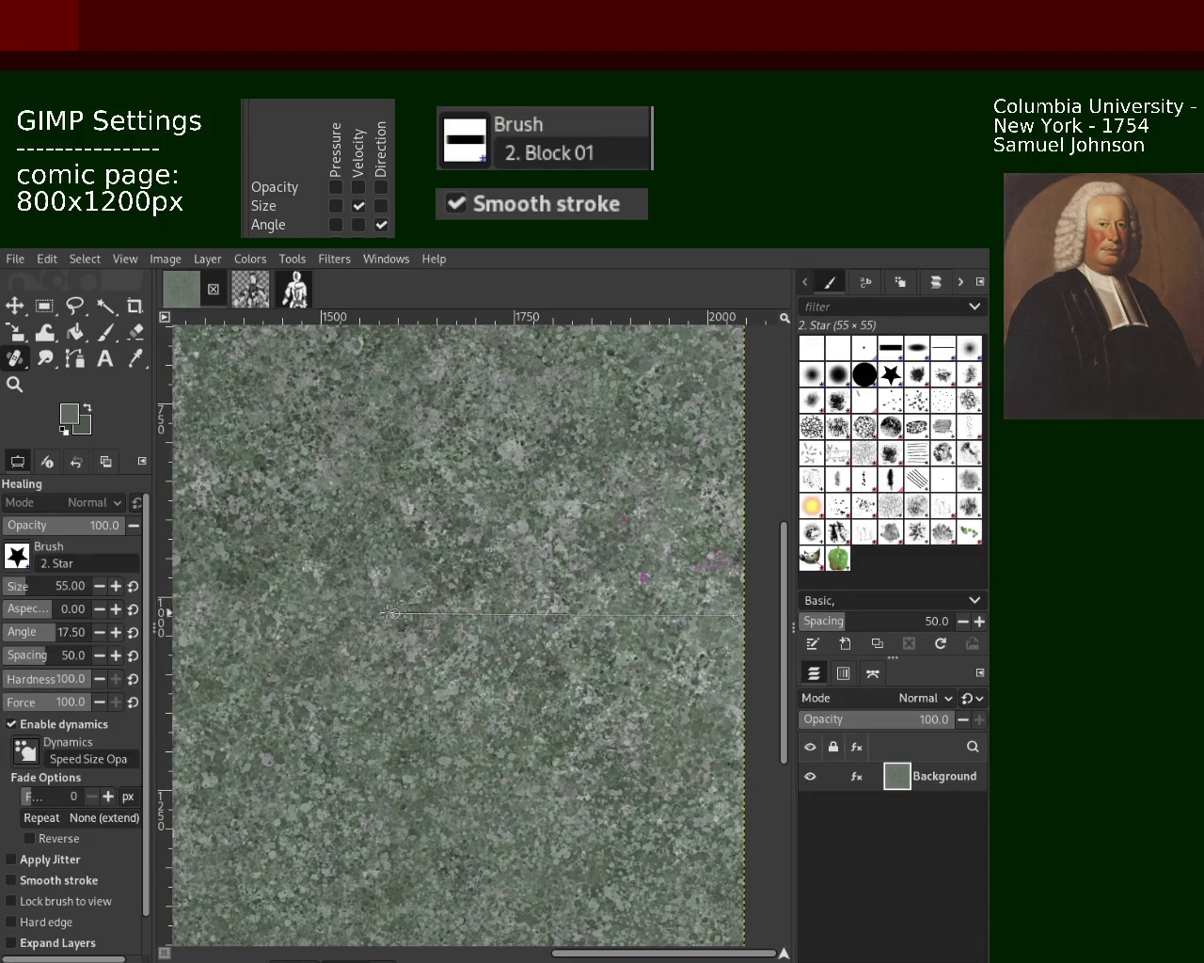
{"action": "left_click", "coordinate": [179, 616], "text": "shift"}
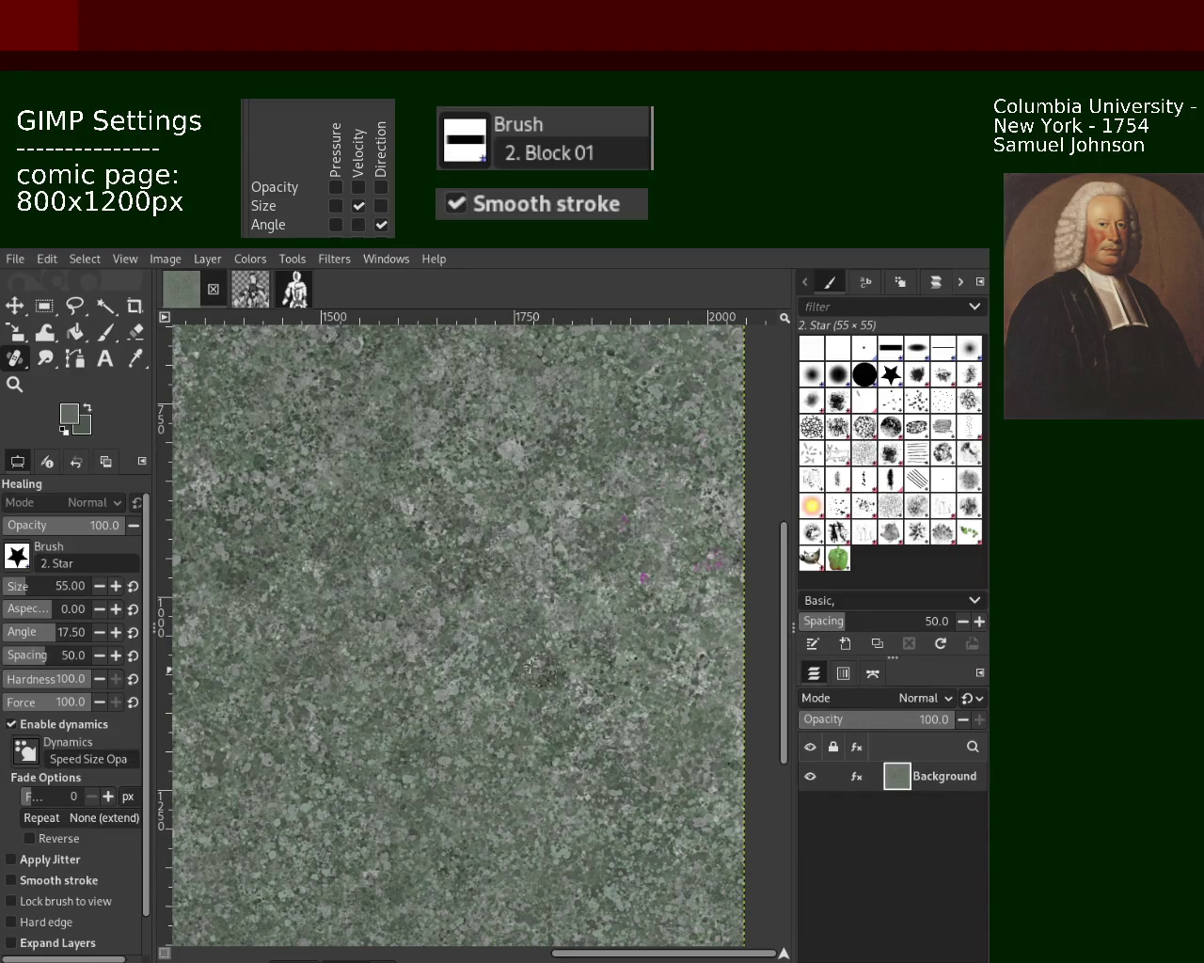
{"action": "key", "text": "z"}
{"action": "left_click", "coordinate": [484, 576], "text": "ctrl"}
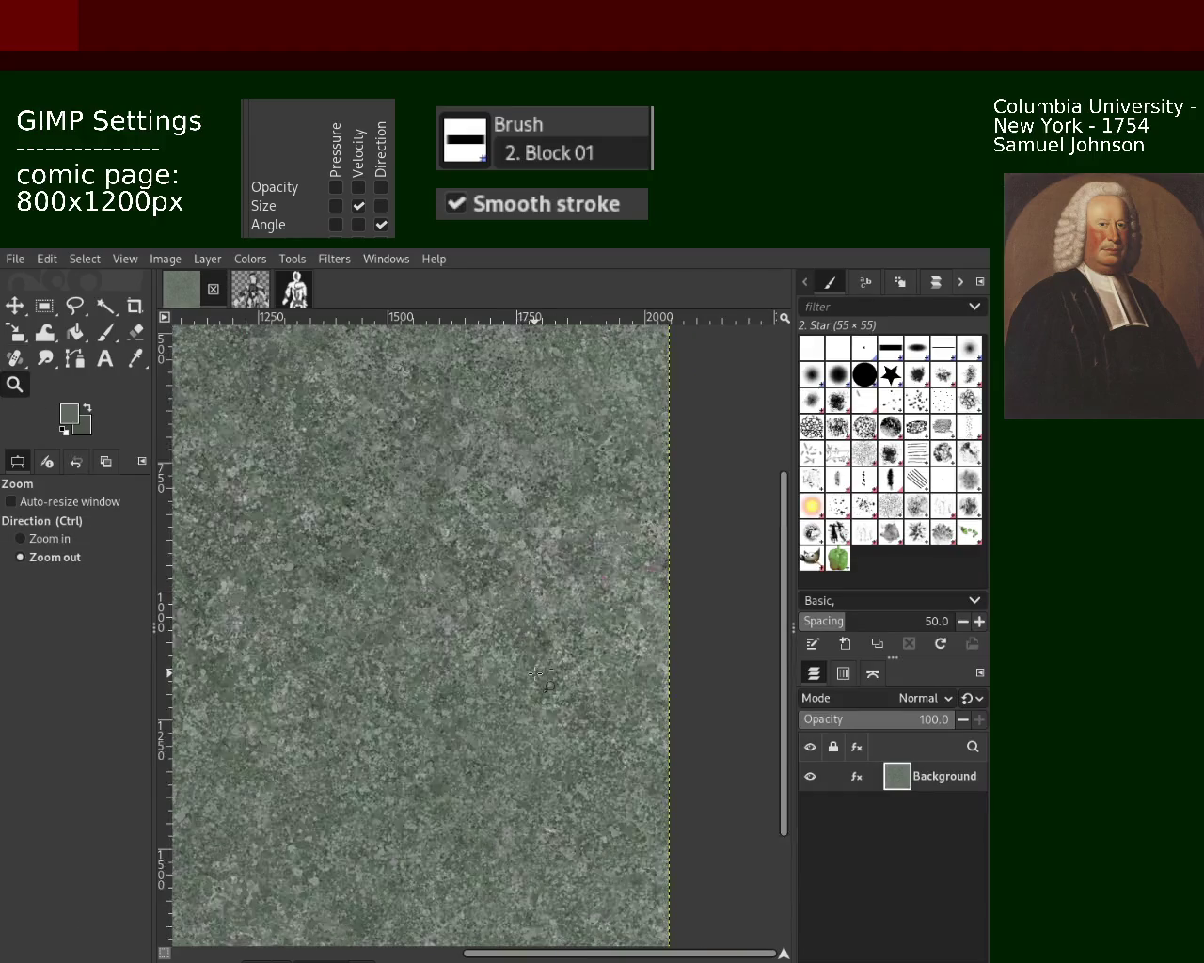
{"action": "left_click", "coordinate": [668, 648], "text": "ctrl"}
{"action": "left_click", "coordinate": [658, 612]}
{"action": "left_click", "coordinate": [649, 578], "text": "ctrl"}
{"action": "left_click", "coordinate": [649, 557]}
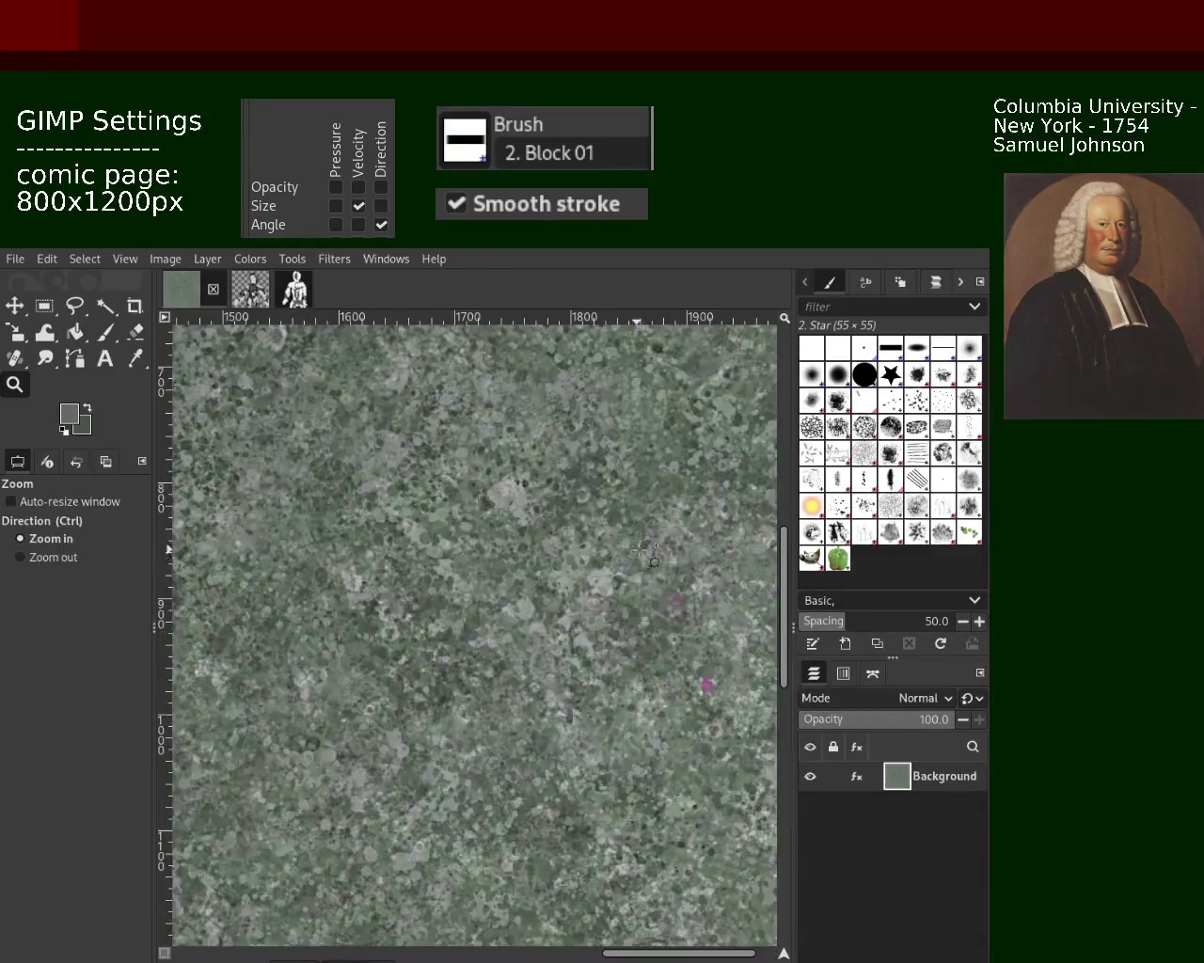
{"action": "left_click", "coordinate": [649, 565]}
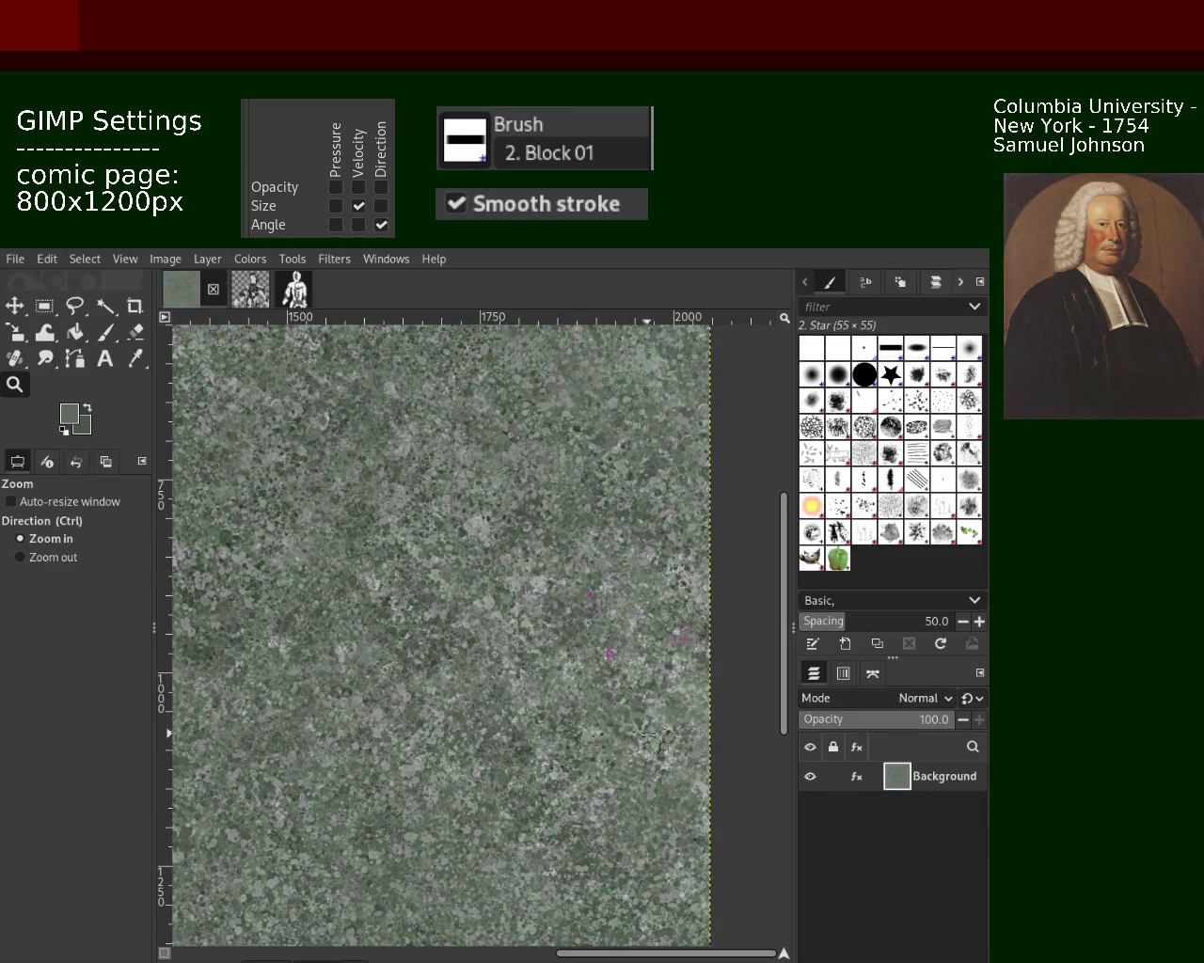
{"action": "left_click", "coordinate": [490, 734]}
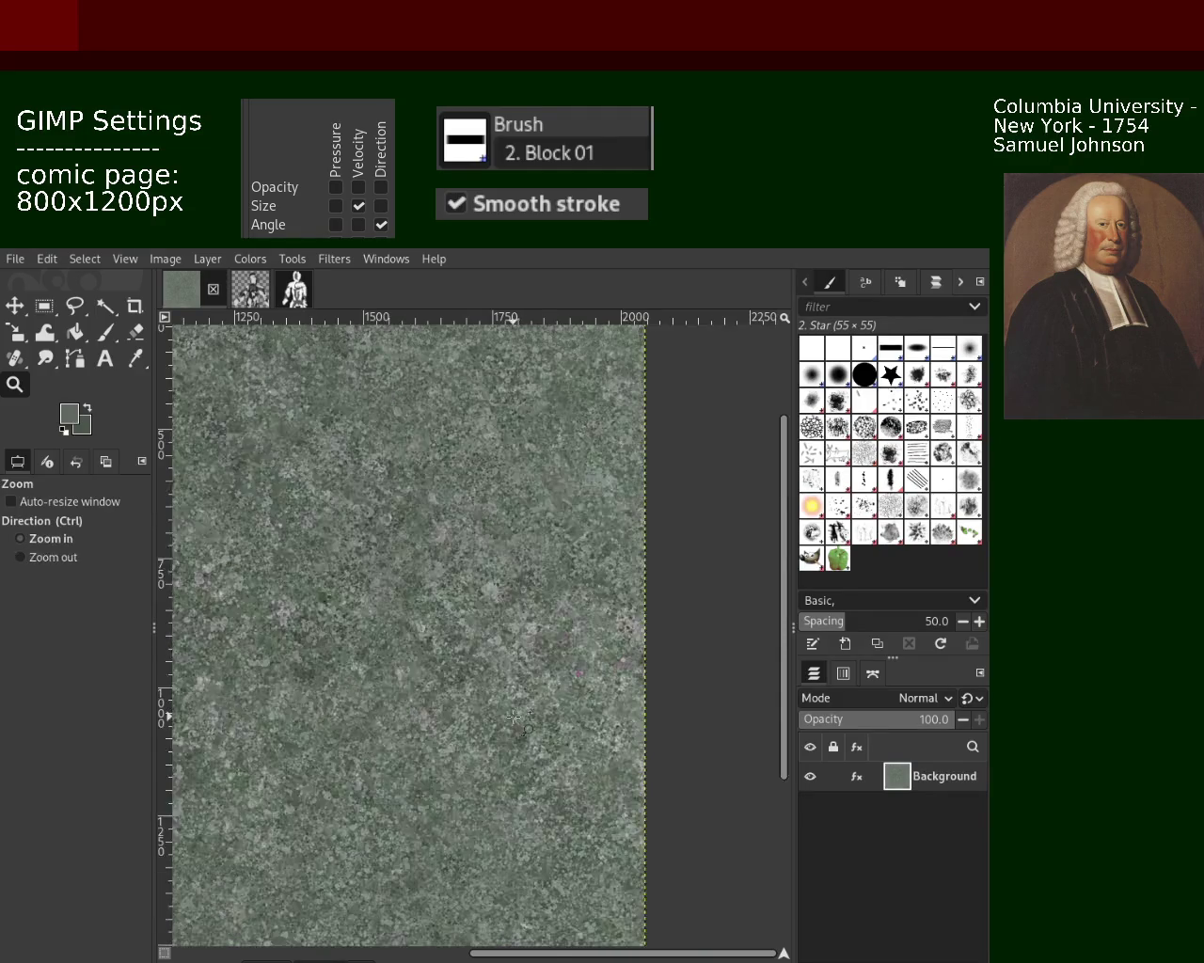
{"action": "left_click", "coordinate": [503, 724]}
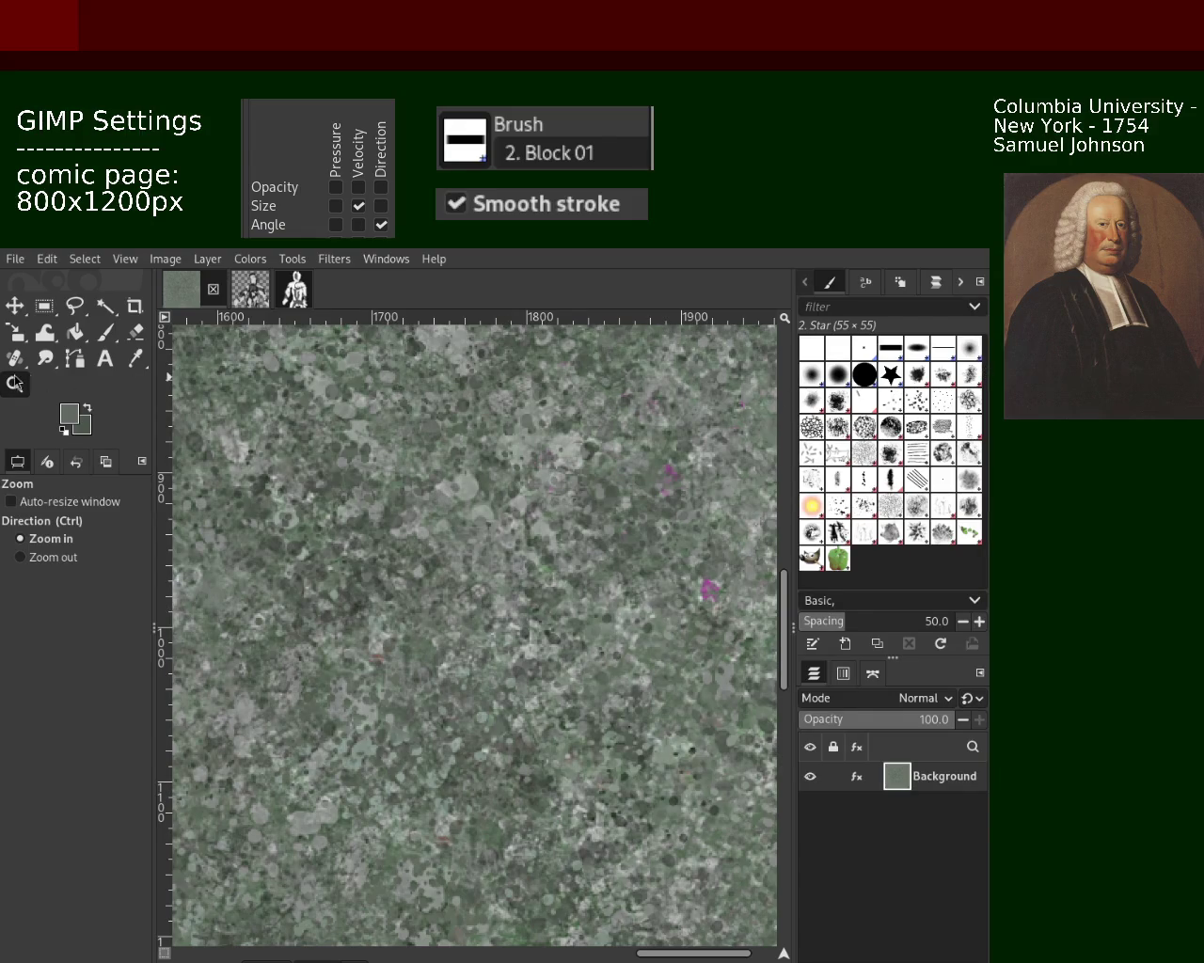
{"action": "left_click", "coordinate": [464, 562], "text": "ctrl"}
{"action": "left_click", "coordinate": [464, 561], "text": "ctrl"}
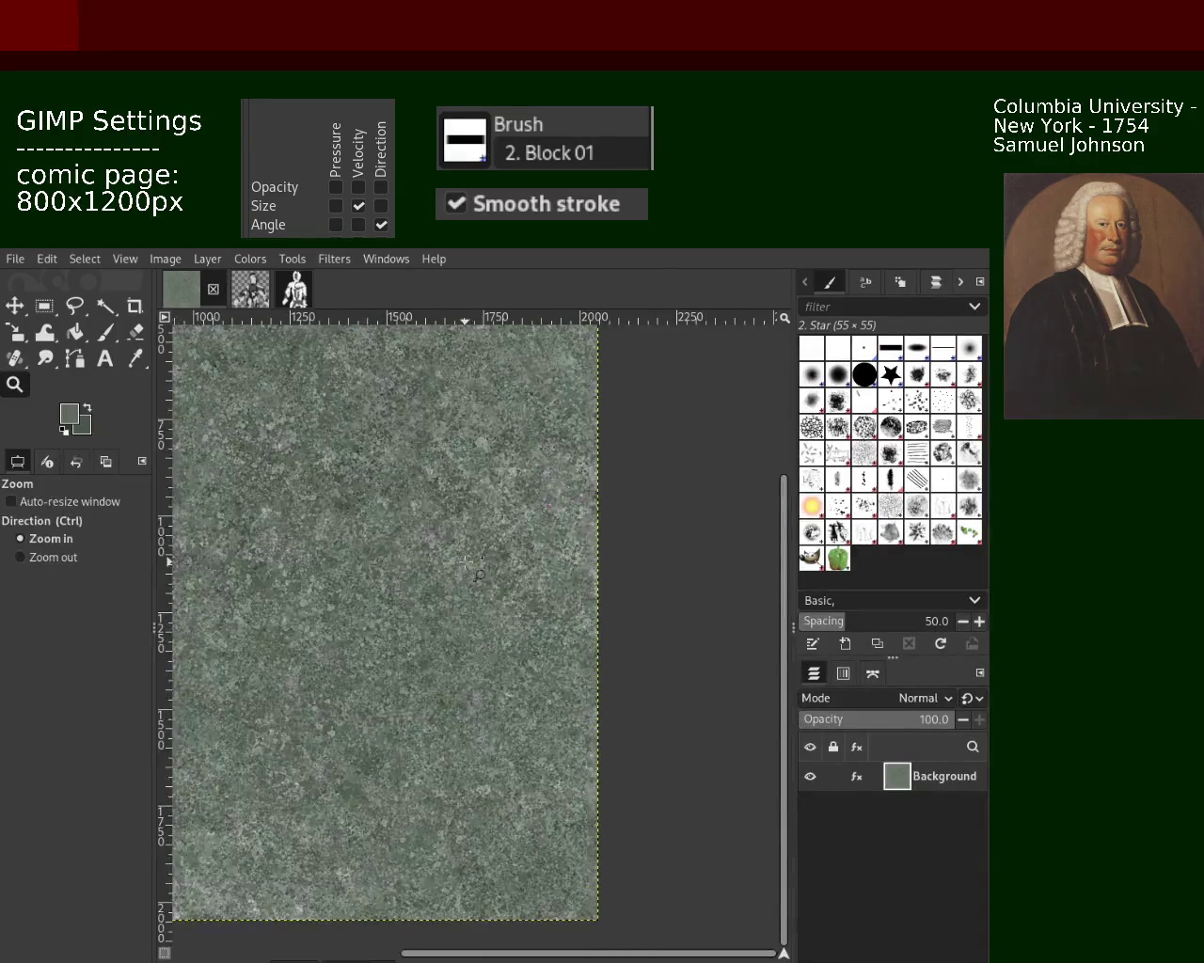
{"action": "left_click", "coordinate": [464, 562]}
{"action": "left_click", "coordinate": [475, 588], "text": "ctrl"}
{"action": "left_click", "coordinate": [482, 612], "text": "ctrl"}
{"action": "left_click", "coordinate": [495, 648]}
{"action": "left_click", "coordinate": [494, 648]}
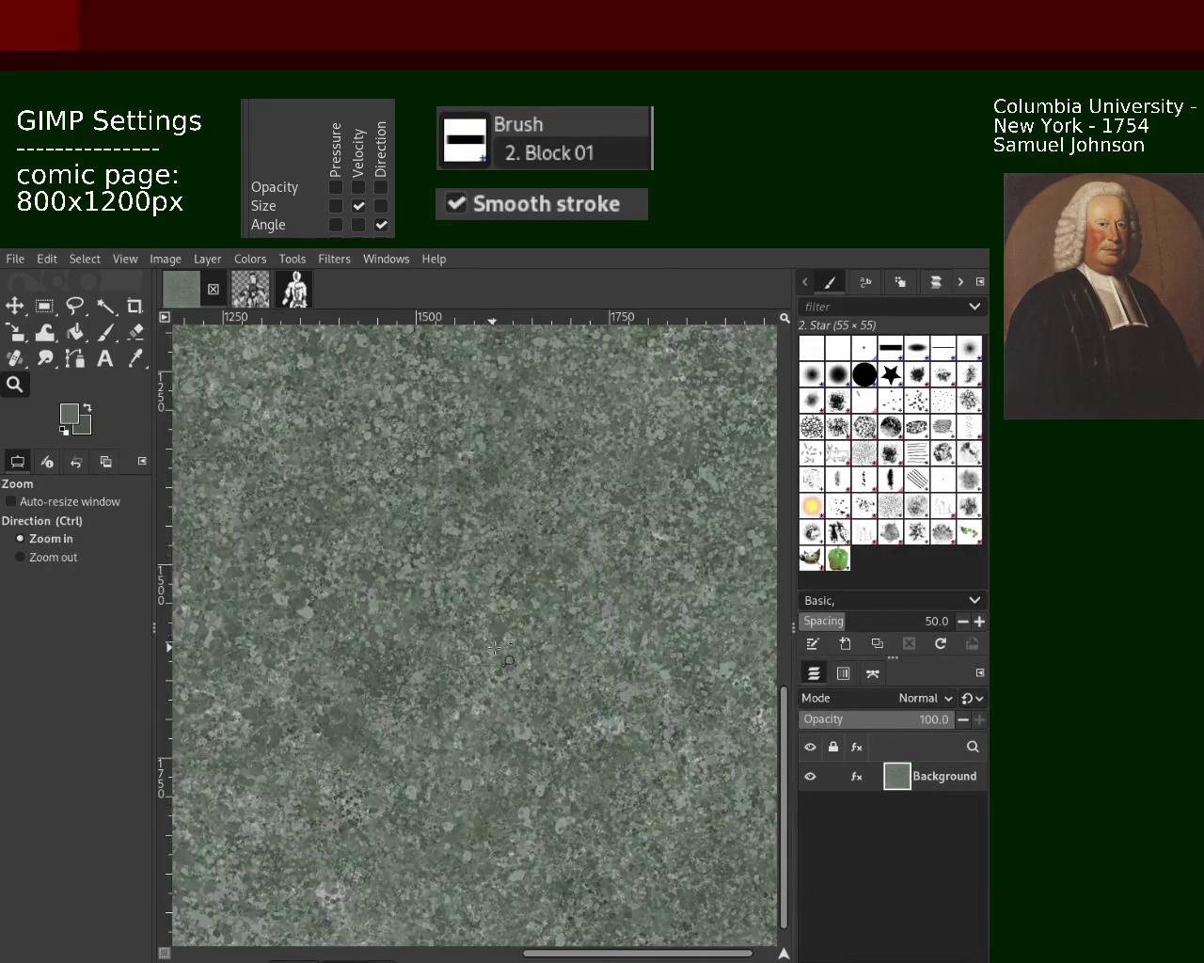
{"action": "left_click", "coordinate": [495, 648], "text": "ctrl"}
{"action": "left_click", "coordinate": [495, 648], "text": "ctrl"}
{"action": "left_click", "coordinate": [611, 625]}
{"action": "left_click", "coordinate": [638, 621]}
{"action": "left_click", "coordinate": [639, 622]}
{"action": "left_click", "coordinate": [639, 621]}
{"action": "left_click", "coordinate": [497, 663], "text": "ctrl"}
{"action": "left_click", "coordinate": [496, 663], "text": "ctrl"}
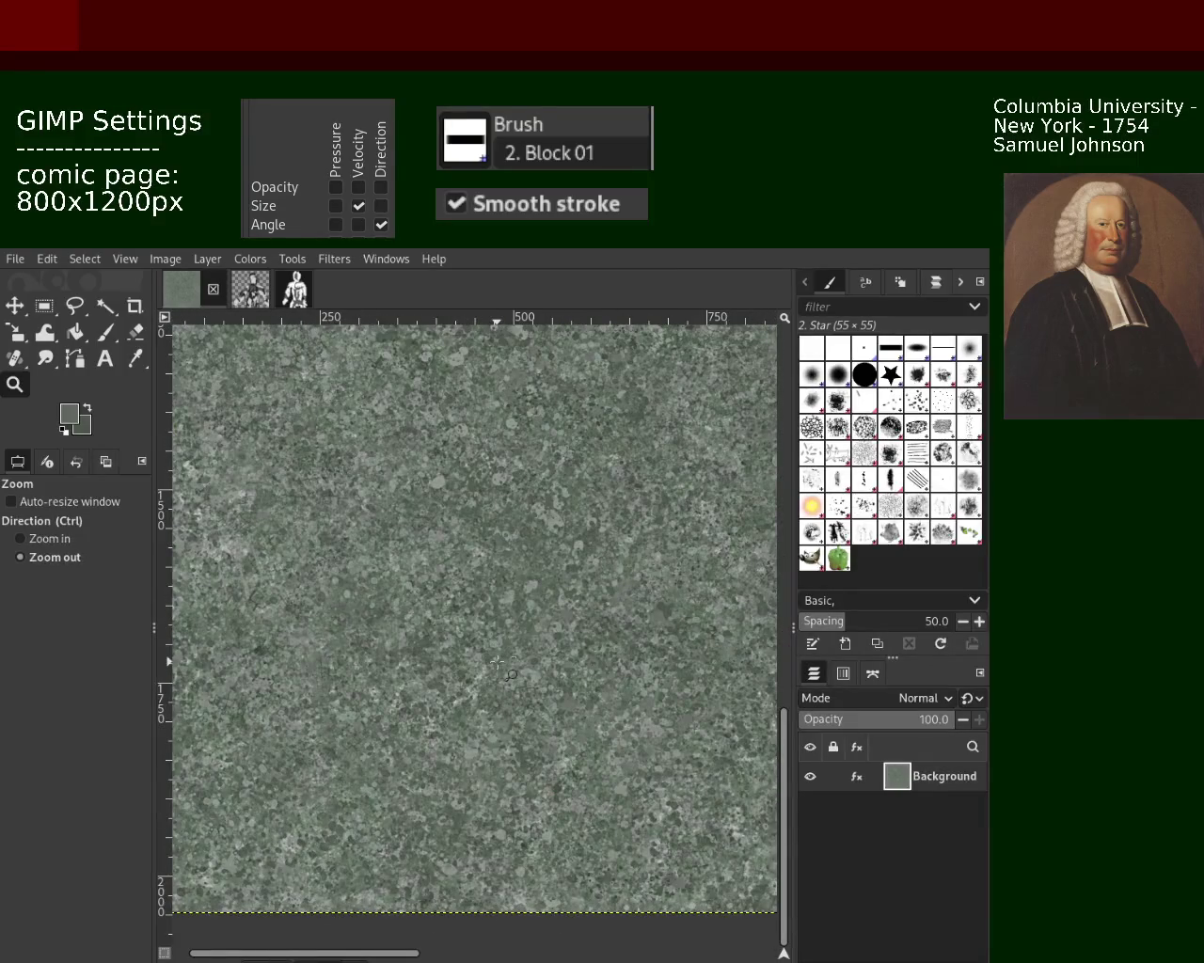
{"action": "left_click", "coordinate": [496, 663]}
{"action": "left_click", "coordinate": [497, 663]}
{"action": "left_click", "coordinate": [467, 496], "text": "ctrl"}
{"action": "left_click", "coordinate": [467, 496], "text": "ctrl"}
{"action": "left_click", "coordinate": [414, 626], "text": "ctrl"}
{"action": "left_click", "coordinate": [418, 631]}
{"action": "left_click", "coordinate": [419, 631]}
{"action": "left_click", "coordinate": [423, 630], "text": "ctrl"}
{"action": "left_click", "coordinate": [428, 630], "text": "ctrl"}
{"action": "left_click", "coordinate": [434, 630]}
{"action": "left_click", "coordinate": [434, 630]}
{"action": "left_click", "coordinate": [420, 355]}
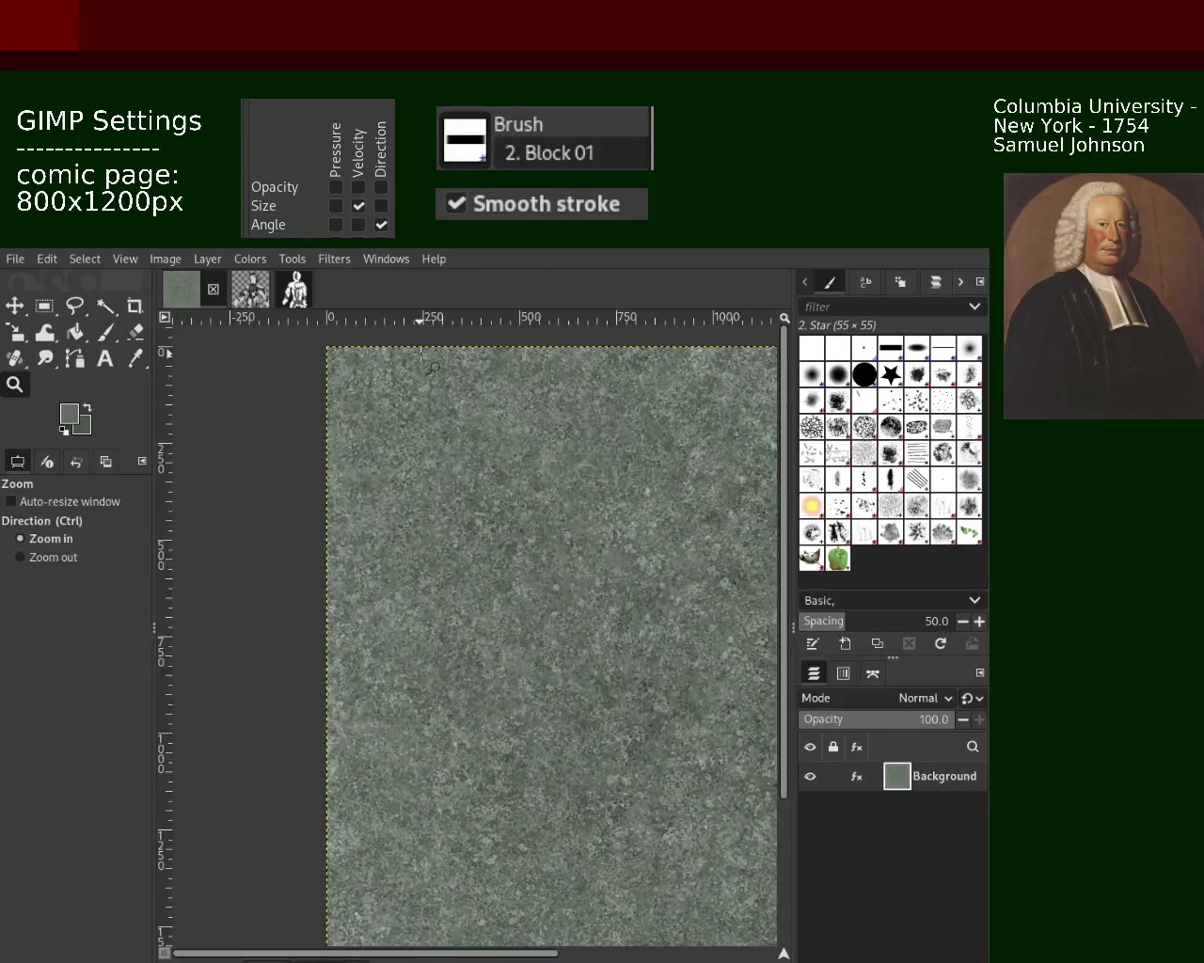
{"action": "left_click", "coordinate": [421, 355]}
{"action": "left_click", "coordinate": [479, 442]}
{"action": "left_click", "coordinate": [544, 532], "text": "ctrl"}
{"action": "left_click", "coordinate": [544, 532], "text": "ctrl"}
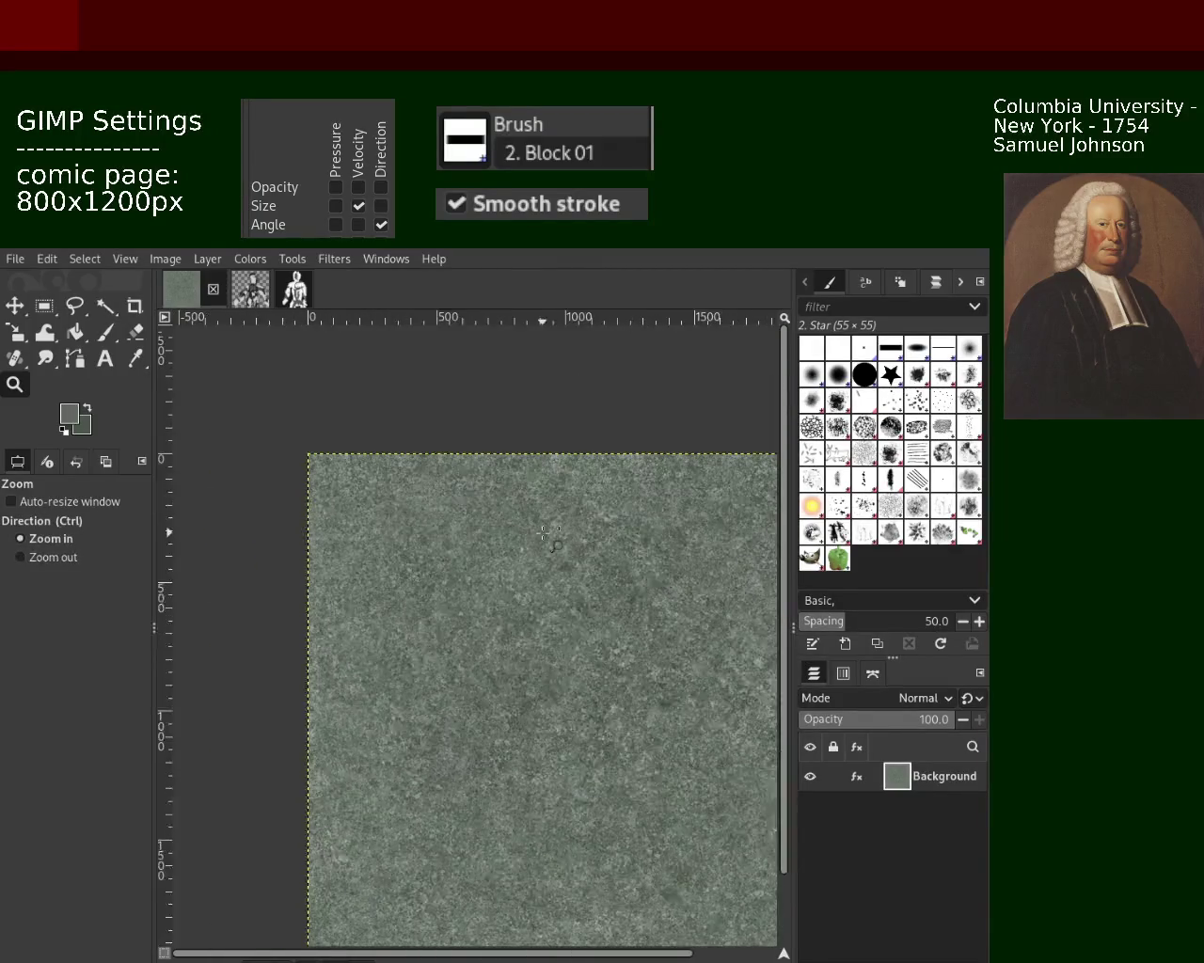
{"action": "left_click", "coordinate": [545, 532]}
{"action": "left_click", "coordinate": [546, 533], "text": "ctrl"}
{"action": "left_click", "coordinate": [550, 489]}
{"action": "left_click", "coordinate": [554, 433]}
{"action": "left_click", "coordinate": [553, 433], "text": "ctrl"}
{"action": "left_click", "coordinate": [583, 409]}
{"action": "left_click", "coordinate": [613, 383], "text": "ctrl"}
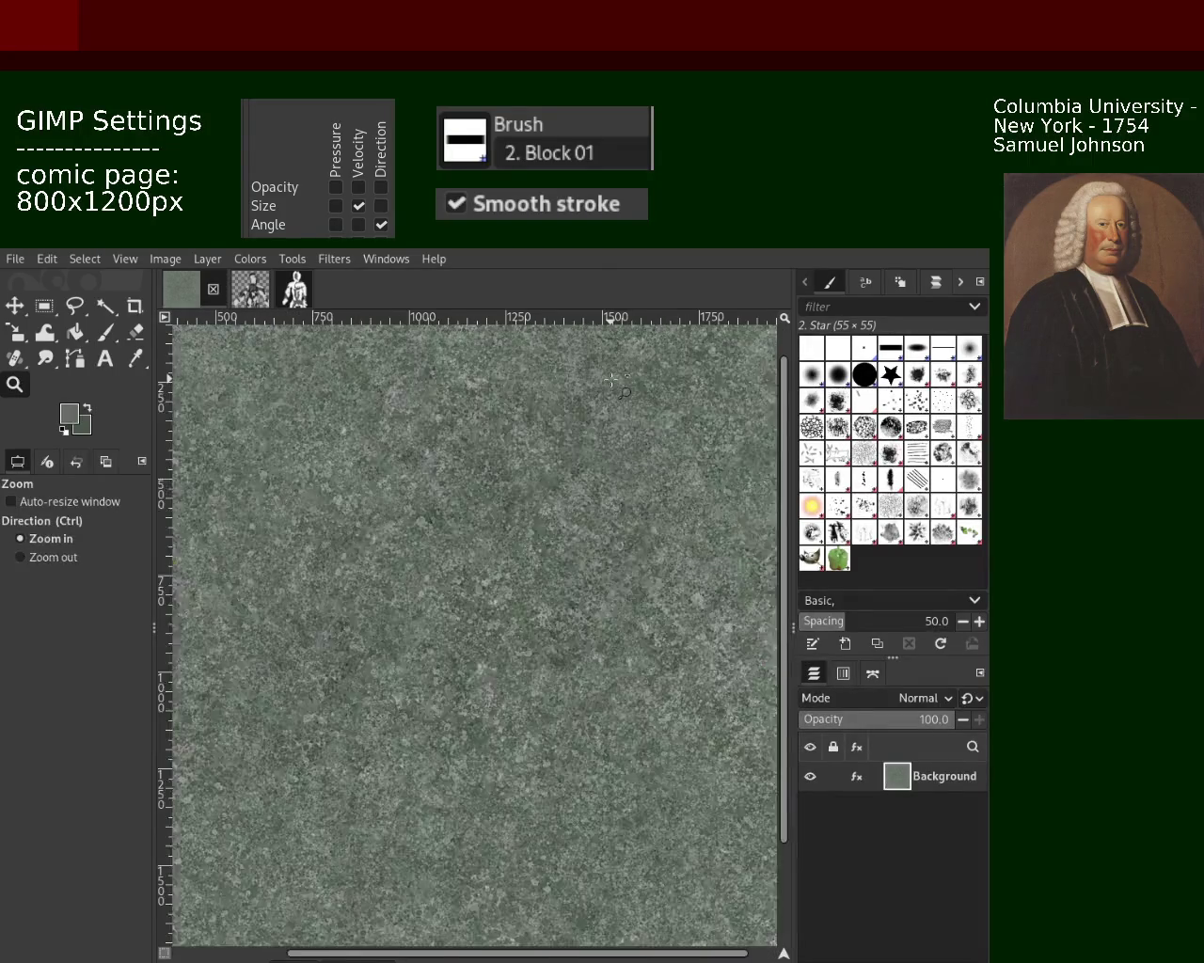
{"action": "left_click", "coordinate": [613, 383], "text": "ctrl"}
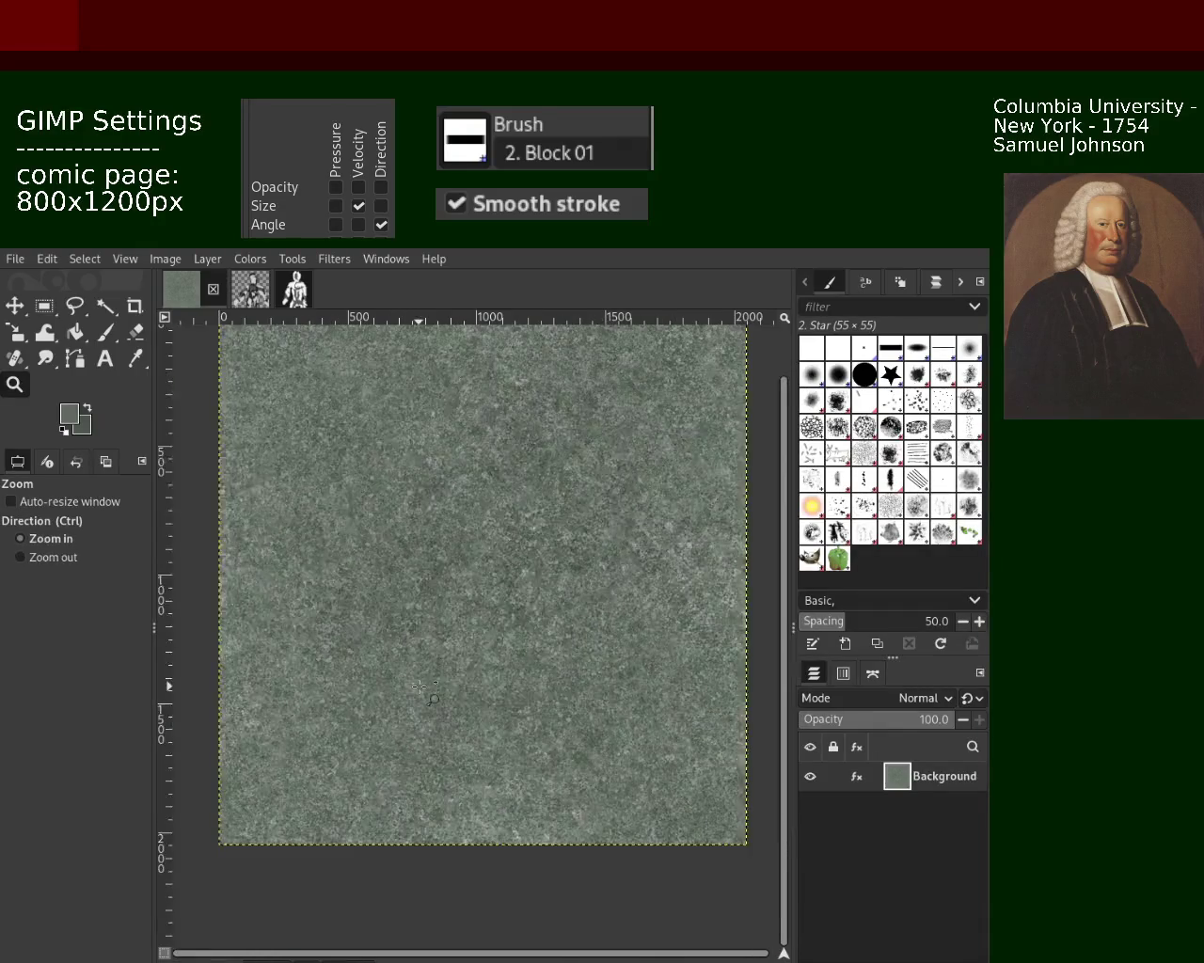
{"action": "left_click", "coordinate": [412, 691]}
{"action": "left_click", "coordinate": [513, 566]}
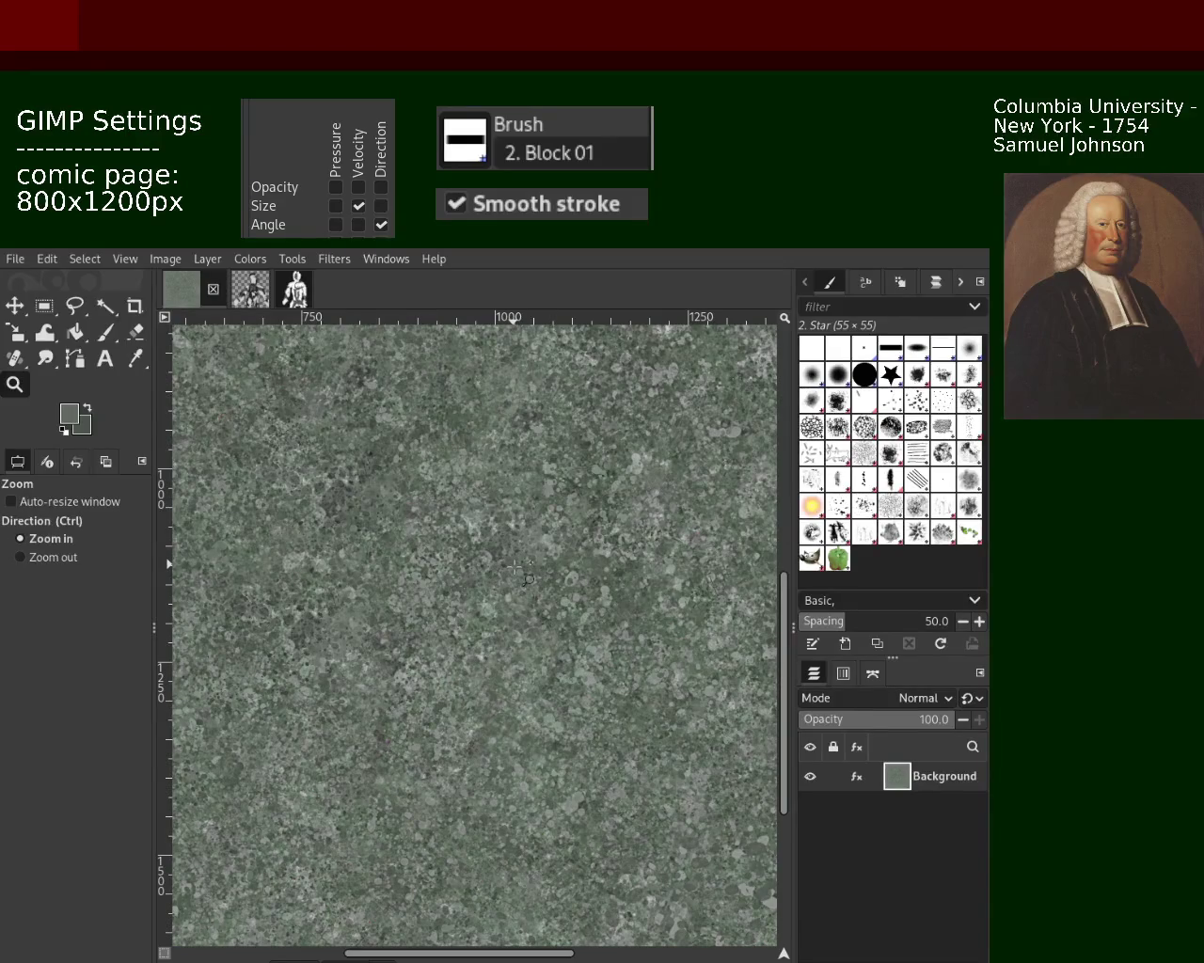
{"action": "left_click", "coordinate": [515, 566]}
{"action": "left_click", "coordinate": [515, 566], "text": "ctrl"}
{"action": "left_click", "coordinate": [515, 566], "text": "ctrl"}
{"action": "left_click", "coordinate": [515, 566]}
{"action": "left_click", "coordinate": [513, 566]}
{"action": "left_click", "coordinate": [515, 566], "text": "ctrl"}
{"action": "left_click", "coordinate": [516, 566], "text": "ctrl"}
{"action": "left_click", "coordinate": [516, 566], "text": "ctrl"}
{"action": "left_click", "coordinate": [516, 566], "text": "ctrl"}
{"action": "left_click", "coordinate": [585, 550]}
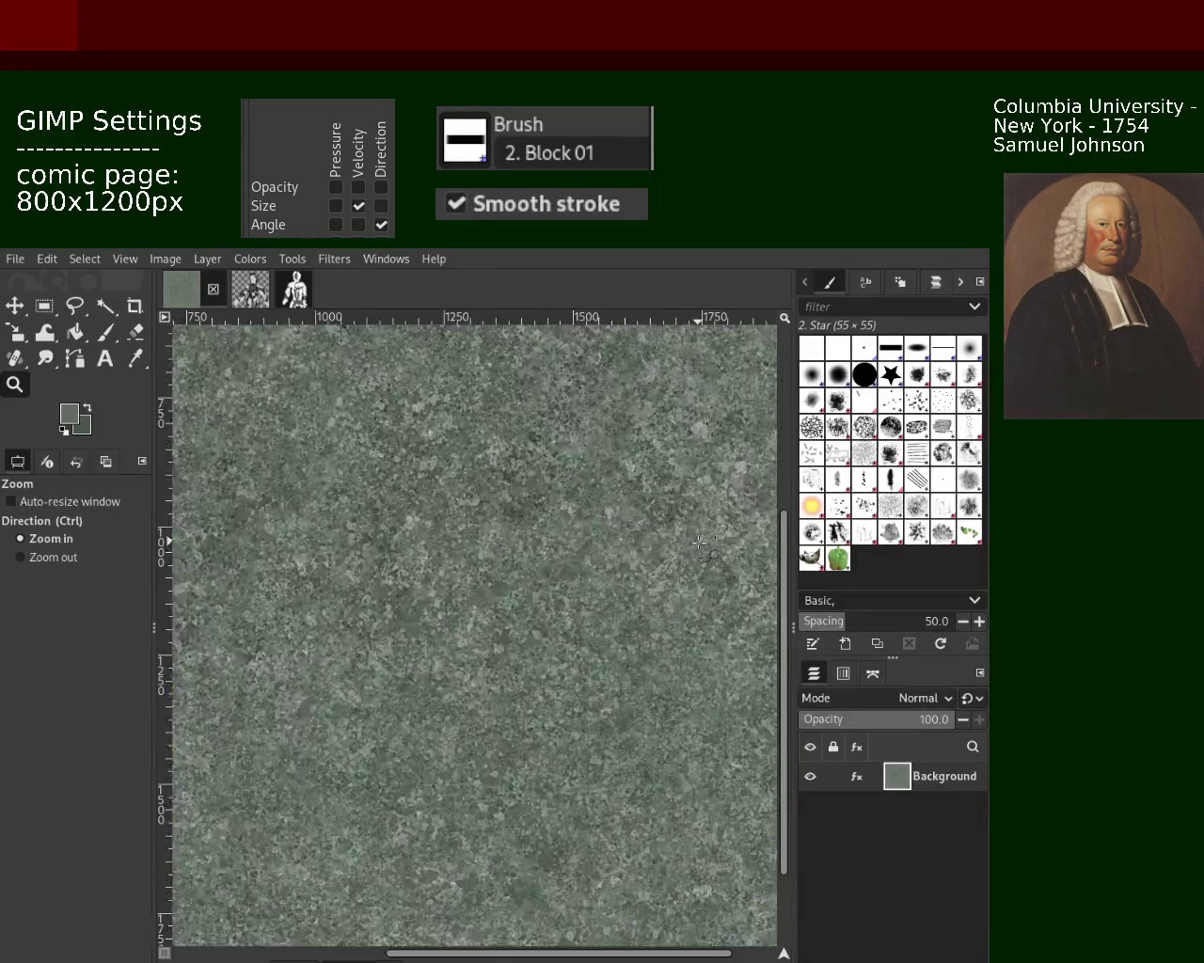
{"action": "left_click", "coordinate": [583, 545]}
{"action": "left_click", "coordinate": [577, 525], "text": "ctrl"}
{"action": "left_click", "coordinate": [577, 526], "text": "ctrl"}
{"action": "left_click", "coordinate": [563, 559], "text": "ctrl"}
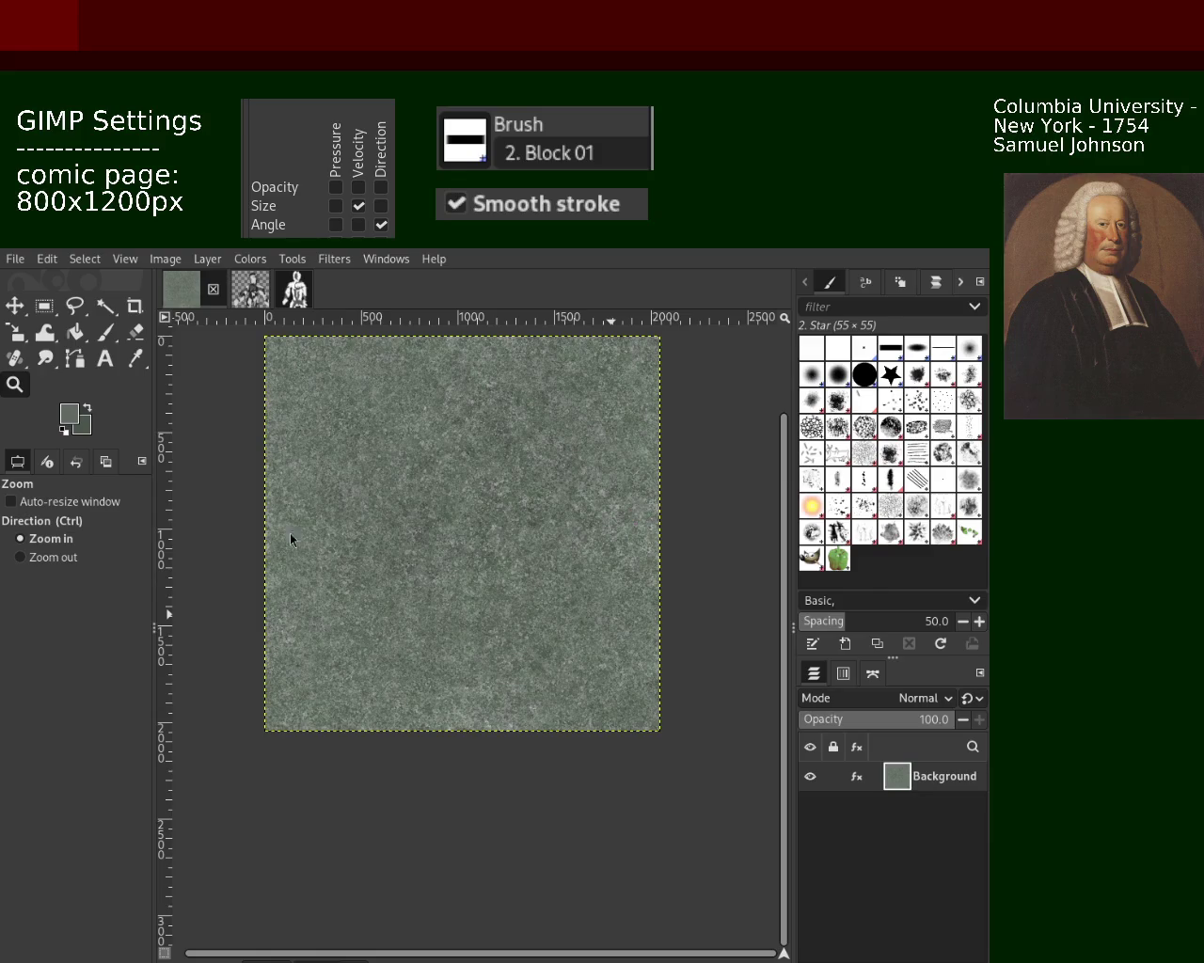
{"action": "left_click", "coordinate": [531, 611]}
Step: Paint Splats 01 splatter dabs at 75% opacity across the zoomed-in texture
{"action": "left_click", "coordinate": [526, 607]}
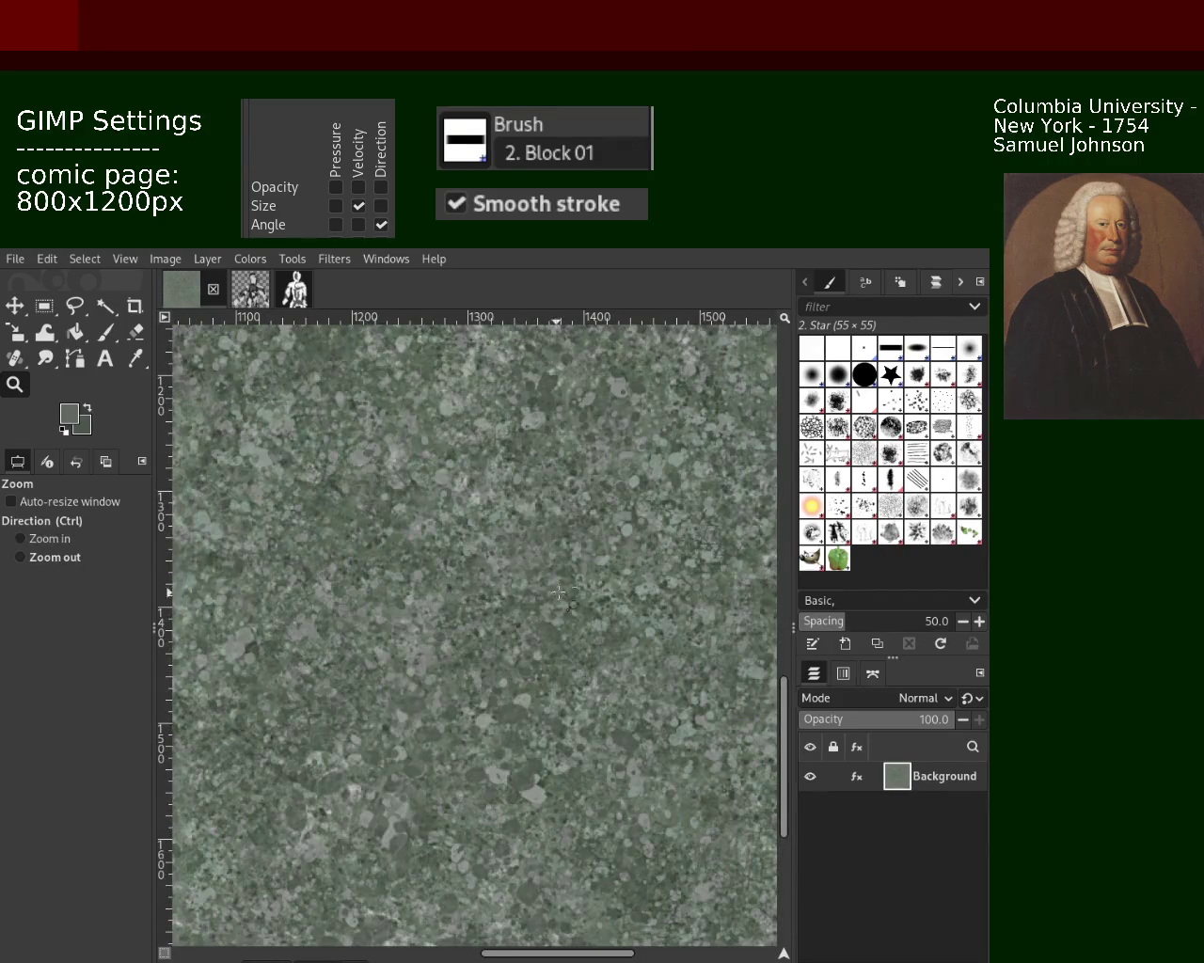
{"action": "left_click", "coordinate": [512, 640], "text": "ctrl"}
{"action": "left_click", "coordinate": [498, 677]}
{"action": "left_click", "coordinate": [484, 717]}
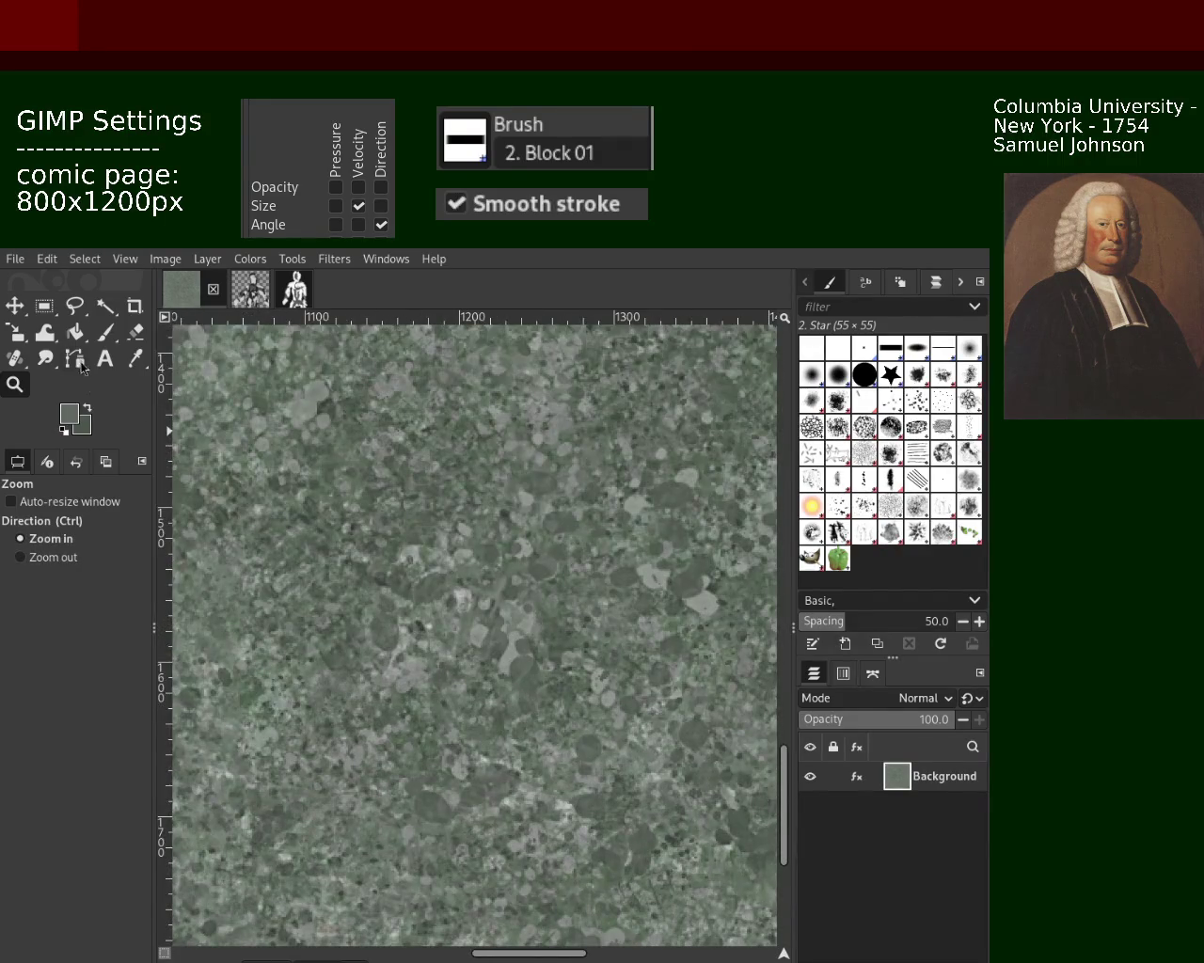
{"action": "left_click", "coordinate": [105, 334]}
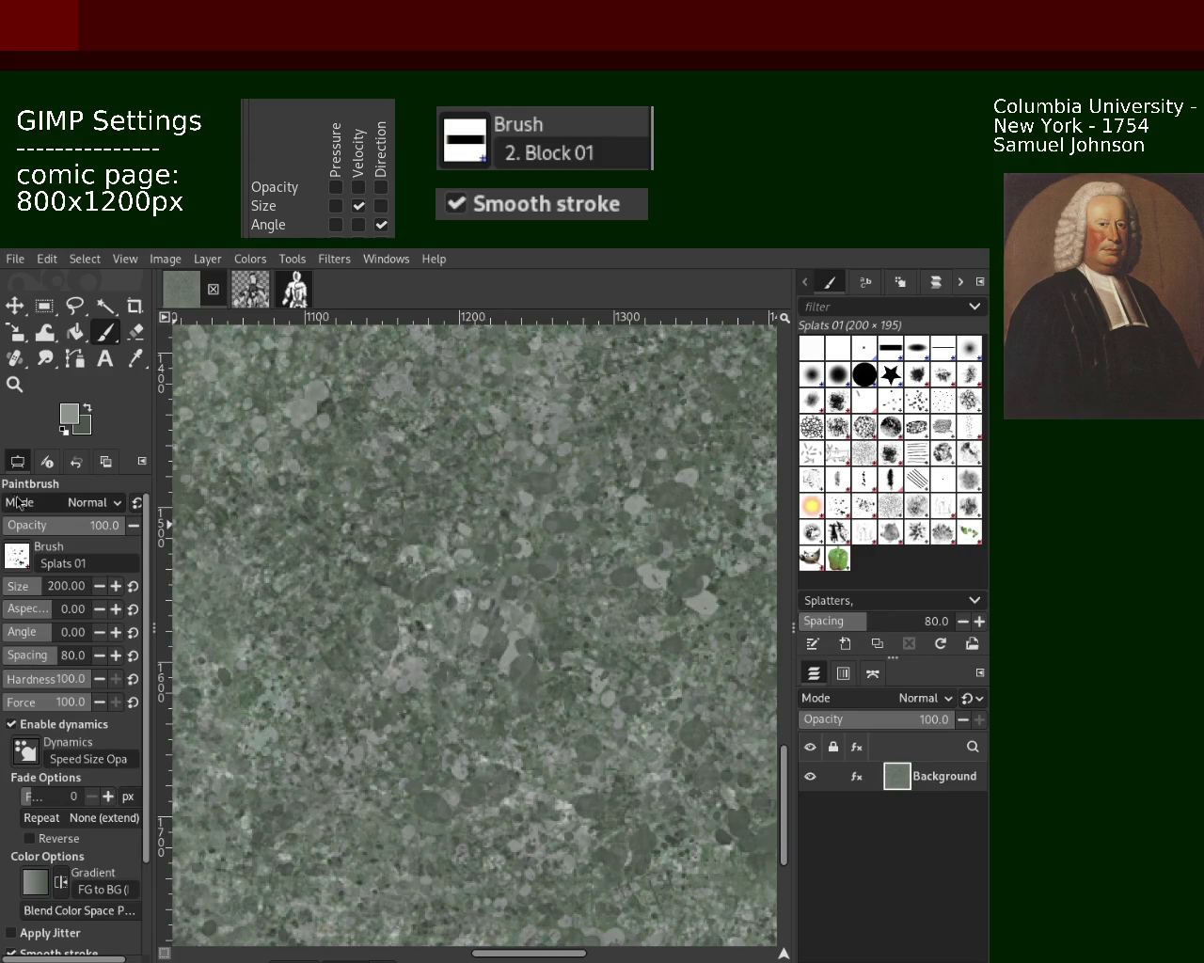
{"action": "left_click", "coordinate": [103, 524]}
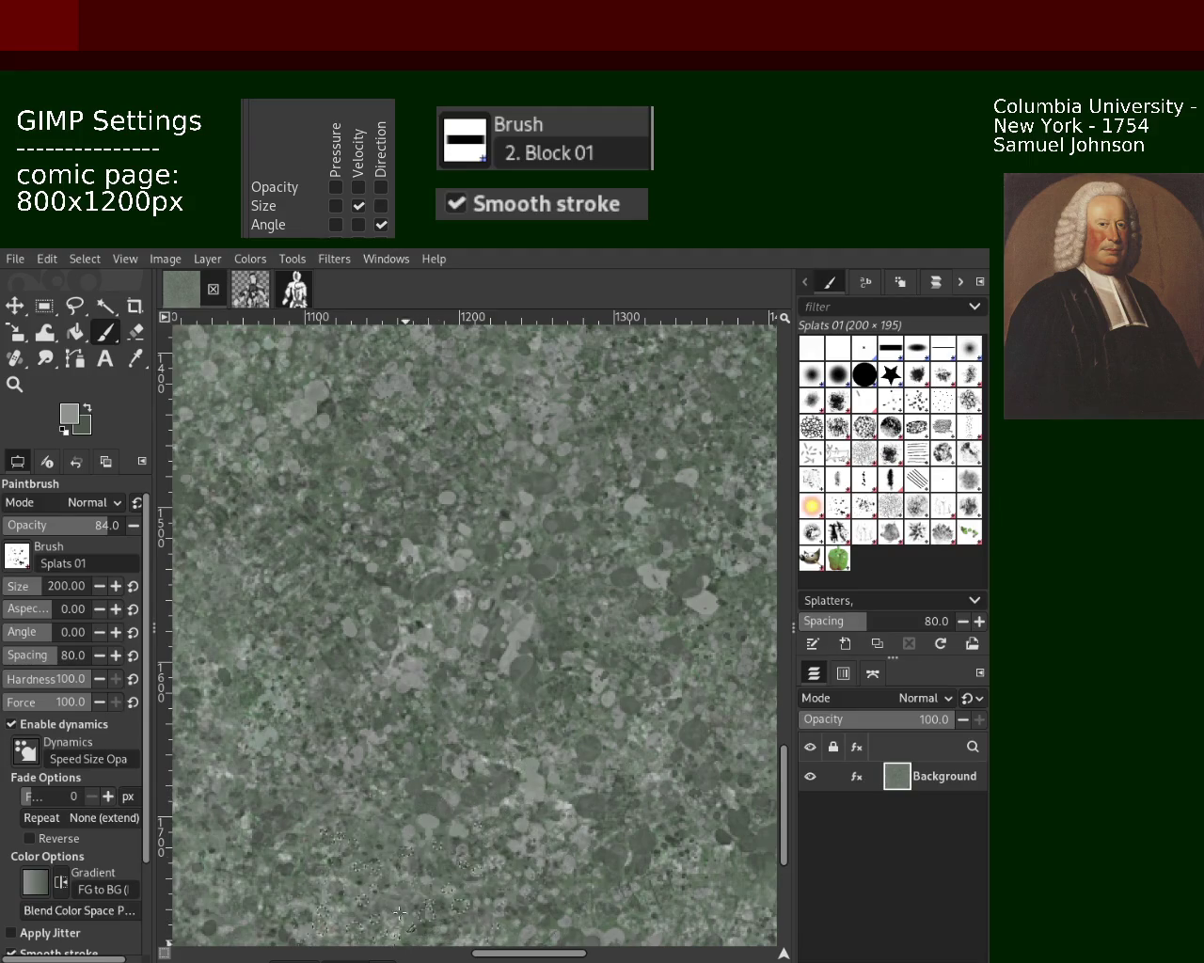
{"action": "left_click", "coordinate": [96, 523]}
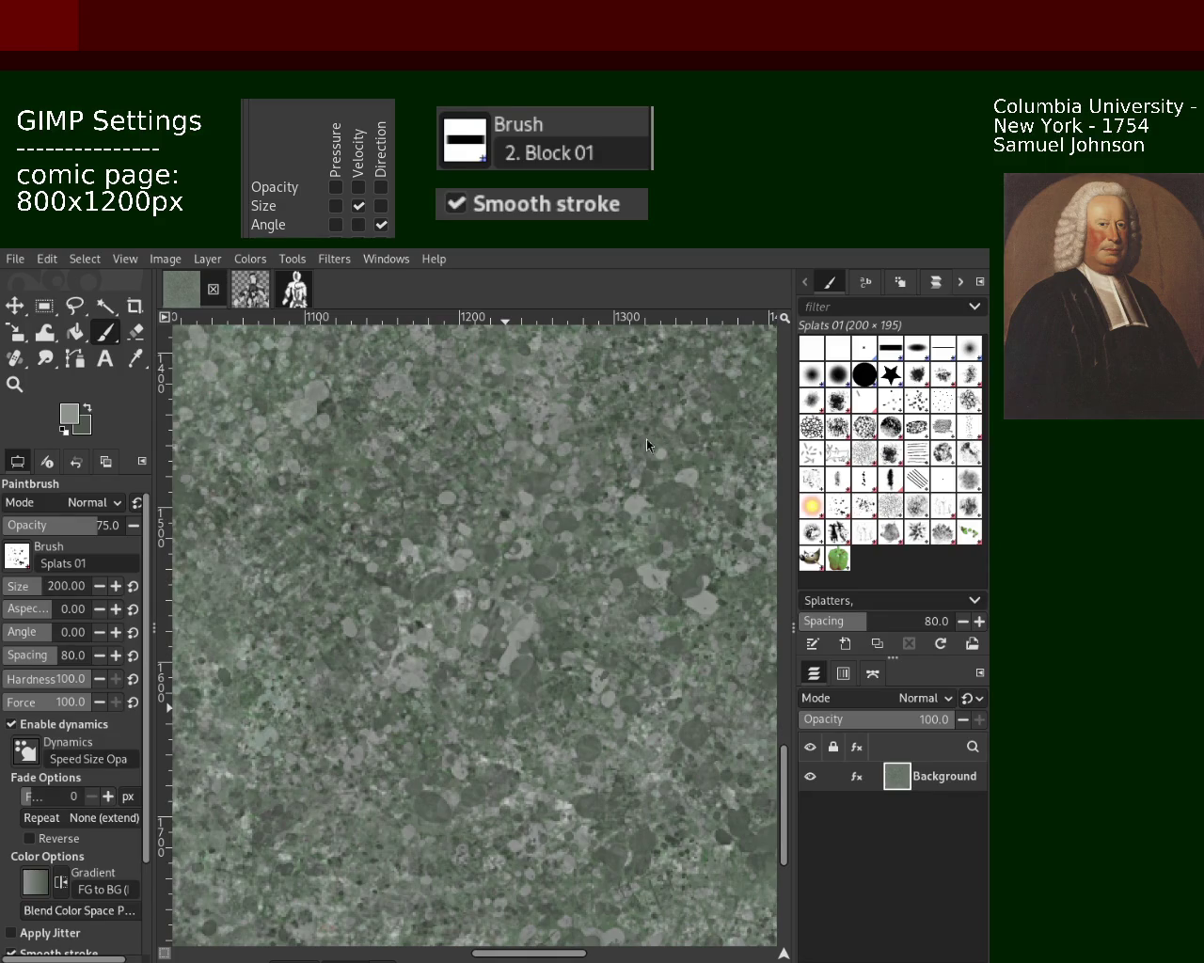
{"action": "left_click_drag", "start_coordinate": [327, 456], "coordinate": [217, 423]}
{"action": "left_click", "coordinate": [14, 384]}
{"action": "left_click", "coordinate": [247, 585], "text": "ctrl"}
{"action": "left_click", "coordinate": [247, 585], "text": "ctrl"}
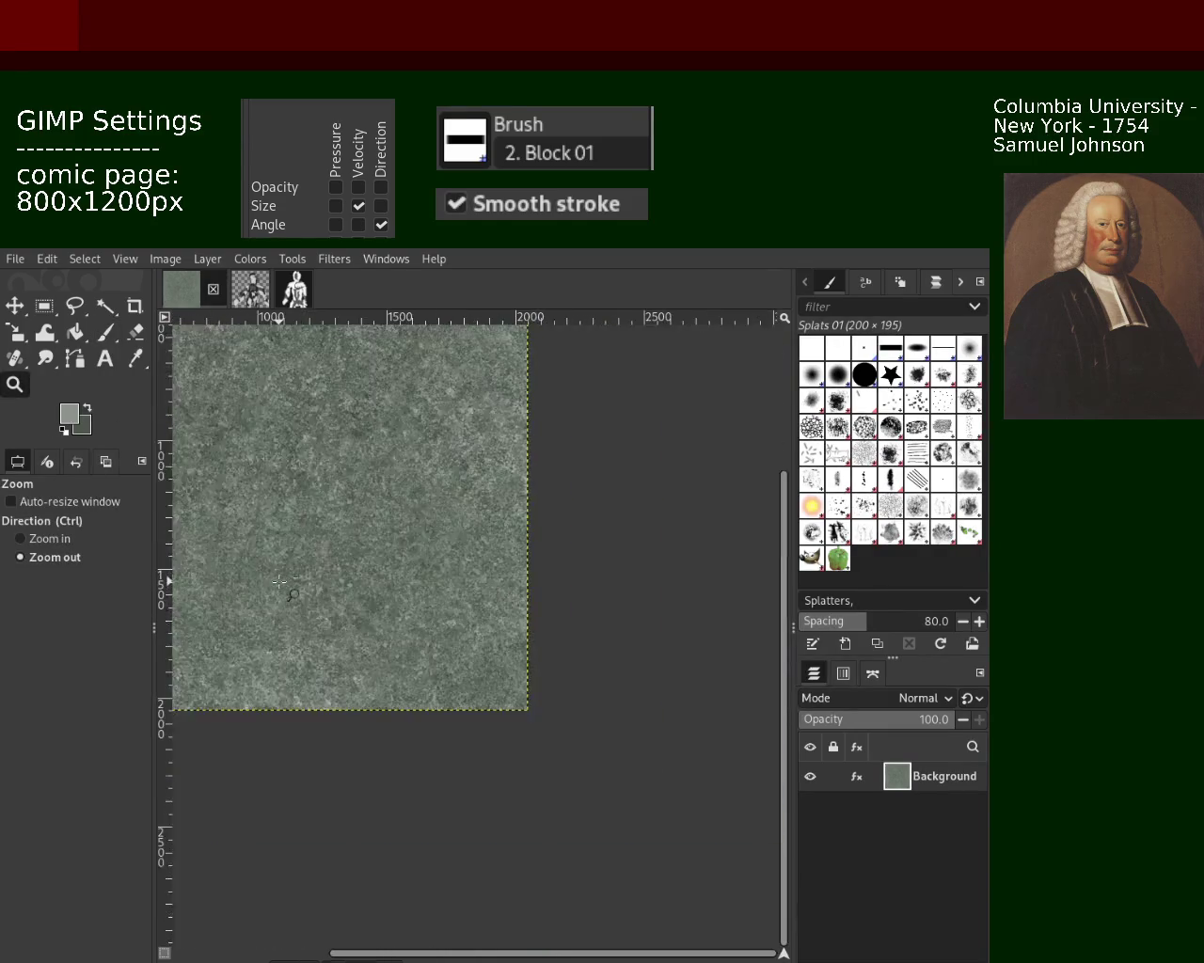
{"action": "left_click", "coordinate": [246, 585]}
{"action": "left_click", "coordinate": [273, 586], "text": "ctrl"}
{"action": "left_click", "coordinate": [291, 587], "text": "ctrl"}
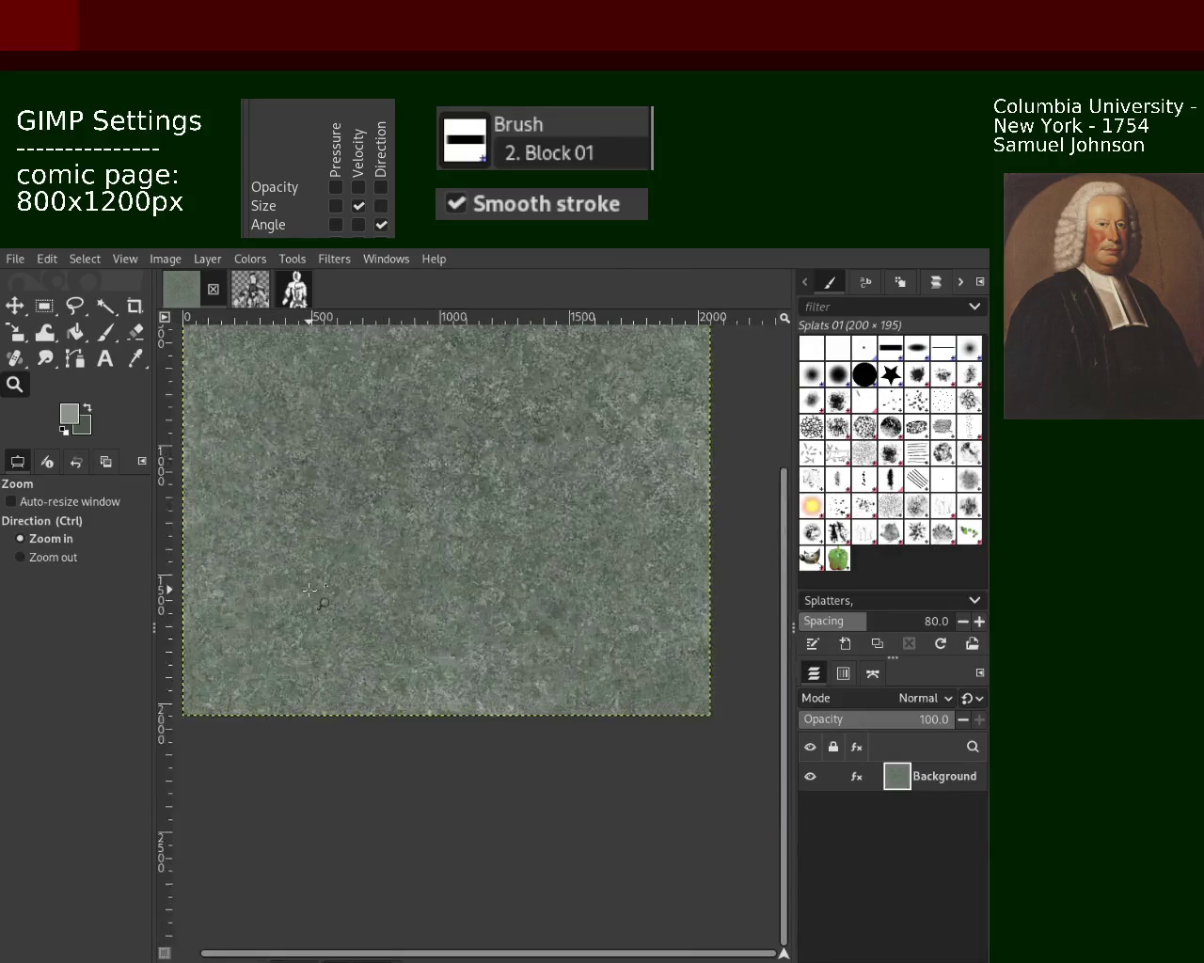
{"action": "left_click", "coordinate": [309, 589]}
{"action": "left_click", "coordinate": [357, 565]}
{"action": "left_click", "coordinate": [404, 541], "text": "ctrl"}
{"action": "left_click", "coordinate": [451, 513], "text": "ctrl"}
{"action": "left_click", "coordinate": [499, 488]}
{"action": "left_click", "coordinate": [506, 484], "text": "ctrl"}
{"action": "left_click", "coordinate": [512, 480], "text": "ctrl"}
{"action": "left_click", "coordinate": [520, 475]}
{"action": "left_click", "coordinate": [527, 470], "text": "ctrl"}
{"action": "left_click", "coordinate": [536, 473]}
{"action": "left_click", "coordinate": [551, 477], "text": "ctrl"}
{"action": "left_click", "coordinate": [565, 481]}
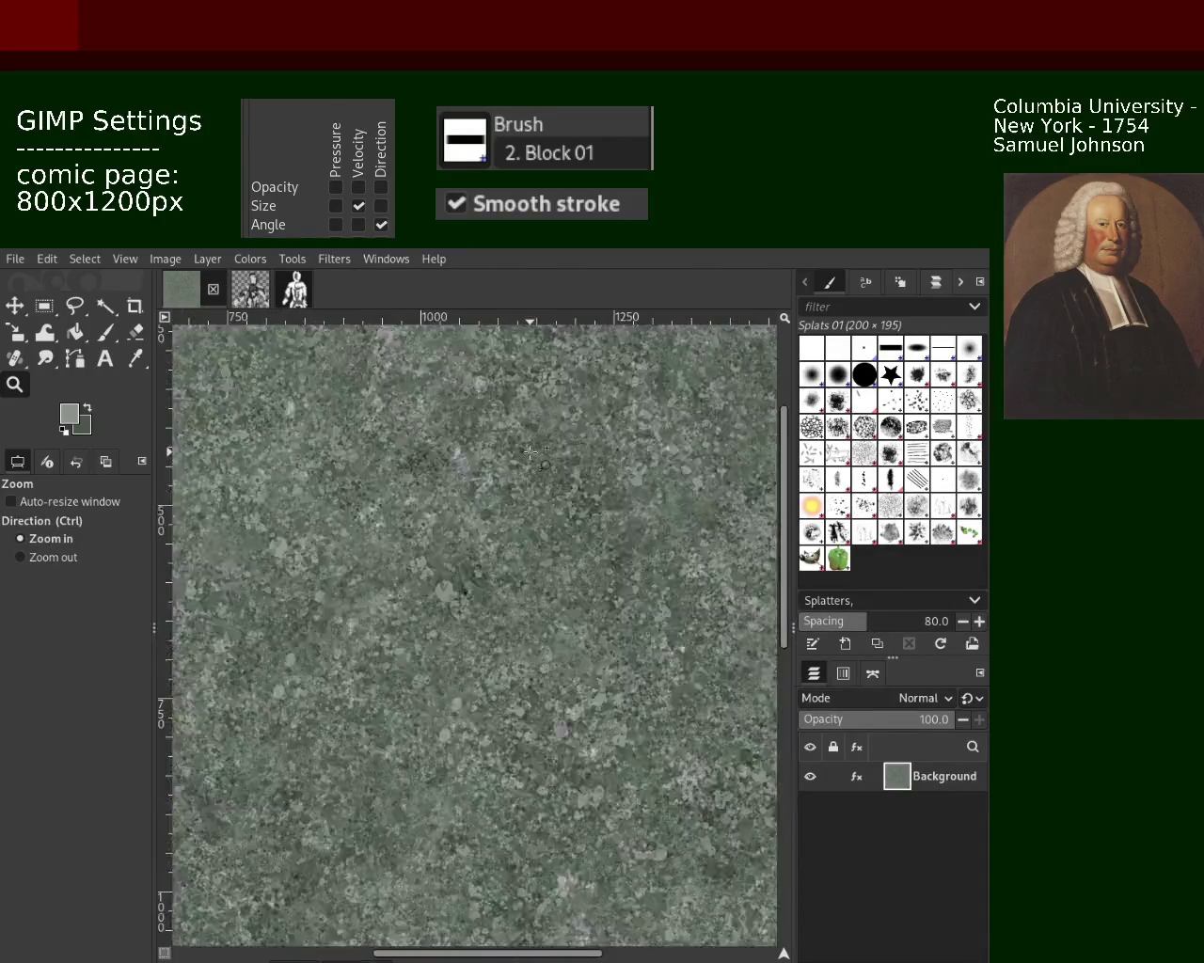
{"action": "left_click", "coordinate": [575, 484]}
{"action": "left_click", "coordinate": [602, 508], "text": "ctrl"}
{"action": "left_click", "coordinate": [616, 515], "text": "ctrl"}
{"action": "left_click", "coordinate": [630, 523], "text": "ctrl"}
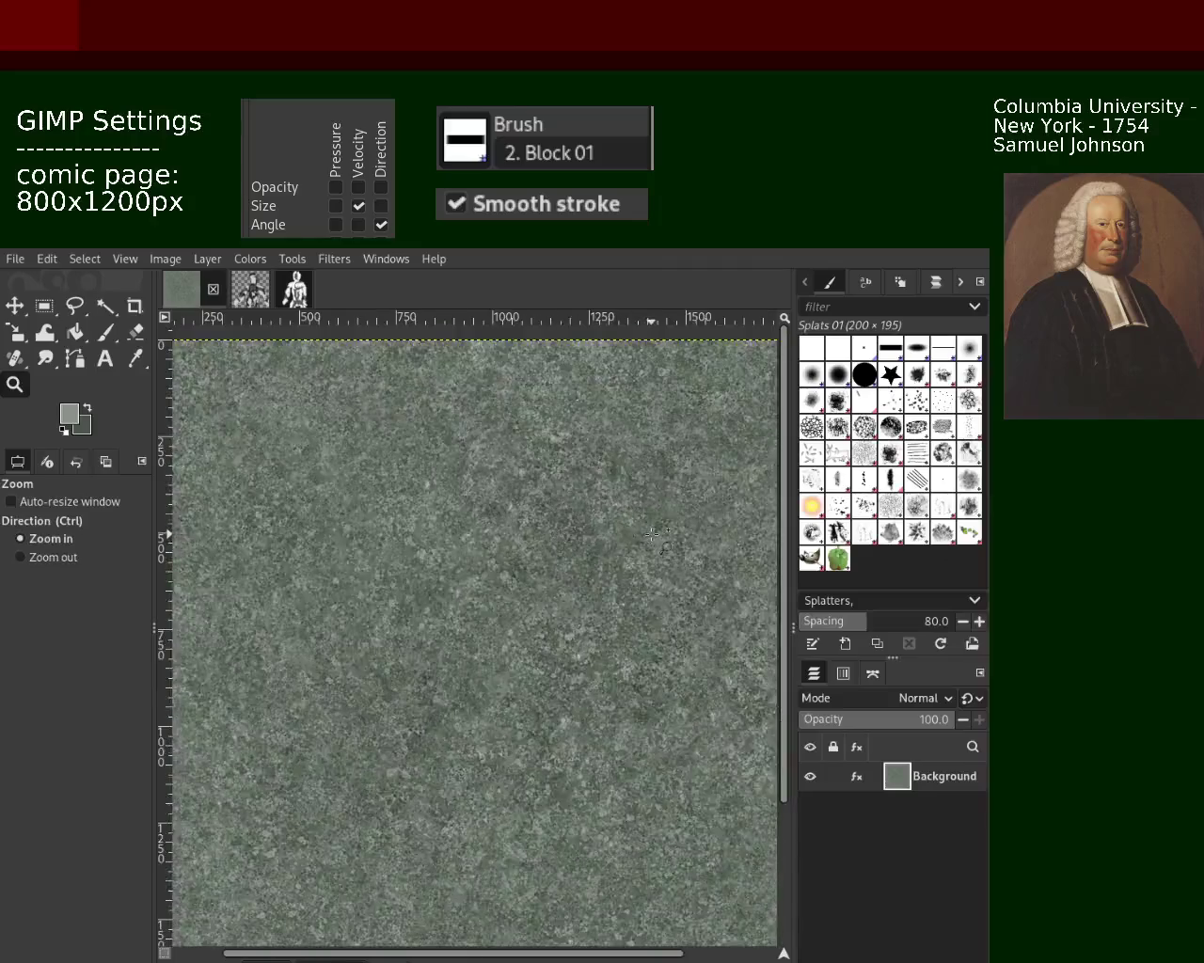
{"action": "left_click", "coordinate": [644, 534]}
{"action": "left_click", "coordinate": [611, 524], "text": "ctrl"}
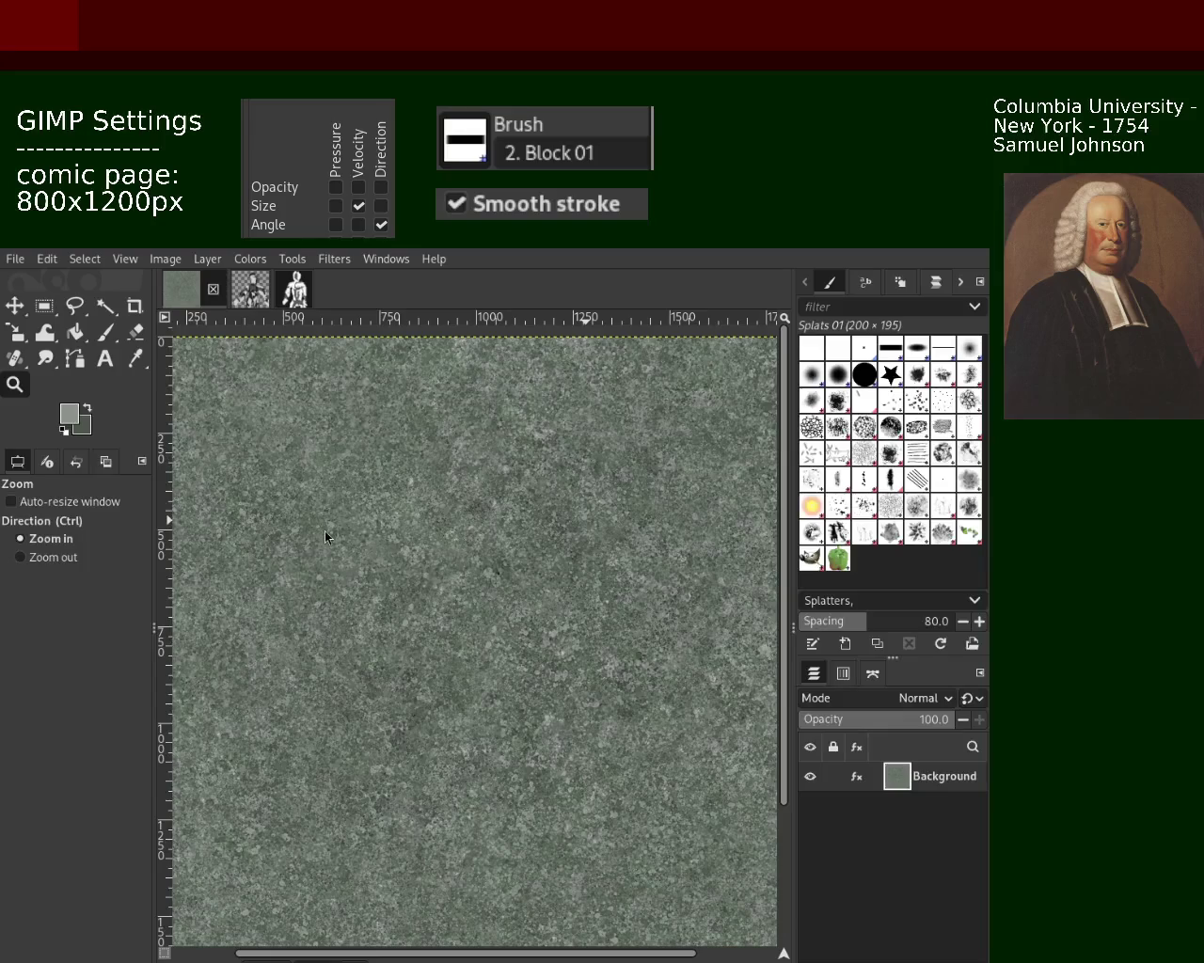
{"action": "key", "text": "ctrl"}
{"action": "left_click", "coordinate": [406, 506], "text": "ctrl"}
{"action": "left_click", "coordinate": [406, 506]}
{"action": "left_click", "coordinate": [407, 506]}
{"action": "left_click", "coordinate": [406, 506]}
{"action": "left_click", "coordinate": [406, 506], "text": "ctrl"}
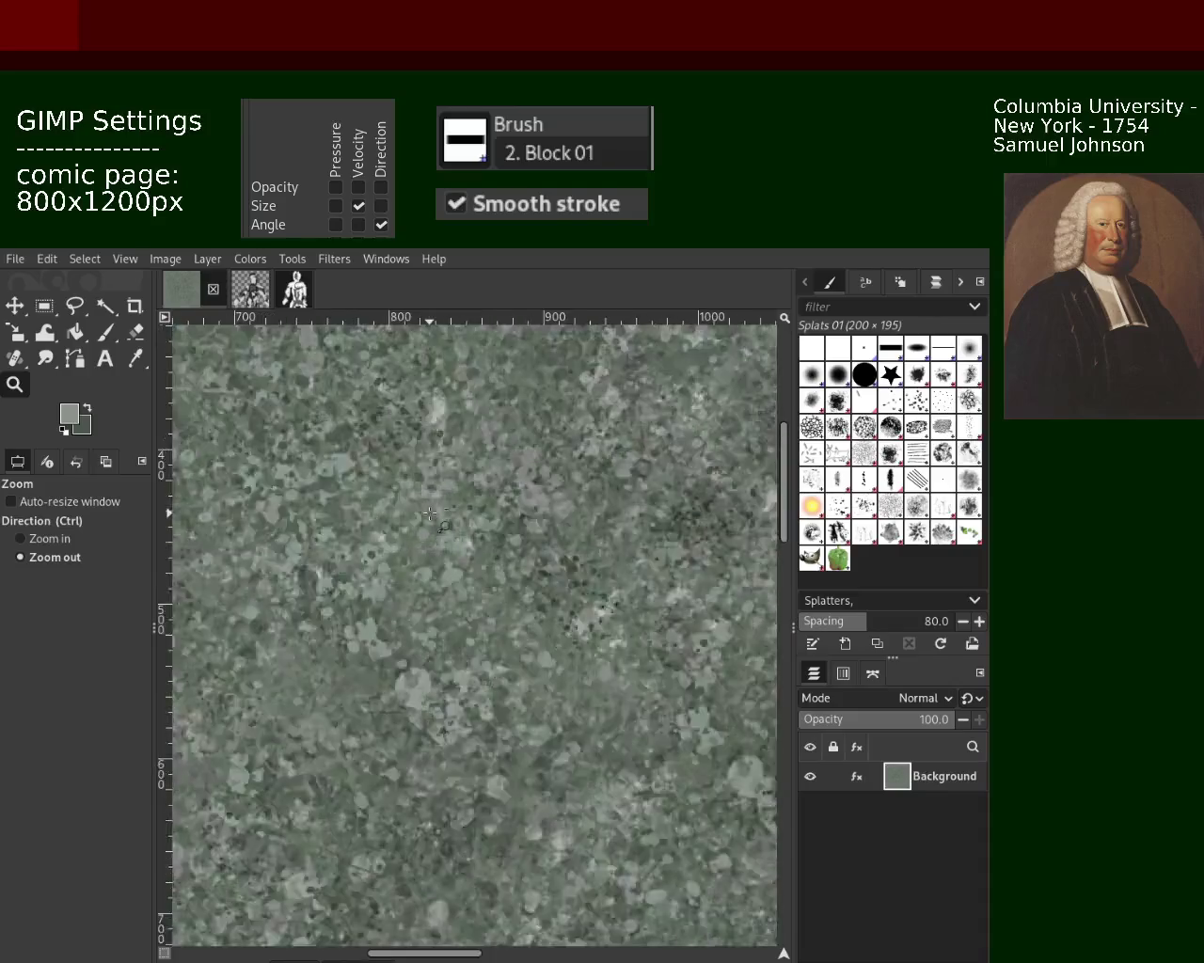
{"action": "left_click", "coordinate": [432, 536], "text": "ctrl"}
{"action": "left_click", "coordinate": [460, 569], "text": "ctrl"}
{"action": "left_click", "coordinate": [473, 585]}
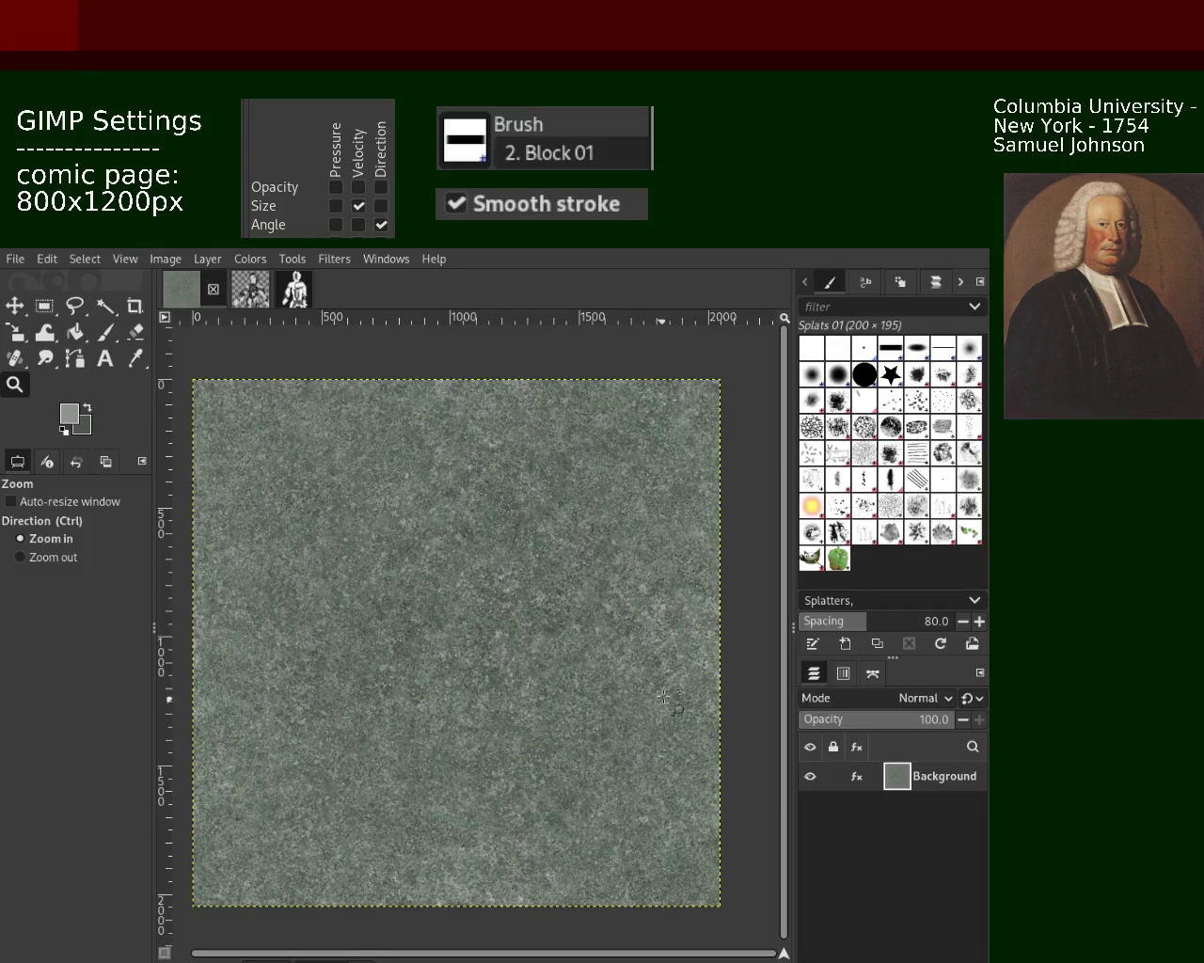
Step: Sample a darker green and stamp a splatter dab near the tile's right edge
{"action": "left_click", "coordinate": [637, 612], "text": "ctrl"}
{"action": "left_click", "coordinate": [637, 612]}
{"action": "left_click", "coordinate": [636, 612]}
{"action": "left_click", "coordinate": [637, 613]}
{"action": "left_click", "coordinate": [108, 331]}
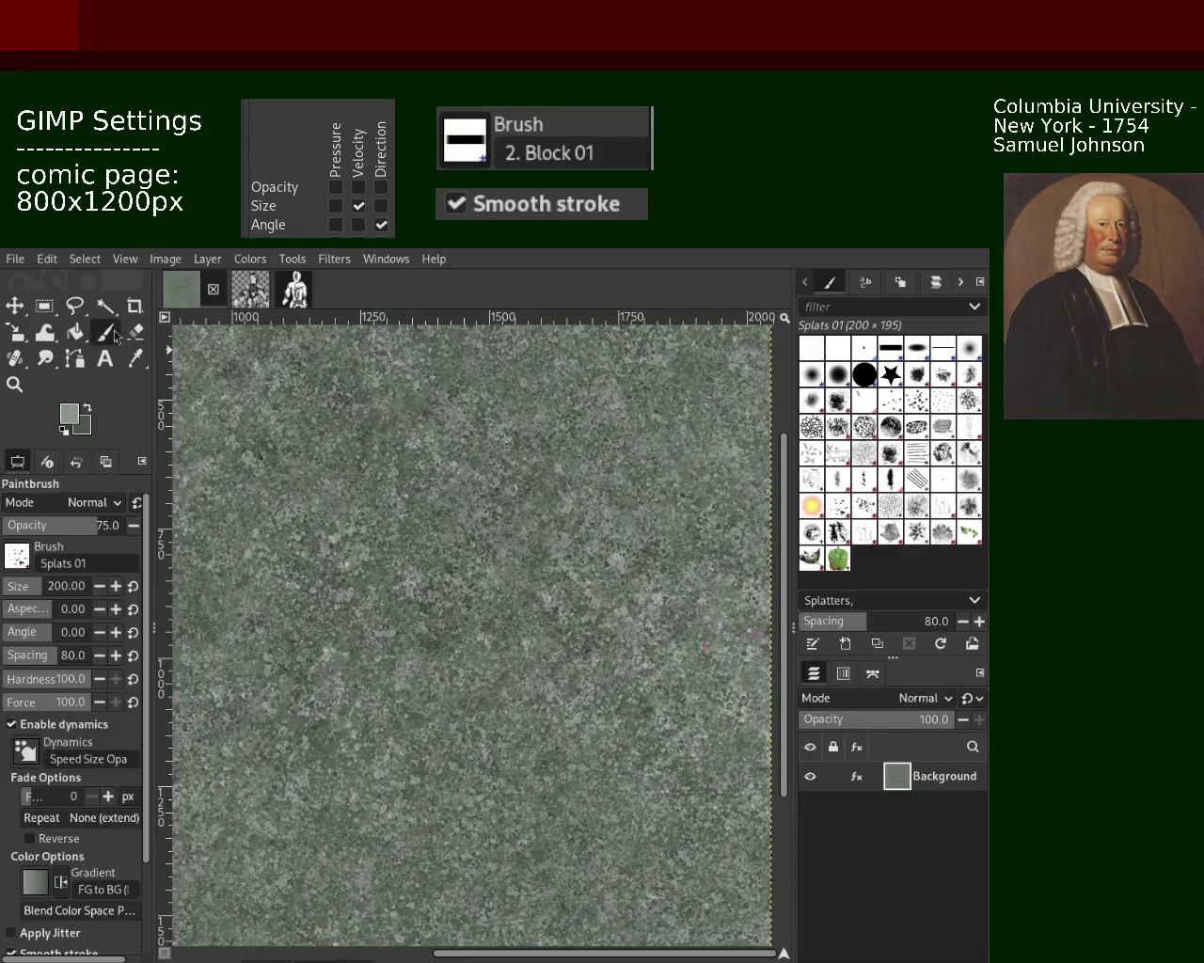
{"action": "left_click", "coordinate": [539, 520], "text": "ctrl"}
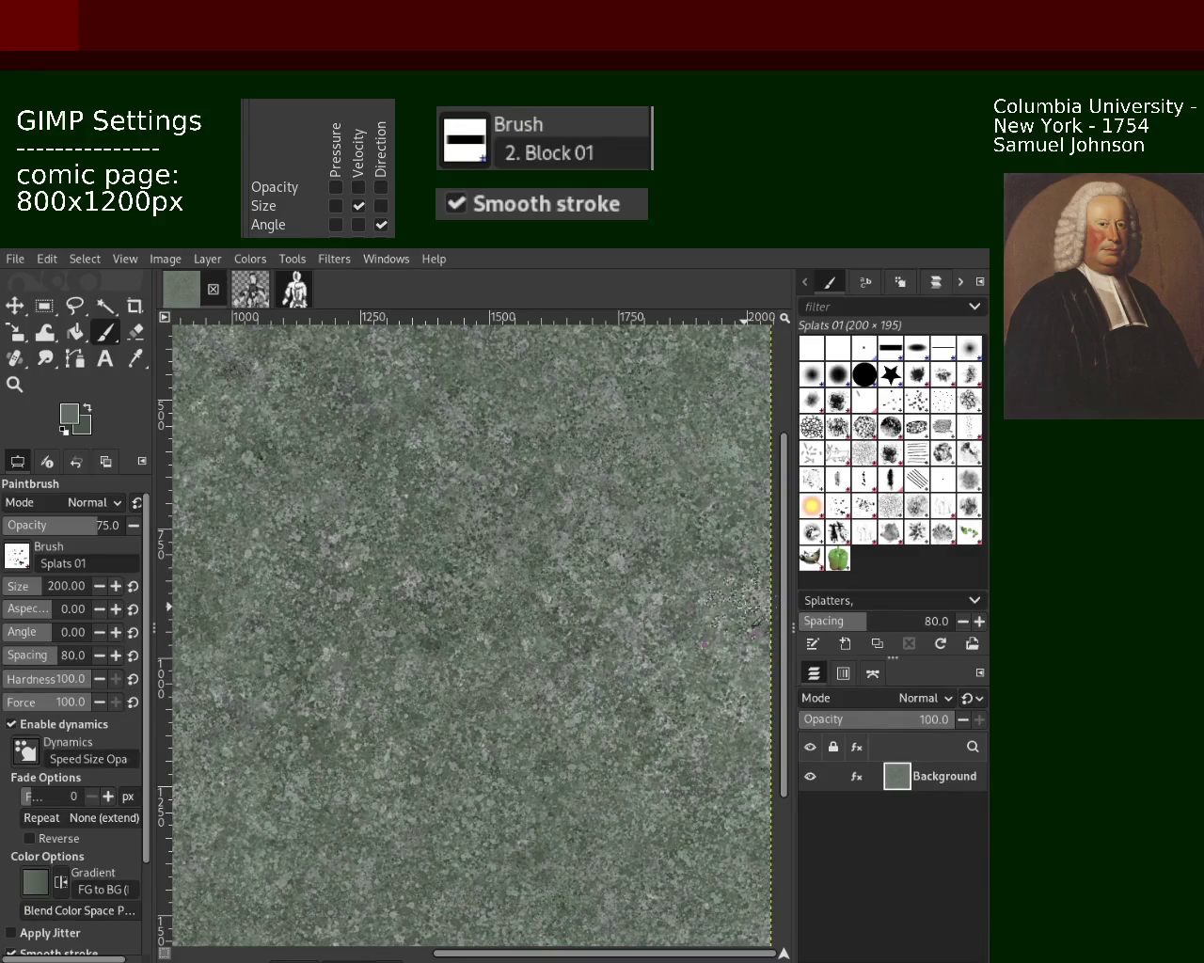
{"action": "left_click", "coordinate": [616, 560]}
Step: Check the new dab at several zoom levels, settling close on the texture centre
{"action": "left_click", "coordinate": [14, 383]}
{"action": "left_click", "coordinate": [541, 564], "text": "ctrl"}
{"action": "left_click", "coordinate": [541, 566], "text": "ctrl"}
{"action": "left_click", "coordinate": [478, 576]}
{"action": "left_click", "coordinate": [538, 590]}
{"action": "left_click", "coordinate": [104, 332]}
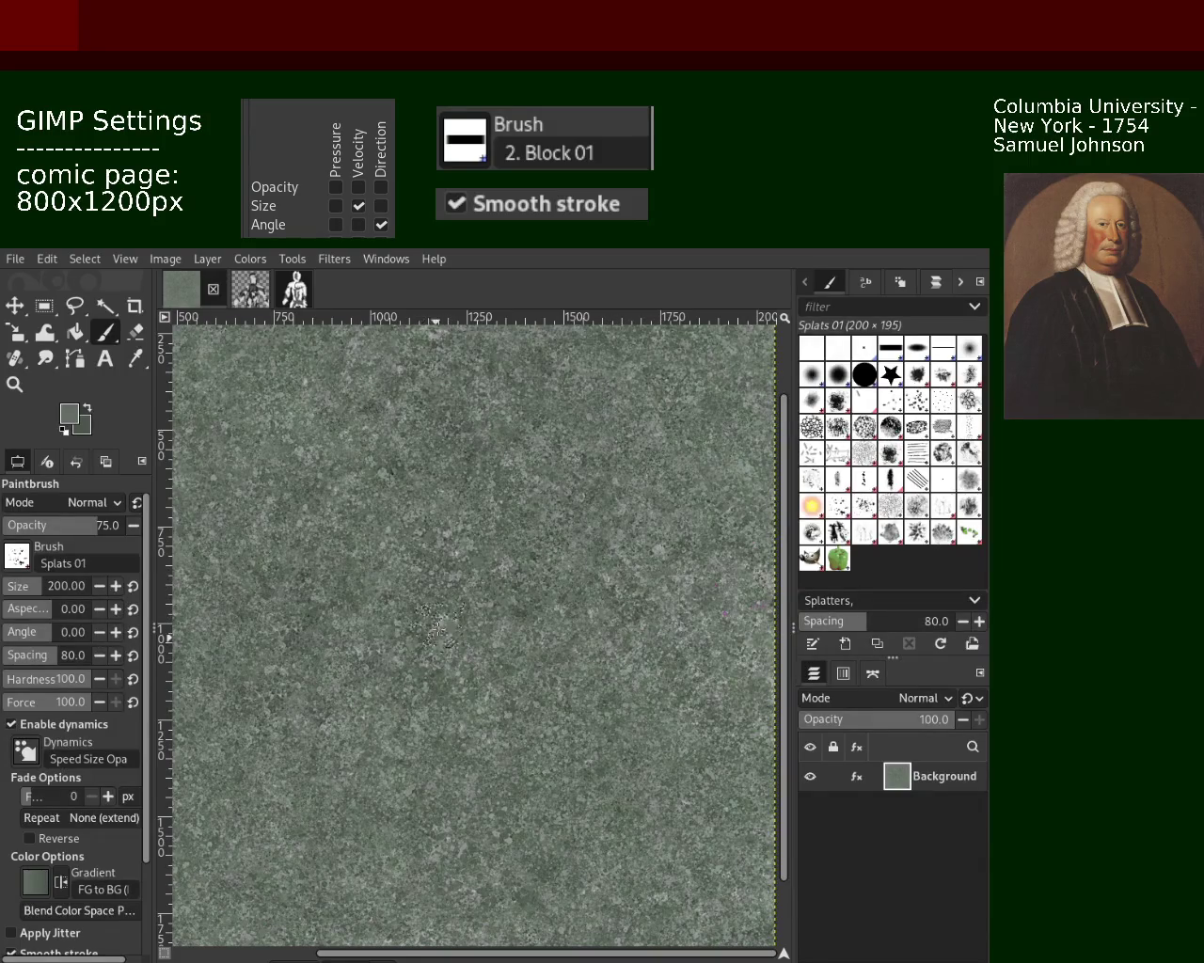
{"action": "left_click", "coordinate": [14, 383]}
{"action": "left_click", "coordinate": [420, 623]}
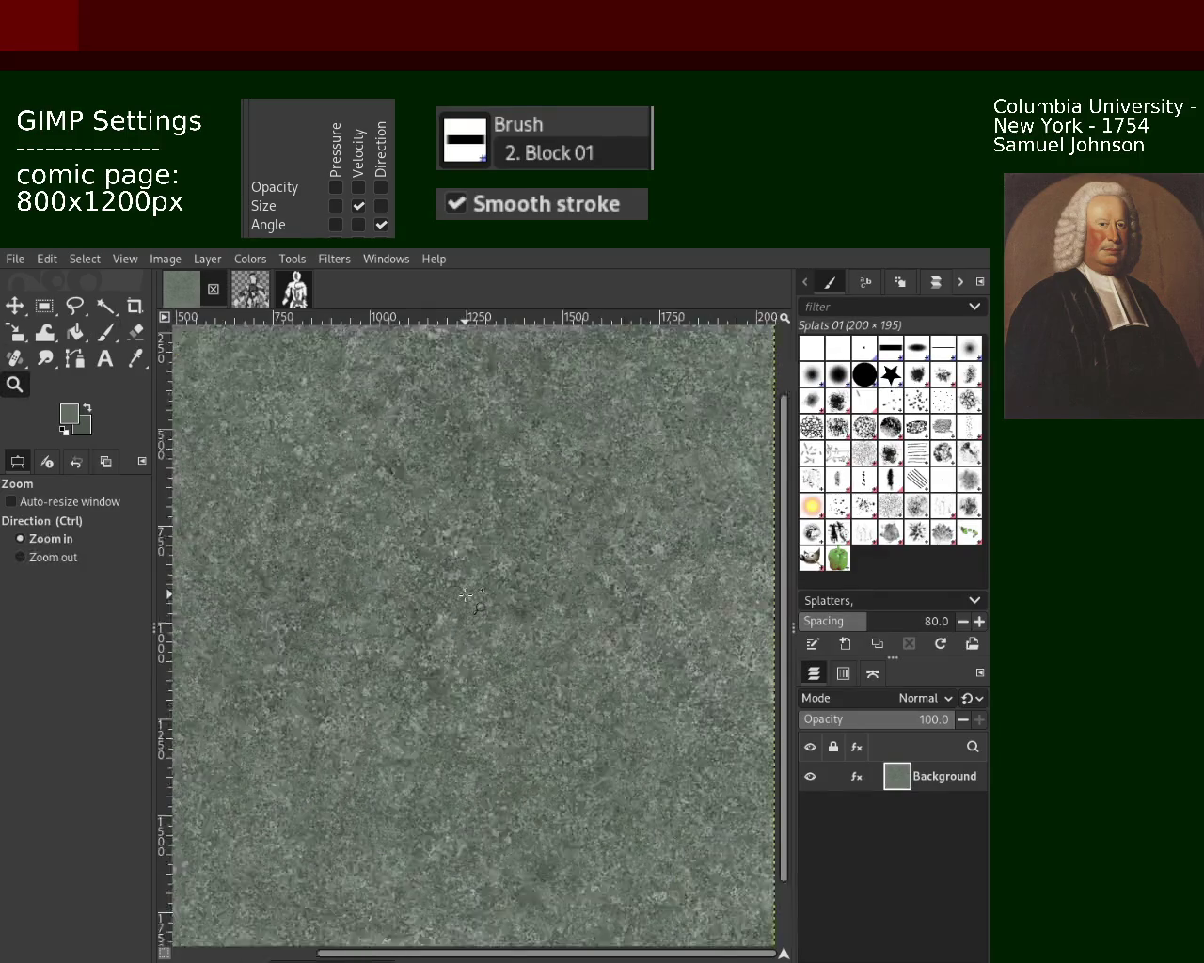
{"action": "left_click", "coordinate": [421, 623]}
{"action": "left_click", "coordinate": [420, 623]}
{"action": "left_click", "coordinate": [418, 658], "text": "ctrl"}
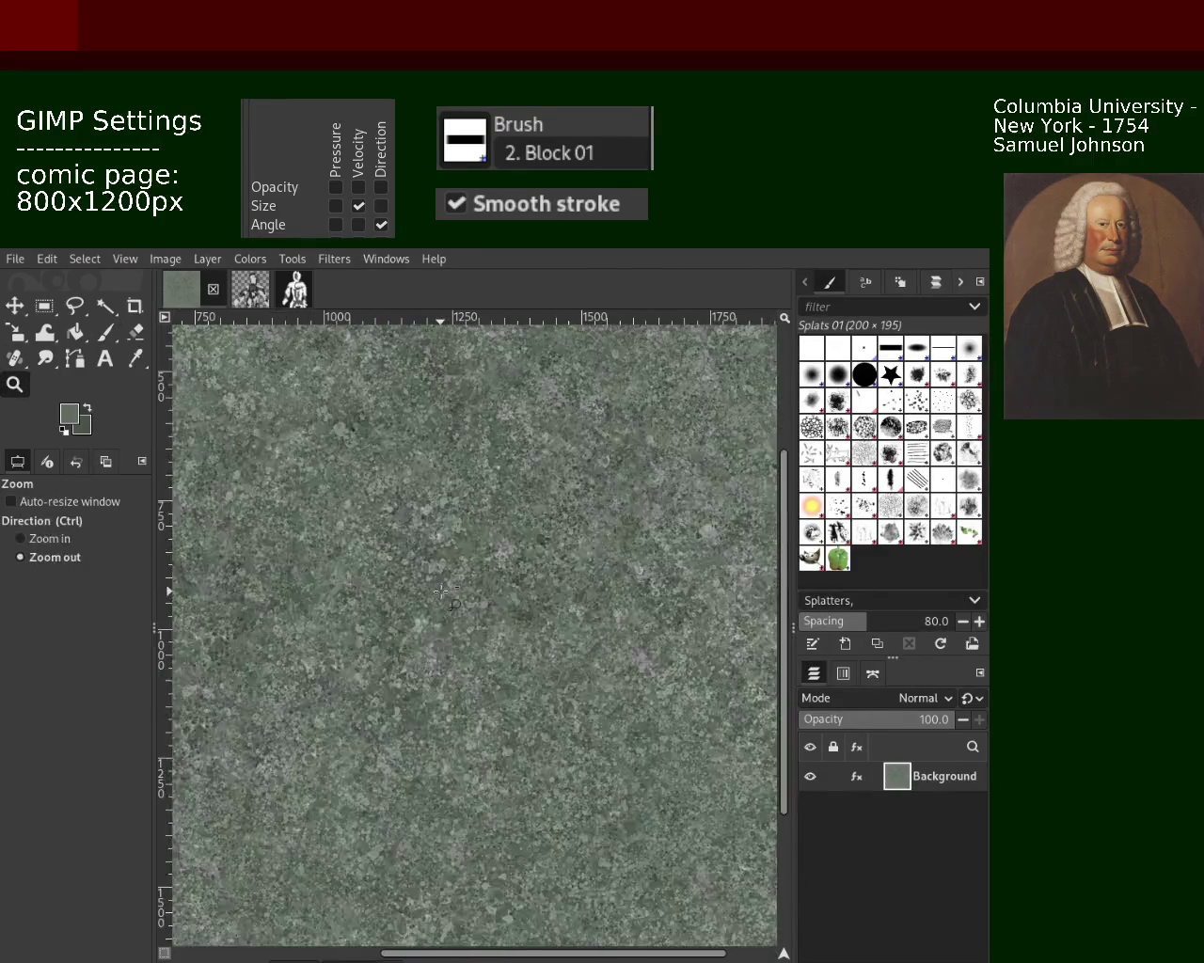
{"action": "left_click", "coordinate": [414, 685]}
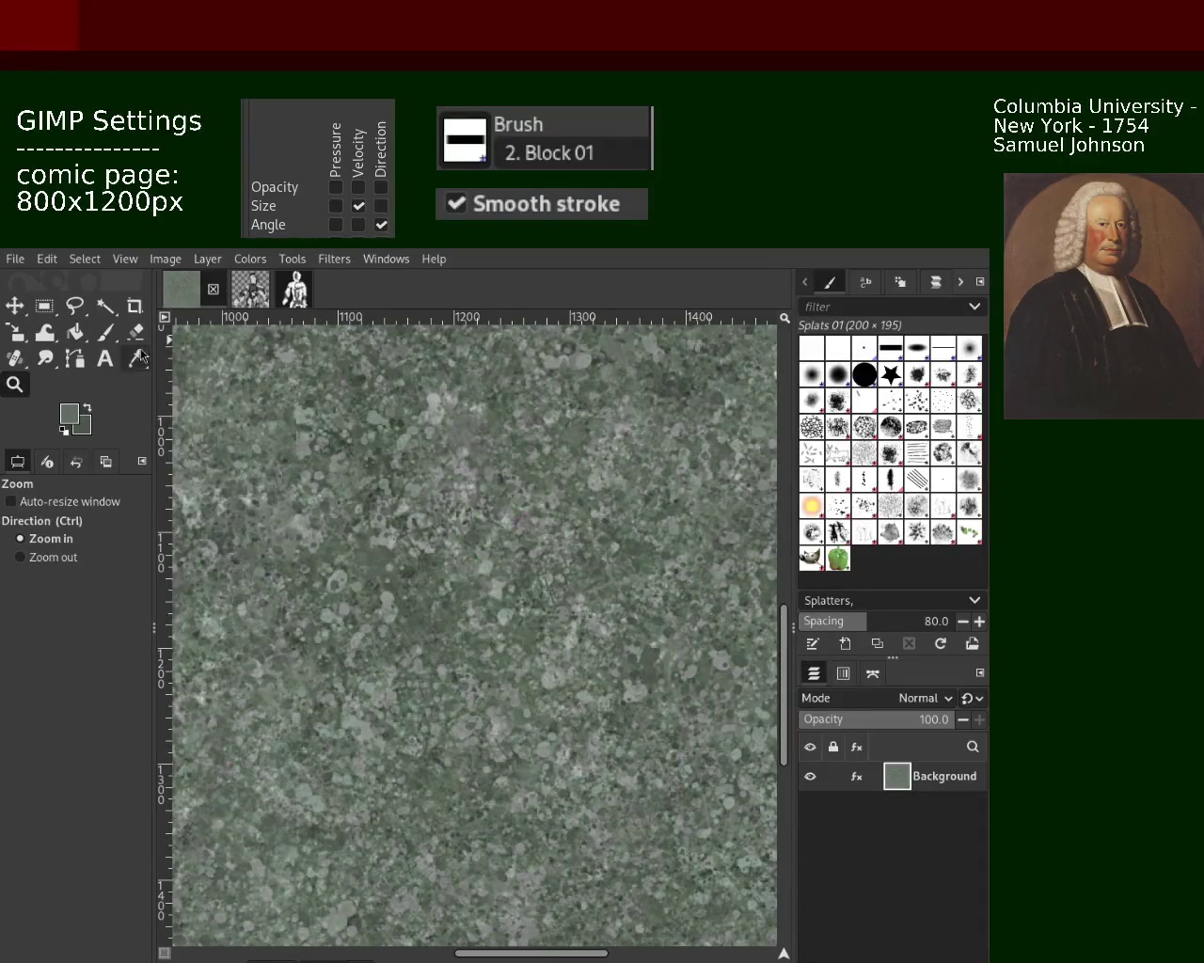
Step: Switch to the Texture Hose 02 brush and paint stone texture near the centre
{"action": "left_click", "coordinate": [106, 331]}
{"action": "left_click", "coordinate": [847, 534]}
{"action": "left_click_drag", "start_coordinate": [457, 502], "coordinate": [470, 489]}
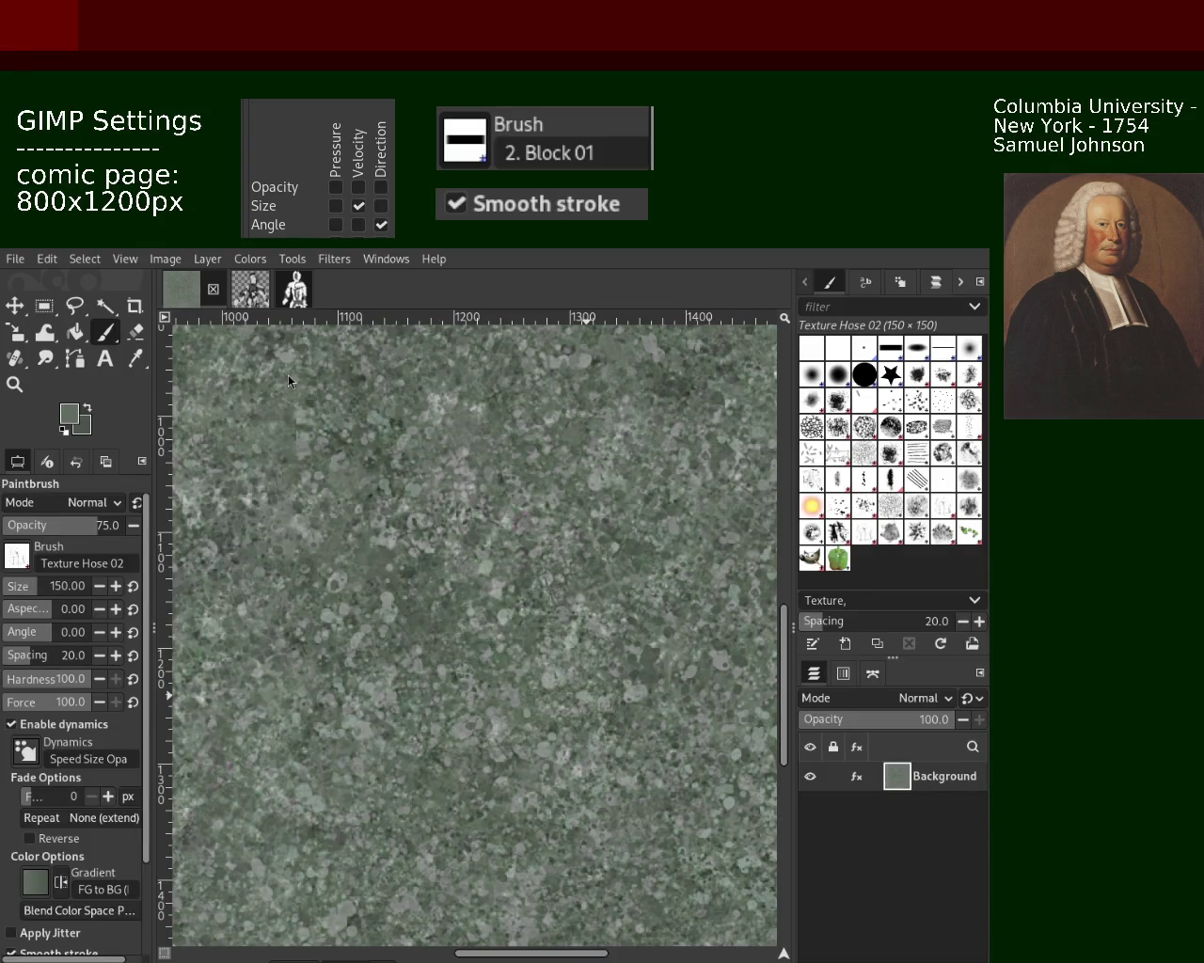
{"action": "left_click", "coordinate": [665, 437]}
Step: Zoom out to review, then dab darker stone texture near the middle of the tile
{"action": "left_click", "coordinate": [15, 384]}
{"action": "left_click", "coordinate": [313, 492], "text": "ctrl"}
{"action": "left_click", "coordinate": [313, 492], "text": "ctrl"}
{"action": "left_click", "coordinate": [275, 402]}
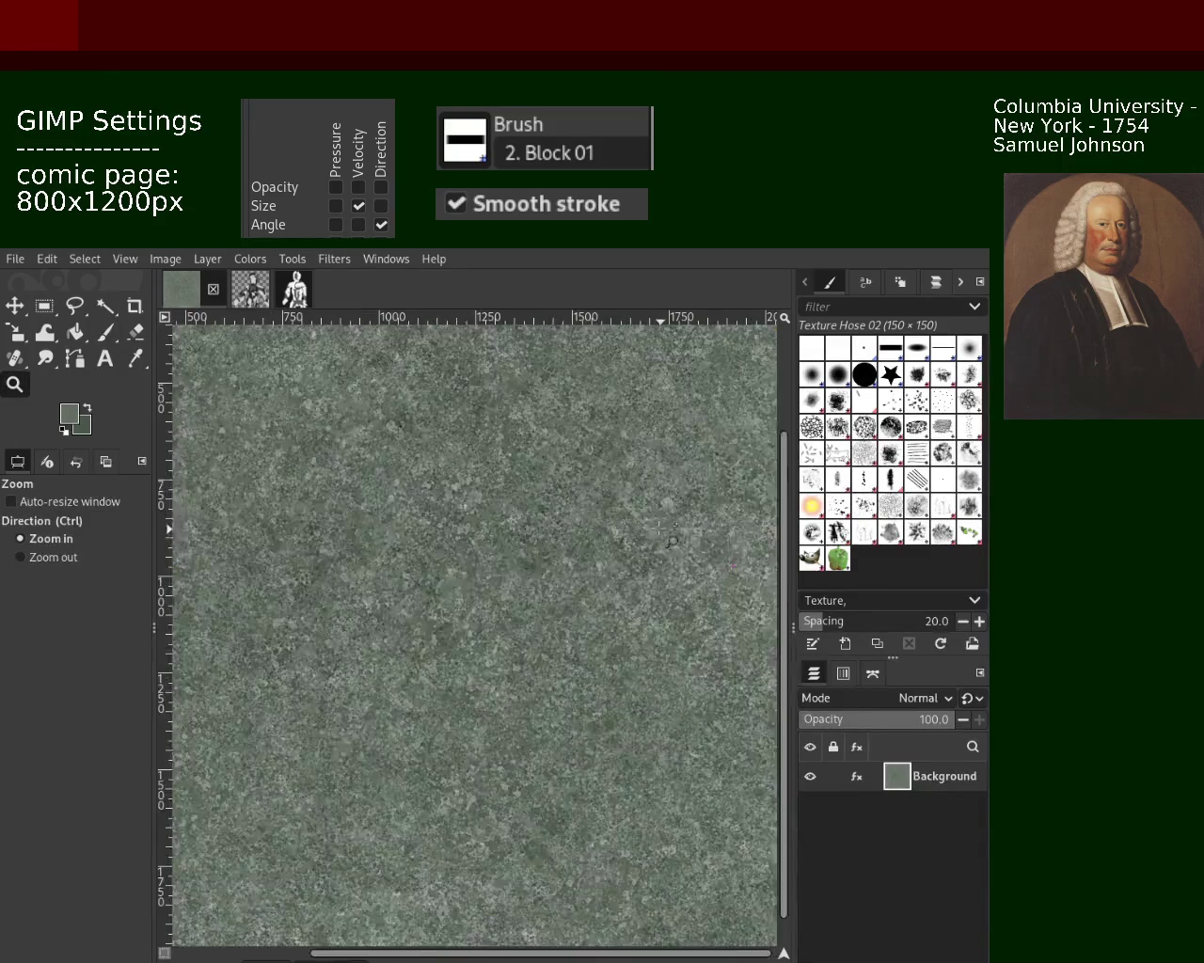
{"action": "left_click", "coordinate": [313, 491]}
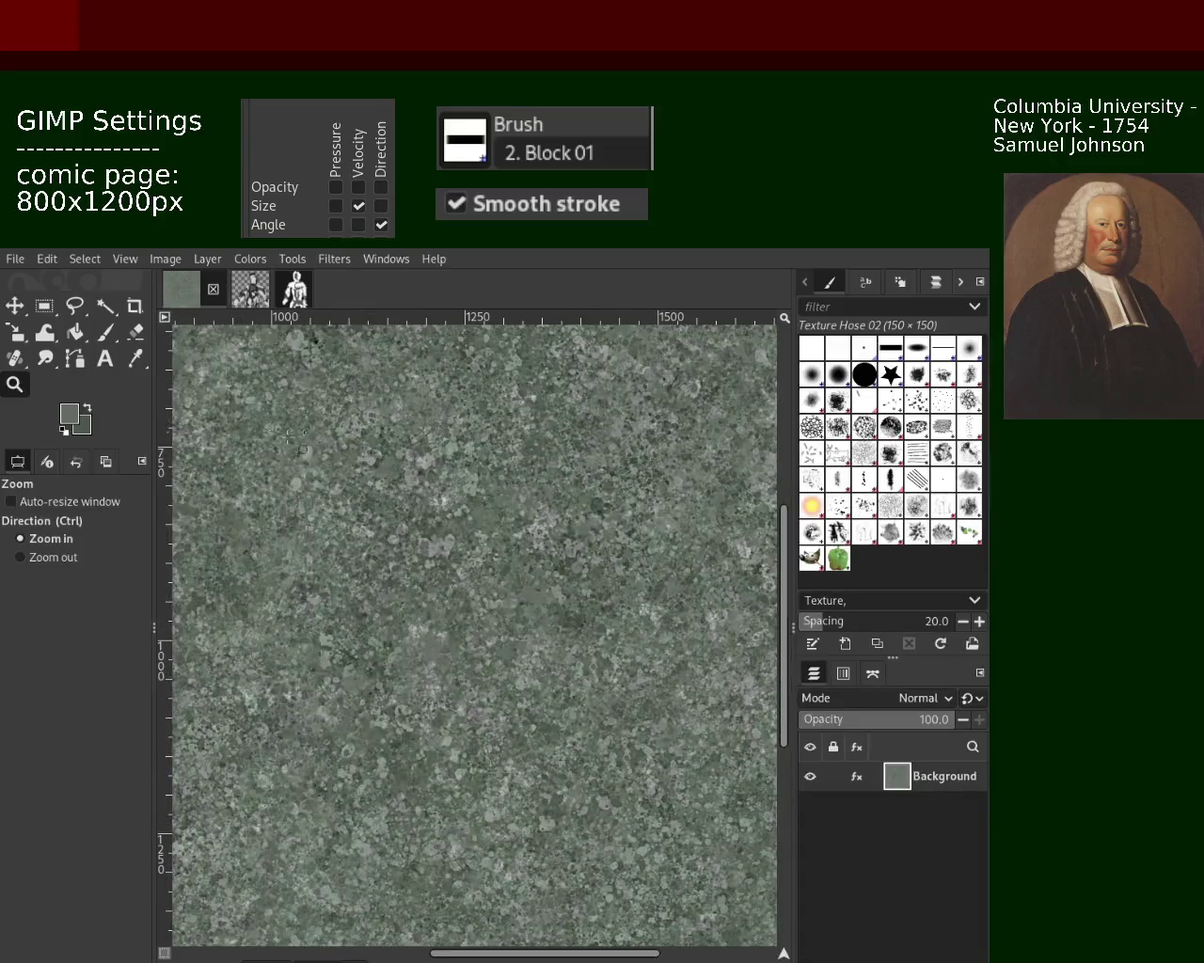
{"action": "left_click", "coordinate": [104, 331]}
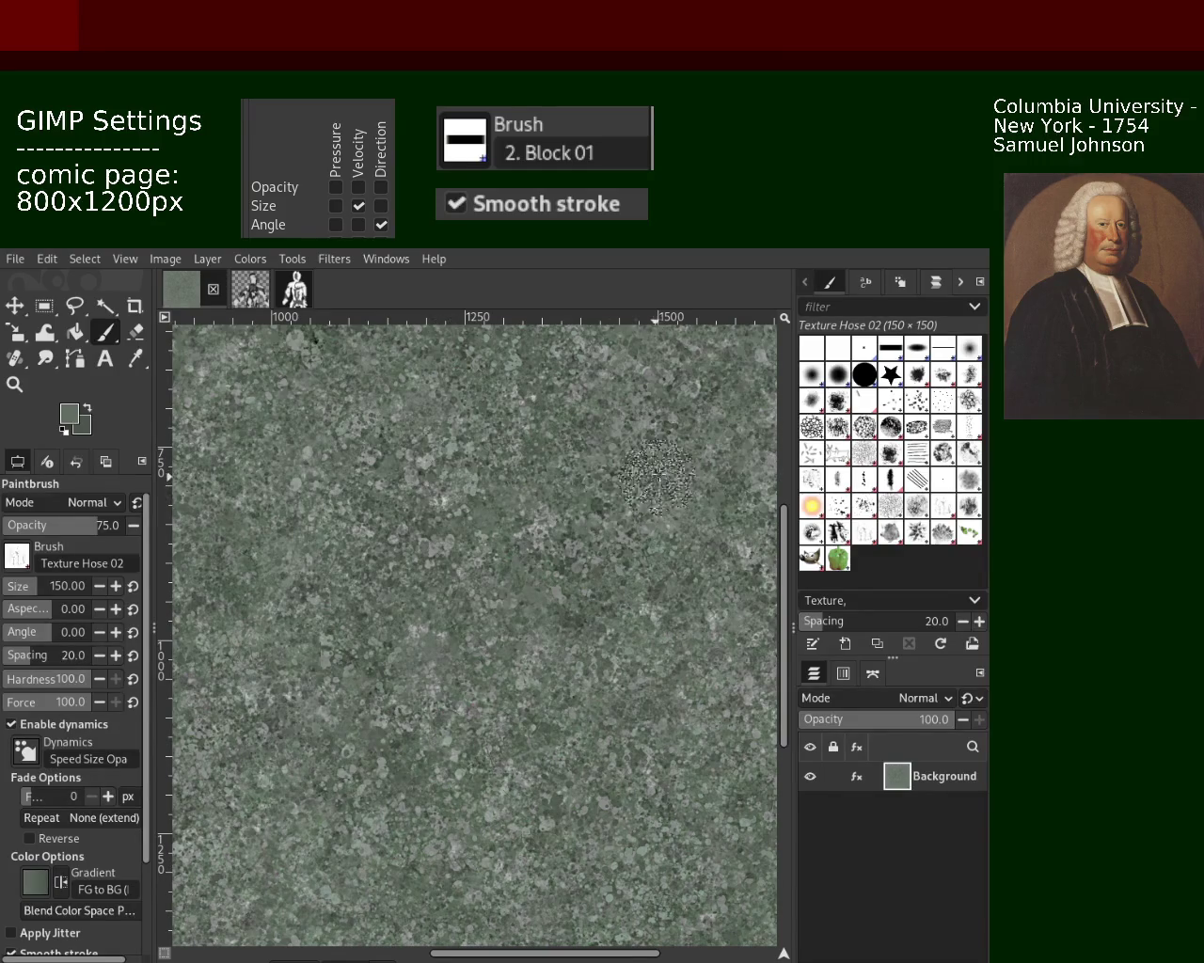
{"action": "left_click", "coordinate": [441, 473]}
Step: Reframe the view and paint Texture Hose strokes and splatter dabs over the lower-middle texture
{"action": "left_click", "coordinate": [14, 383]}
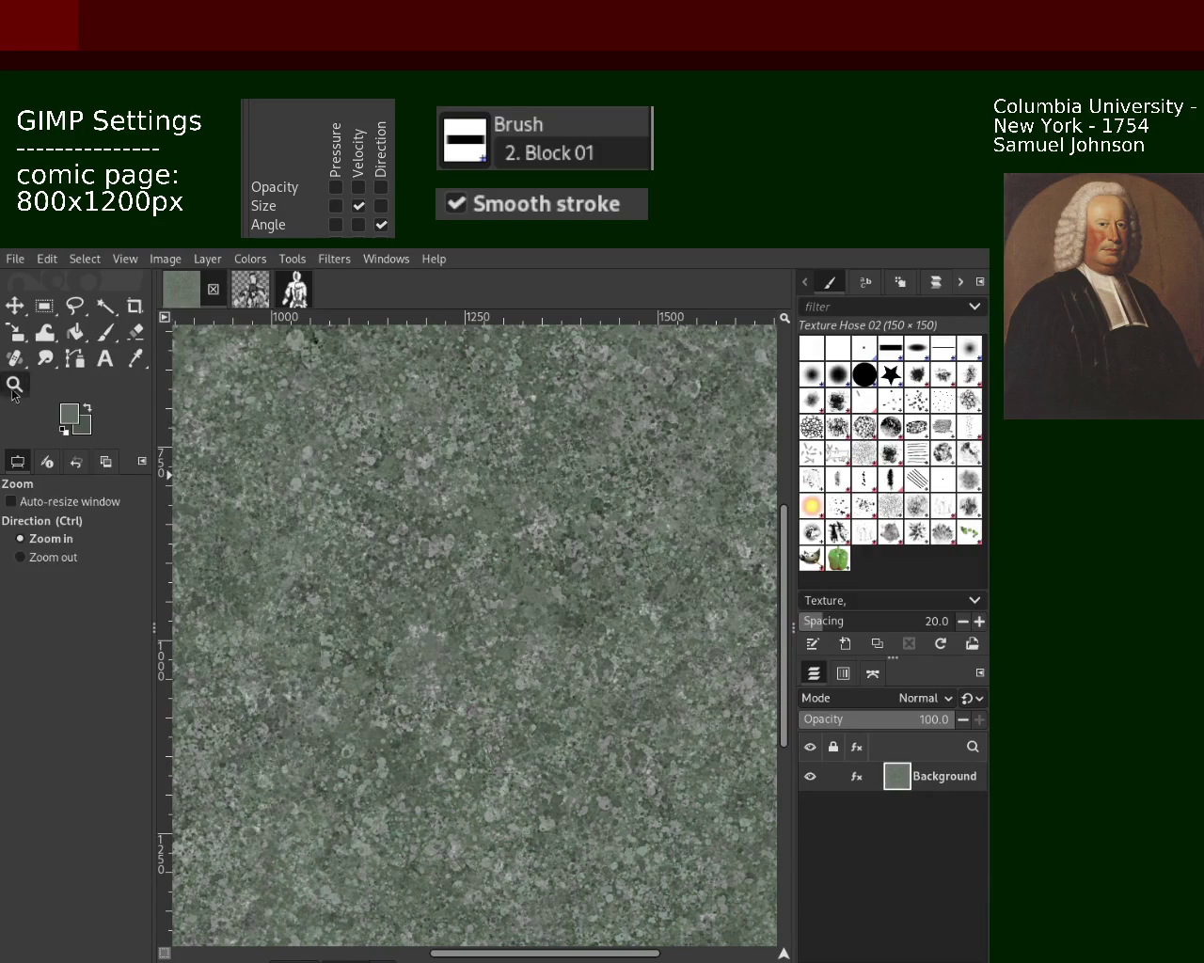
{"action": "left_click", "coordinate": [449, 515]}
{"action": "left_click", "coordinate": [444, 511], "text": "ctrl"}
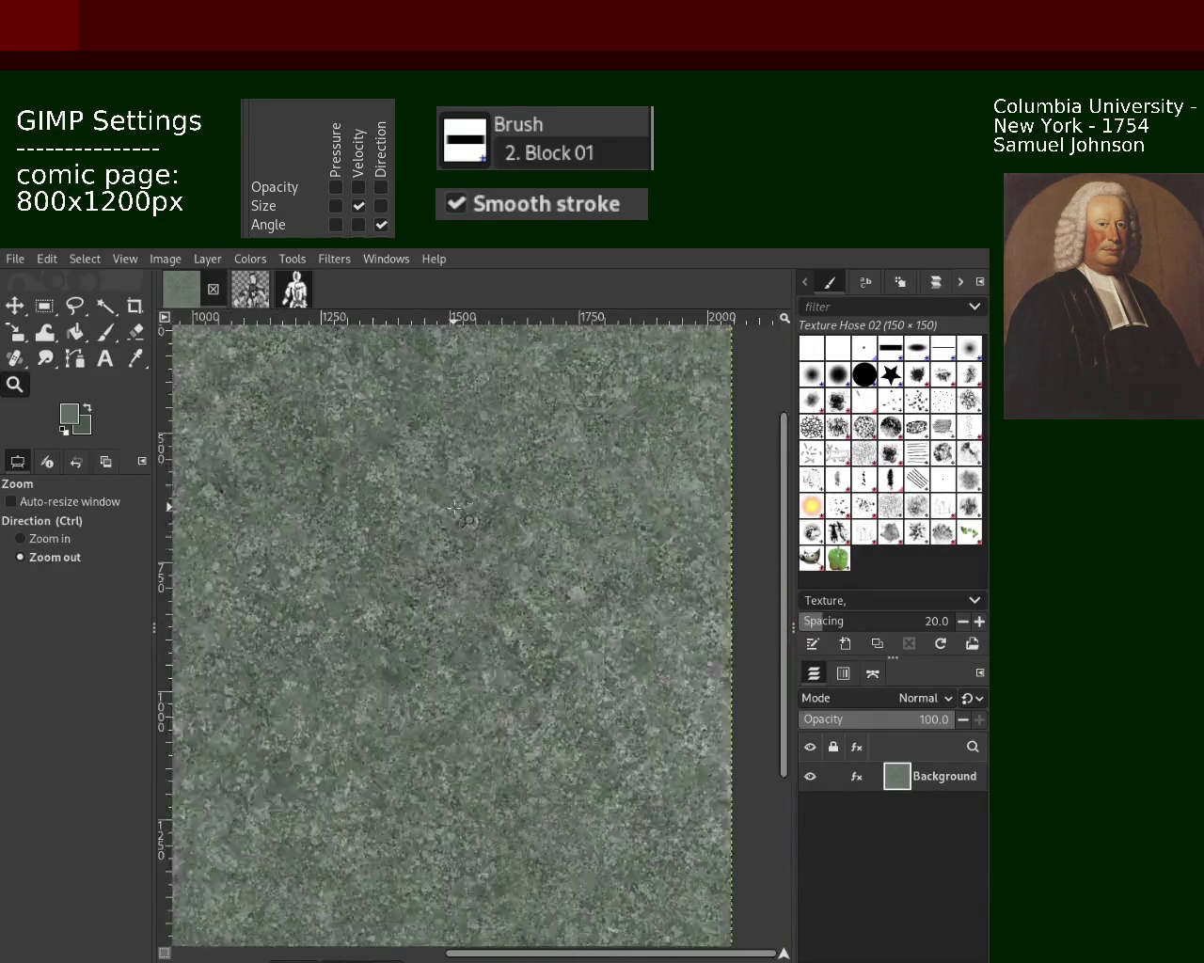
{"action": "left_click", "coordinate": [442, 507], "text": "ctrl"}
{"action": "left_click", "coordinate": [423, 504], "text": "ctrl"}
{"action": "left_click", "coordinate": [343, 490]}
{"action": "left_click", "coordinate": [343, 489], "text": "ctrl"}
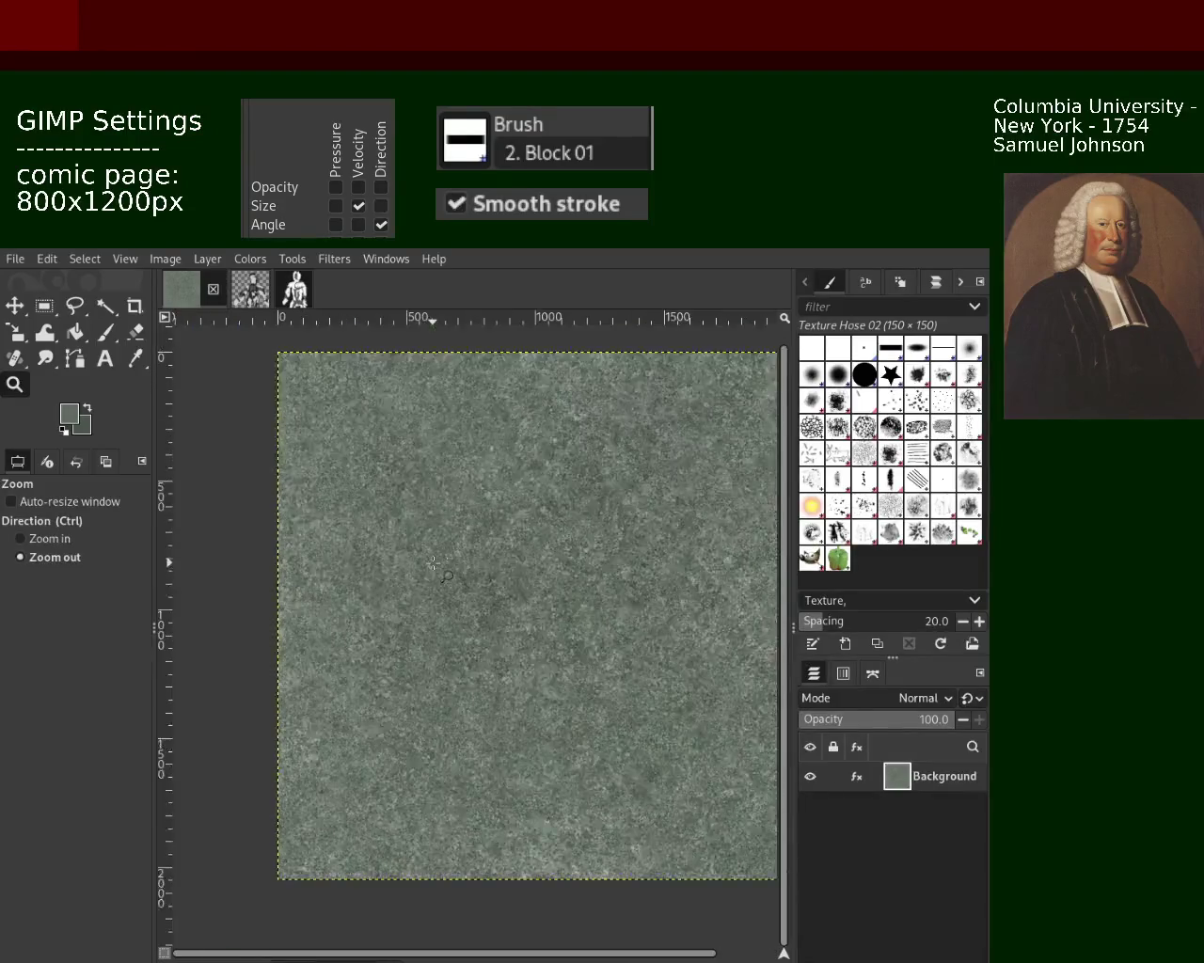
{"action": "left_click", "coordinate": [357, 508]}
{"action": "left_click", "coordinate": [395, 536]}
{"action": "left_click", "coordinate": [460, 545], "text": "ctrl"}
{"action": "left_click", "coordinate": [434, 583]}
{"action": "left_click", "coordinate": [438, 597], "text": "ctrl"}
{"action": "left_click", "coordinate": [442, 611]}
{"action": "left_click", "coordinate": [447, 626]}
{"action": "left_click", "coordinate": [450, 630], "text": "ctrl"}
{"action": "left_click", "coordinate": [395, 677], "text": "ctrl"}
{"action": "left_click", "coordinate": [333, 721]}
{"action": "left_click", "coordinate": [333, 721]}
{"action": "left_click", "coordinate": [315, 648]}
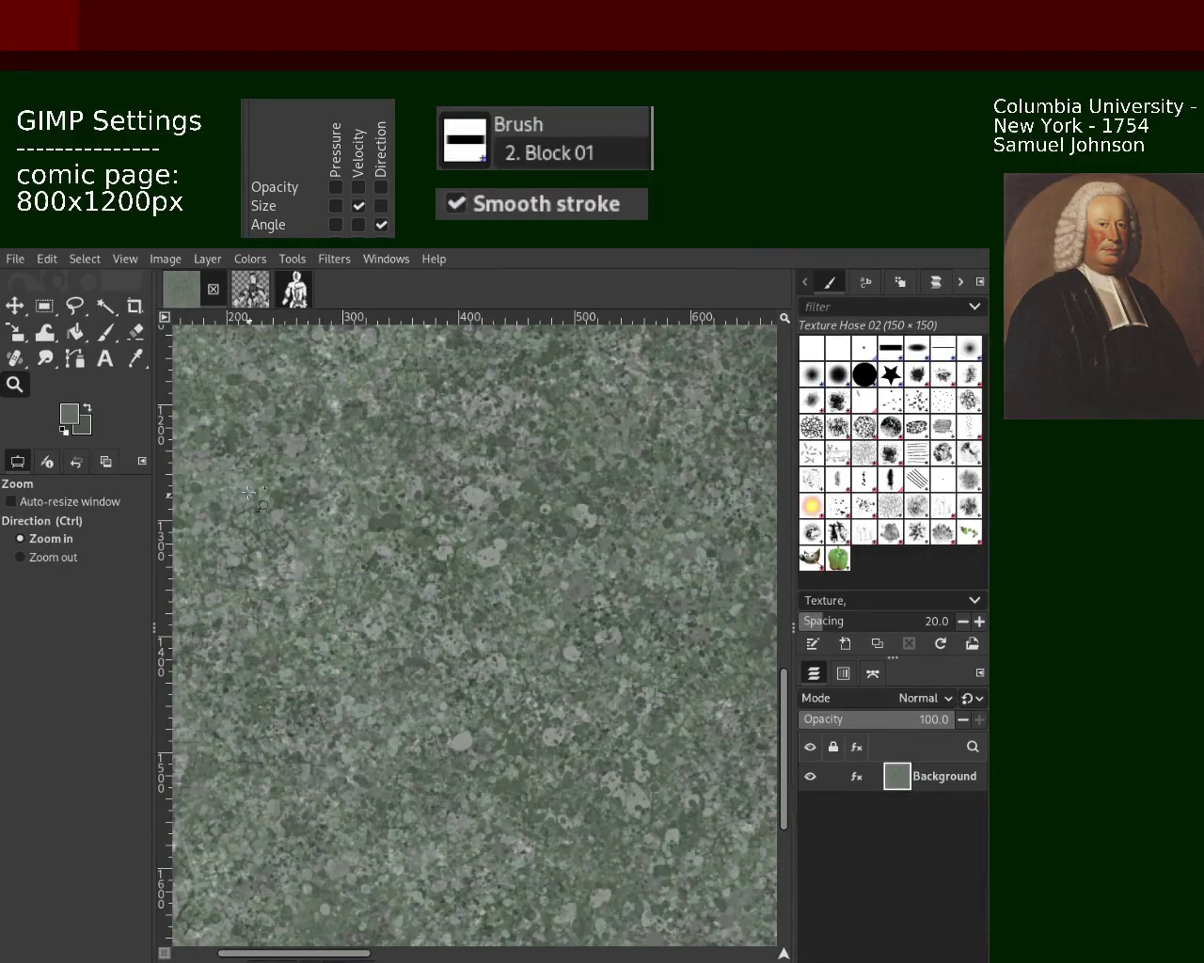
{"action": "left_click", "coordinate": [105, 332]}
{"action": "mouse_move", "coordinate": [485, 676]}
{"action": "left_mouse_down"}
{"action": "mouse_move", "coordinate": [524, 943]}
{"action": "mouse_move", "coordinate": [414, 960]}
{"action": "mouse_move", "coordinate": [467, 790]}
{"action": "mouse_move", "coordinate": [399, 929]}
{"action": "mouse_move", "coordinate": [553, 837]}
{"action": "left_mouse_up"}
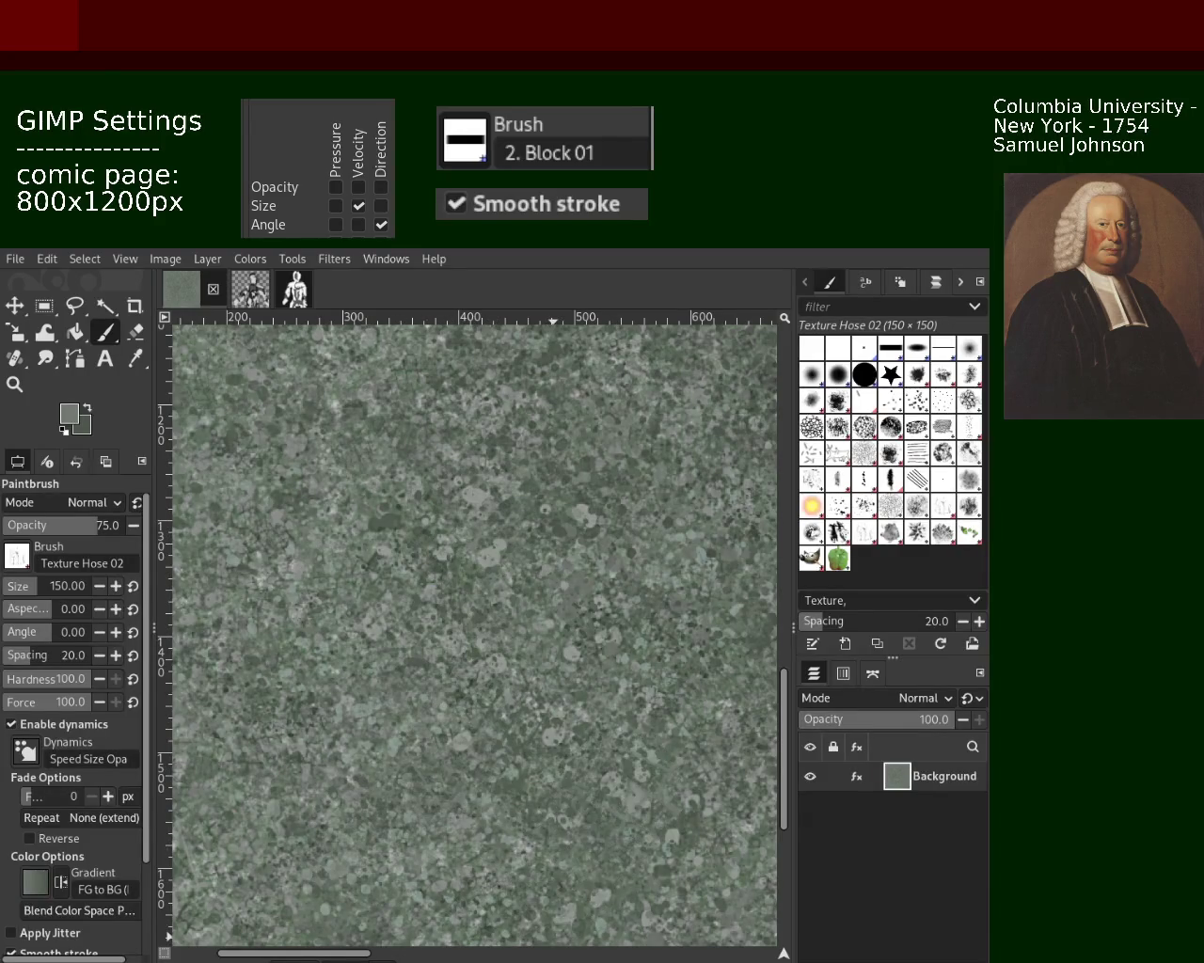
{"action": "left_click_drag", "start_coordinate": [553, 936], "coordinate": [550, 940]}
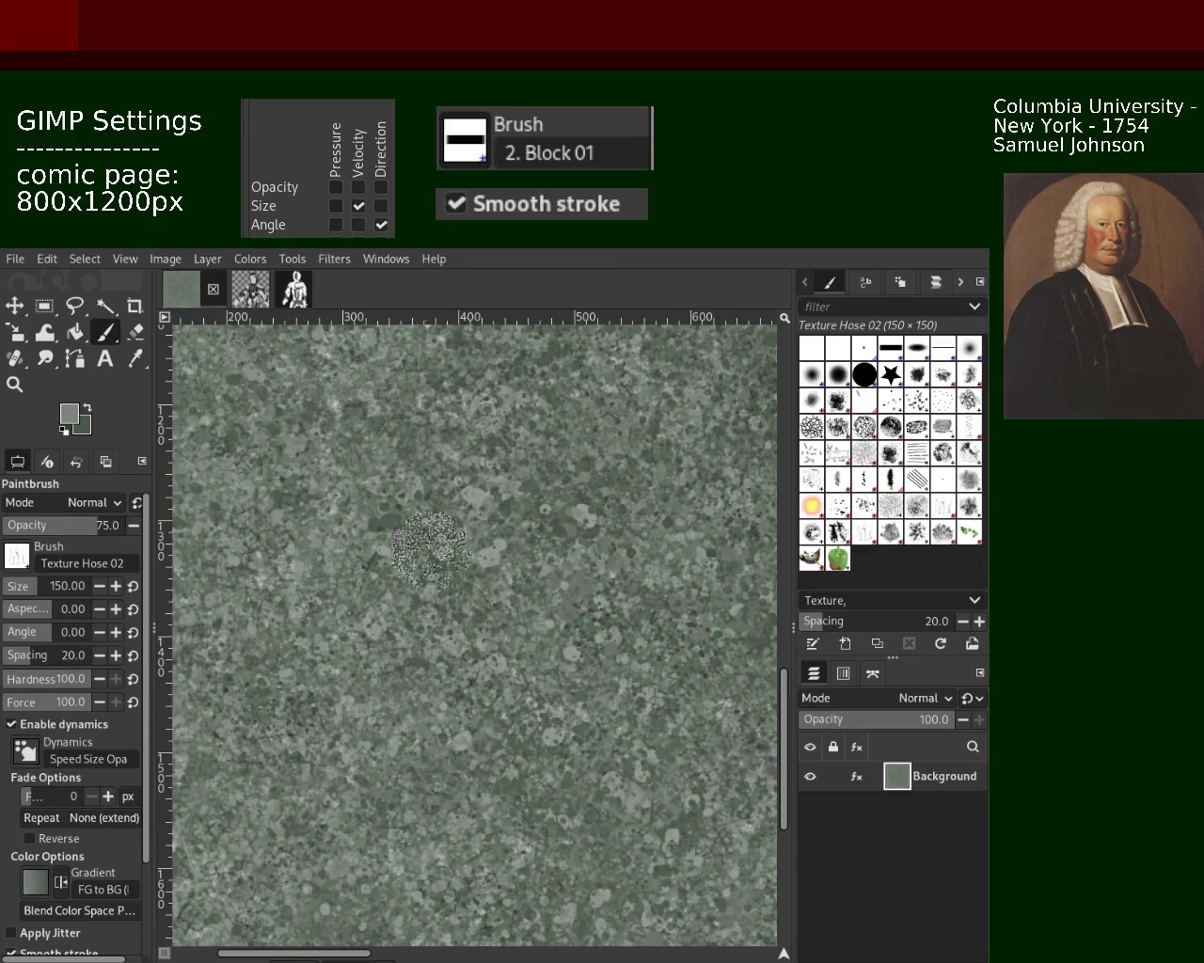
{"action": "key", "text": "z"}
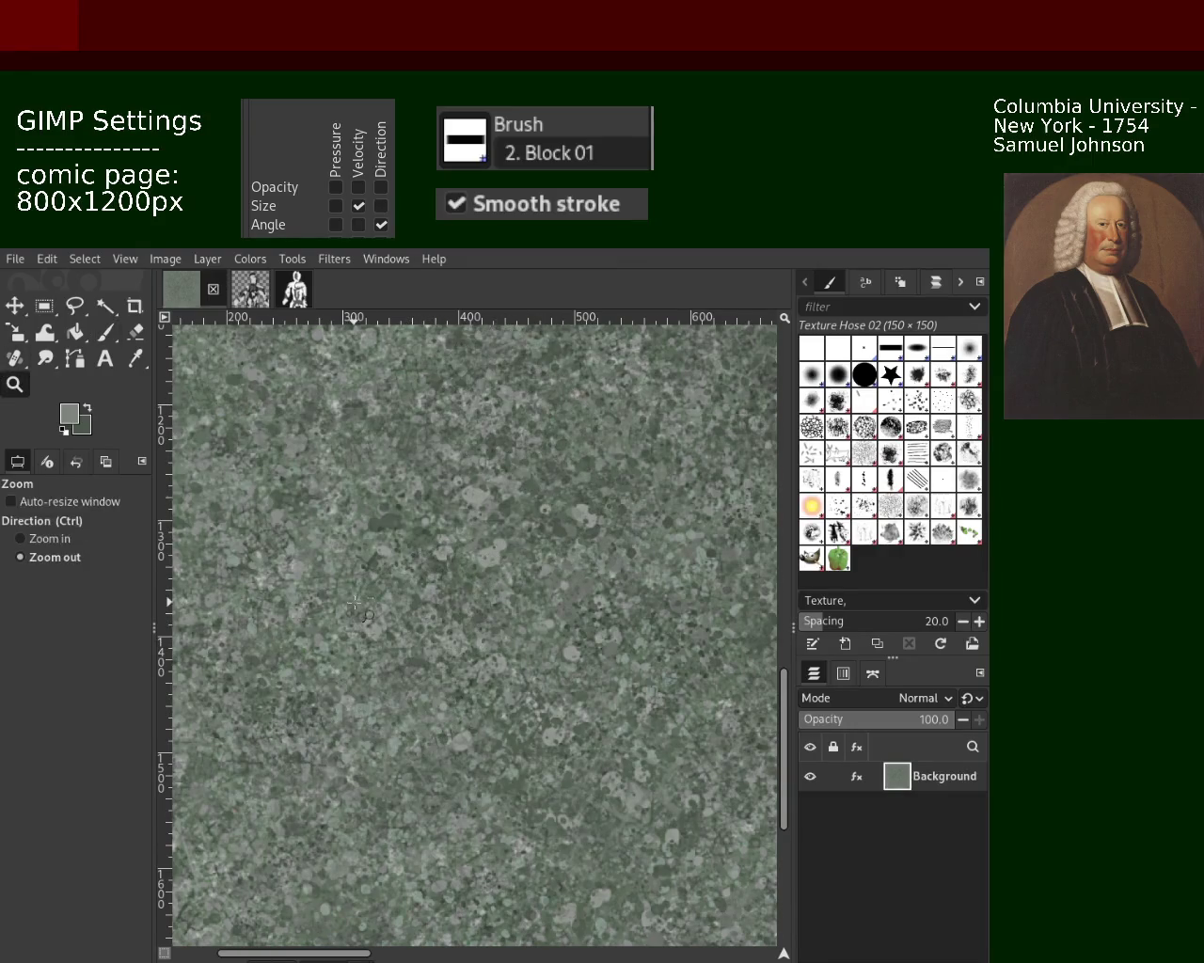
{"action": "left_click", "coordinate": [355, 603], "text": "ctrl"}
{"action": "left_click", "coordinate": [358, 602]}
{"action": "left_click", "coordinate": [362, 600]}
{"action": "left_click", "coordinate": [362, 601]}
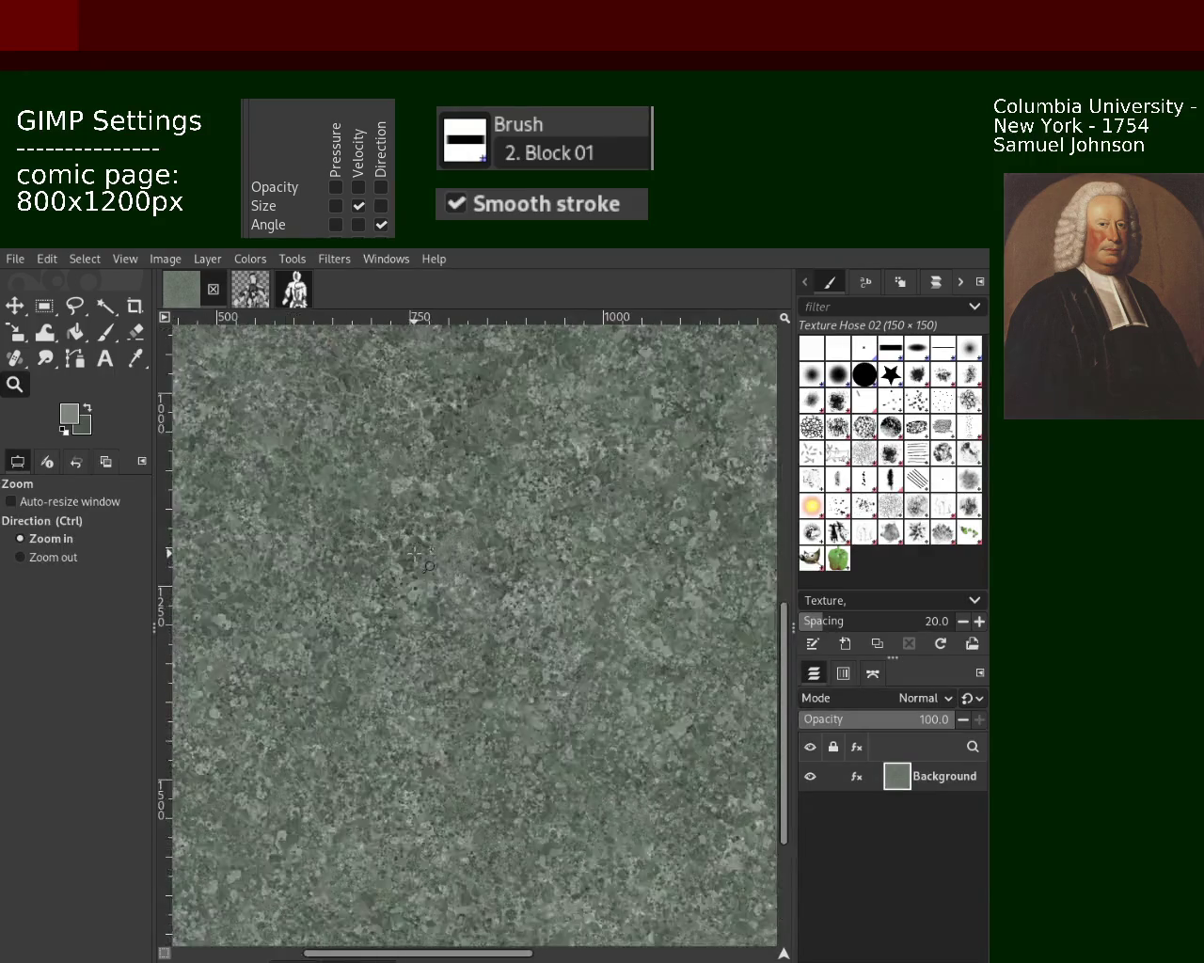
{"action": "left_click", "coordinate": [364, 599]}
{"action": "left_click", "coordinate": [363, 600], "text": "ctrl"}
{"action": "left_click", "coordinate": [535, 551]}
{"action": "left_click", "coordinate": [535, 551]}
{"action": "left_click", "coordinate": [535, 551], "text": "ctrl"}
{"action": "left_click", "coordinate": [475, 565]}
{"action": "key", "text": "p"}
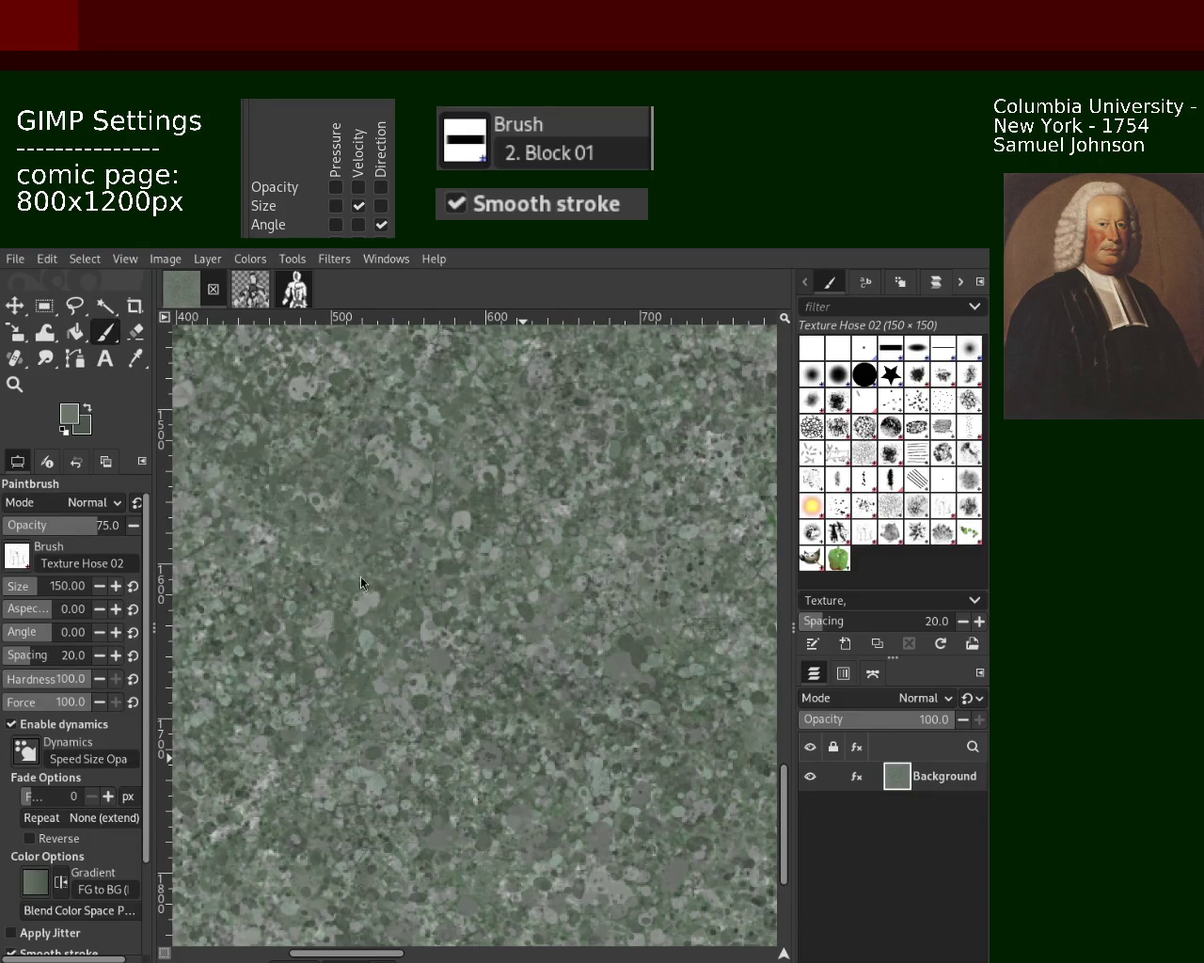
{"action": "left_click", "coordinate": [14, 384]}
{"action": "left_click", "coordinate": [539, 625]}
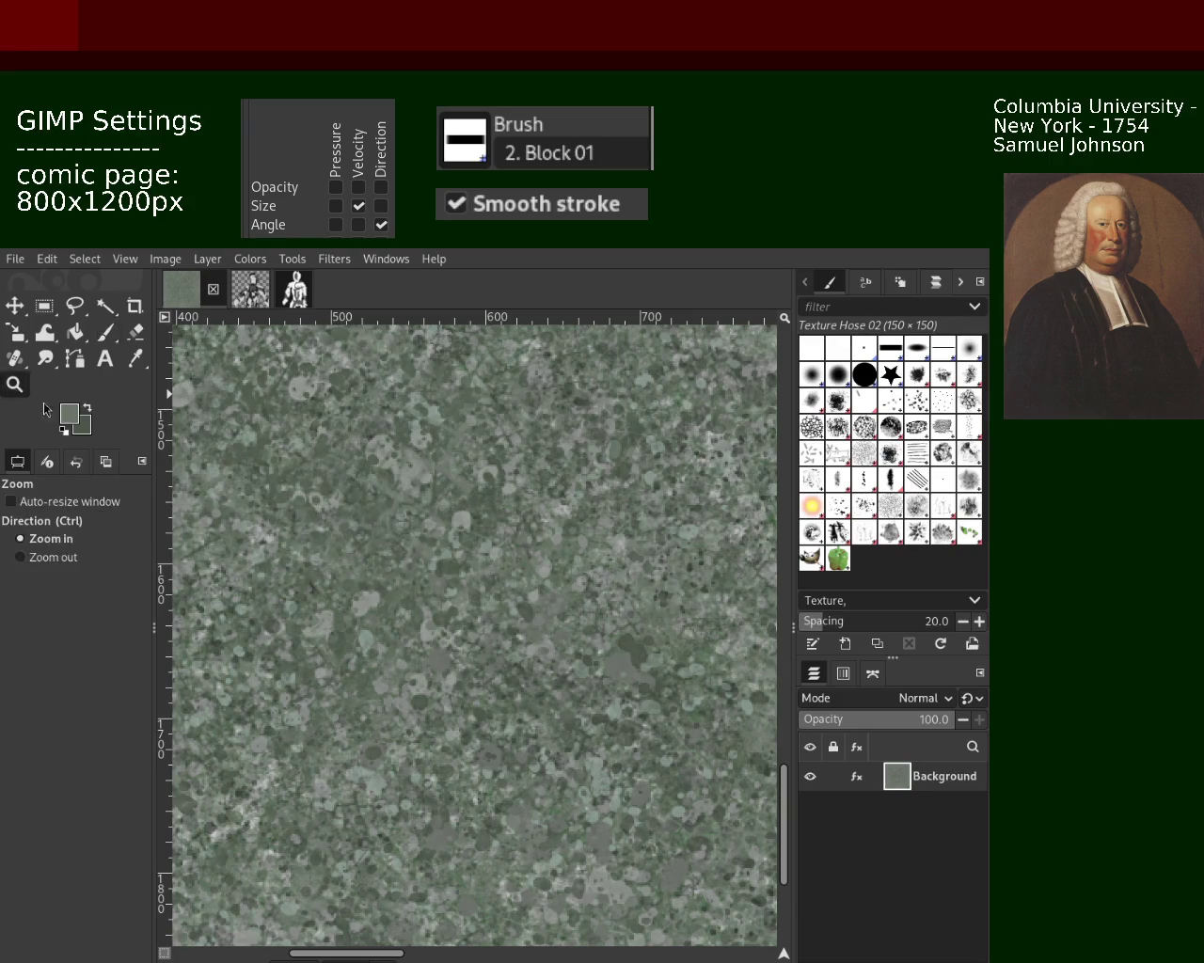
{"action": "left_click", "coordinate": [540, 625]}
{"action": "left_click", "coordinate": [539, 626]}
{"action": "left_click", "coordinate": [550, 540], "text": "ctrl"}
{"action": "left_click", "coordinate": [560, 456]}
{"action": "left_click", "coordinate": [560, 456], "text": "ctrl"}
{"action": "left_click", "coordinate": [562, 455]}
{"action": "left_click", "coordinate": [561, 455]}
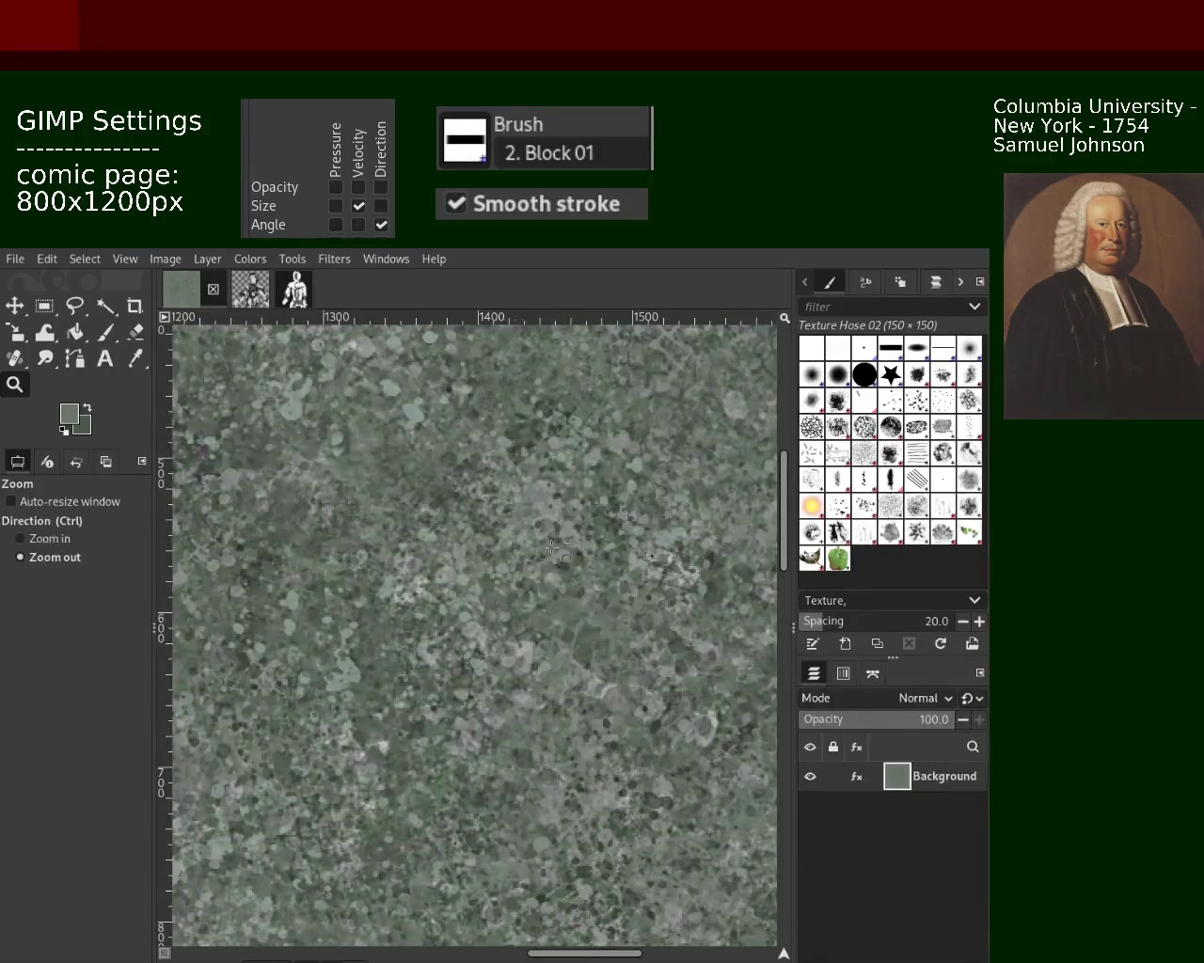
{"action": "left_click", "coordinate": [494, 416], "text": "ctrl"}
{"action": "left_click", "coordinate": [494, 417]}
{"action": "left_click", "coordinate": [106, 332]}
{"action": "mouse_move", "coordinate": [522, 503]}
{"action": "left_mouse_down"}
{"action": "mouse_move", "coordinate": [417, 504]}
{"action": "mouse_move", "coordinate": [479, 520]}
{"action": "left_mouse_up"}
{"action": "key", "text": "ctrl+z"}
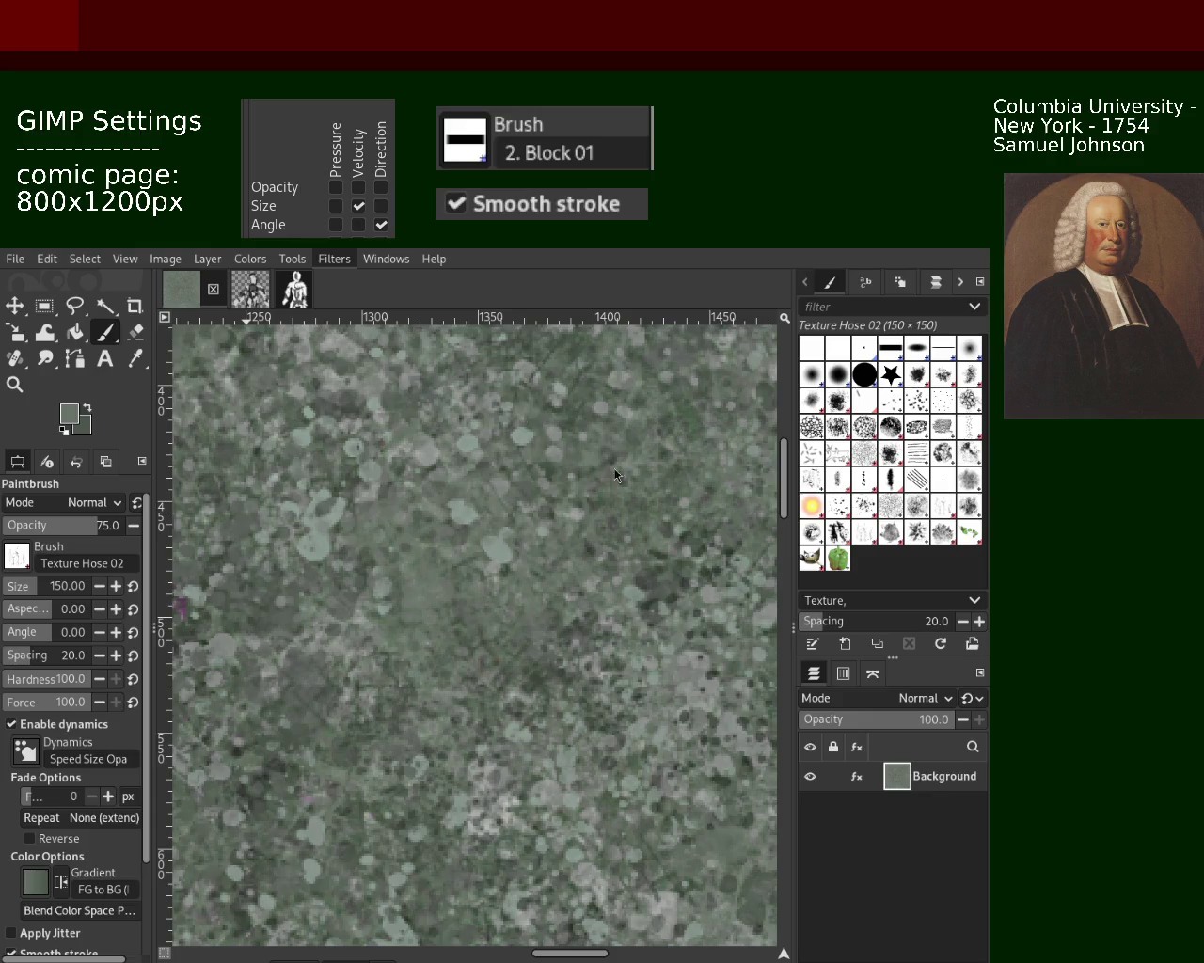
{"action": "key", "text": "ctrl+f"}
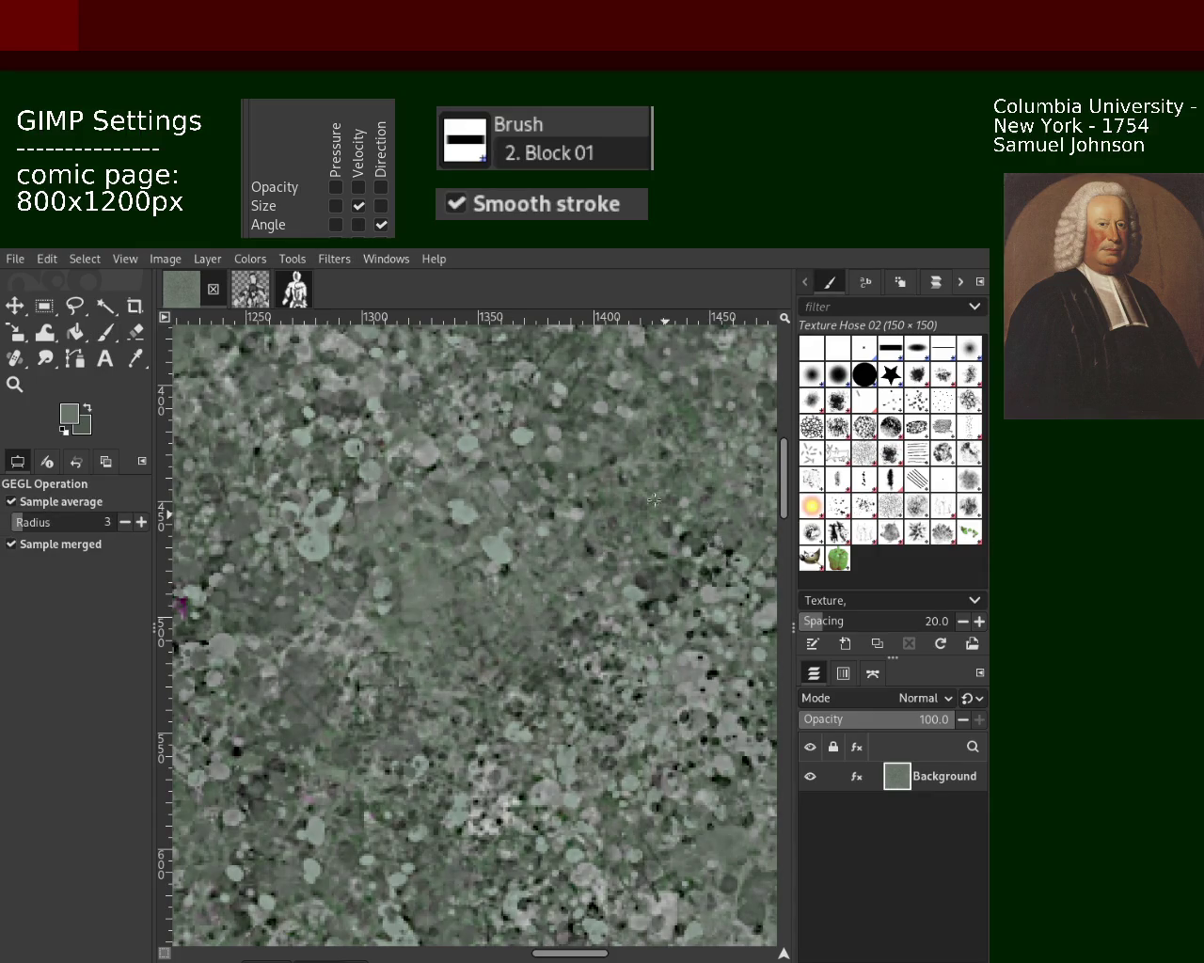
Step: Zoom in on the lower-right area of the filtered, higher-contrast texture
{"action": "left_click", "coordinate": [24, 387]}
{"action": "key", "text": "minus"}
{"action": "key", "text": "minus"}
{"action": "key", "text": "minus"}
{"action": "key", "text": "minus"}
{"action": "key", "text": "minus"}
{"action": "key", "text": "plus"}
{"action": "key", "text": "plus"}
{"action": "key", "text": "plus"}
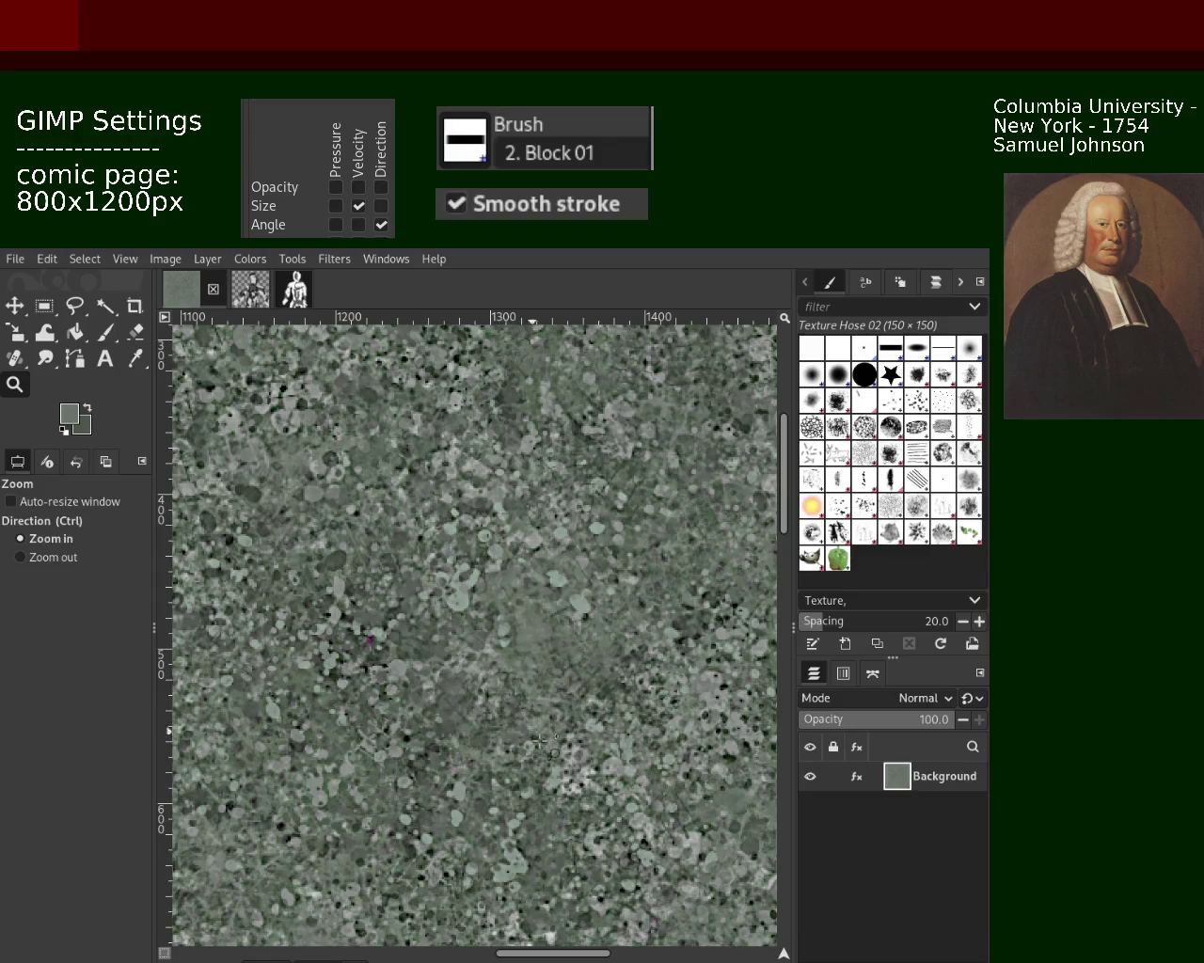
{"action": "left_click", "coordinate": [444, 594], "text": "ctrl"}
{"action": "left_click", "coordinate": [625, 670]}
{"action": "left_click", "coordinate": [624, 669]}
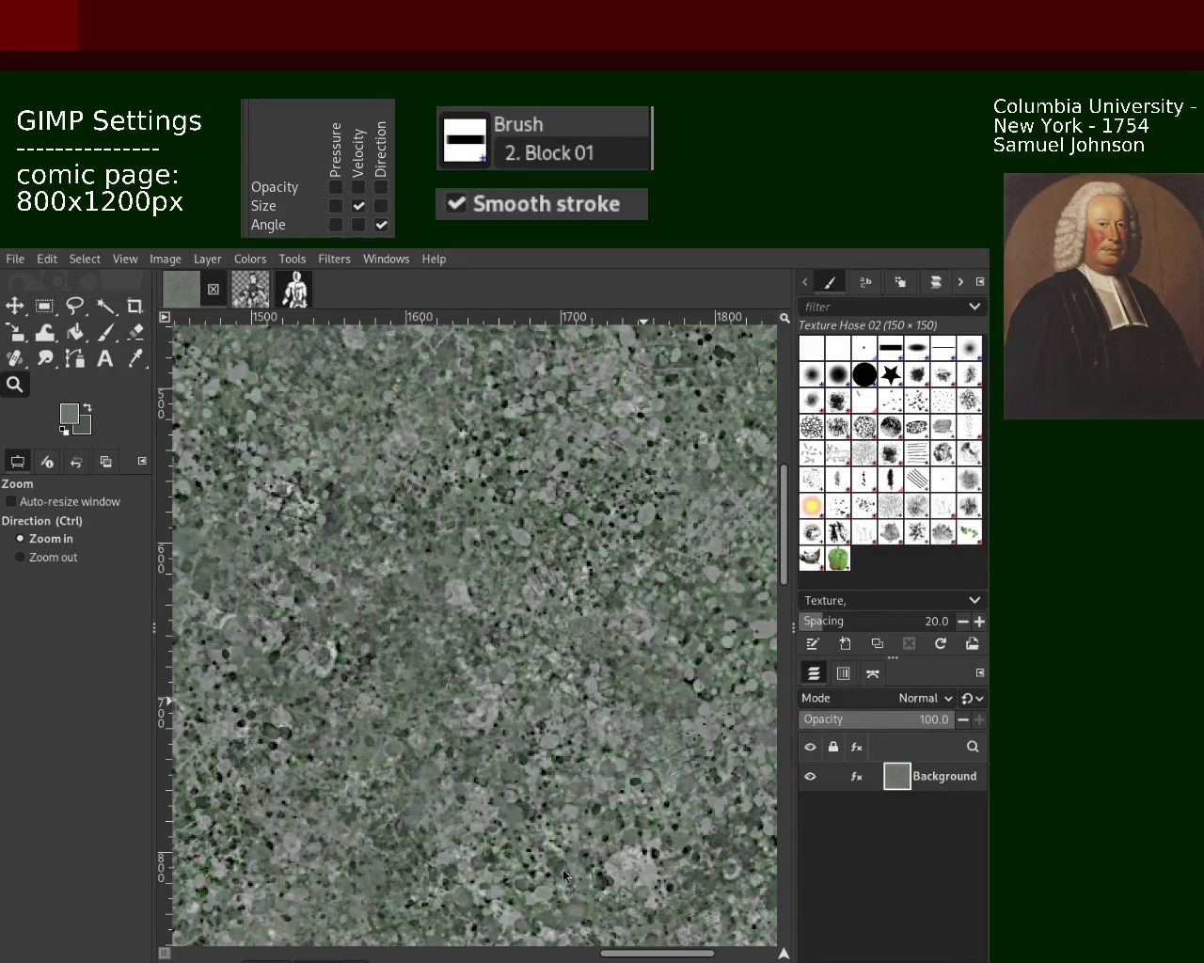
Step: Compare close and wide views of several areas of the filtered tile
{"action": "left_click", "coordinate": [557, 548], "text": "ctrl"}
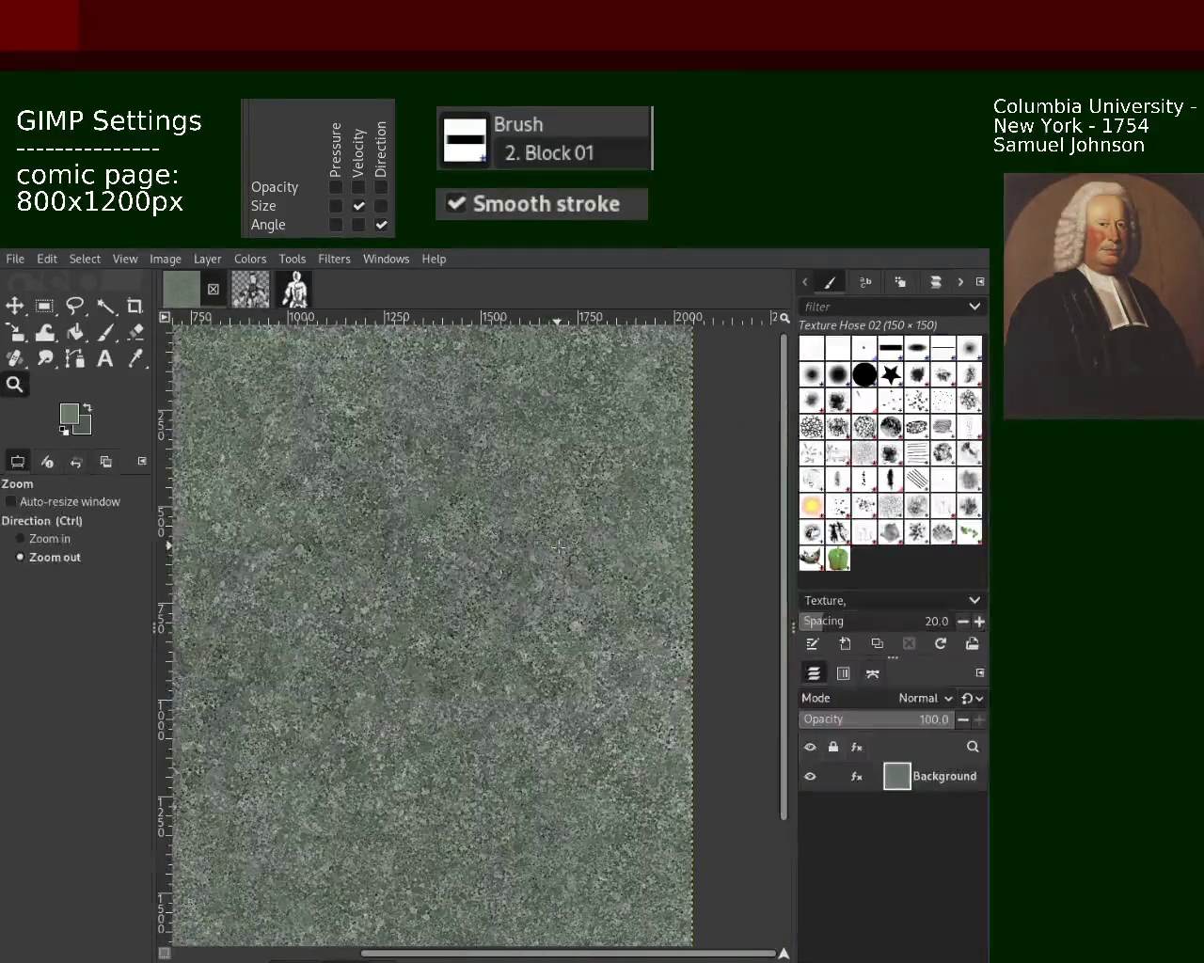
{"action": "left_click", "coordinate": [562, 626]}
{"action": "left_click", "coordinate": [395, 523]}
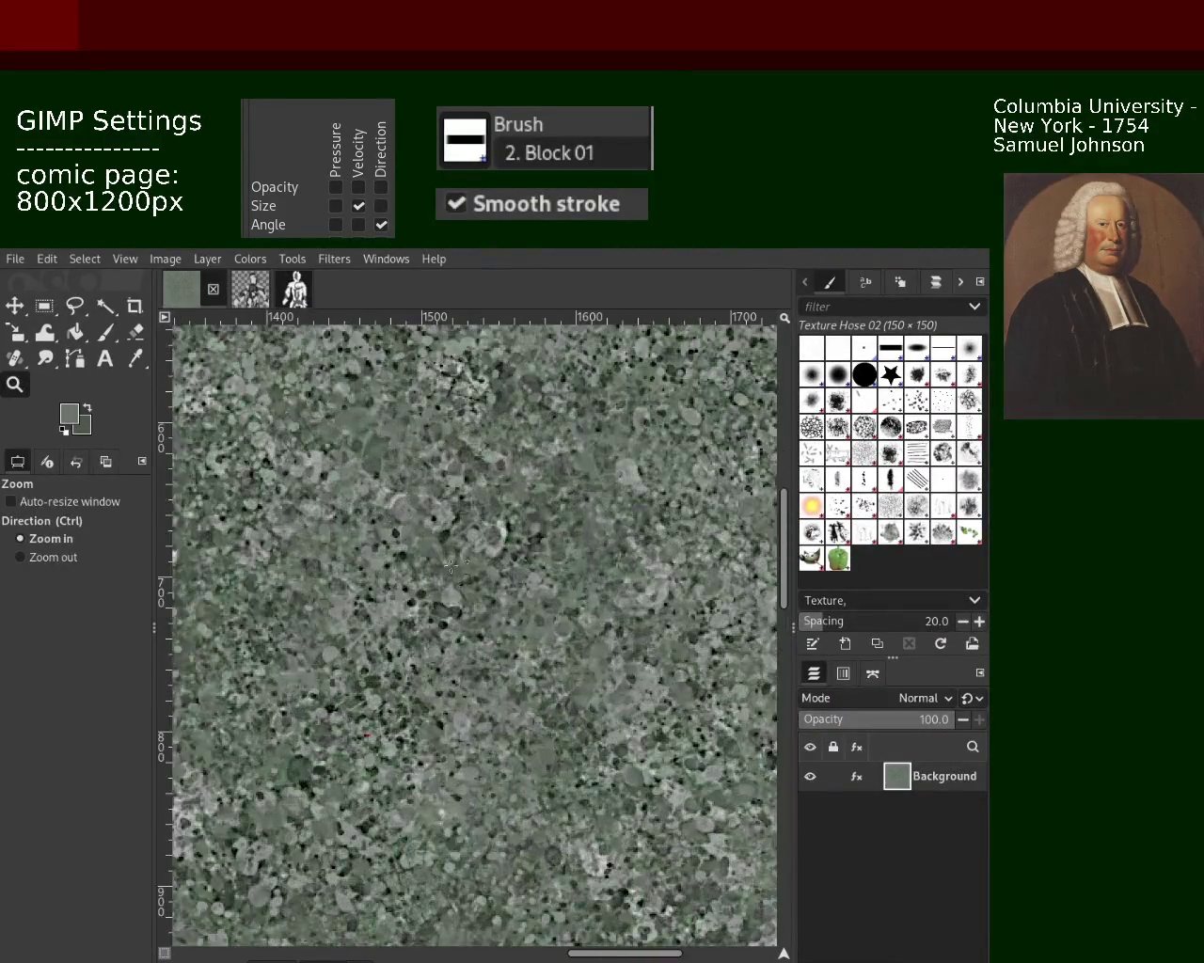
{"action": "left_click", "coordinate": [350, 585], "text": "ctrl"}
{"action": "left_click", "coordinate": [349, 585], "text": "ctrl"}
{"action": "left_click", "coordinate": [383, 679]}
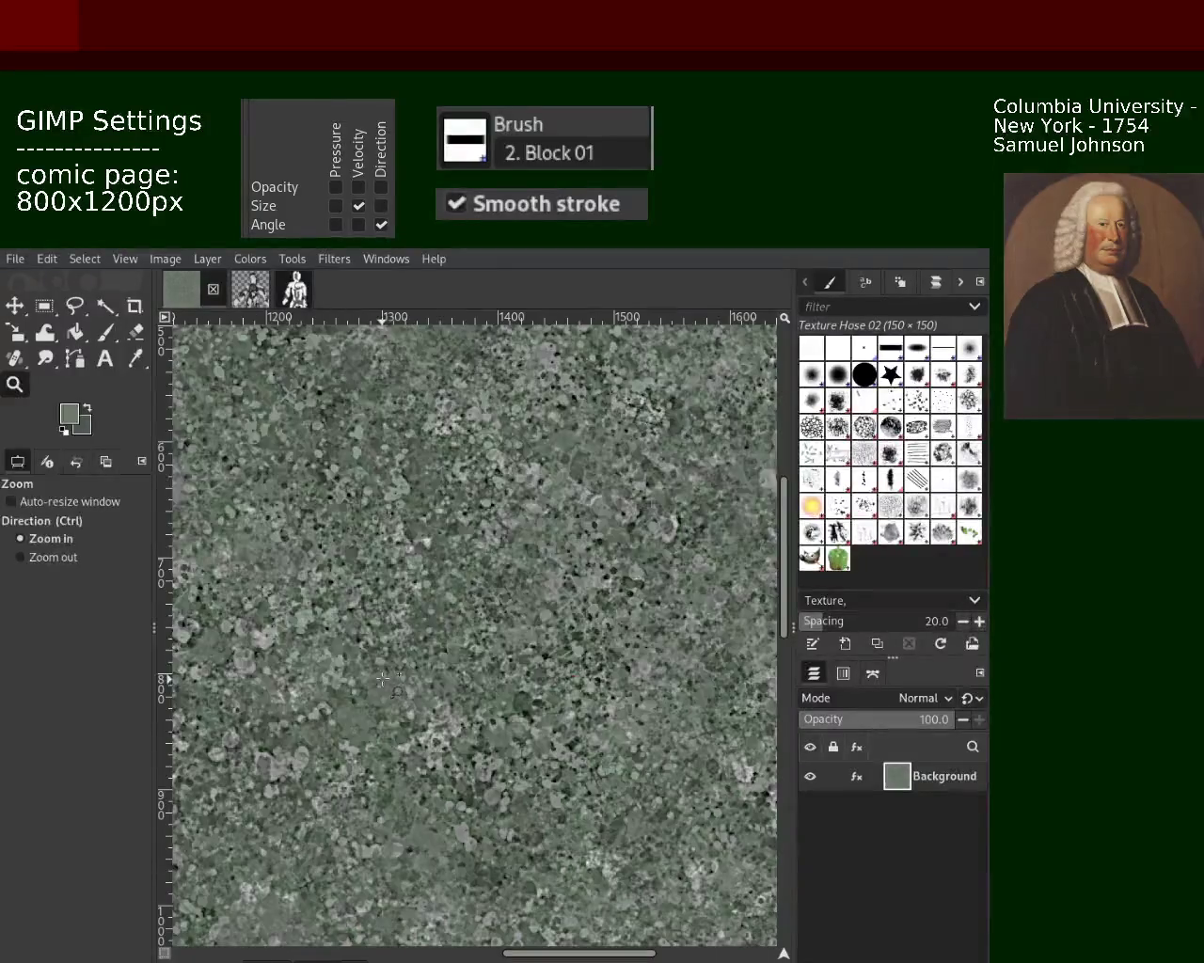
{"action": "left_click", "coordinate": [461, 555], "text": "ctrl"}
{"action": "left_click", "coordinate": [508, 555]}
{"action": "left_click", "coordinate": [536, 583], "text": "ctrl"}
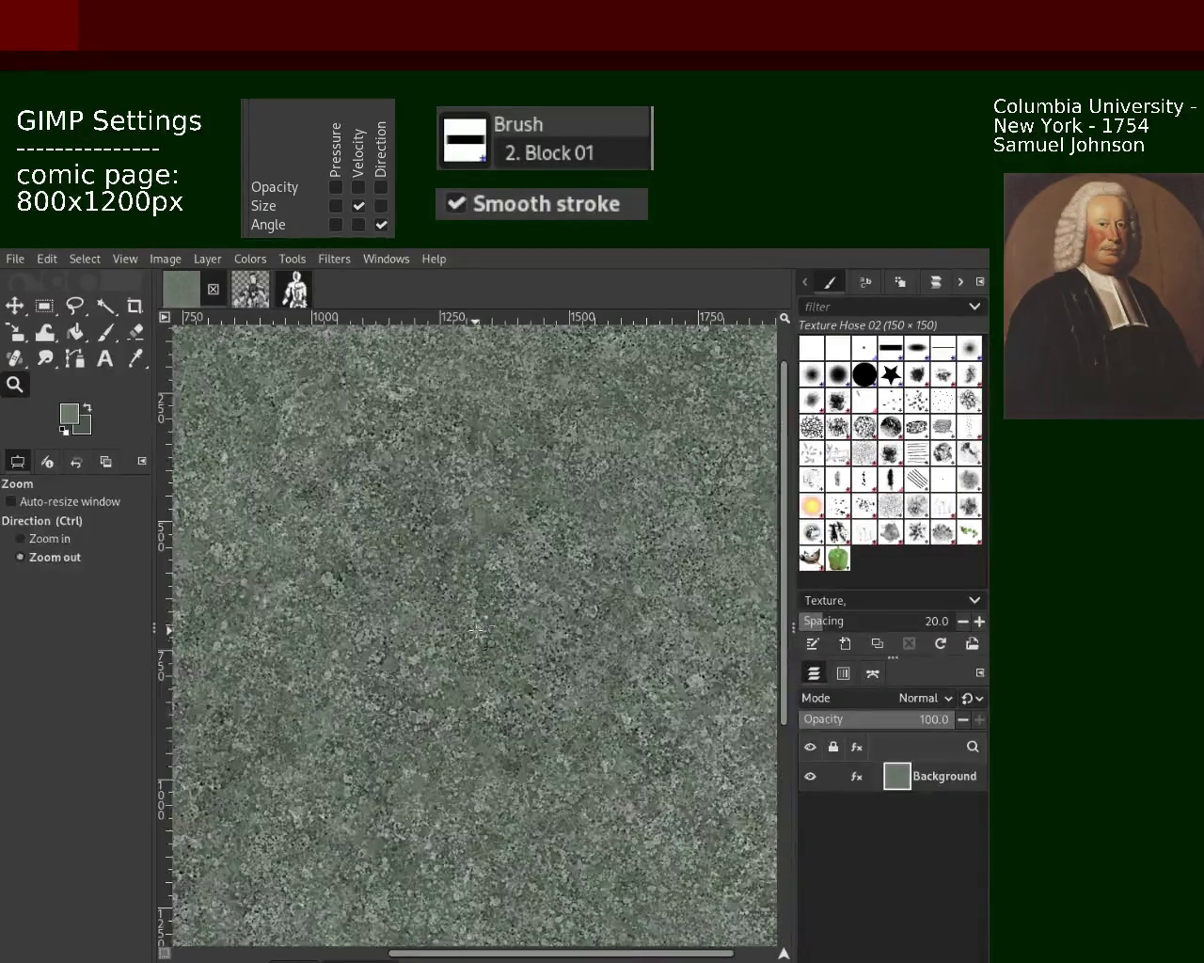
{"action": "left_click", "coordinate": [551, 640], "text": "ctrl"}
{"action": "left_click", "coordinate": [511, 672]}
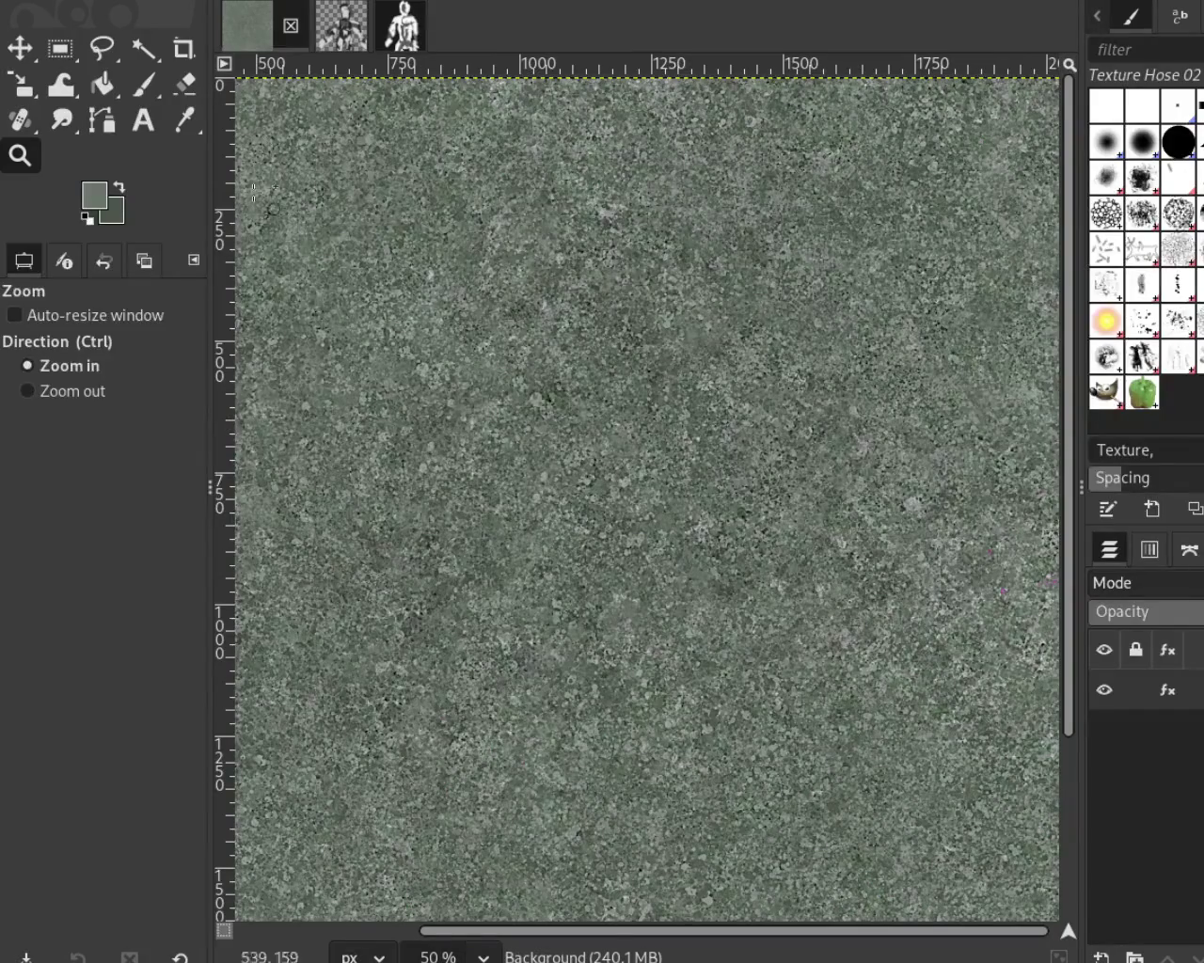
{"action": "key", "text": "ctrl"}
{"action": "left_click", "coordinate": [825, 470], "text": "ctrl"}
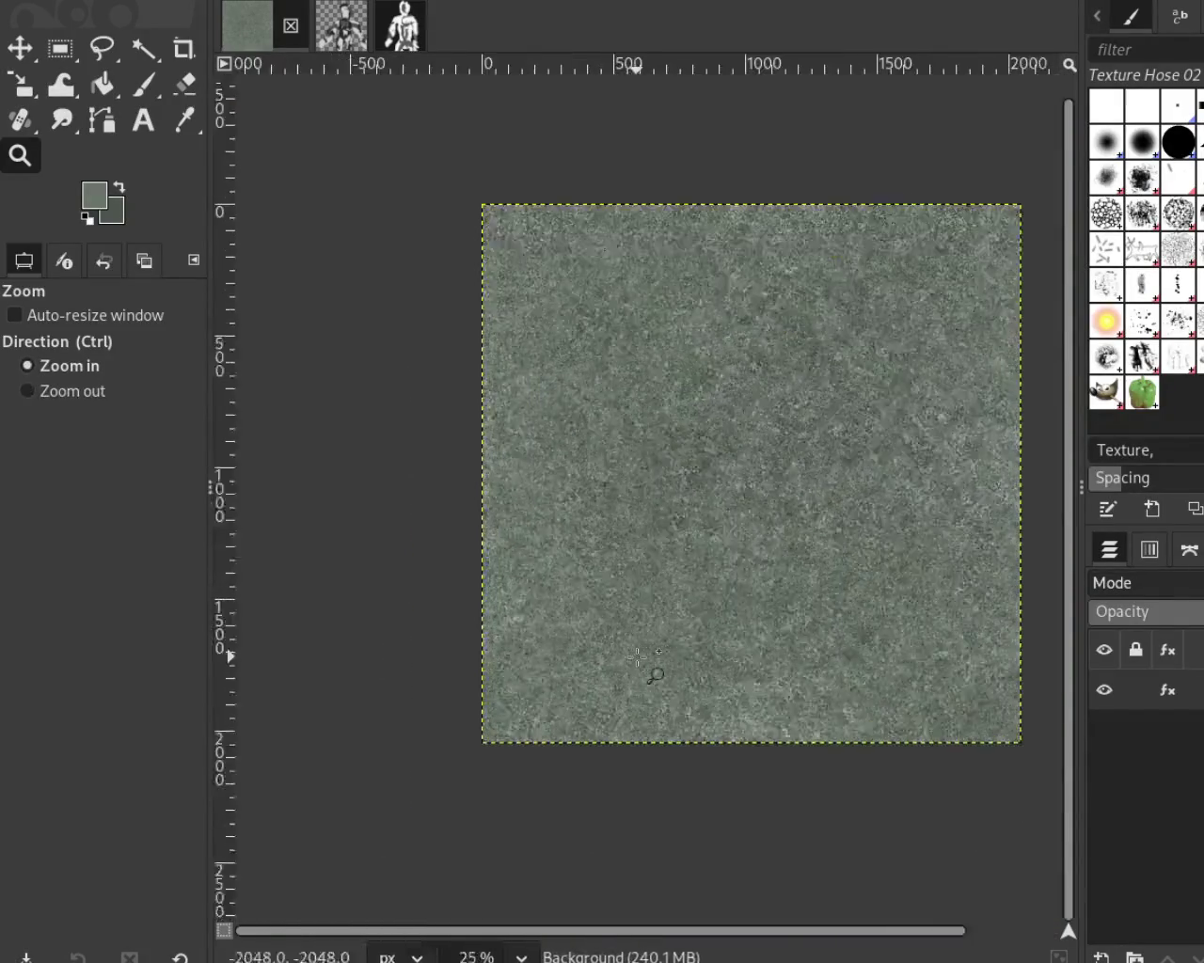
{"action": "left_click", "coordinate": [653, 672]}
{"action": "left_click", "coordinate": [726, 406]}
{"action": "left_click", "coordinate": [726, 406]}
{"action": "left_click", "coordinate": [725, 406]}
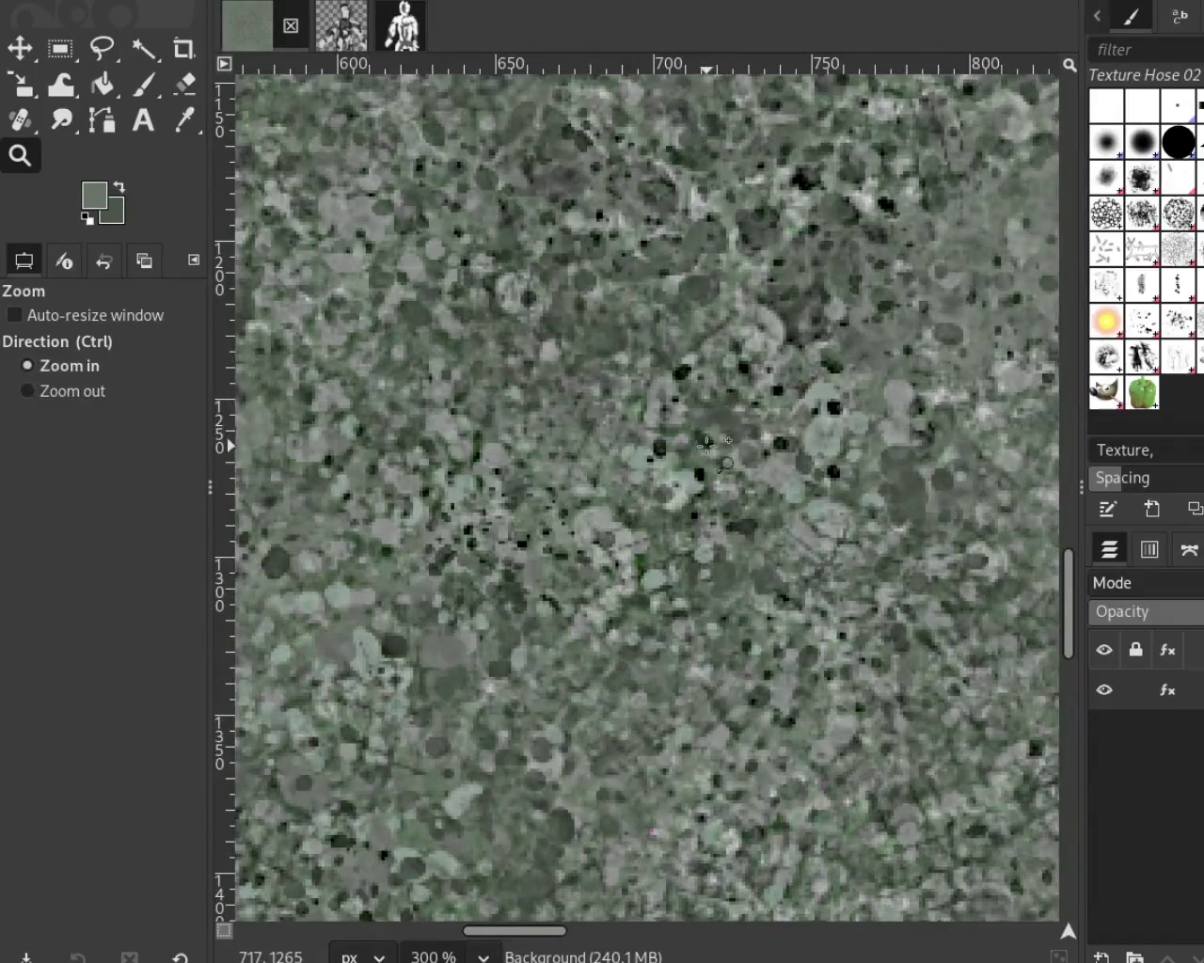
{"action": "left_click", "coordinate": [707, 445]}
{"action": "left_click", "coordinate": [708, 446]}
{"action": "left_click", "coordinate": [707, 446]}
{"action": "left_click", "coordinate": [708, 445], "text": "ctrl"}
{"action": "left_click", "coordinate": [707, 445], "text": "ctrl"}
{"action": "left_click", "coordinate": [707, 446], "text": "ctrl"}
{"action": "left_click", "coordinate": [707, 446], "text": "ctrl"}
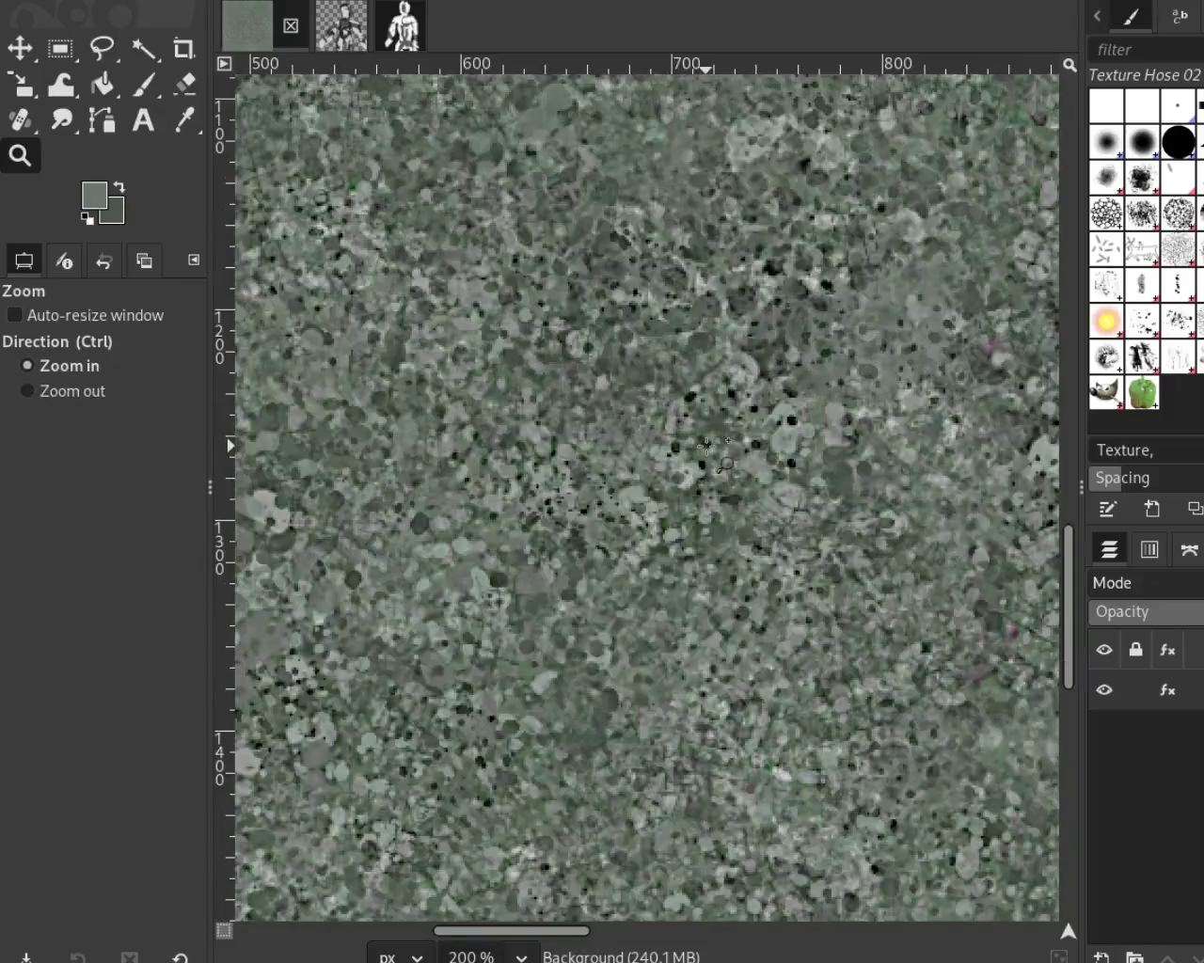
{"action": "left_click", "coordinate": [615, 445], "text": "ctrl"}
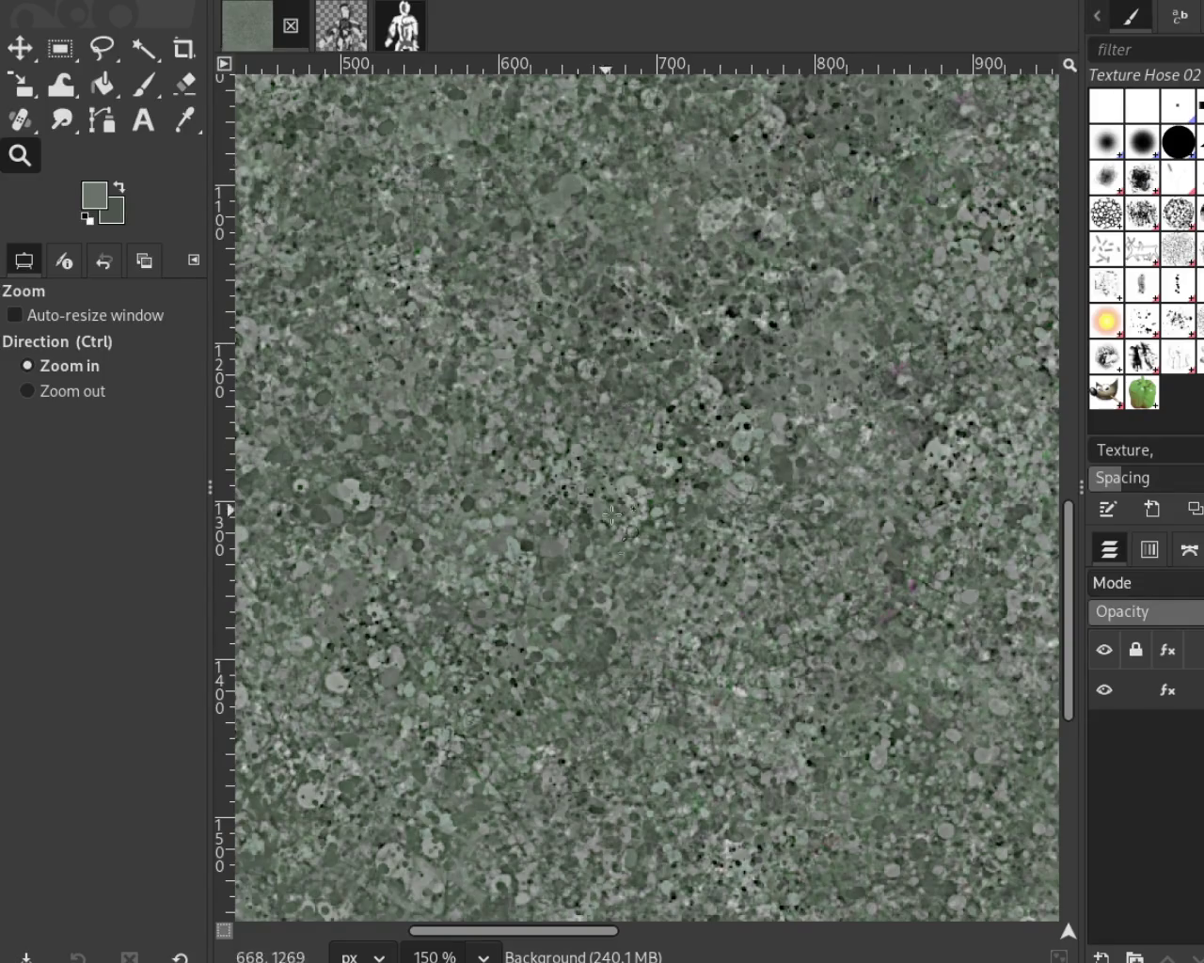
{"action": "key", "text": "ctrl"}
{"action": "left_click", "coordinate": [472, 626], "text": "ctrl"}
{"action": "left_click", "coordinate": [472, 625], "text": "ctrl"}
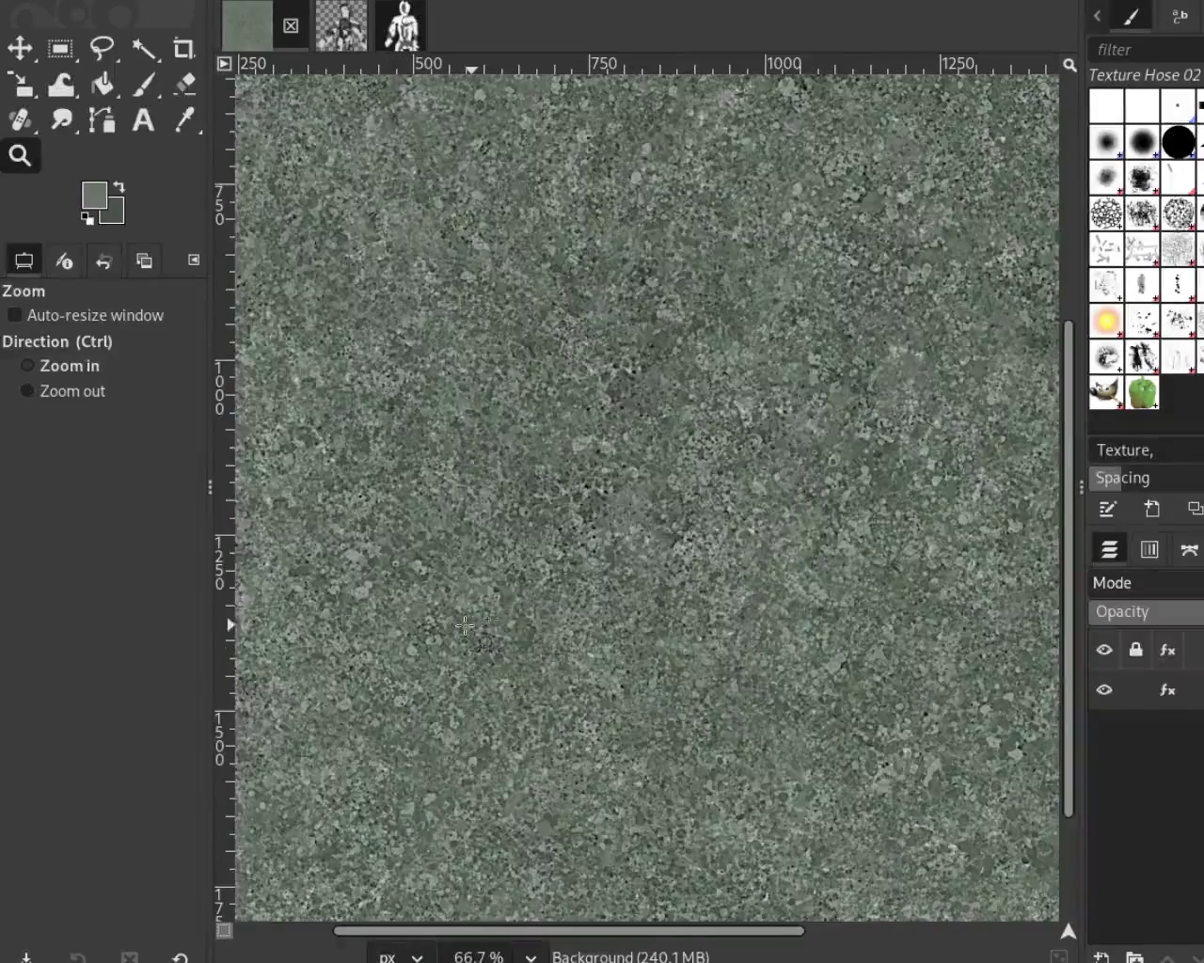
{"action": "left_click", "coordinate": [475, 451]}
{"action": "left_click", "coordinate": [475, 451]}
{"action": "key", "text": "ctrl"}
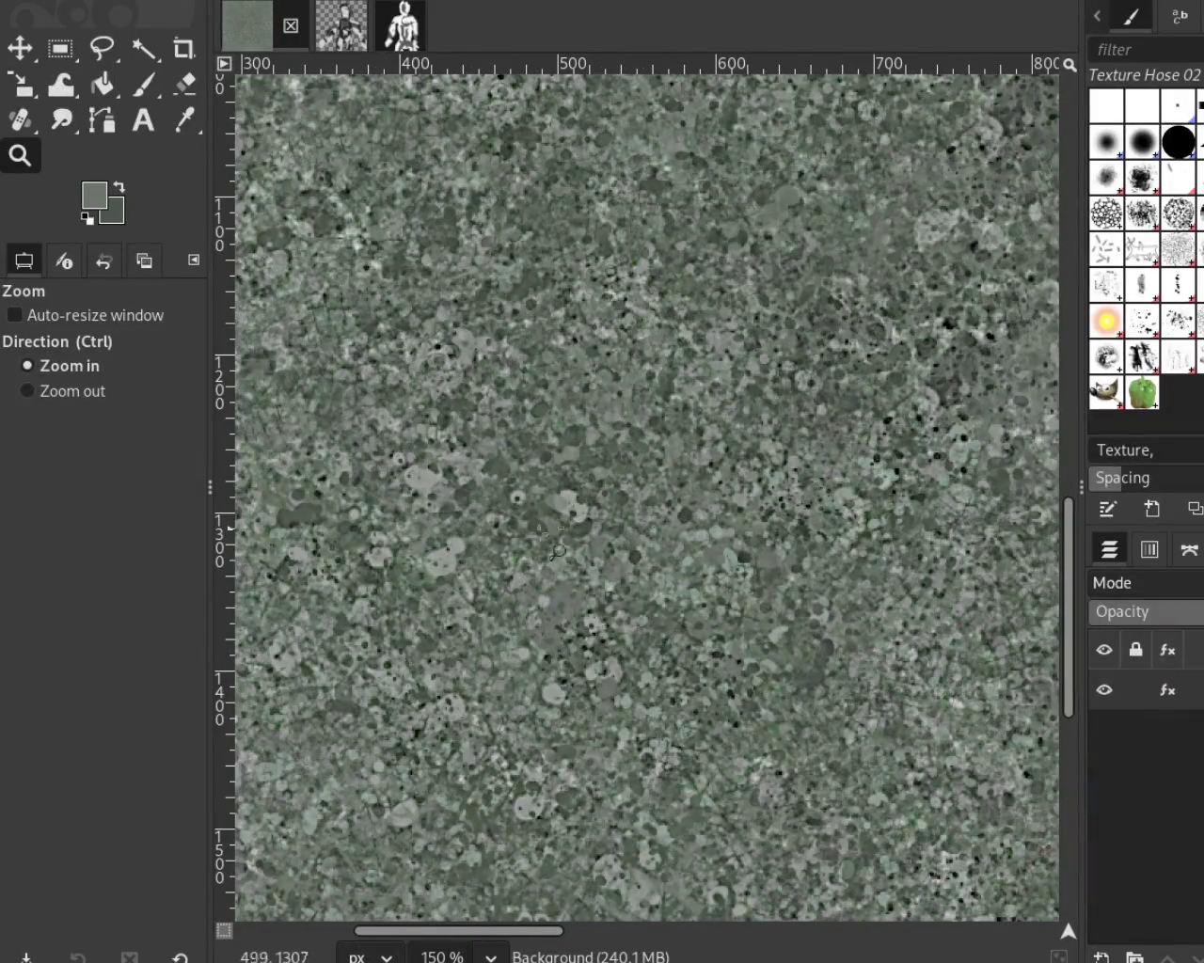
{"action": "left_click", "coordinate": [574, 544], "text": "ctrl"}
{"action": "left_click", "coordinate": [574, 544], "text": "ctrl"}
{"action": "left_click", "coordinate": [470, 601]}
{"action": "left_click", "coordinate": [381, 649]}
{"action": "key", "text": "ctrl"}
{"action": "left_click", "coordinate": [381, 649], "text": "ctrl"}
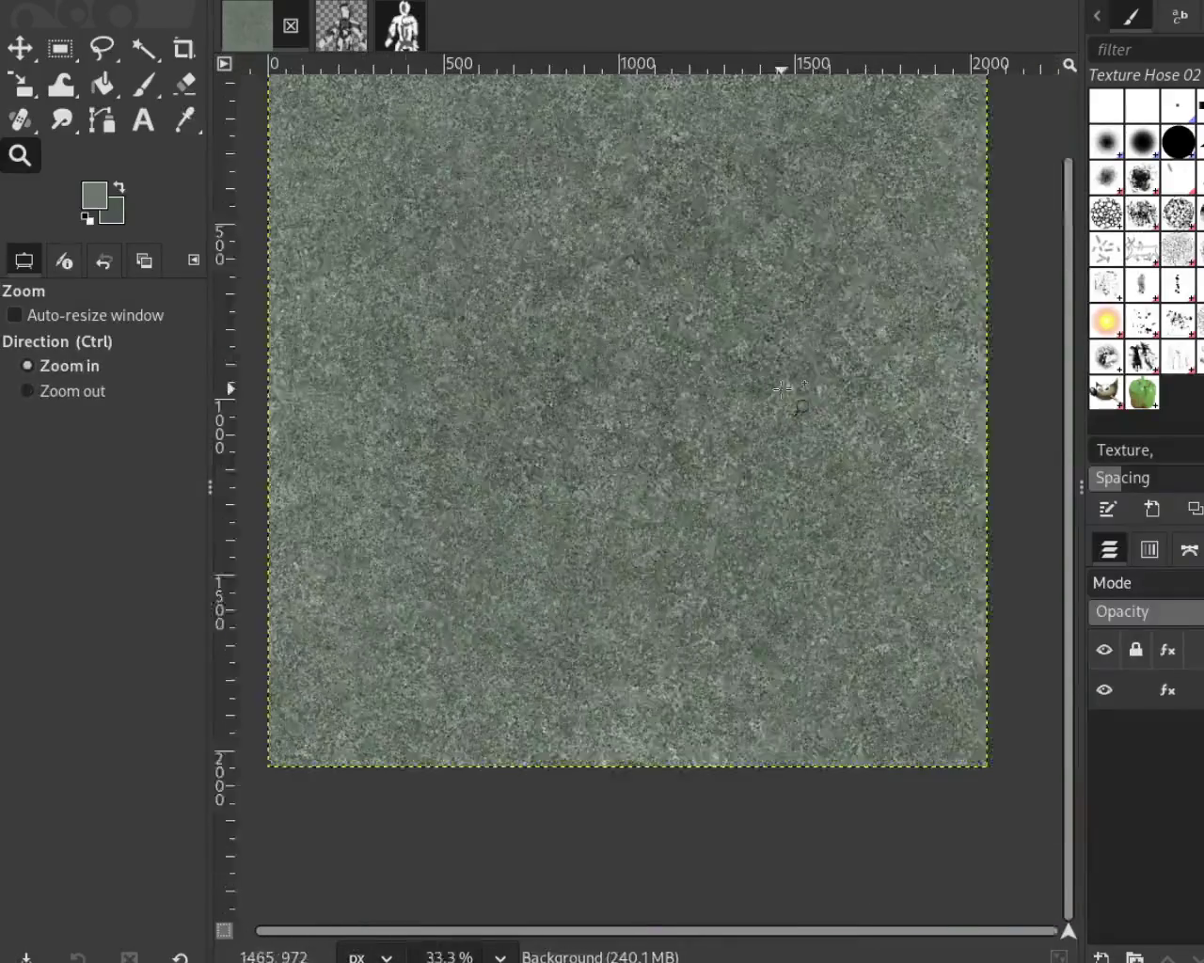
{"action": "left_click", "coordinate": [782, 400]}
{"action": "left_click", "coordinate": [884, 592], "text": "ctrl"}
{"action": "left_click", "coordinate": [741, 557]}
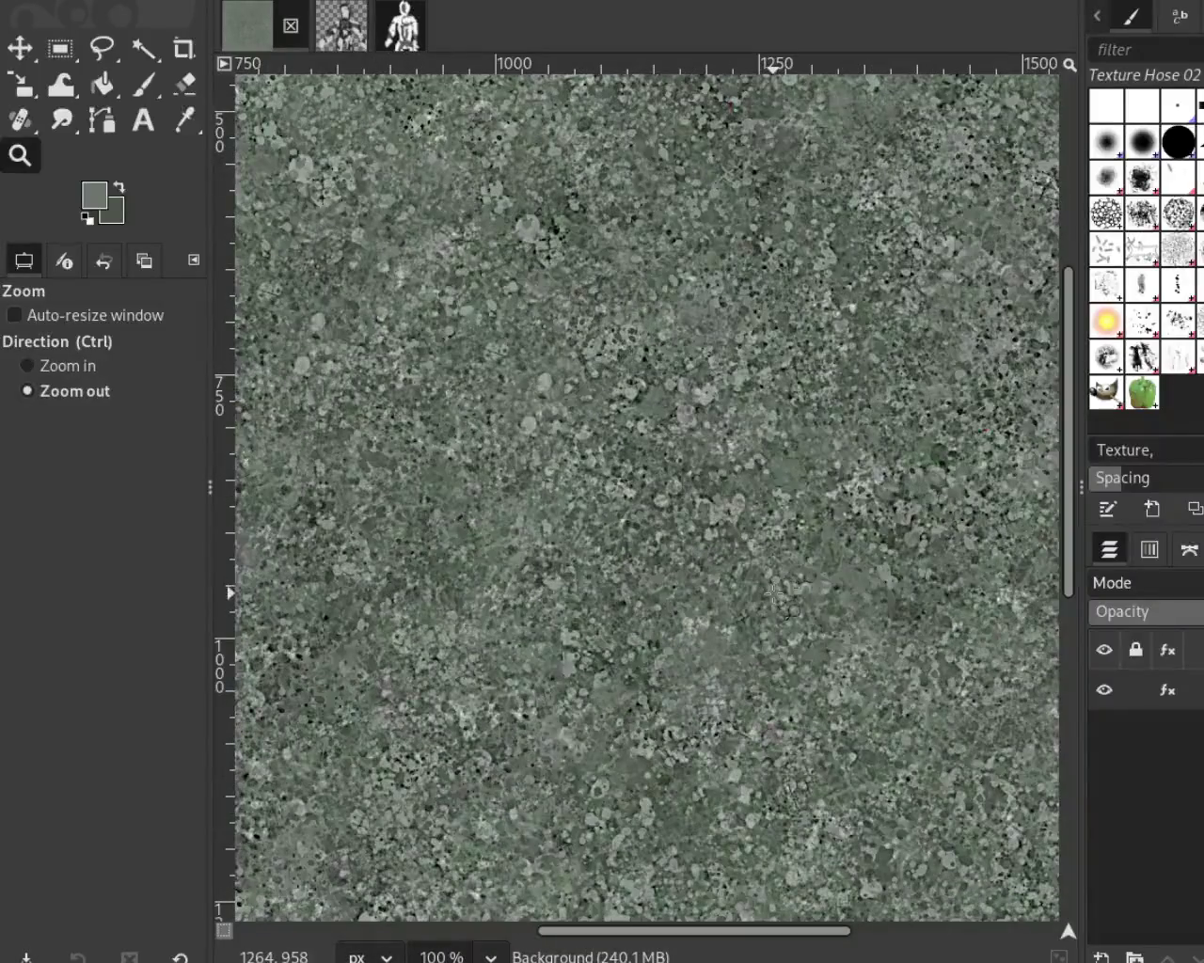
{"action": "left_click", "coordinate": [769, 602], "text": "ctrl"}
{"action": "left_click", "coordinate": [771, 592]}
{"action": "left_click", "coordinate": [771, 588], "text": "ctrl"}
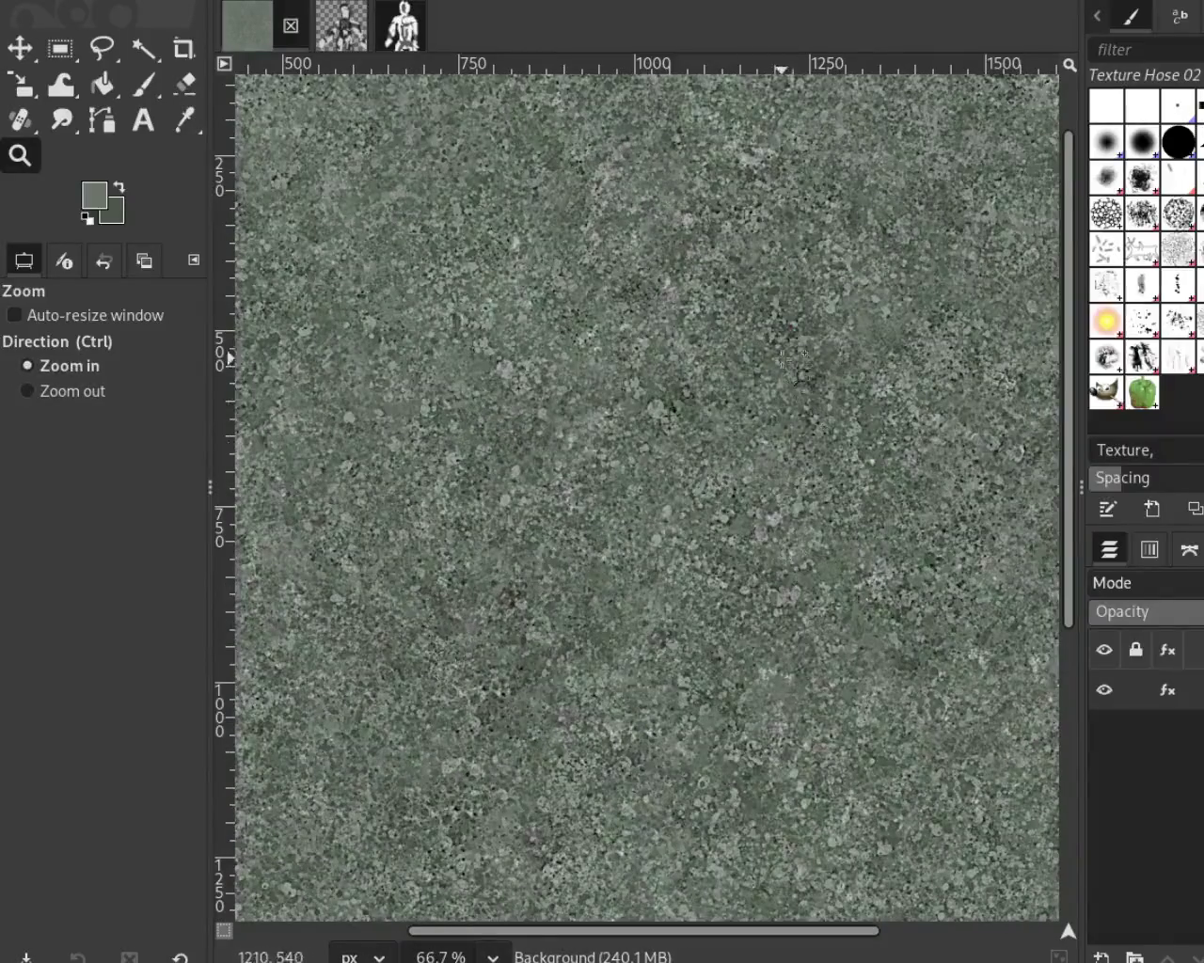
{"action": "left_click", "coordinate": [782, 395]}
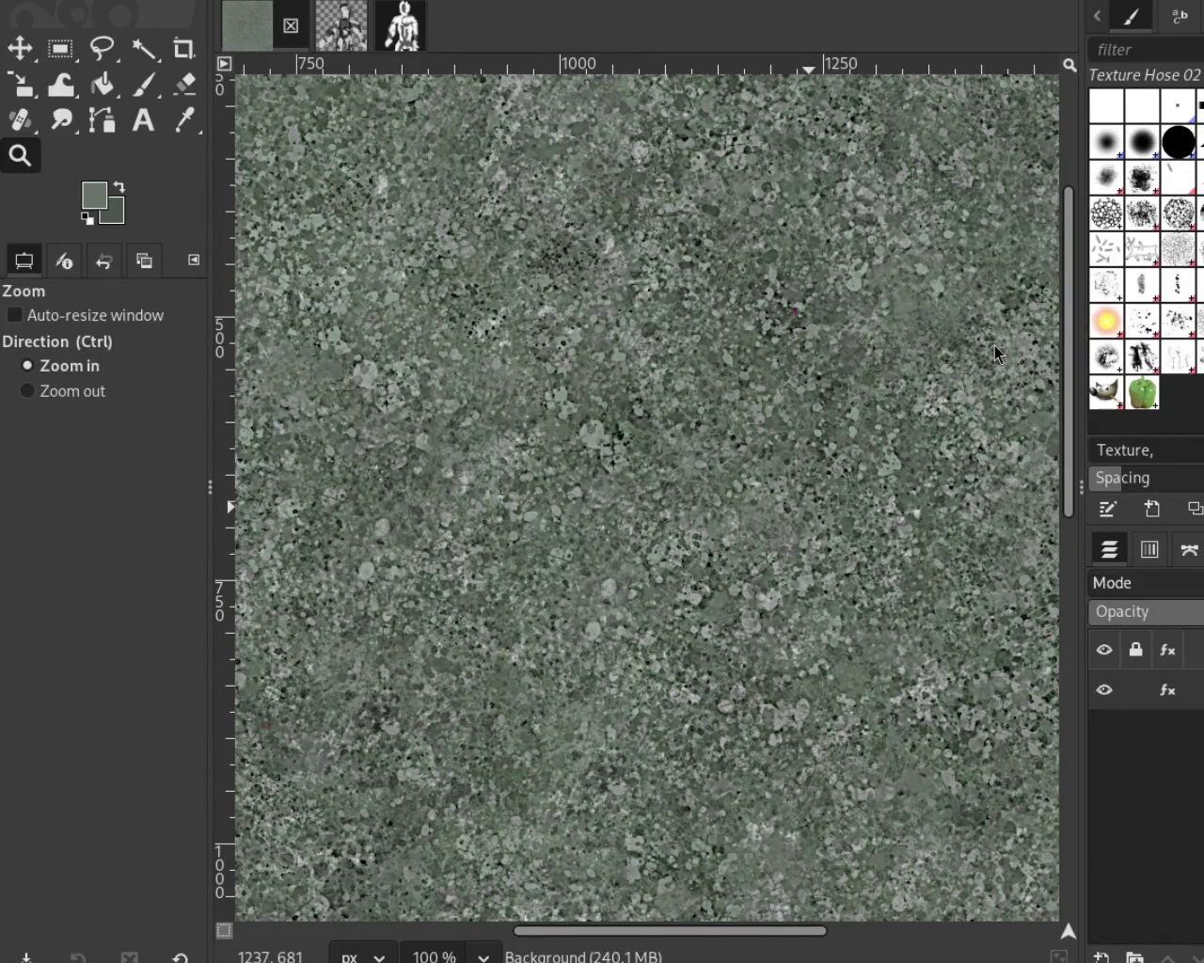
{"action": "scroll", "coordinate": [672, 428], "scroll_direction": "down", "scroll_amount": 1, "text": "ctrl"}
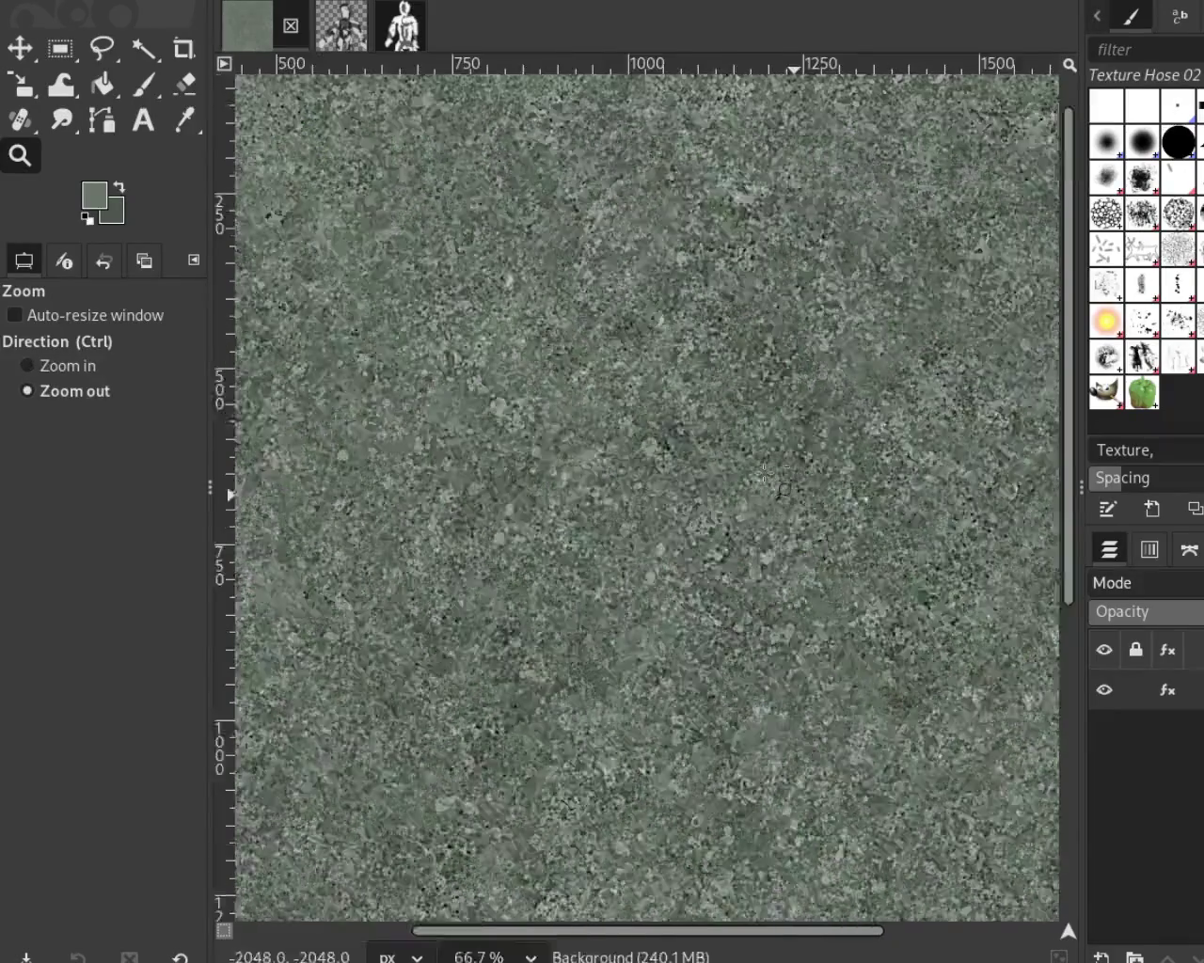
{"action": "scroll", "coordinate": [672, 427], "scroll_direction": "down", "scroll_amount": 3, "text": "ctrl"}
{"action": "scroll", "coordinate": [669, 590], "scroll_direction": "up", "scroll_amount": 1, "text": "ctrl"}
{"action": "scroll", "coordinate": [669, 589], "scroll_direction": "down", "scroll_amount": 1, "text": "ctrl"}
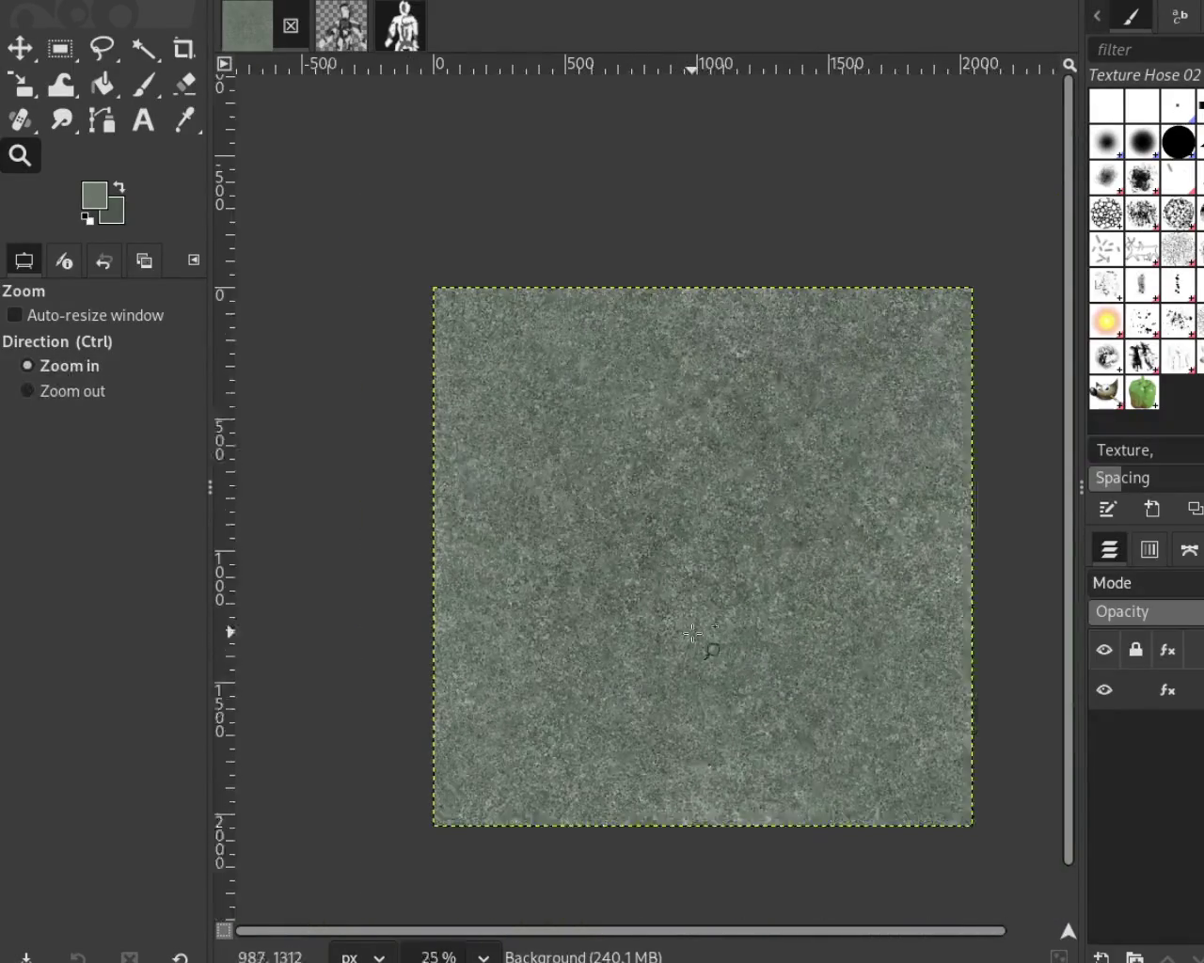
{"action": "scroll", "coordinate": [709, 649], "scroll_direction": "up", "scroll_amount": 2, "text": "ctrl"}
{"action": "scroll", "coordinate": [693, 538], "scroll_direction": "down", "scroll_amount": 1, "text": "ctrl"}
{"action": "scroll", "coordinate": [693, 538], "scroll_direction": "up", "scroll_amount": 1, "text": "ctrl"}
{"action": "scroll", "coordinate": [752, 498], "scroll_direction": "down", "scroll_amount": 1, "text": "ctrl"}
{"action": "scroll", "coordinate": [784, 472], "scroll_direction": "up", "scroll_amount": 1, "text": "ctrl"}
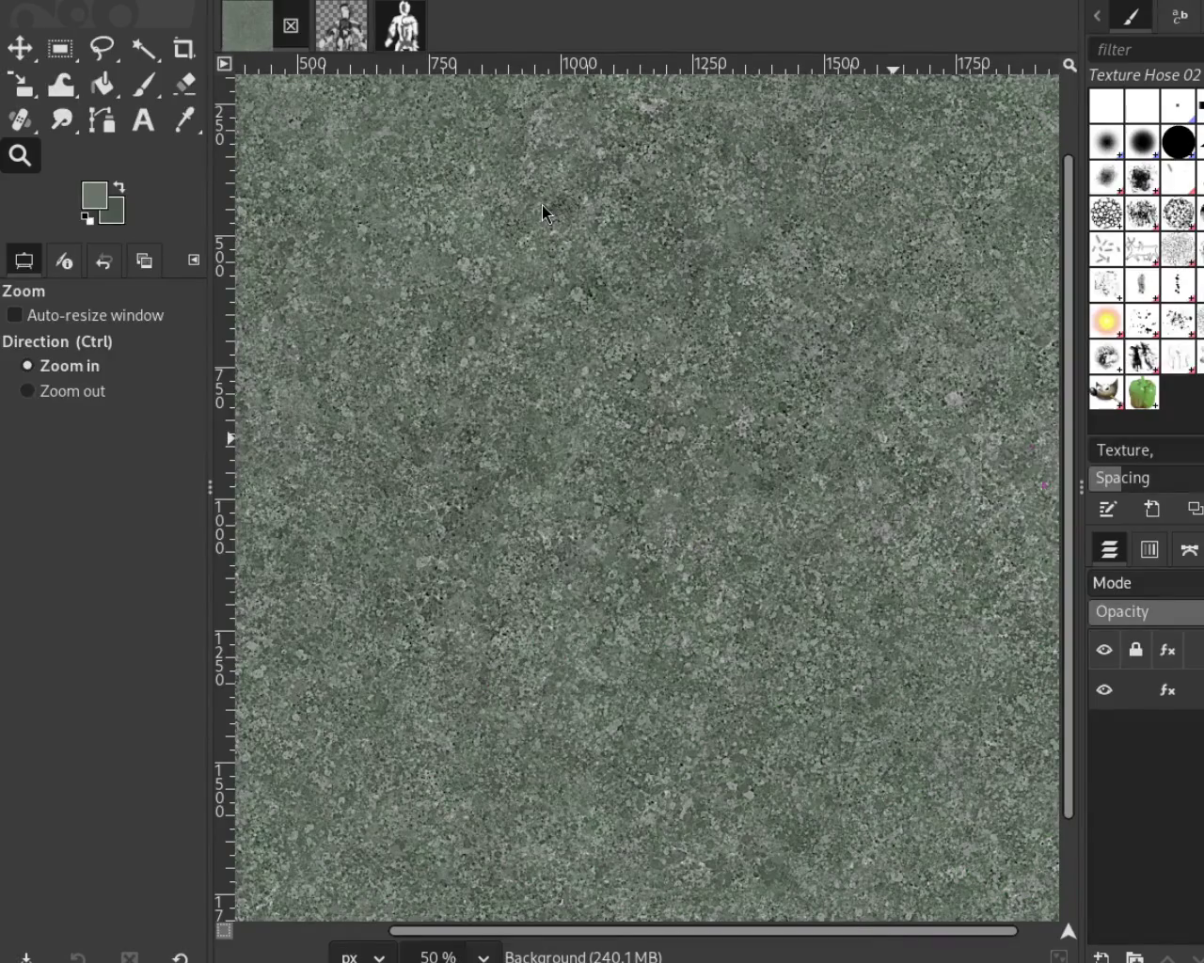
{"action": "scroll", "coordinate": [846, 440], "scroll_direction": "down", "scroll_amount": 1}
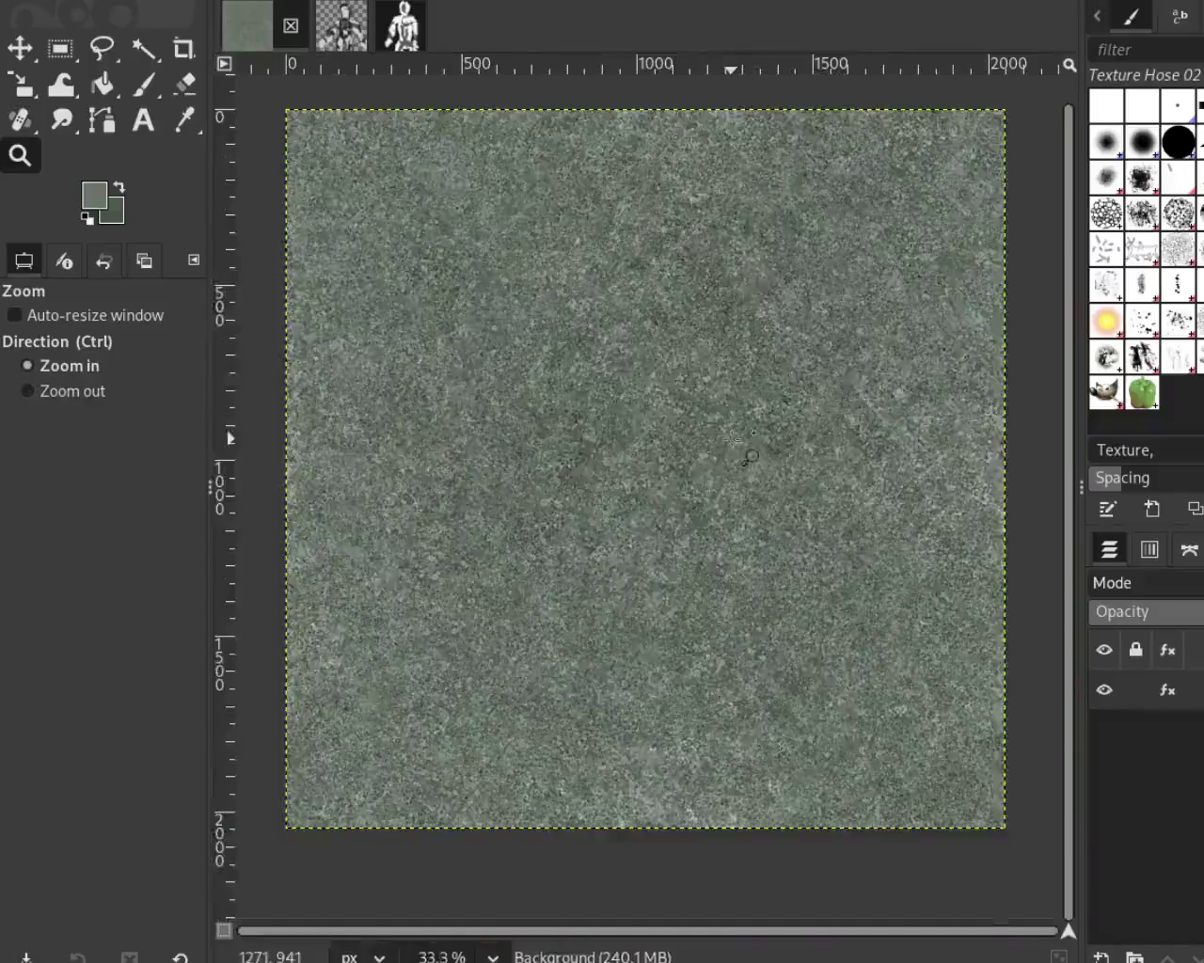
{"action": "scroll", "coordinate": [846, 440], "scroll_direction": "up", "scroll_amount": 2}
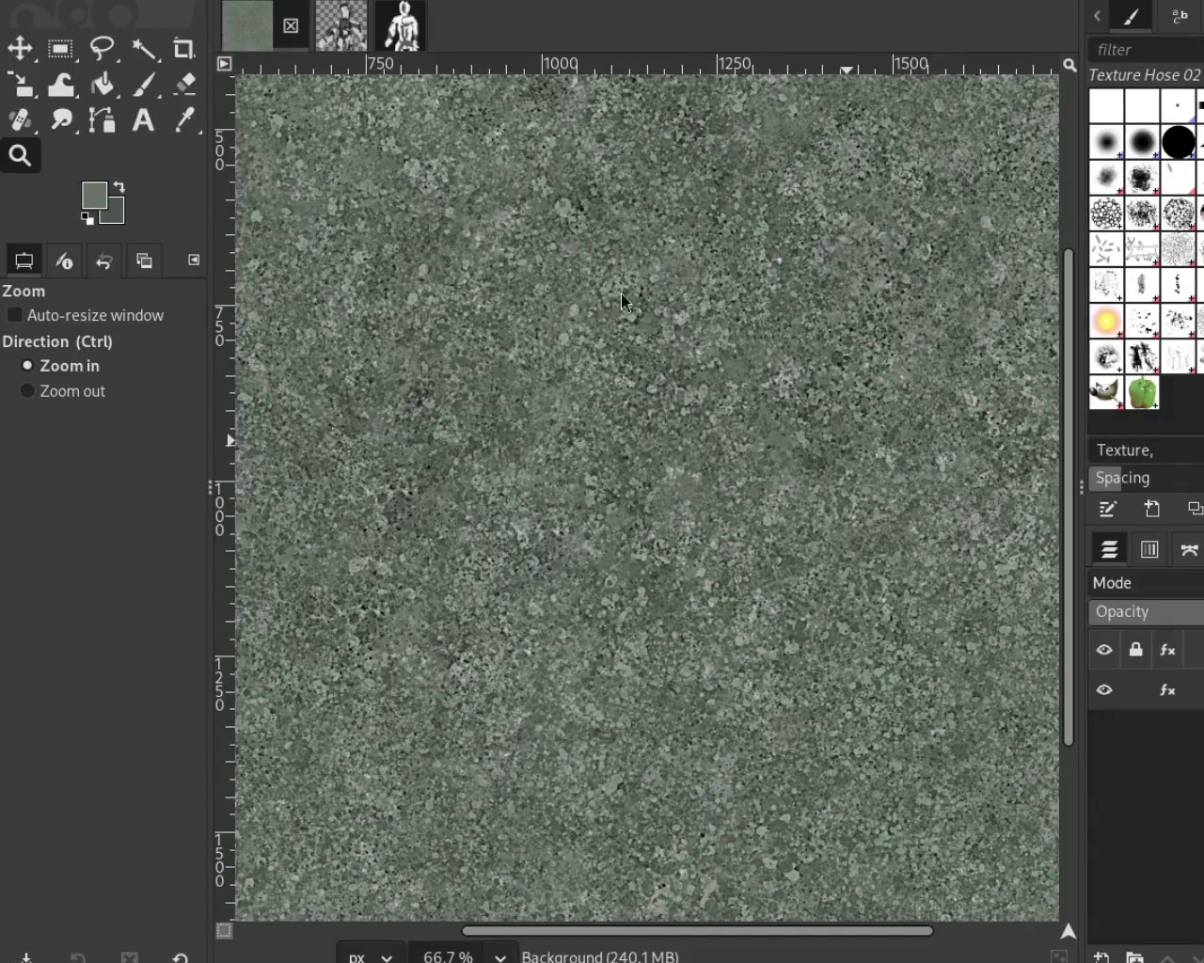
{"action": "left_click", "coordinate": [482, 221], "text": "ctrl"}
{"action": "left_click", "coordinate": [710, 597]}
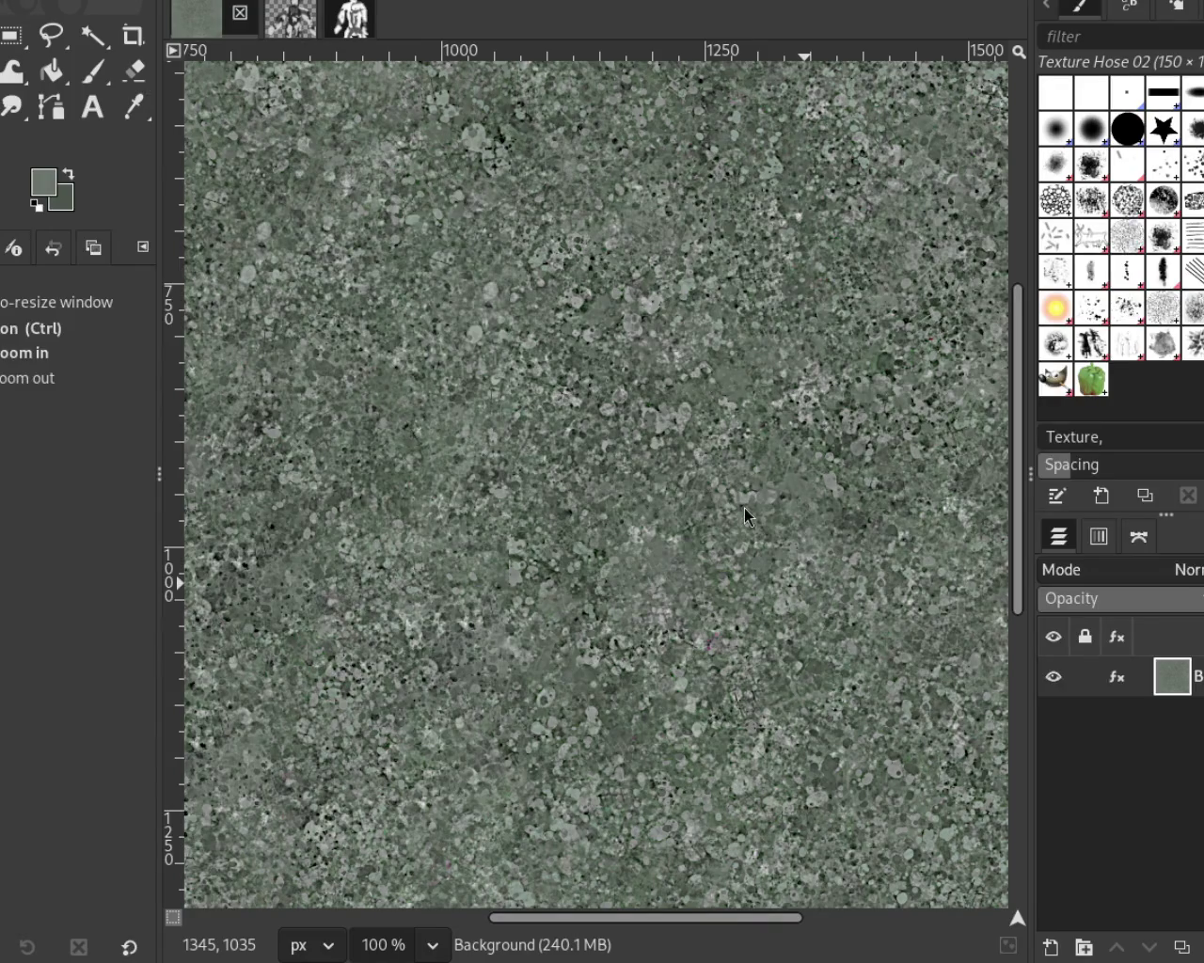
Step: Zoom out to check the tile, then settle the view at 66.7%
{"action": "key", "text": "ctrl"}
{"action": "left_click", "coordinate": [694, 358], "text": "ctrl"}
{"action": "left_click", "coordinate": [682, 395], "text": "ctrl"}
{"action": "left_click", "coordinate": [670, 433]}
{"action": "left_click", "coordinate": [659, 461], "text": "ctrl"}
{"action": "left_click", "coordinate": [660, 461], "text": "ctrl"}
{"action": "left_click", "coordinate": [659, 461], "text": "ctrl"}
{"action": "left_click", "coordinate": [660, 462]}
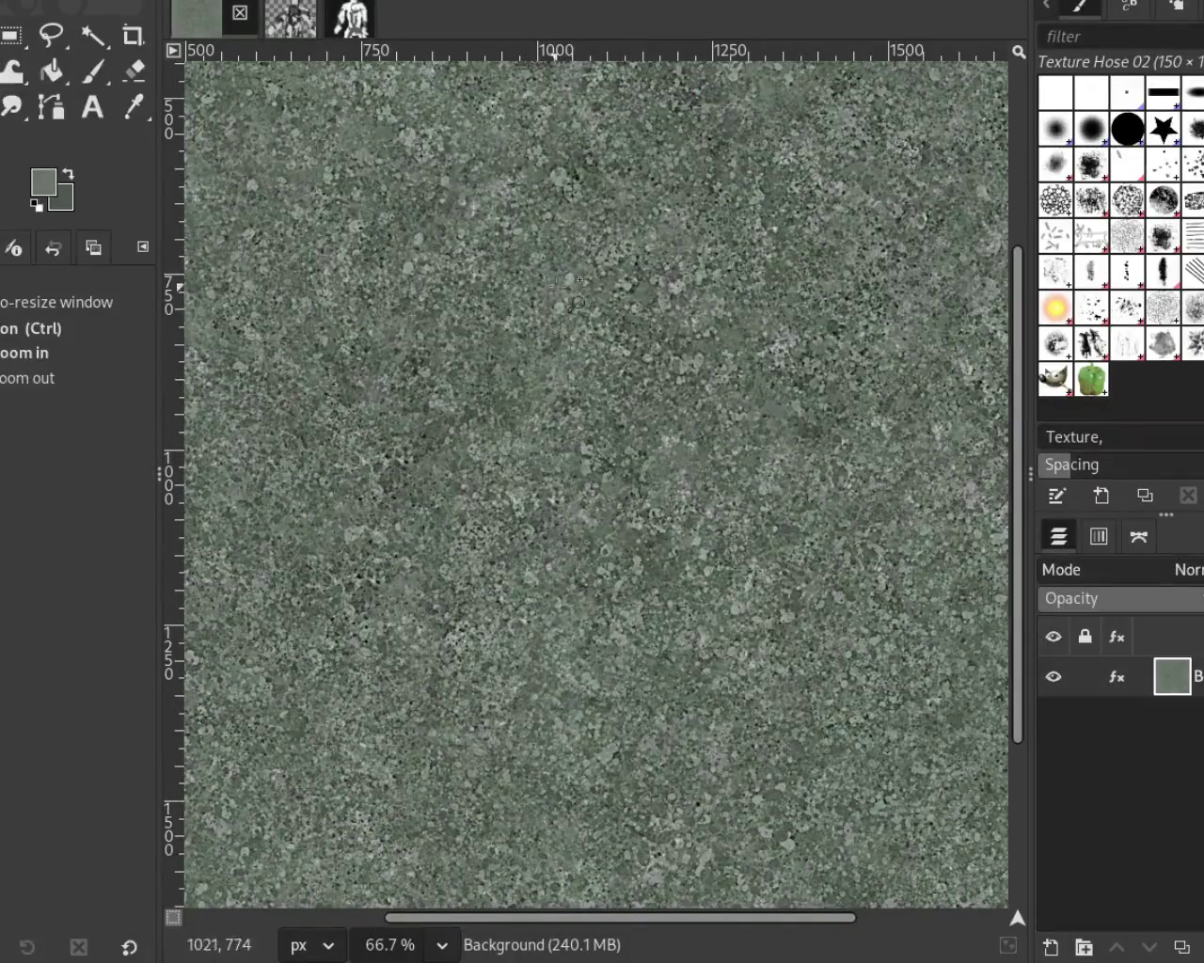
{"action": "left_click", "coordinate": [696, 640], "text": "ctrl"}
{"action": "left_click", "coordinate": [696, 639]}
{"action": "triple_click", "coordinate": [698, 616]}
{"action": "left_click", "coordinate": [700, 592], "text": "ctrl"}
{"action": "triple_click", "coordinate": [701, 569], "text": "ctrl"}
{"action": "left_click", "coordinate": [649, 752], "text": "ctrl"}
{"action": "left_click", "coordinate": [640, 696]}
{"action": "left_click", "coordinate": [659, 451], "text": "ctrl"}
{"action": "left_click", "coordinate": [588, 433]}
{"action": "left_click", "coordinate": [641, 465], "text": "ctrl"}
{"action": "left_click", "coordinate": [657, 411]}
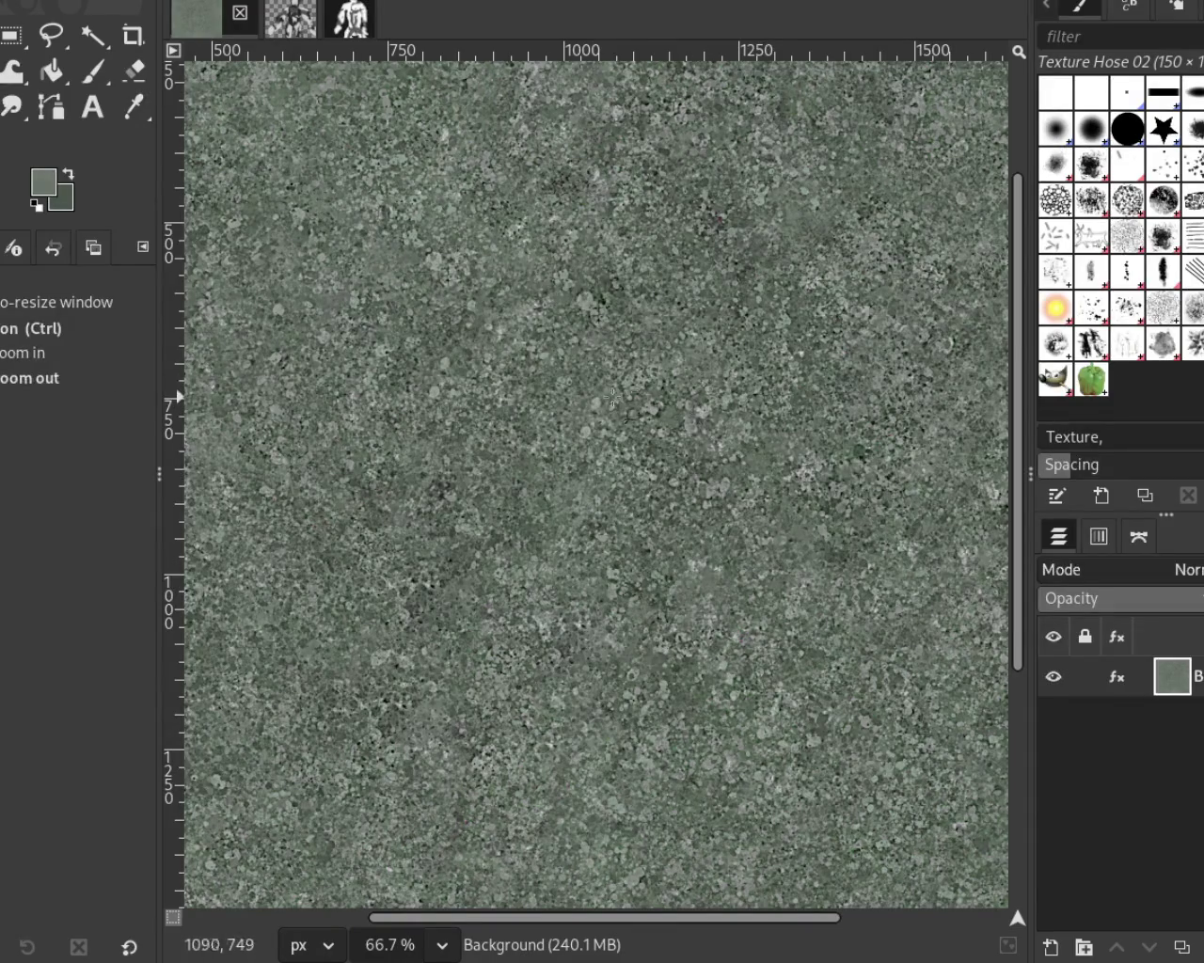
Step: Switch between 50%, 100% and whole-tile views of the texture
{"action": "left_click", "coordinate": [576, 395], "text": "ctrl"}
{"action": "left_click", "coordinate": [575, 395], "text": "ctrl"}
{"action": "left_click", "coordinate": [583, 404]}
{"action": "left_click", "coordinate": [583, 405]}
{"action": "left_click", "coordinate": [598, 429]}
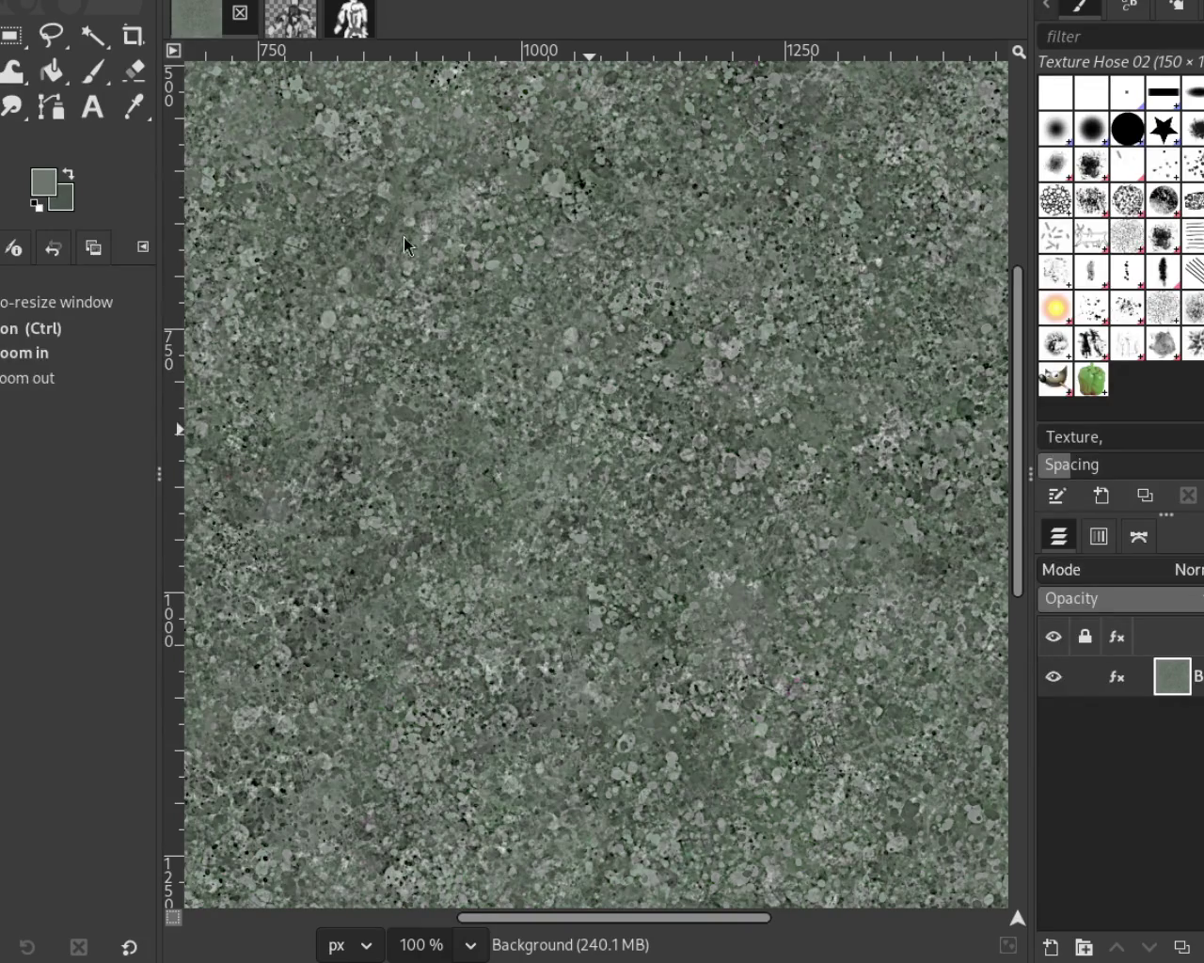
{"action": "left_click", "coordinate": [598, 341], "text": "ctrl"}
{"action": "left_click", "coordinate": [598, 341], "text": "ctrl"}
{"action": "left_click", "coordinate": [598, 340], "text": "ctrl"}
{"action": "left_click", "coordinate": [663, 412]}
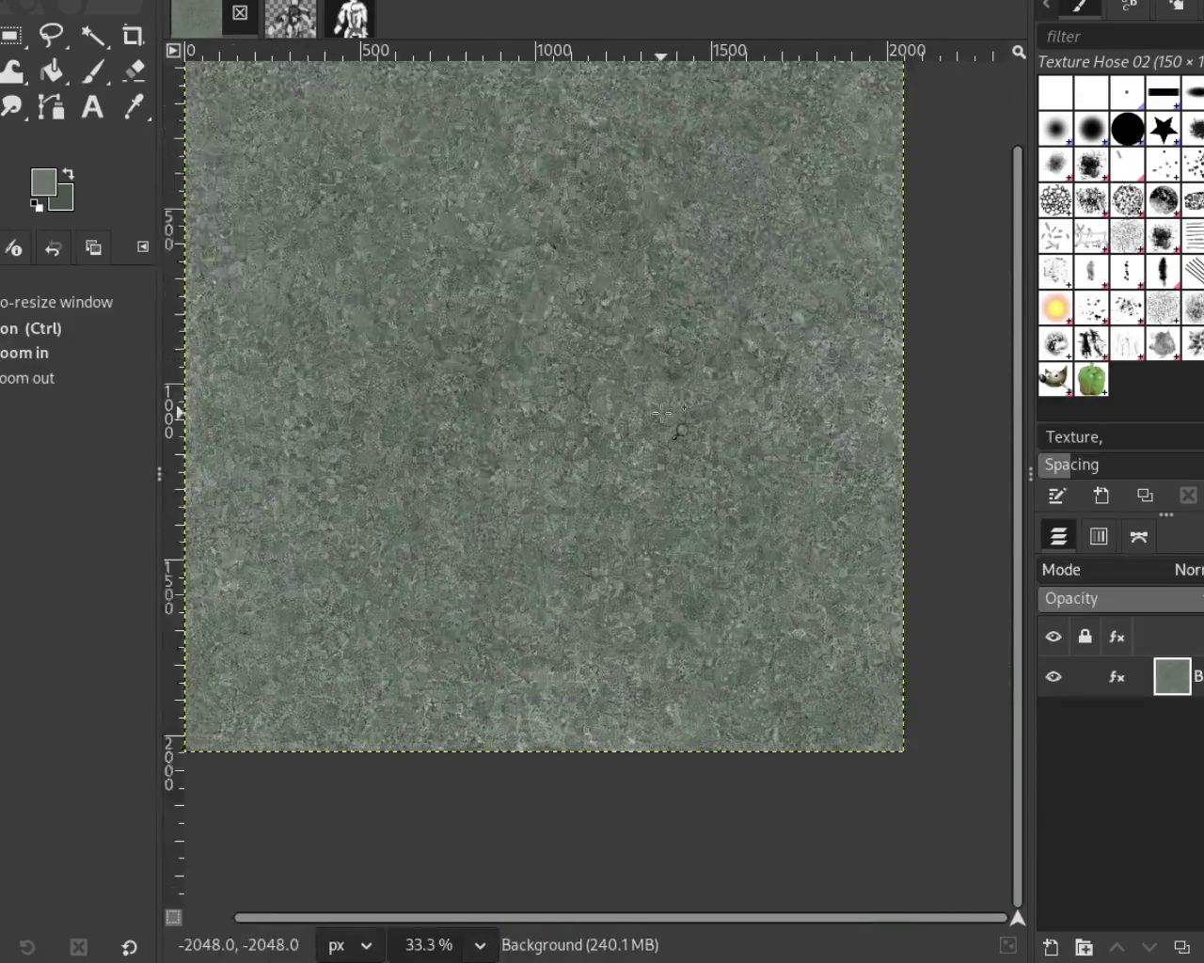
{"action": "key", "text": "1"}
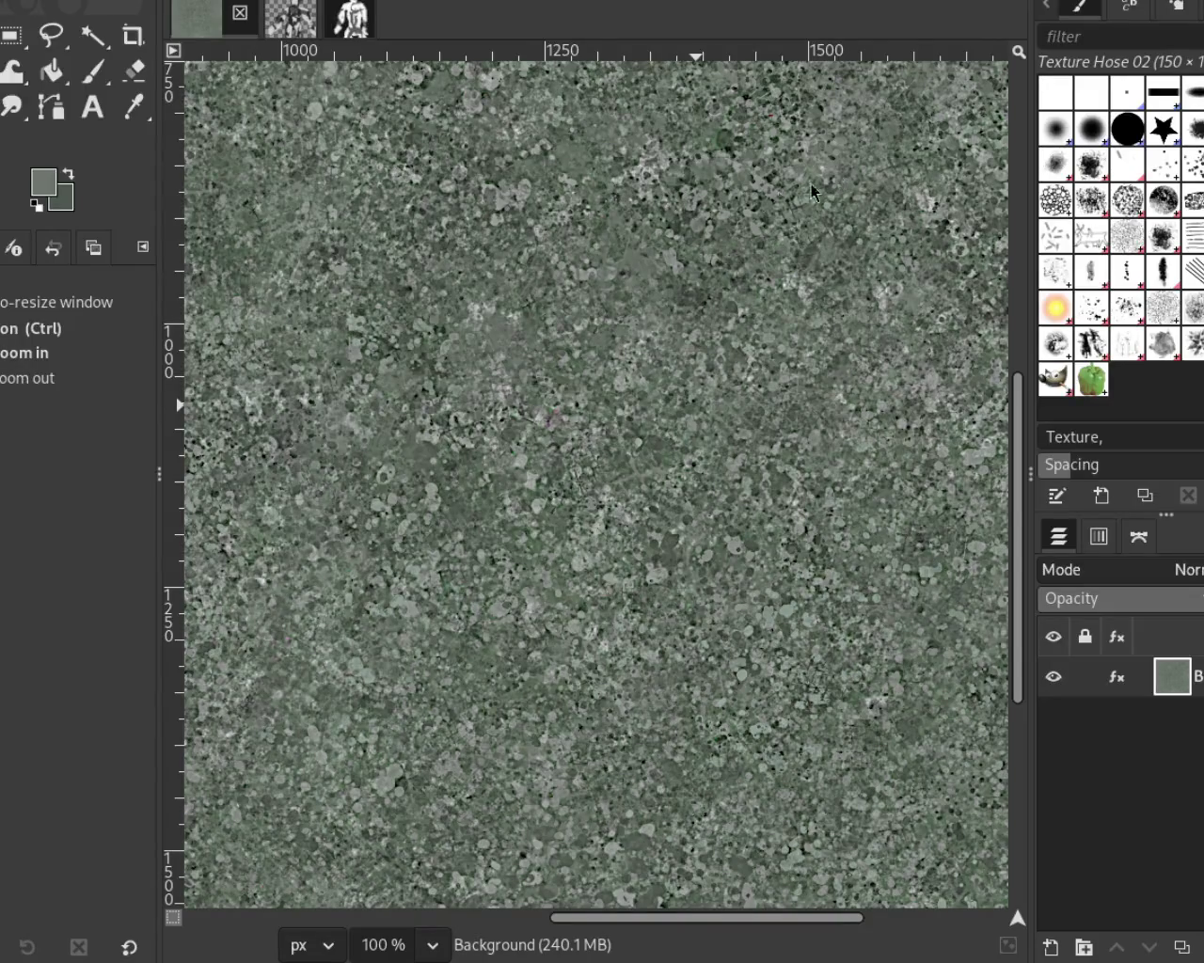
Step: Zoom in on one area up to 200%, settling the close view at 150%
{"action": "left_click", "coordinate": [503, 386], "text": "ctrl"}
{"action": "left_click", "coordinate": [503, 386], "text": "ctrl"}
{"action": "left_click", "coordinate": [503, 386]}
{"action": "left_click", "coordinate": [503, 386]}
{"action": "left_click", "coordinate": [531, 597], "text": "ctrl"}
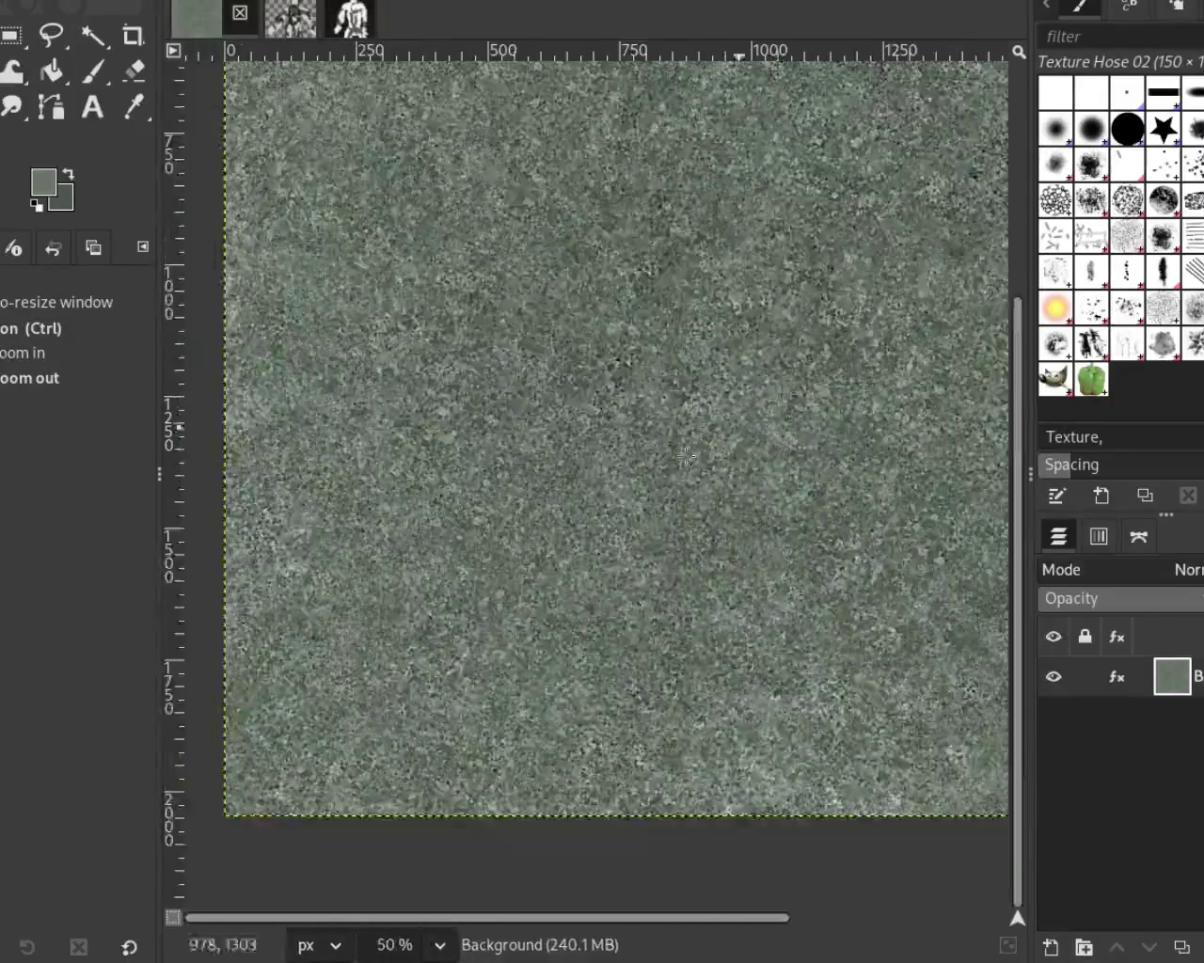
{"action": "left_click", "coordinate": [532, 597]}
{"action": "left_click", "coordinate": [527, 598]}
{"action": "left_click", "coordinate": [526, 598], "text": "ctrl"}
{"action": "left_click", "coordinate": [738, 402]}
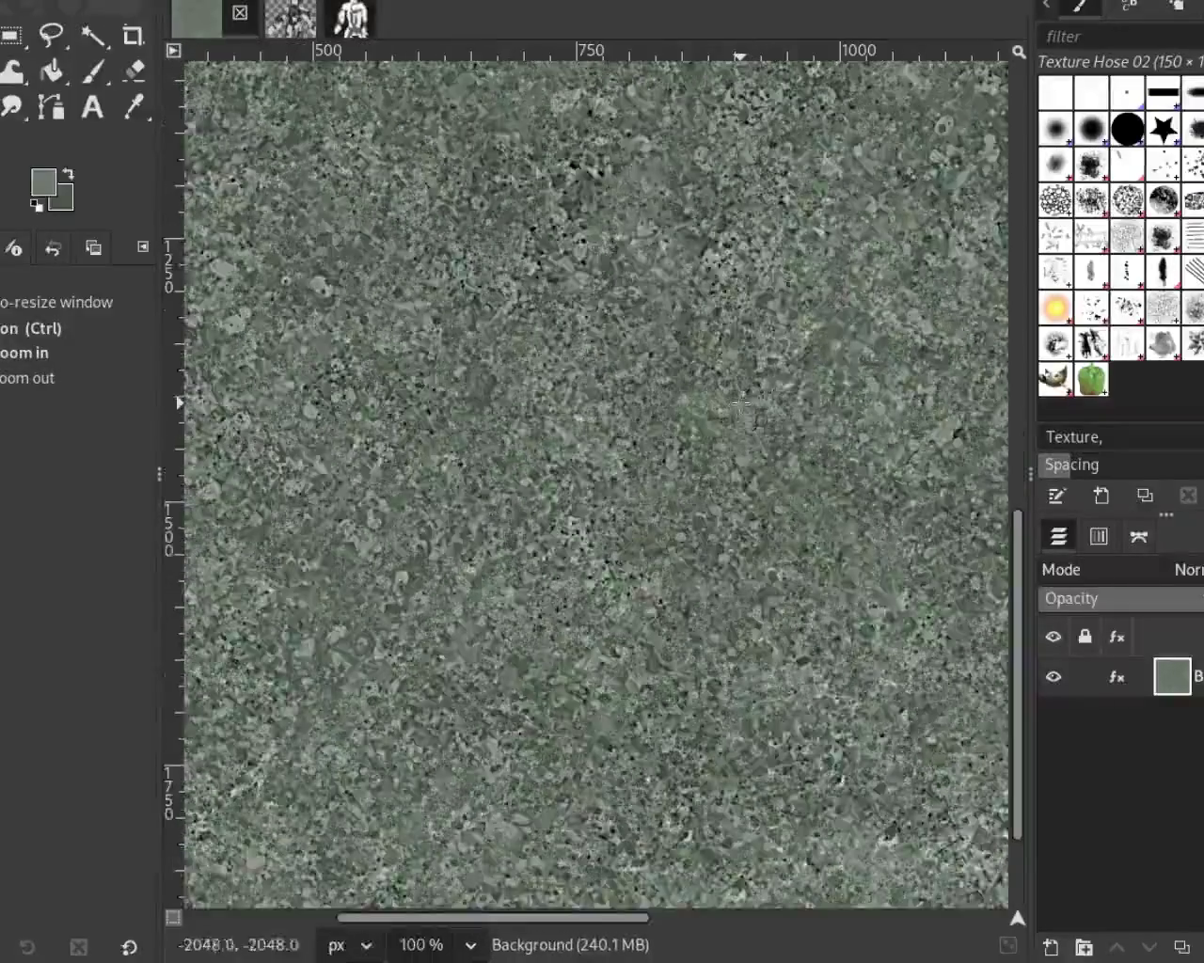
{"action": "left_click", "coordinate": [743, 403]}
{"action": "left_click", "coordinate": [743, 402], "text": "ctrl"}
{"action": "left_click", "coordinate": [743, 403], "text": "ctrl"}
{"action": "left_click", "coordinate": [743, 402], "text": "ctrl"}
{"action": "left_click", "coordinate": [739, 404]}
{"action": "left_click", "coordinate": [738, 404]}
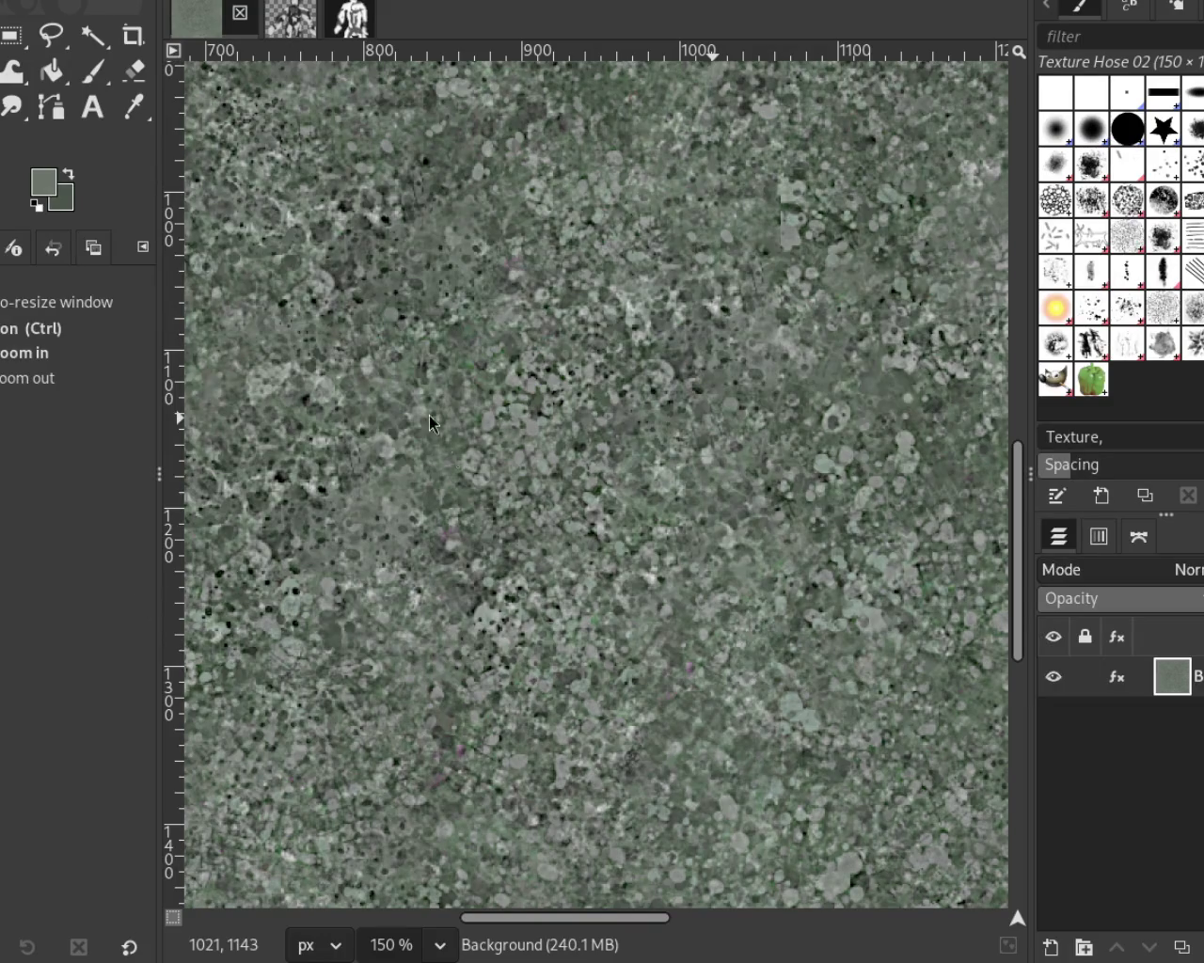
Step: Scroll and choose the Splats 01 (200 × 195) splatter brush
{"action": "scroll", "coordinate": [538, 411], "scroll_direction": "down", "scroll_amount": 1}
{"action": "scroll", "coordinate": [537, 411], "scroll_direction": "down", "scroll_amount": 3}
{"action": "scroll", "coordinate": [538, 411], "scroll_direction": "up", "scroll_amount": 1}
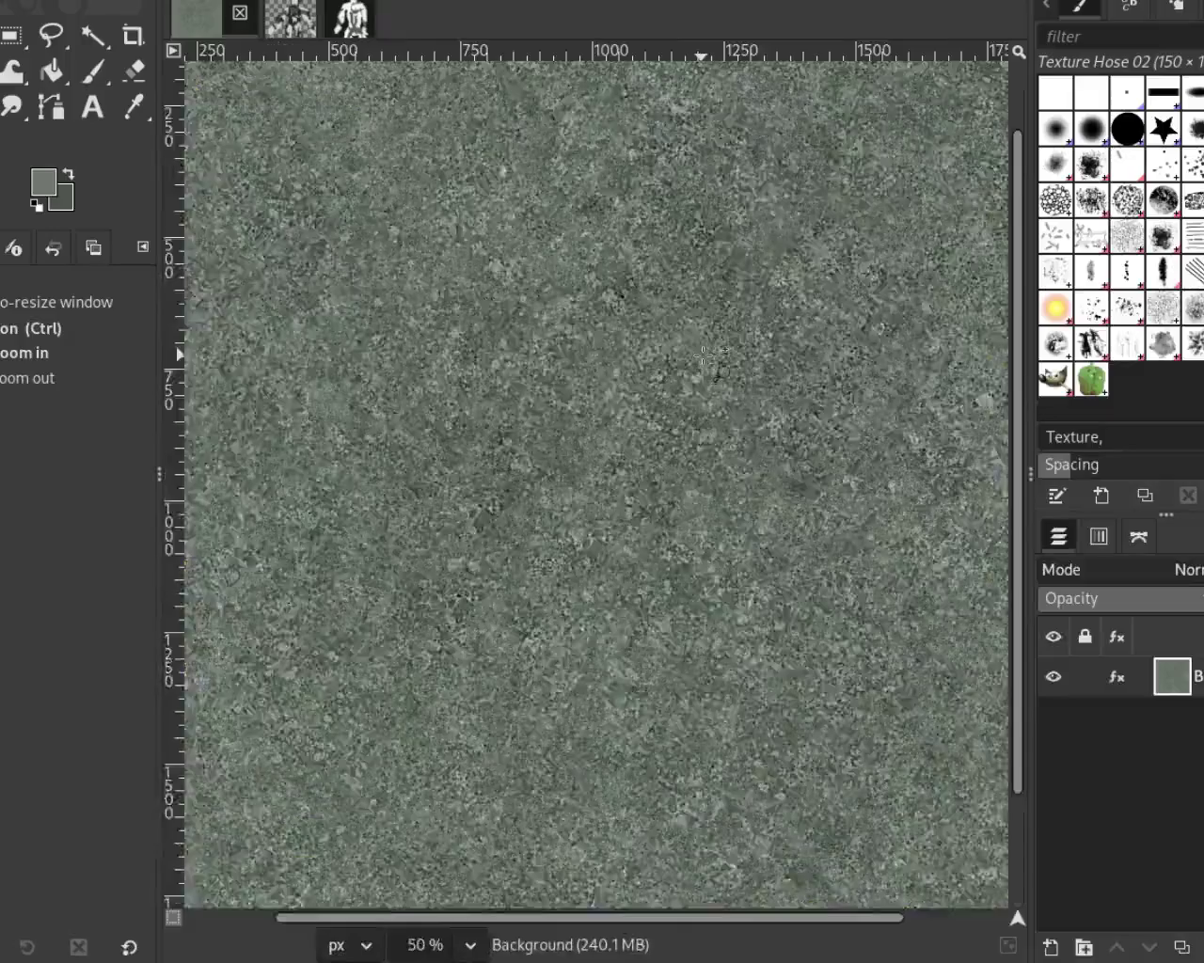
{"action": "scroll", "coordinate": [538, 411], "scroll_direction": "up", "scroll_amount": 1}
{"action": "scroll", "coordinate": [540, 409], "scroll_direction": "down", "scroll_amount": 1}
{"action": "scroll", "coordinate": [540, 409], "scroll_direction": "up", "scroll_amount": 3}
{"action": "scroll", "coordinate": [565, 395], "scroll_direction": "down", "scroll_amount": 1}
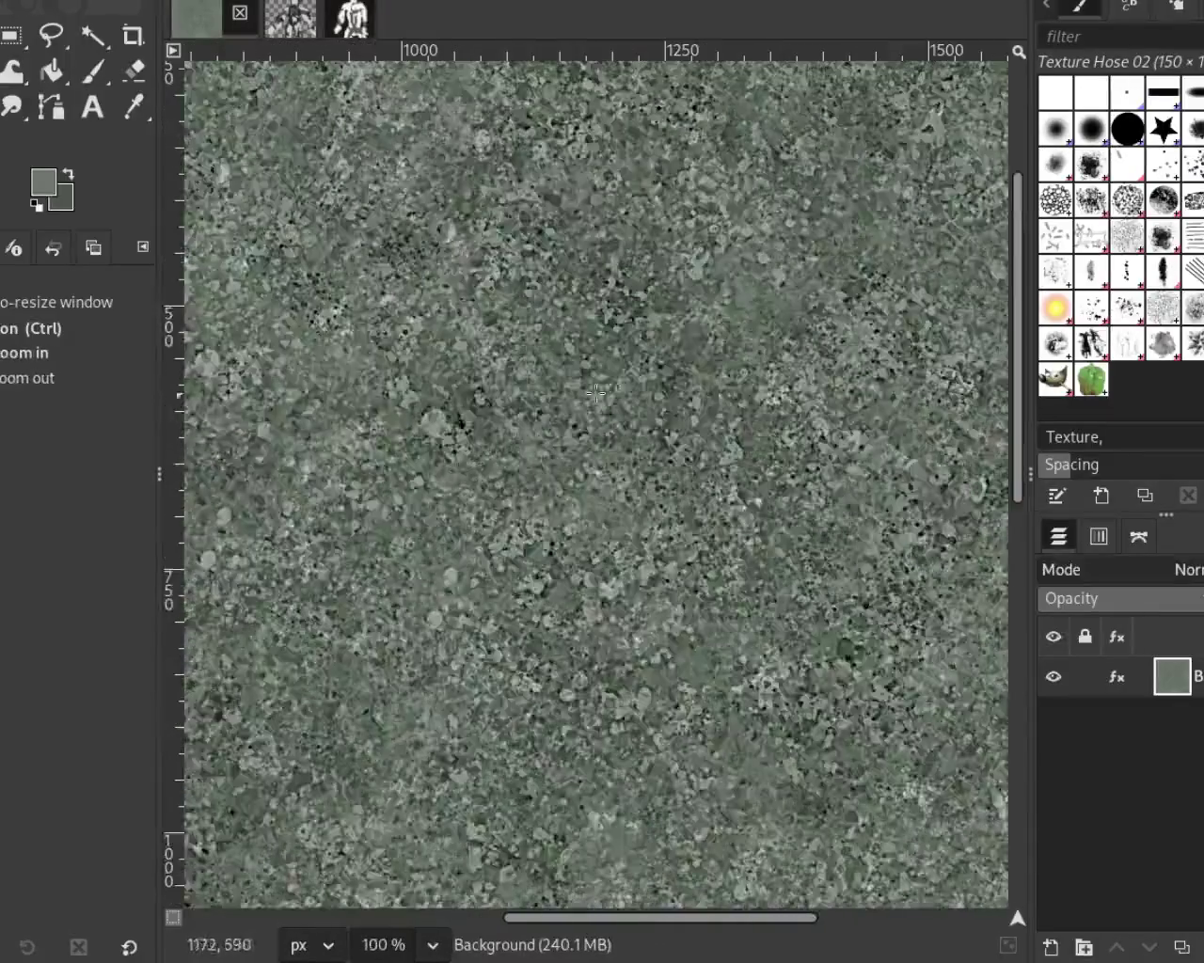
{"action": "scroll", "coordinate": [603, 374], "scroll_direction": "up", "scroll_amount": 1}
{"action": "left_click", "coordinate": [1091, 307]}
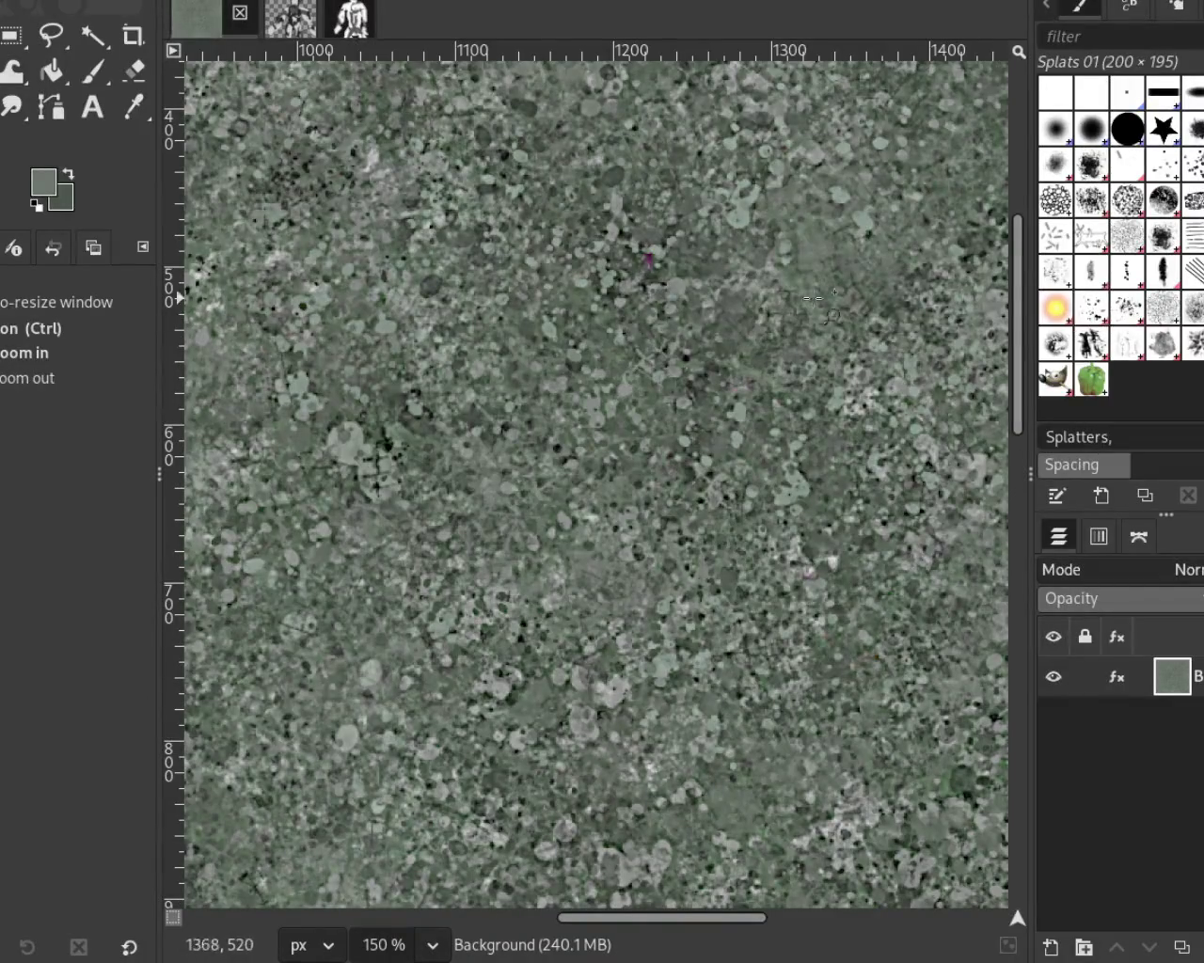
Step: Overpaint with Splats 01, undo the last dab, and sample a darker green from the texture
{"action": "key", "text": "p"}
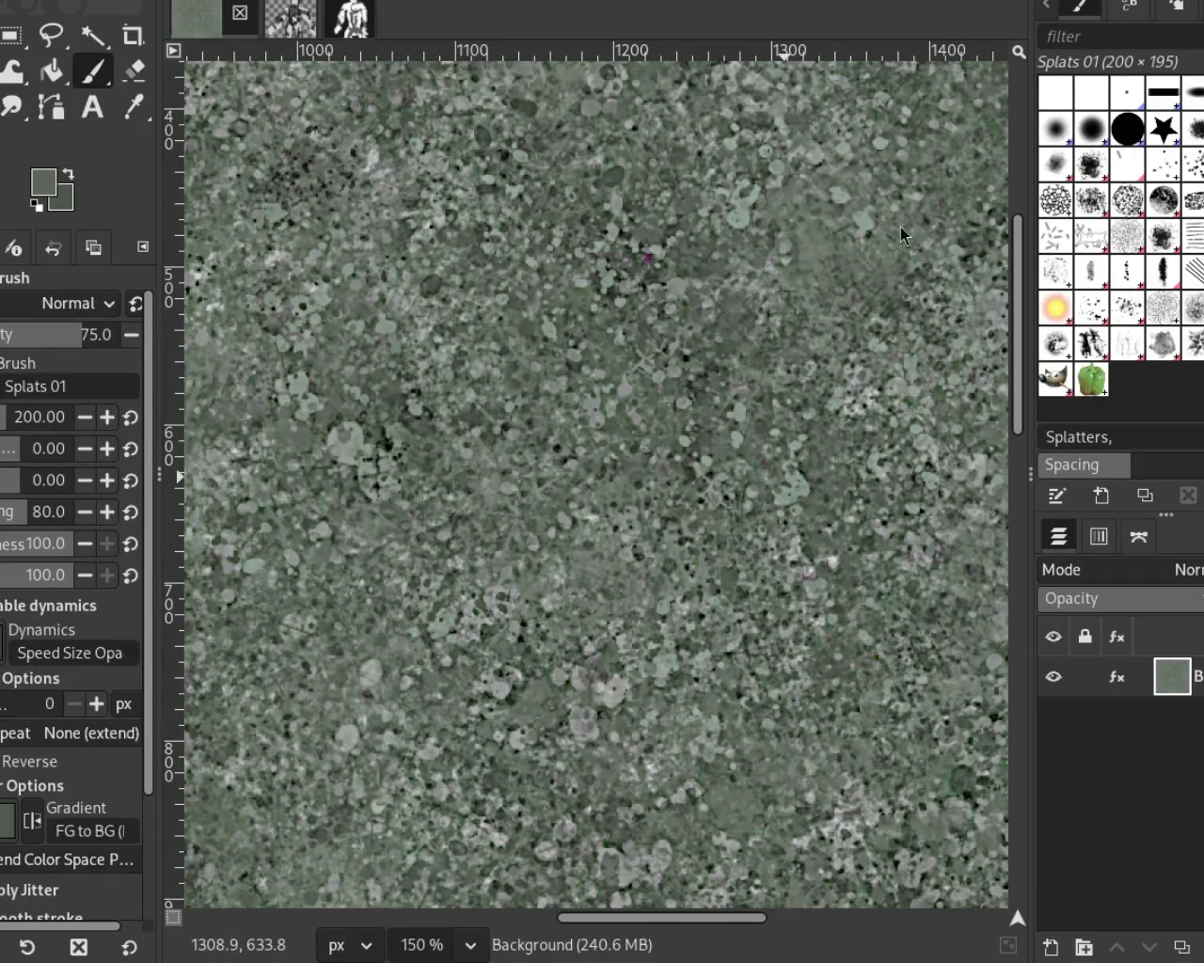
{"action": "key", "text": "ctrl+z"}
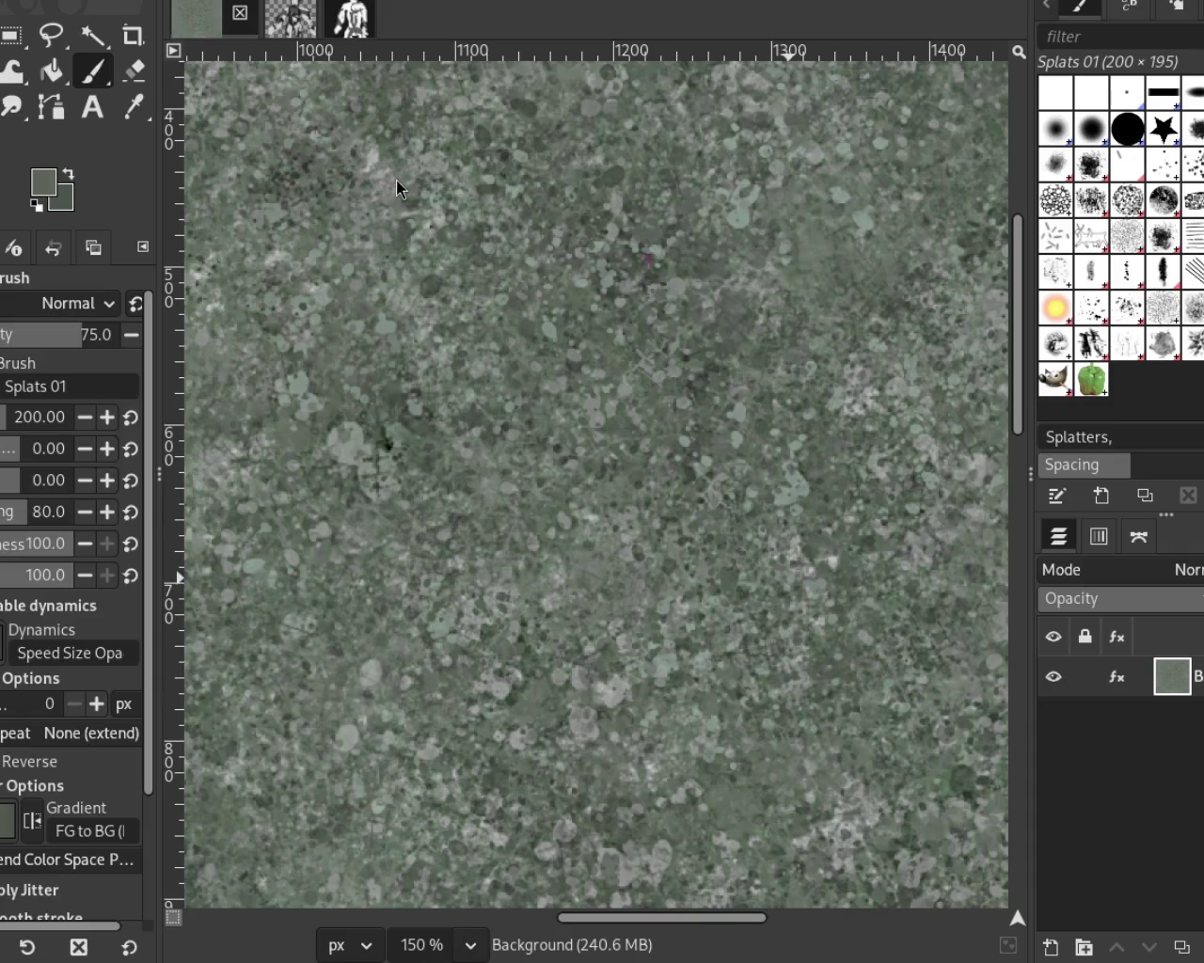
{"action": "key", "text": "ctrl"}
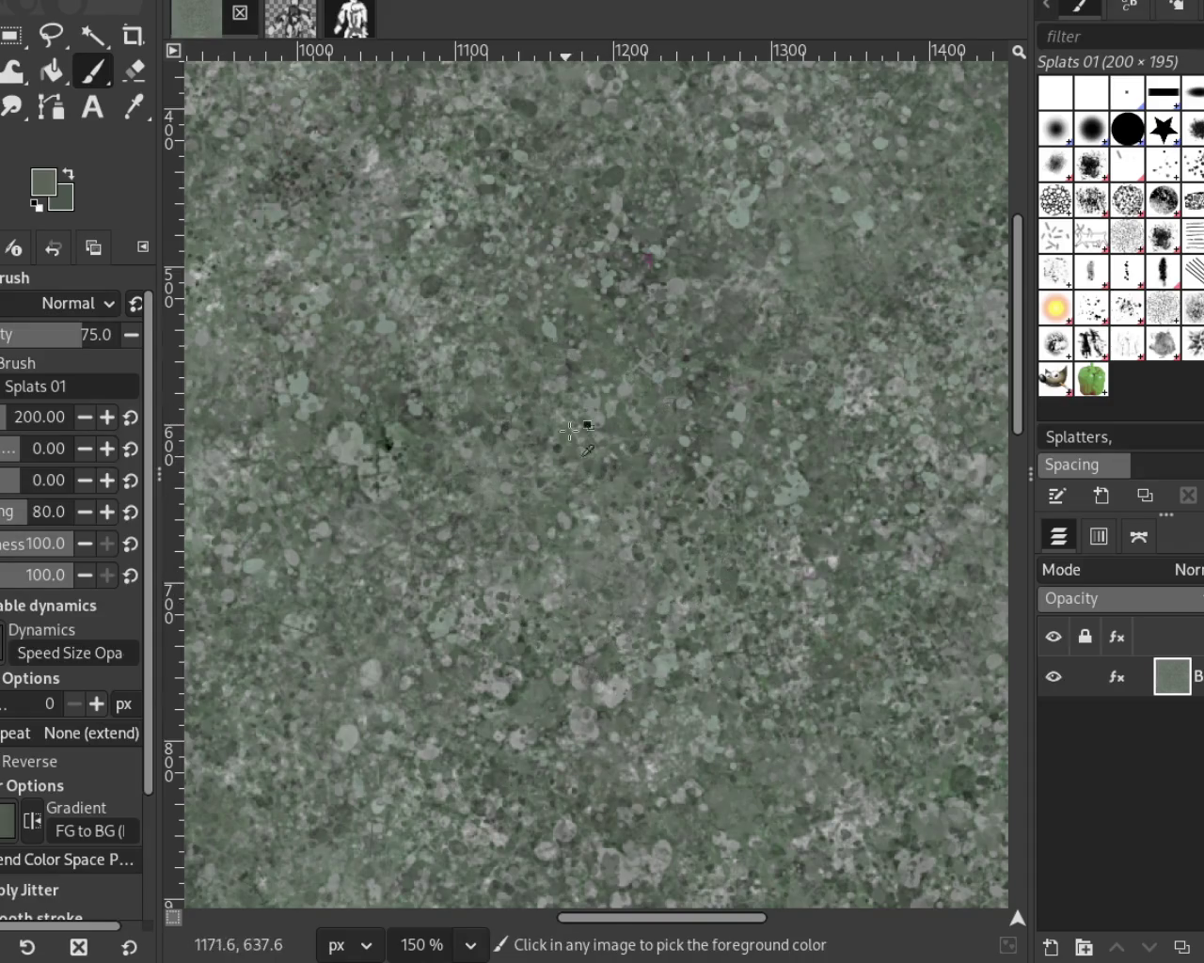
{"action": "left_click", "coordinate": [655, 276], "text": "ctrl"}
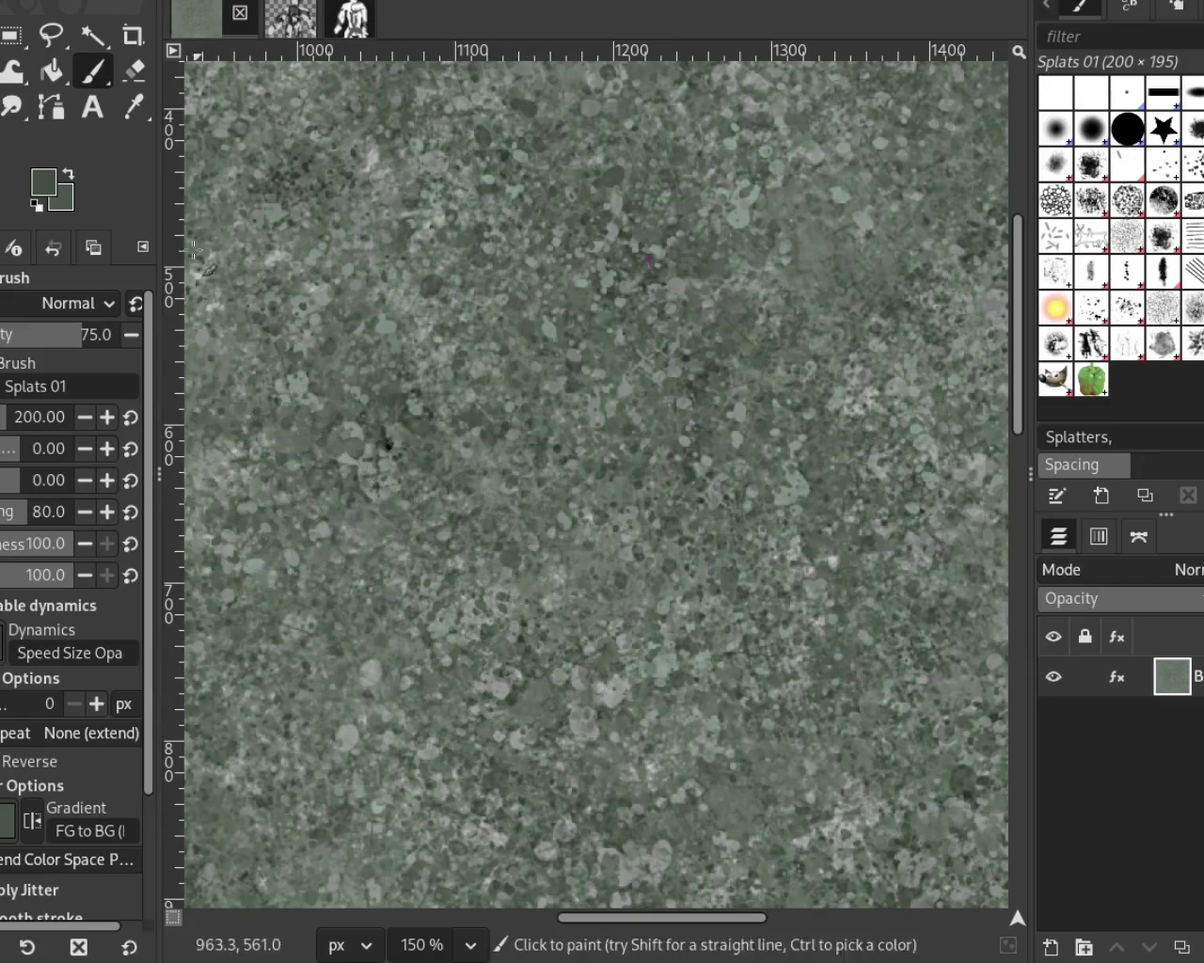
Step: Zoom out to check the hazier, blotched tile as a whole
{"action": "key", "text": "z"}
{"action": "scroll", "coordinate": [593, 310], "scroll_direction": "down", "scroll_amount": 4}
{"action": "scroll", "coordinate": [598, 352], "scroll_direction": "down", "scroll_amount": 1}
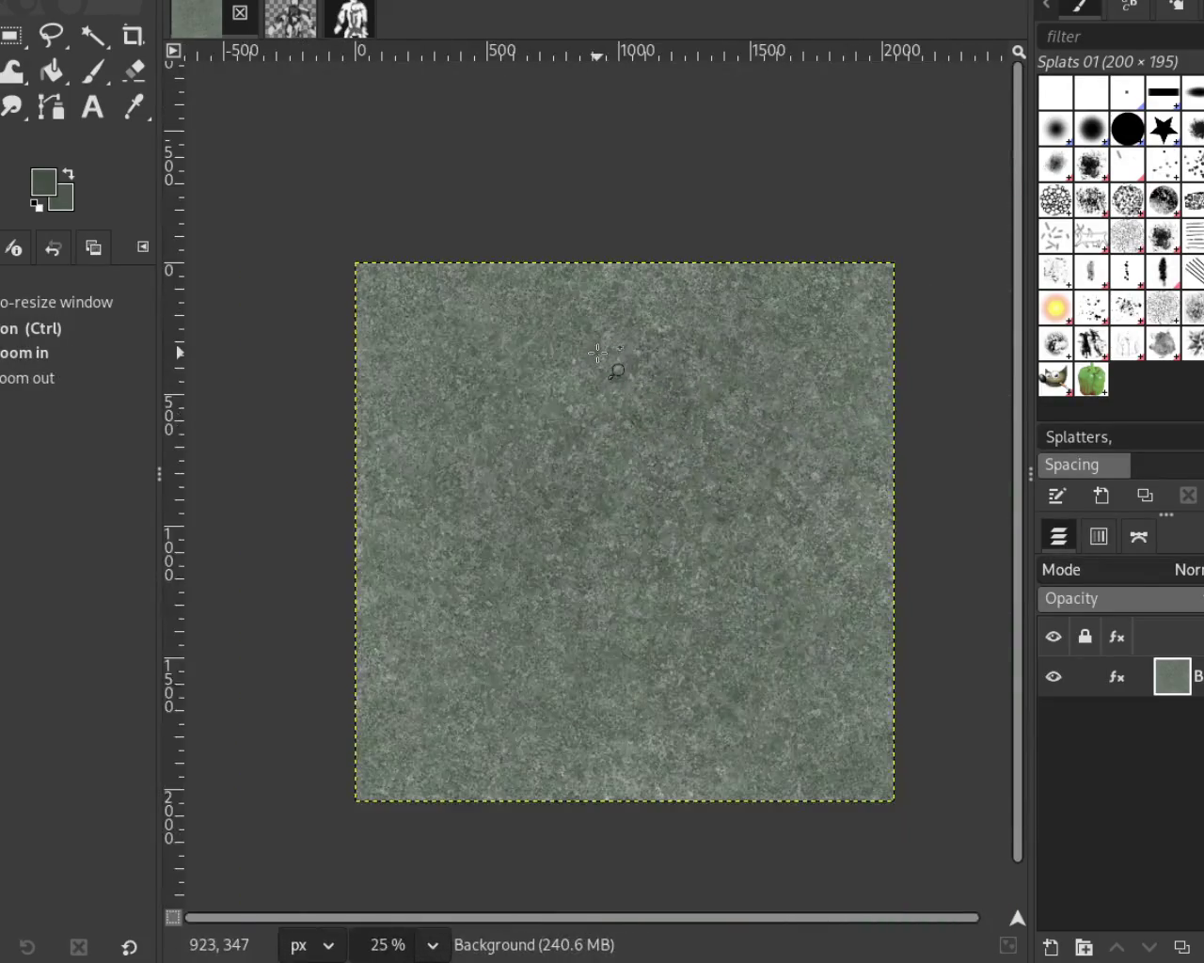
{"action": "scroll", "coordinate": [598, 352], "scroll_direction": "up", "scroll_amount": 3}
{"action": "scroll", "coordinate": [600, 362], "scroll_direction": "up", "scroll_amount": 2}
{"action": "scroll", "coordinate": [602, 369], "scroll_direction": "down", "scroll_amount": 2}
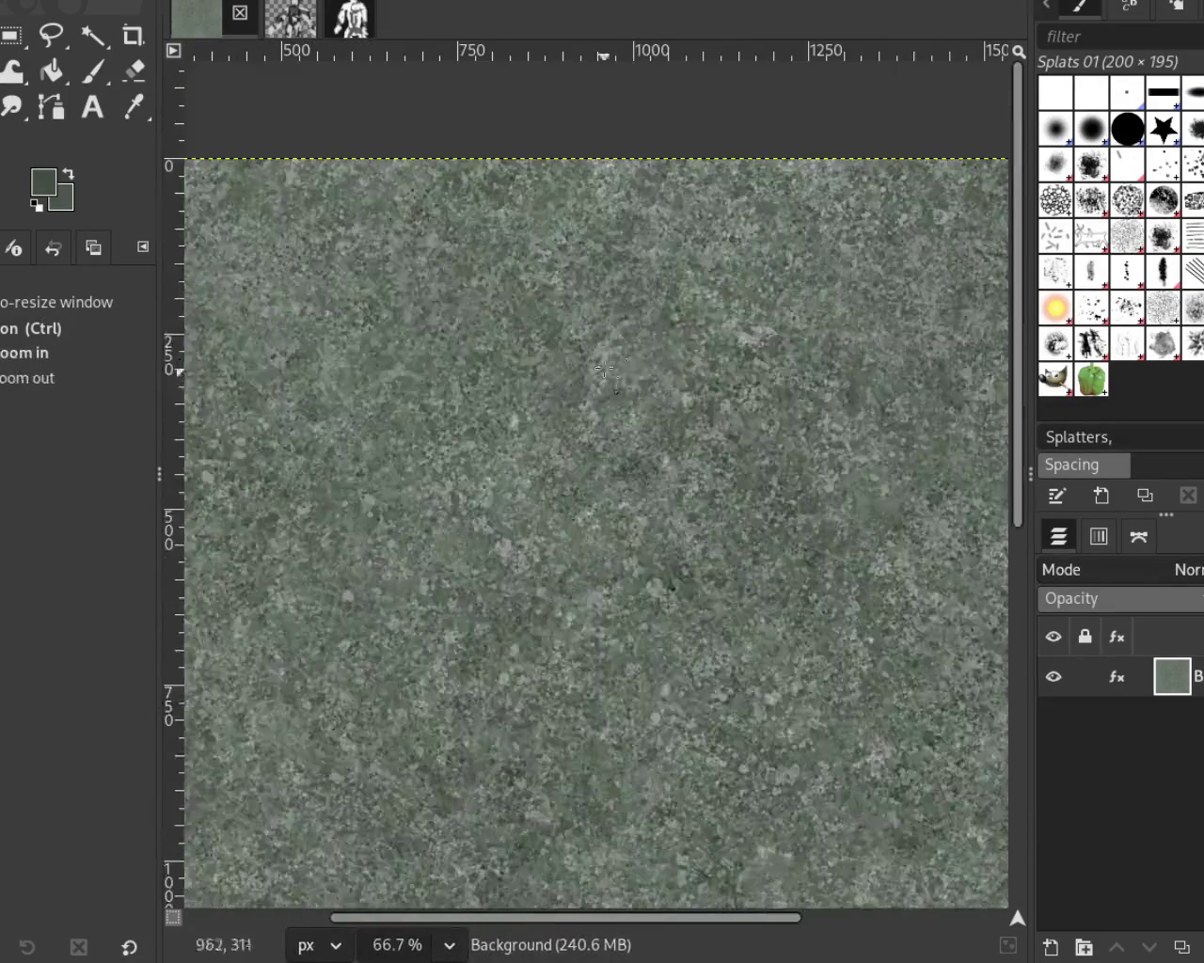
{"action": "scroll", "coordinate": [602, 374], "scroll_direction": "up", "scroll_amount": 1}
{"action": "scroll", "coordinate": [681, 280], "scroll_direction": "up", "scroll_amount": 1}
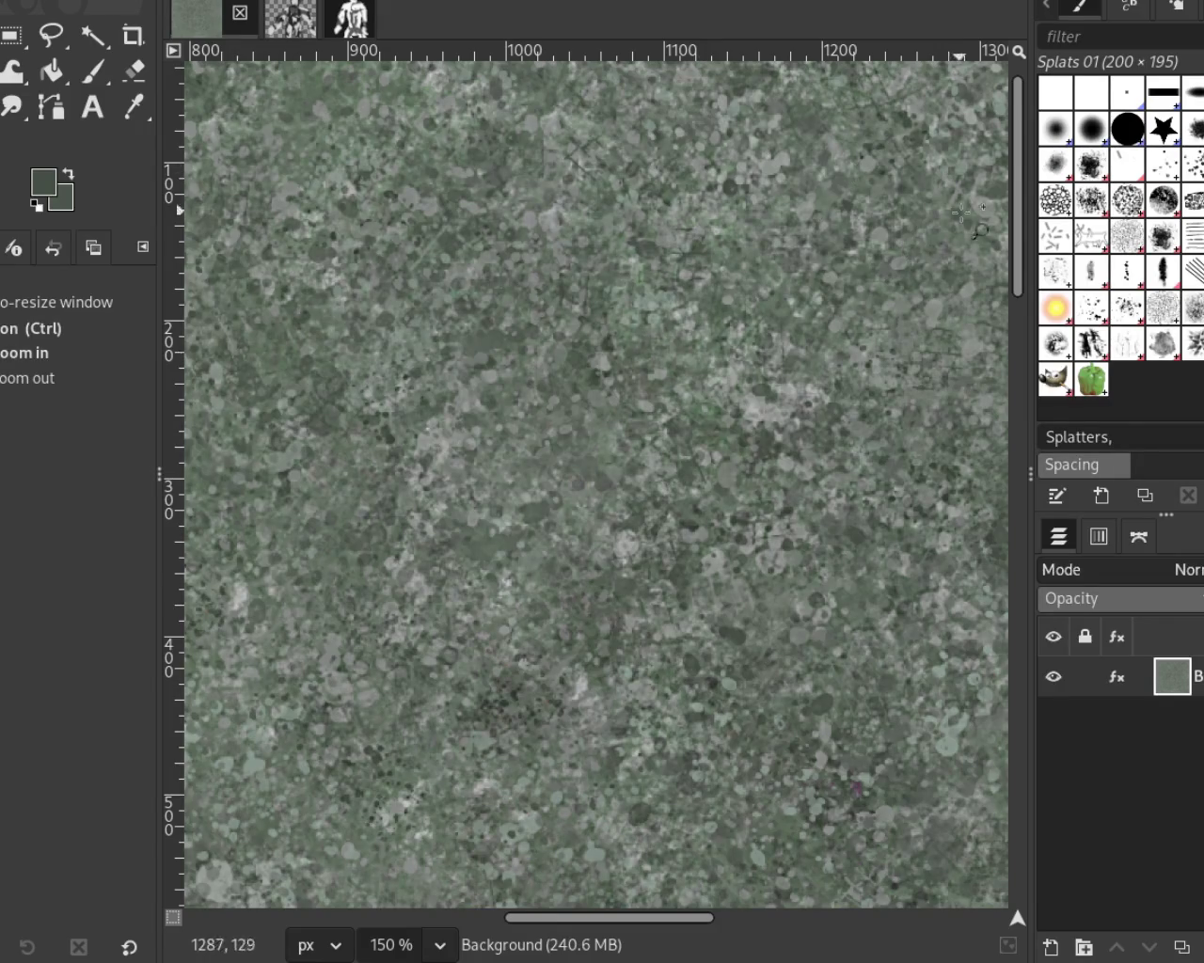
Step: Sample light grey and dark green tones and dab Splats 01 marks over the tile's centre
{"action": "left_click", "coordinate": [93, 71]}
{"action": "left_click", "coordinate": [758, 380], "text": "ctrl"}
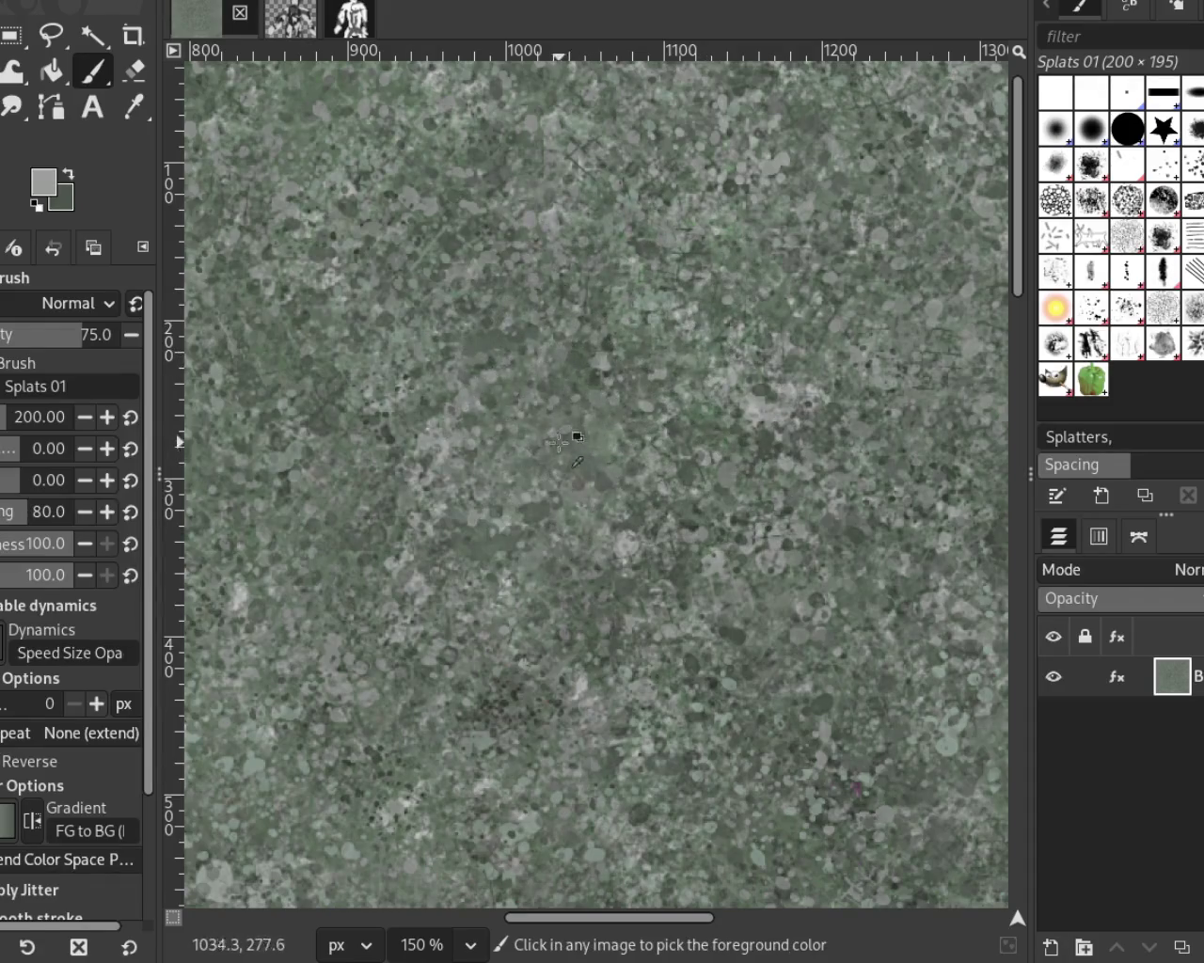
{"action": "left_click", "coordinate": [591, 368], "text": "ctrl"}
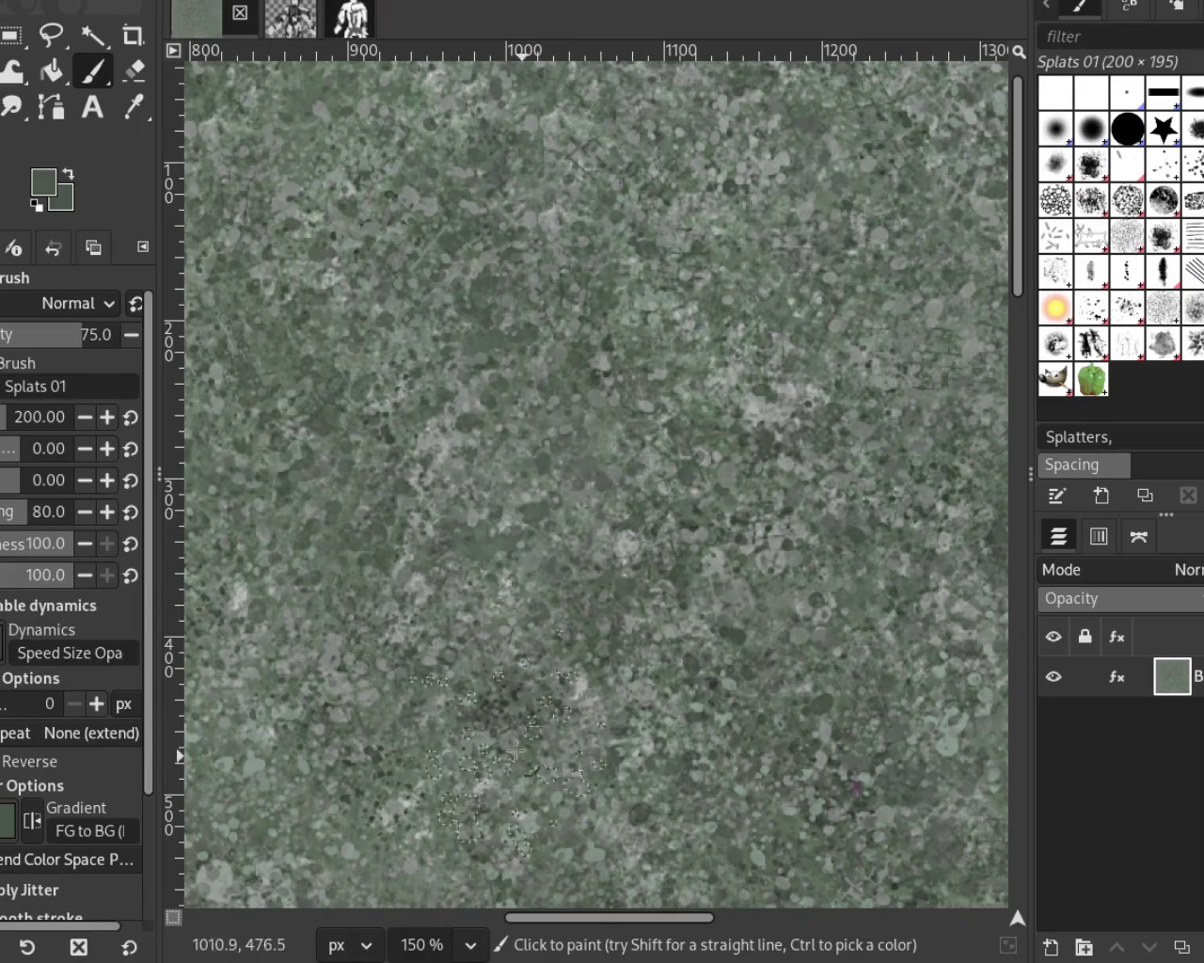
{"action": "left_click", "coordinate": [469, 395], "text": "ctrl"}
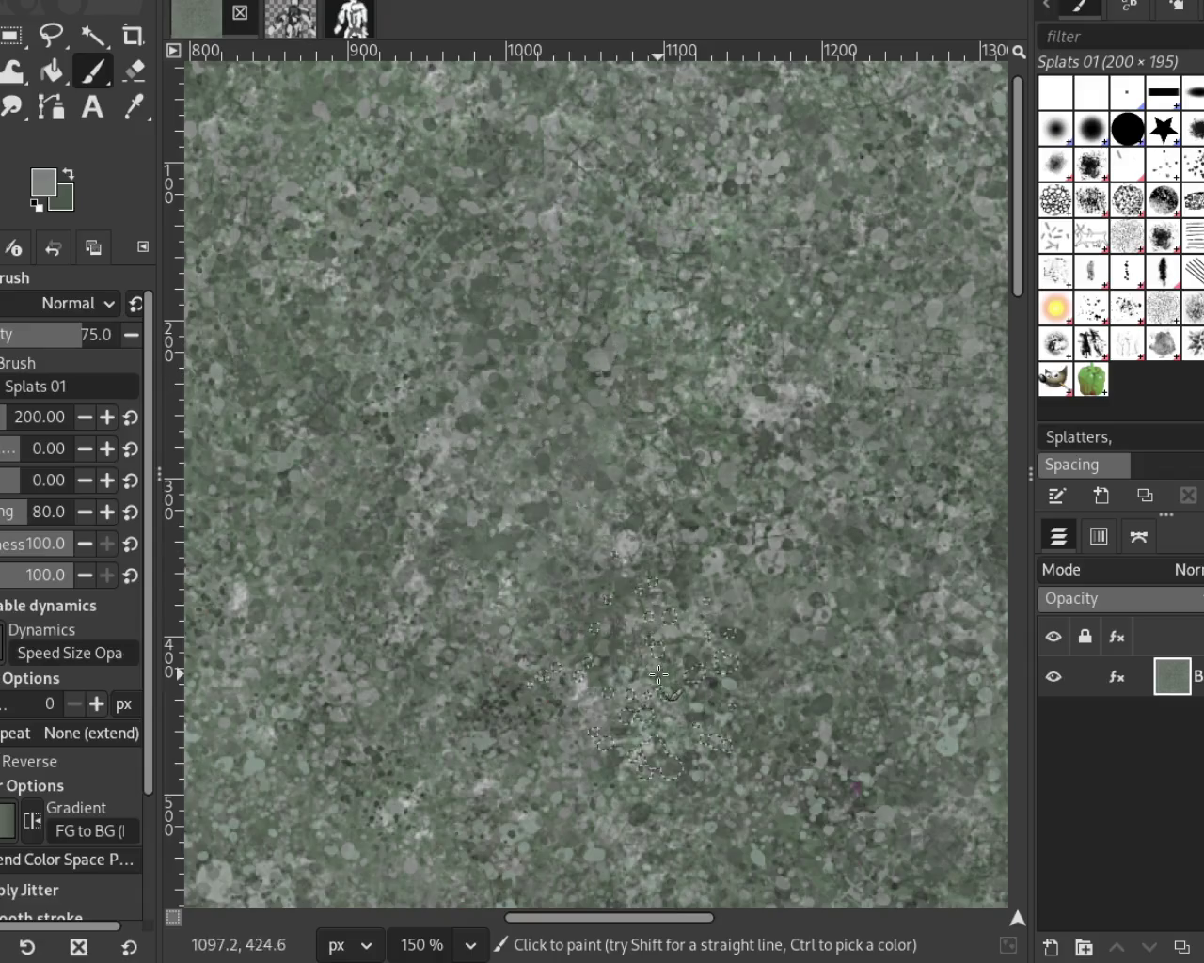
{"action": "left_click", "coordinate": [545, 306]}
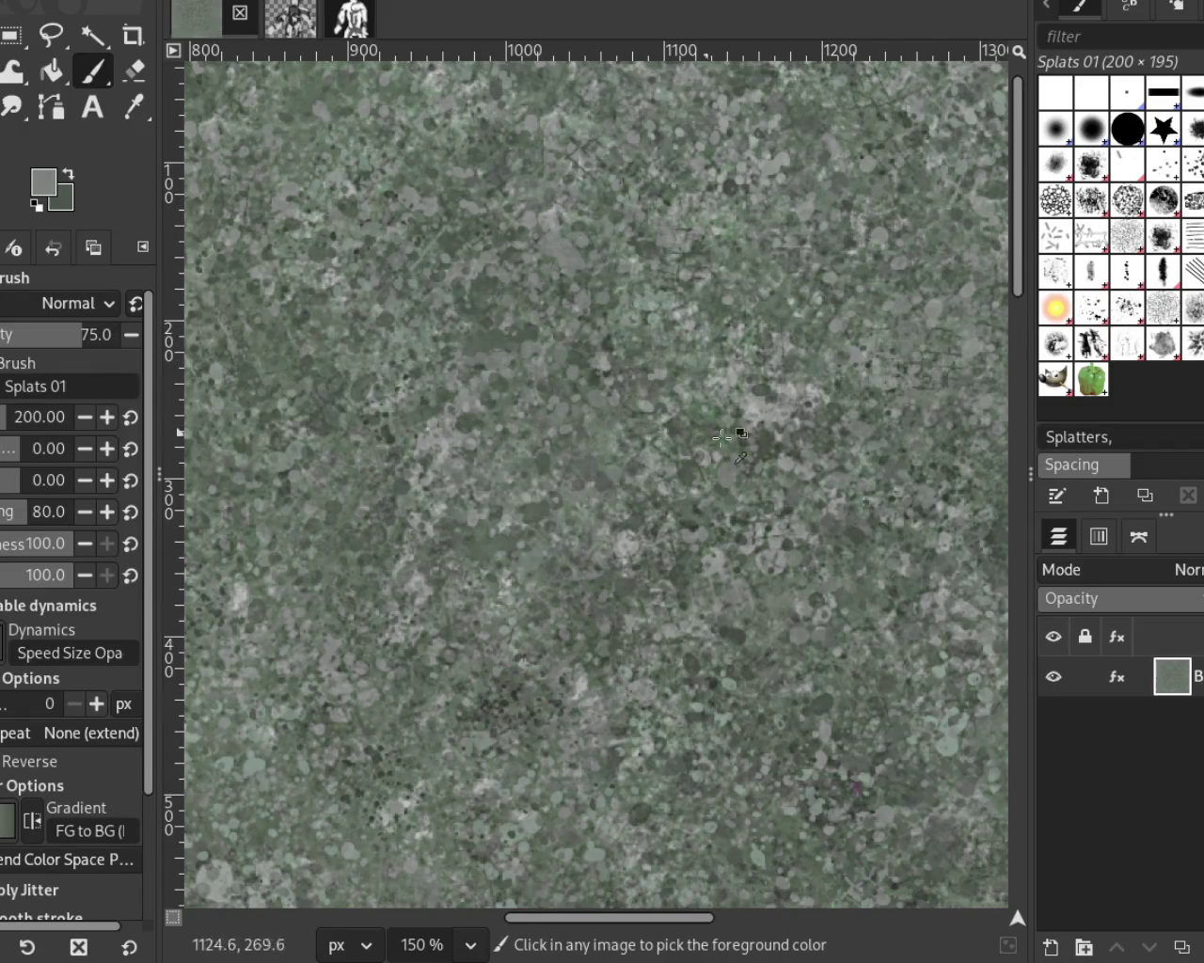
{"action": "left_click", "coordinate": [767, 393], "text": "ctrl"}
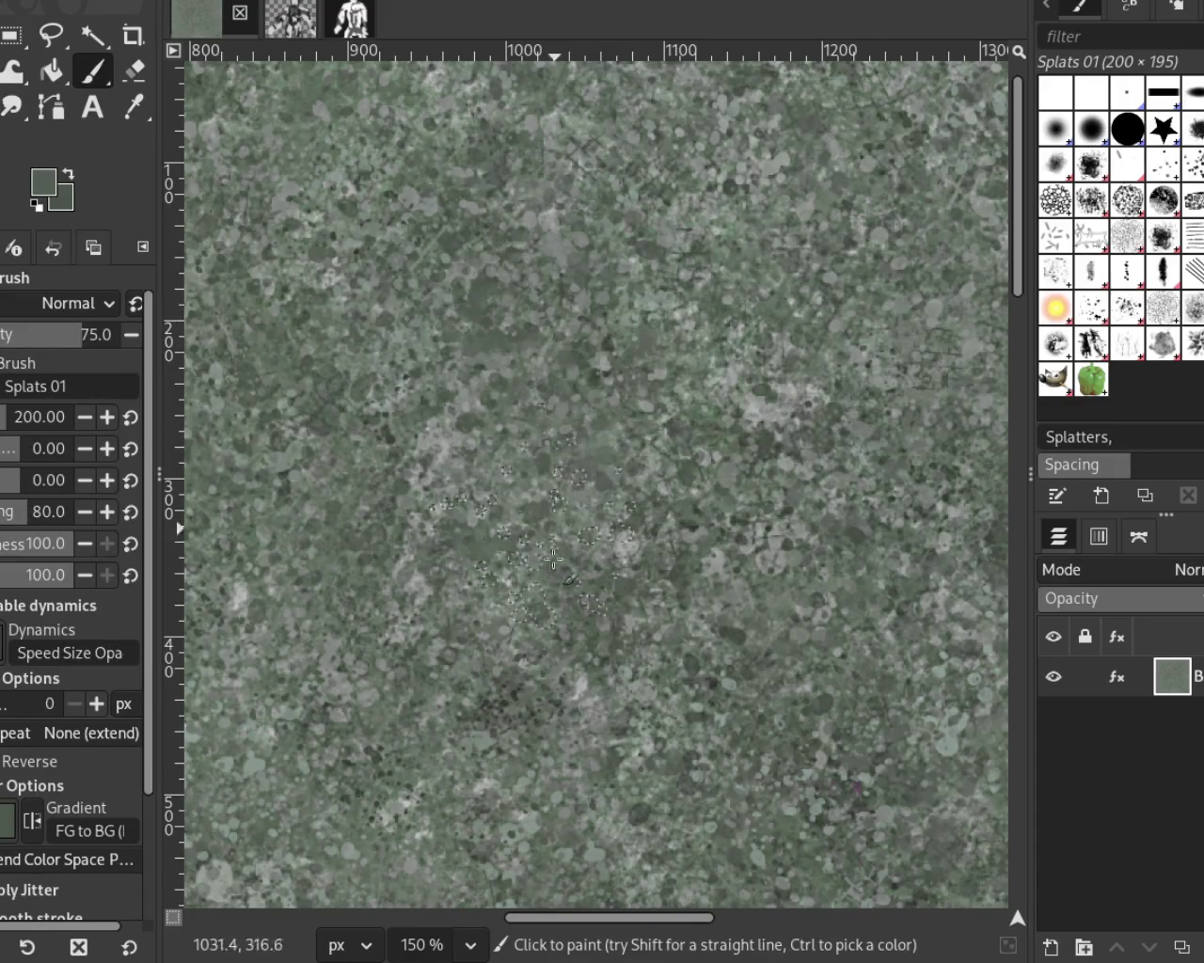
{"action": "key", "text": "z"}
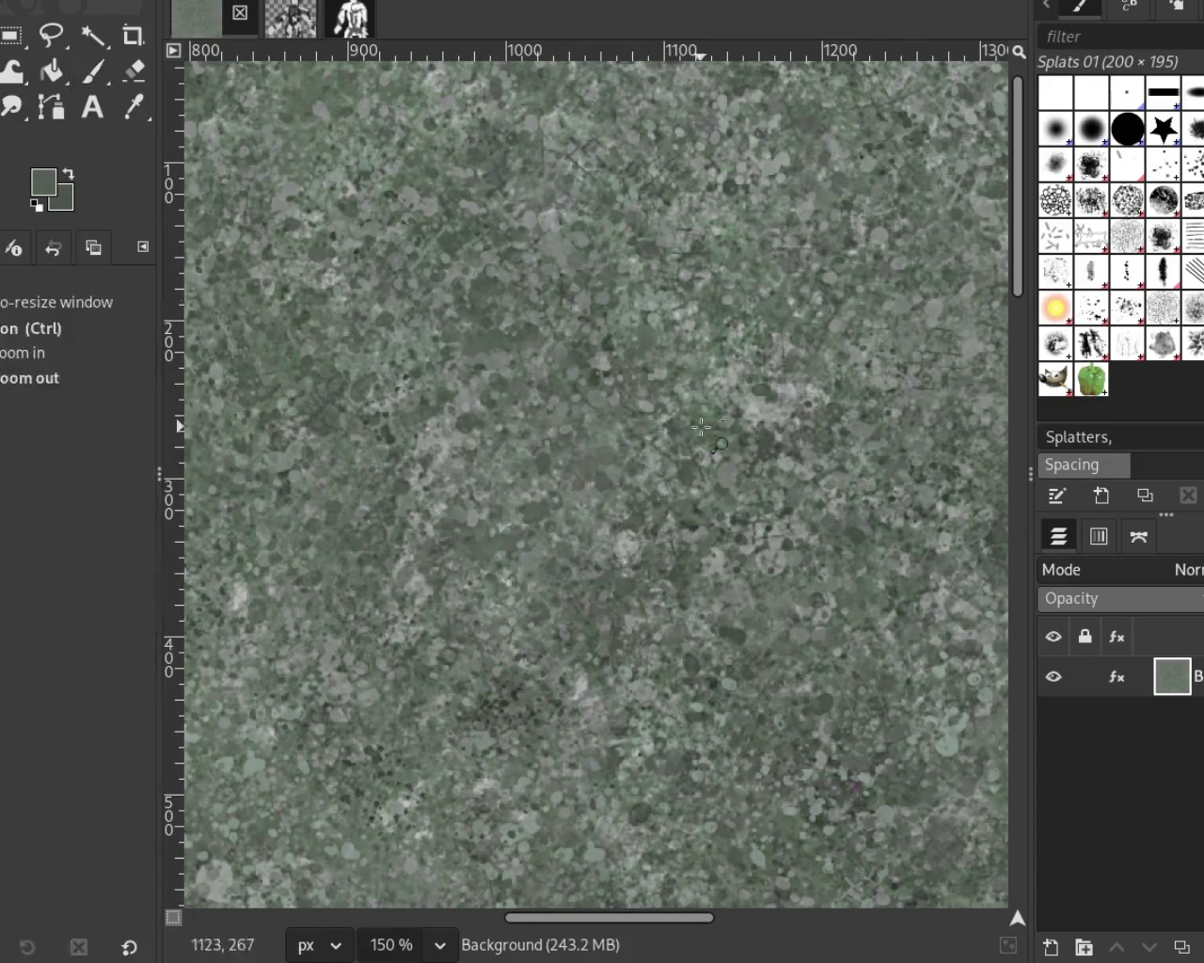
{"action": "key", "text": "minus"}
{"action": "key", "text": "minus"}
{"action": "key", "text": "minus"}
{"action": "left_click", "coordinate": [522, 395]}
{"action": "key", "text": "minus"}
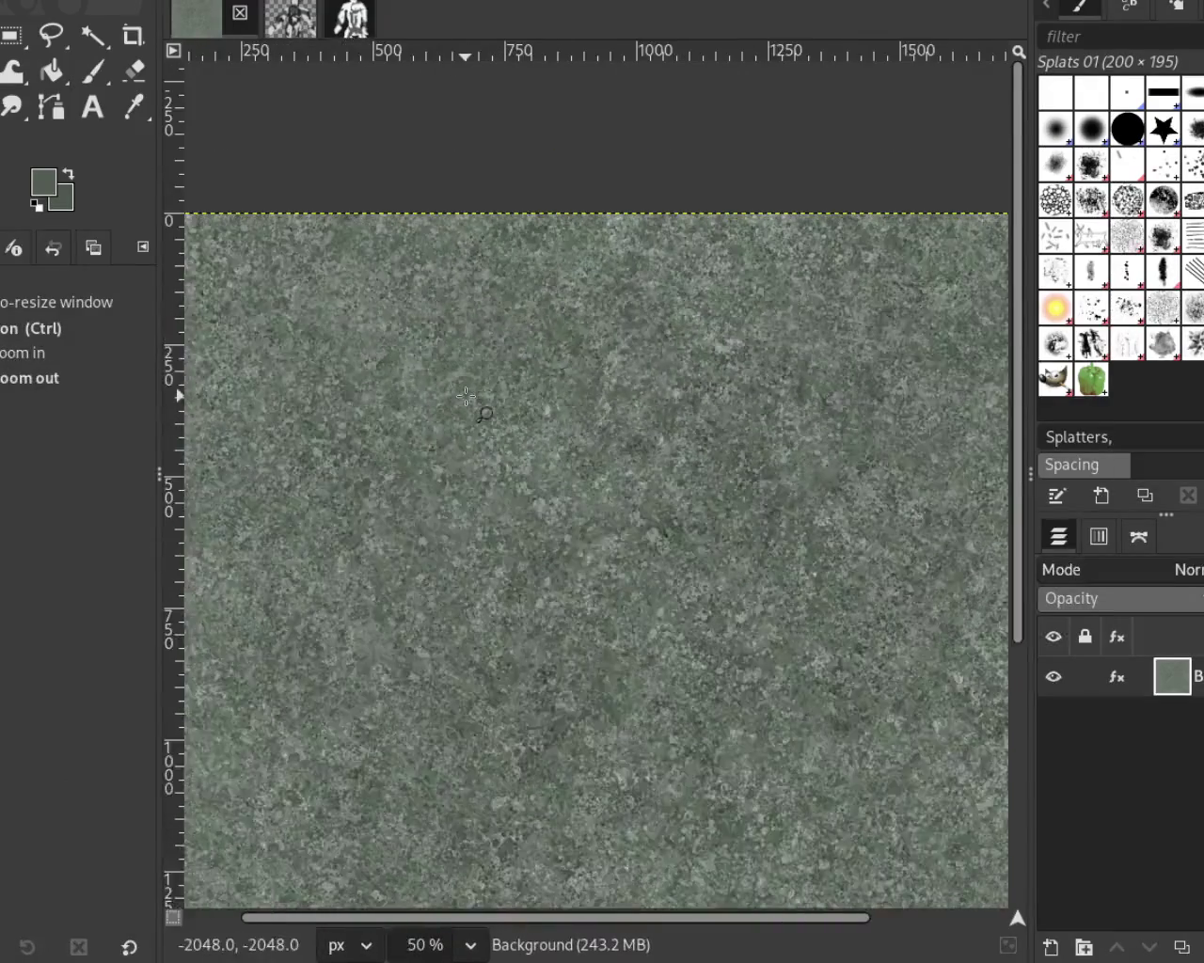
{"action": "key", "text": "minus"}
{"action": "key", "text": "minus"}
{"action": "key", "text": "minus"}
{"action": "left_click_drag", "start_coordinate": [457, 436], "coordinate": [464, 442]}
{"action": "key", "text": "minus"}
{"action": "key", "text": "minus"}
{"action": "key", "text": "minus"}
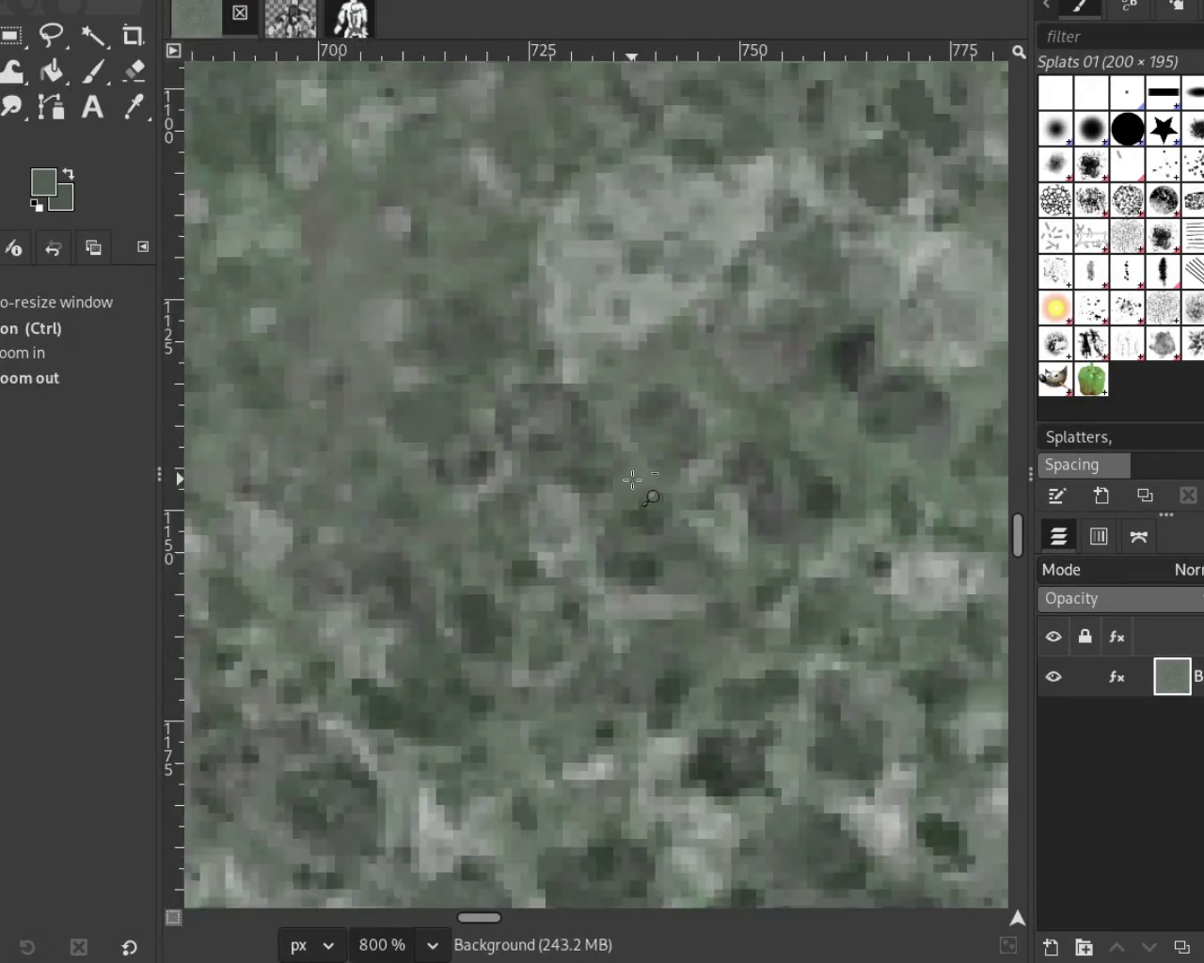
{"action": "key", "text": "minus"}
{"action": "key", "text": "minus"}
{"action": "left_click", "coordinate": [583, 478]}
{"action": "left_click", "coordinate": [583, 477]}
{"action": "key", "text": "minus"}
{"action": "left_click", "coordinate": [583, 477]}
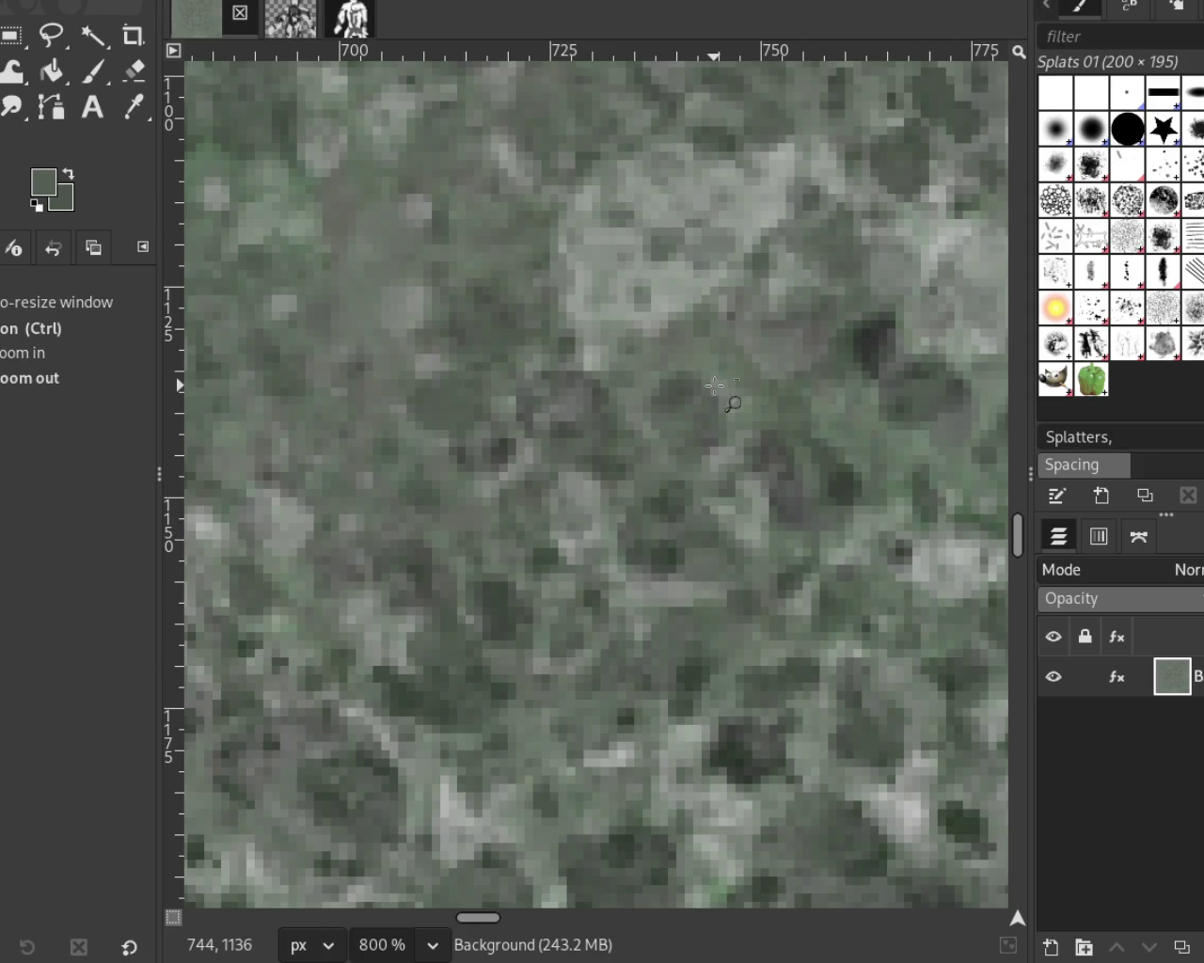
{"action": "key", "text": "minus"}
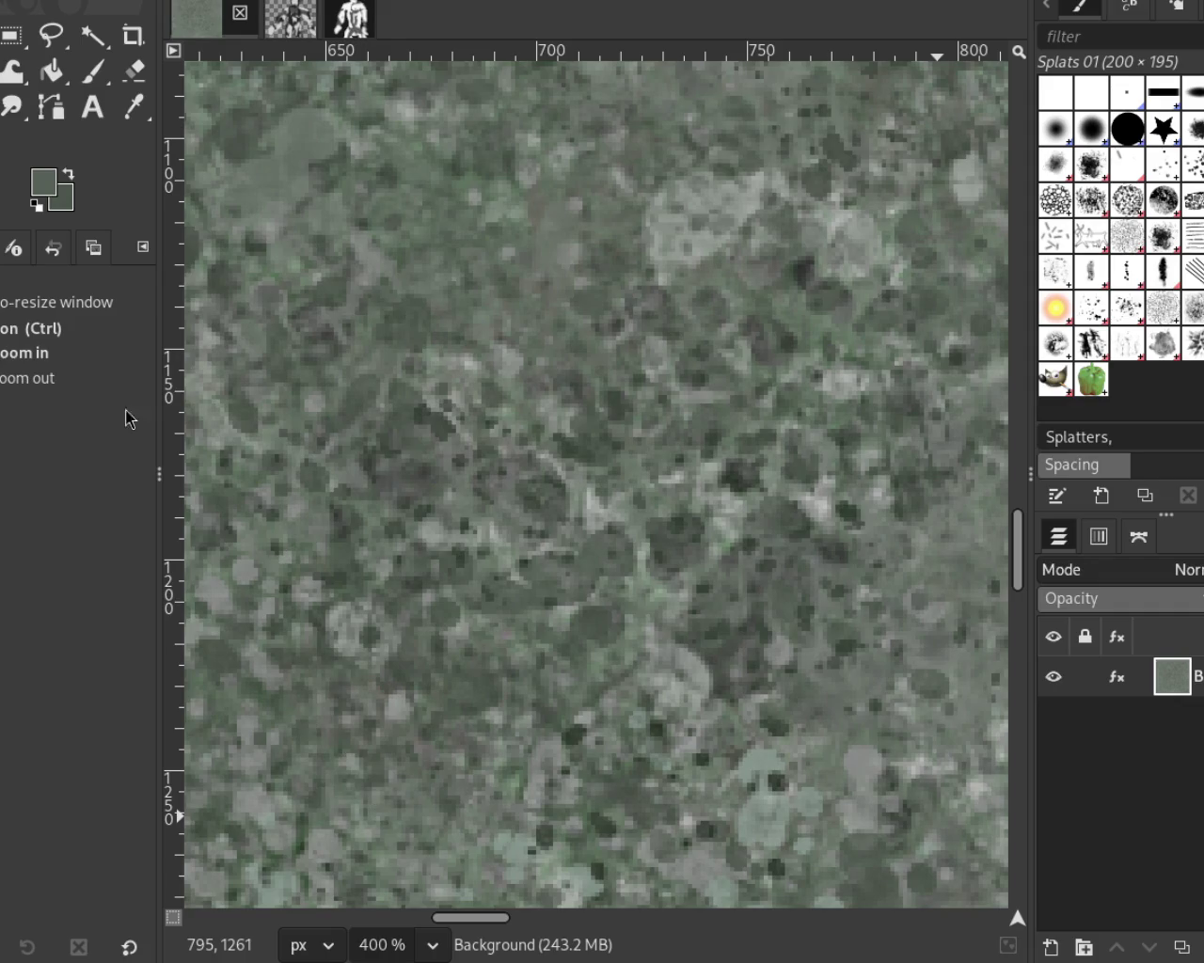
{"action": "left_click", "coordinate": [658, 324], "text": "ctrl"}
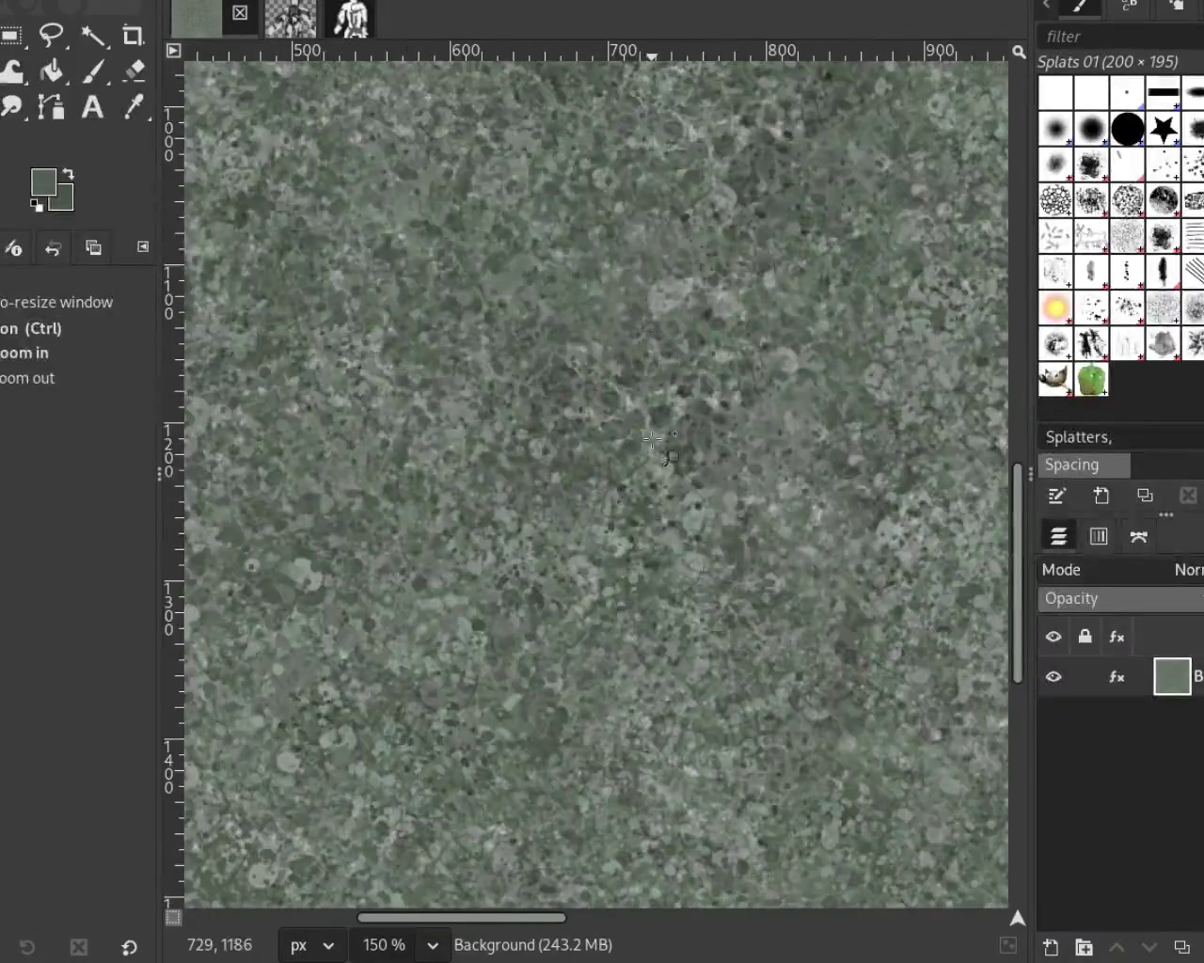
{"action": "left_click", "coordinate": [639, 336], "text": "ctrl"}
{"action": "left_click", "coordinate": [611, 367]}
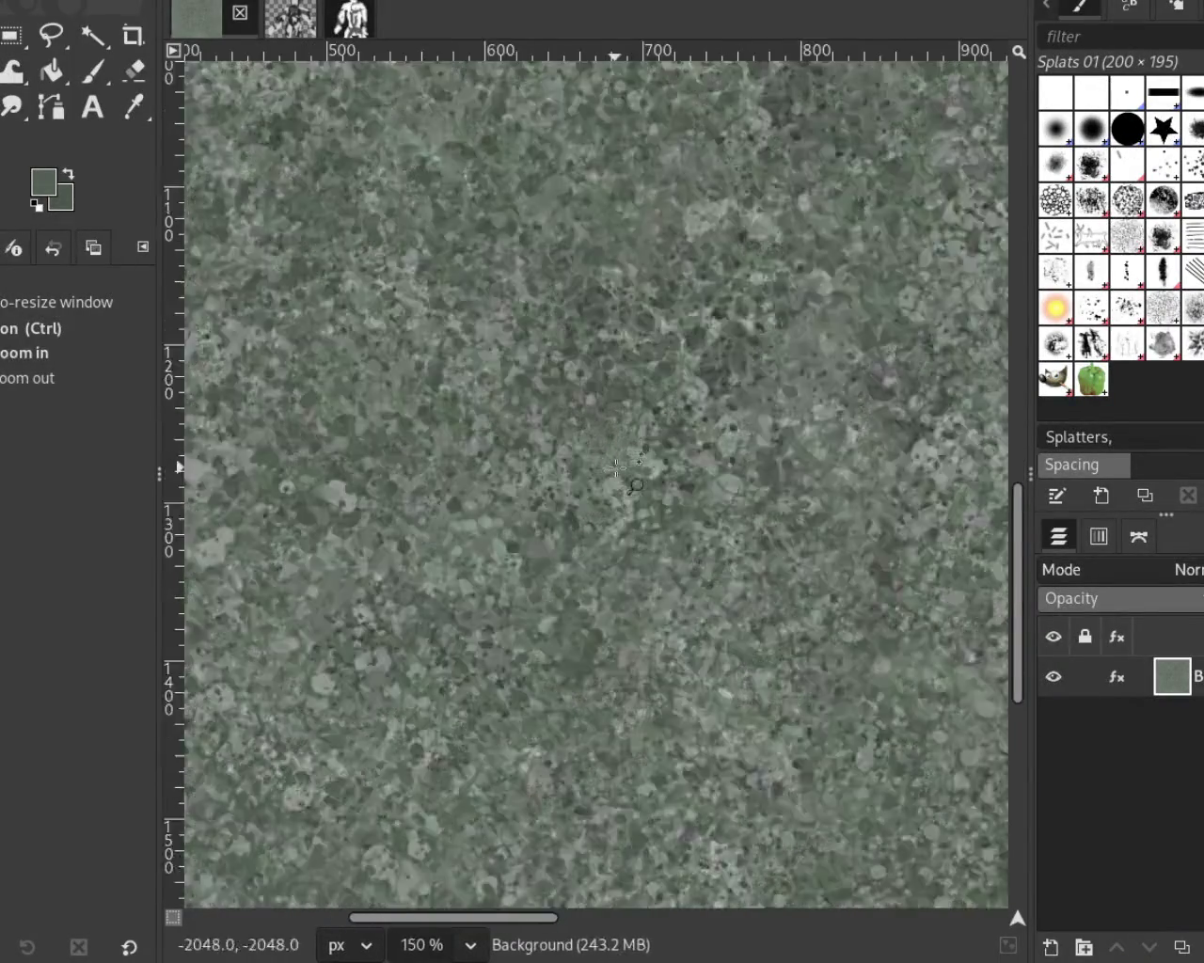
{"action": "left_click", "coordinate": [581, 393]}
{"action": "left_click", "coordinate": [581, 393], "text": "ctrl"}
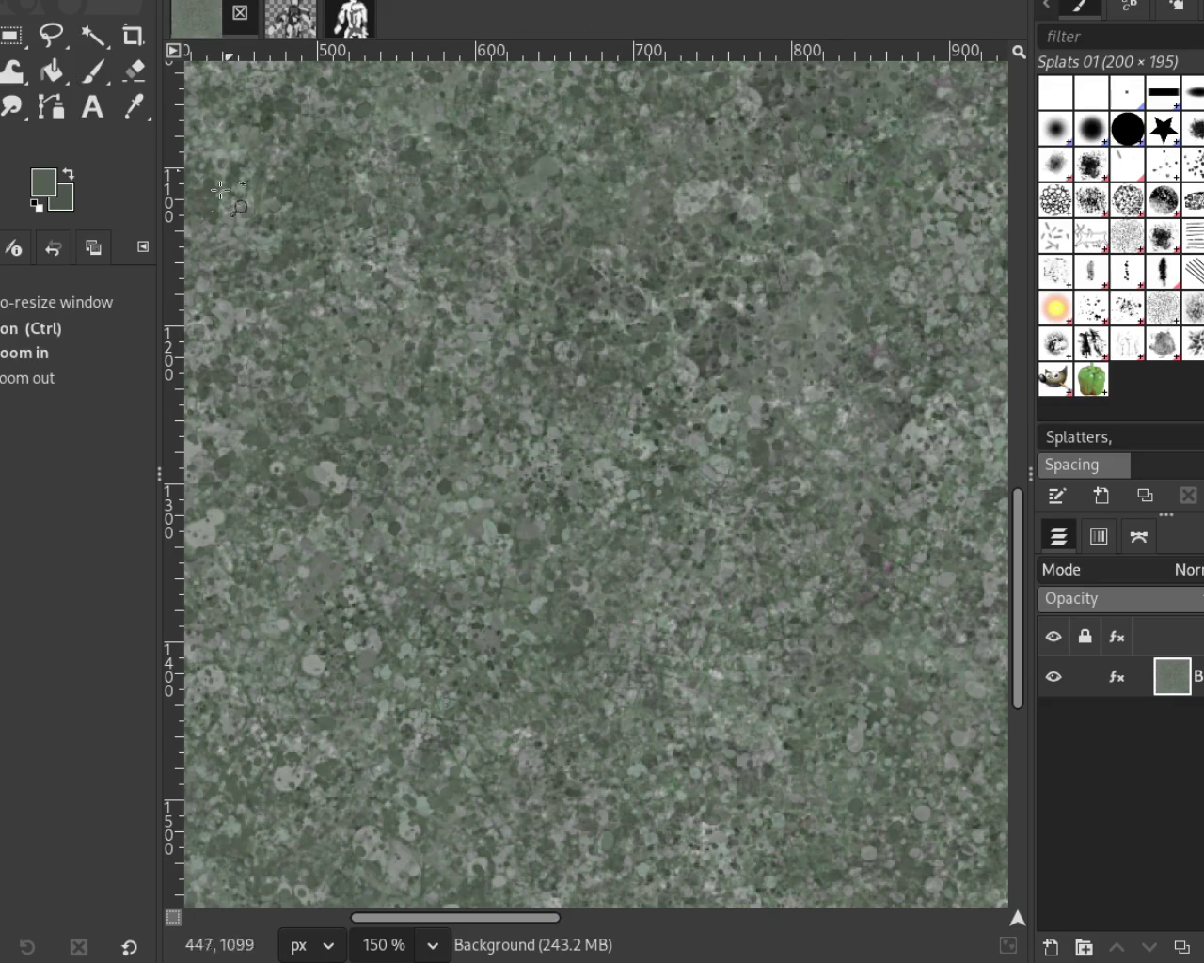
{"action": "left_click", "coordinate": [91, 71]}
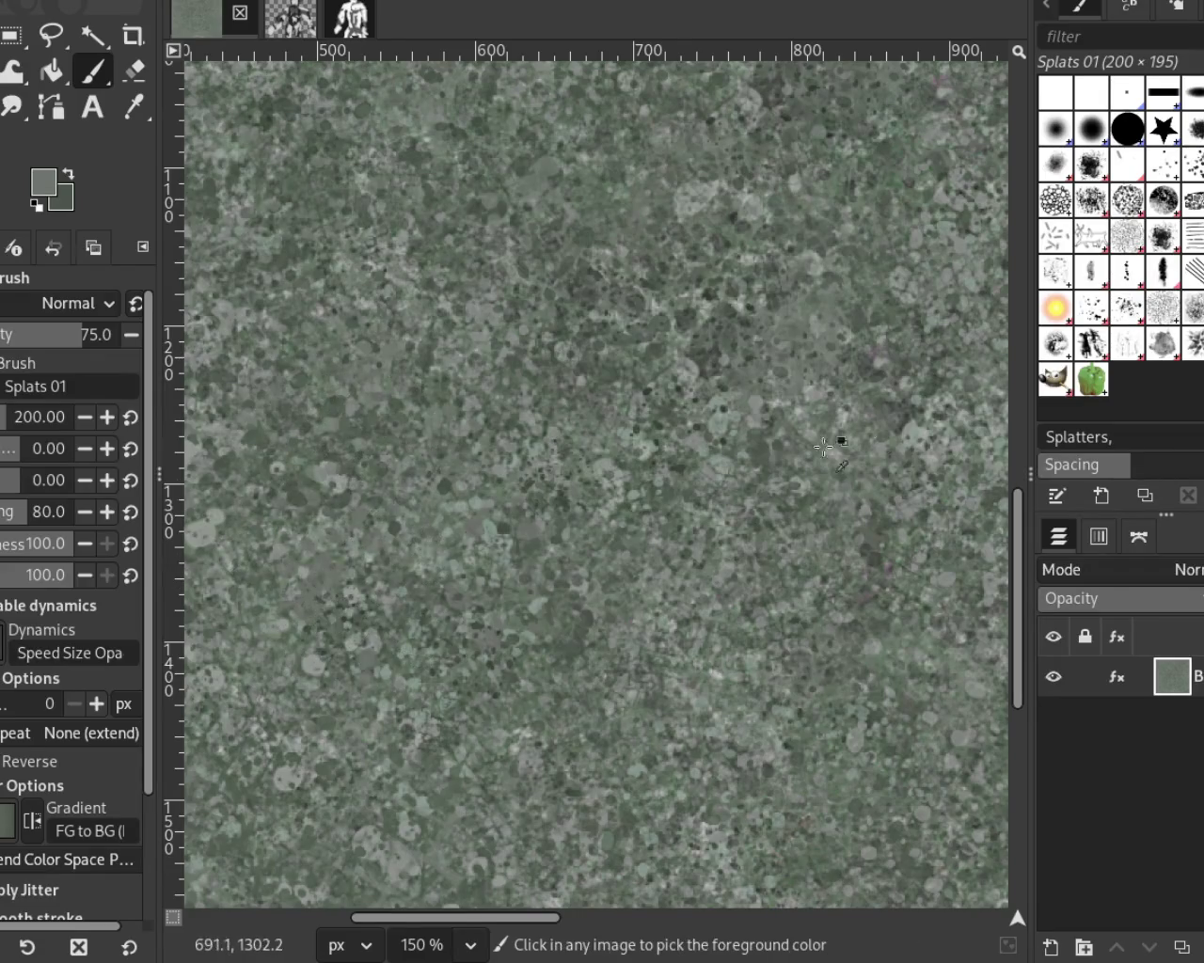
Step: Dab Texture Hose 02 at size 150 near the left edge, then zoom out and back in there
{"action": "left_click", "coordinate": [1092, 344]}
{"action": "left_click", "coordinate": [222, 668]}
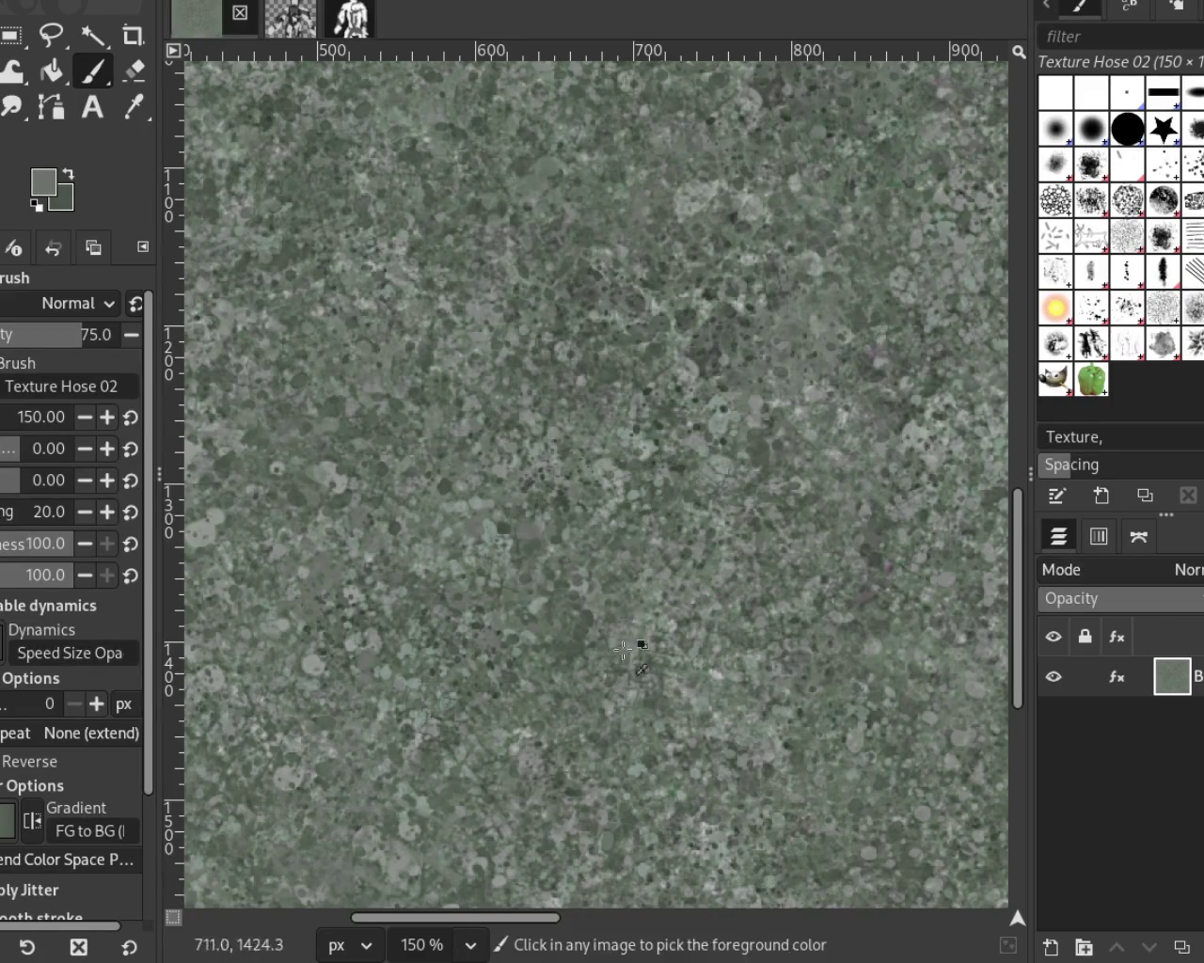
{"action": "key", "text": "z"}
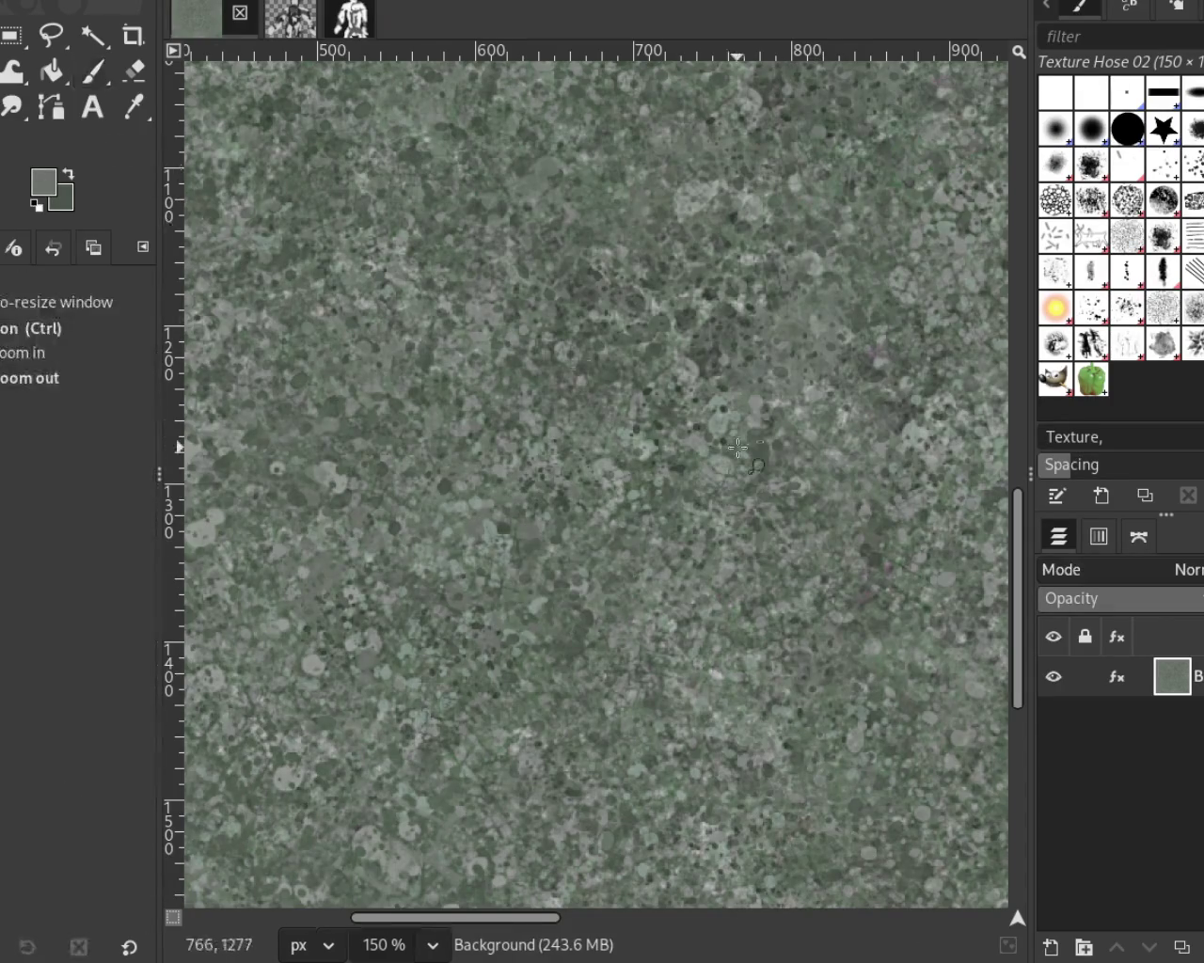
{"action": "key", "text": "minus"}
{"action": "key", "text": "minus"}
{"action": "key", "text": "minus"}
{"action": "left_click", "coordinate": [545, 215]}
{"action": "left_click", "coordinate": [545, 215]}
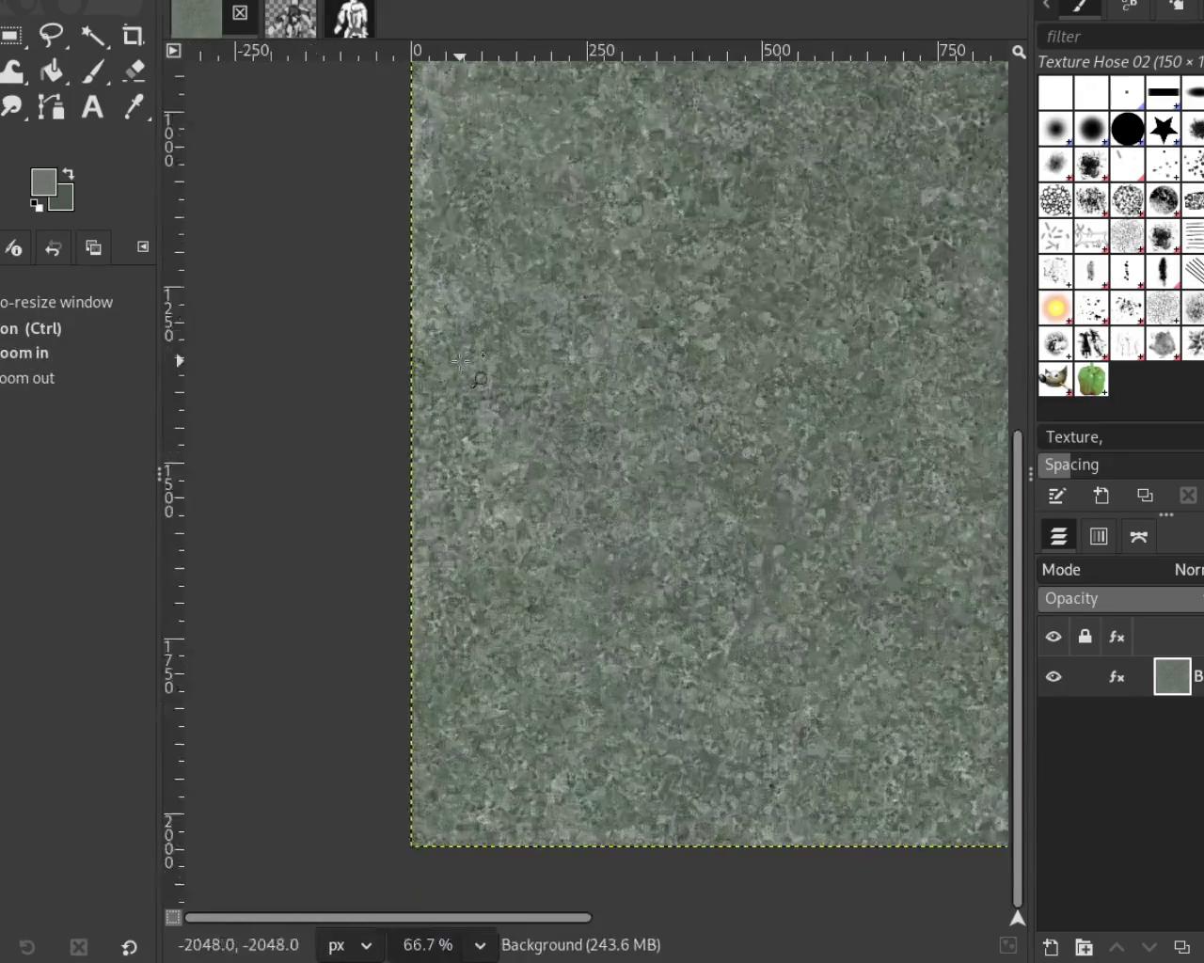
{"action": "left_click", "coordinate": [545, 215]}
{"action": "left_click", "coordinate": [545, 215]}
{"action": "left_click", "coordinate": [564, 216], "text": "ctrl"}
{"action": "left_click", "coordinate": [590, 218]}
{"action": "left_click", "coordinate": [589, 218], "text": "ctrl"}
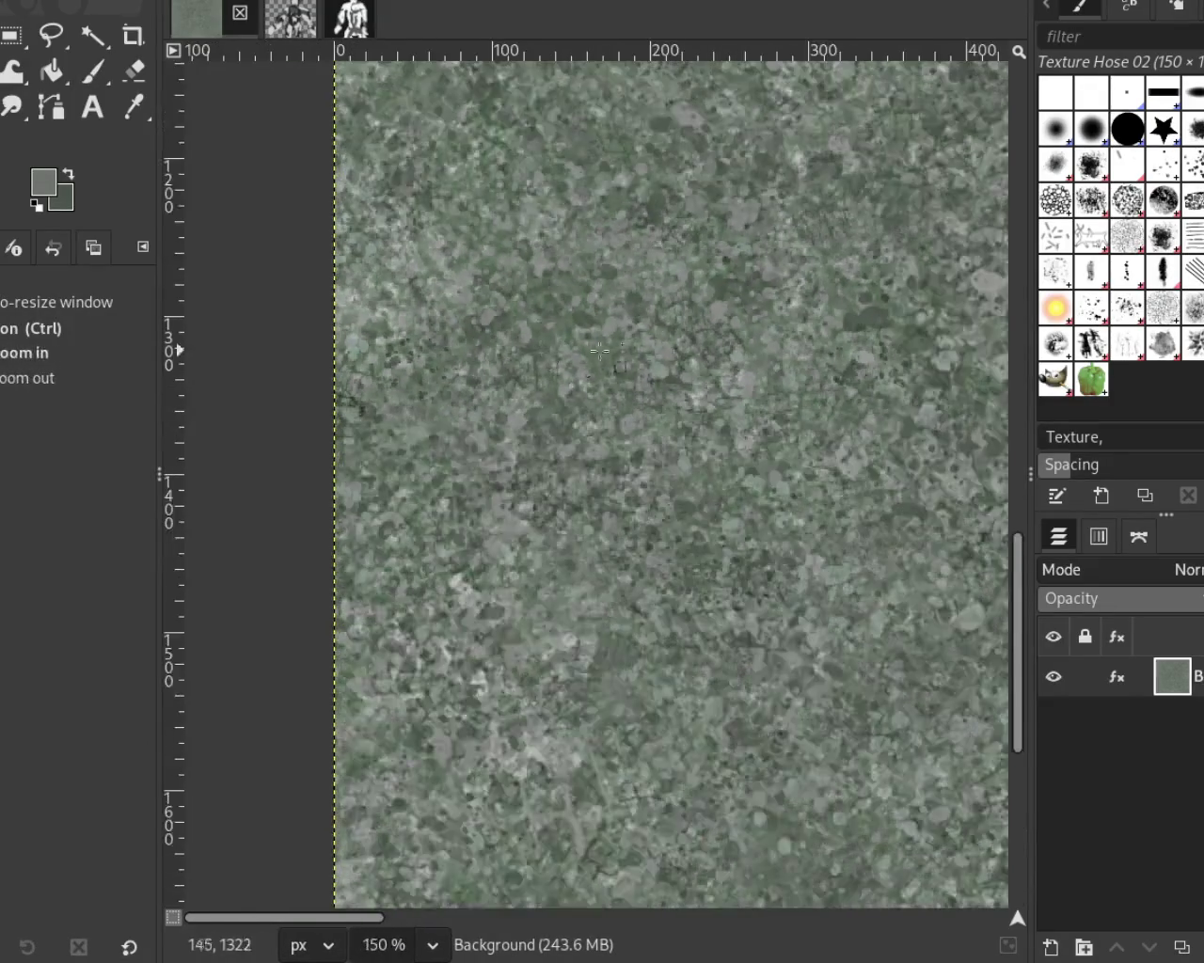
{"action": "left_click", "coordinate": [700, 360]}
{"action": "left_click", "coordinate": [90, 76]}
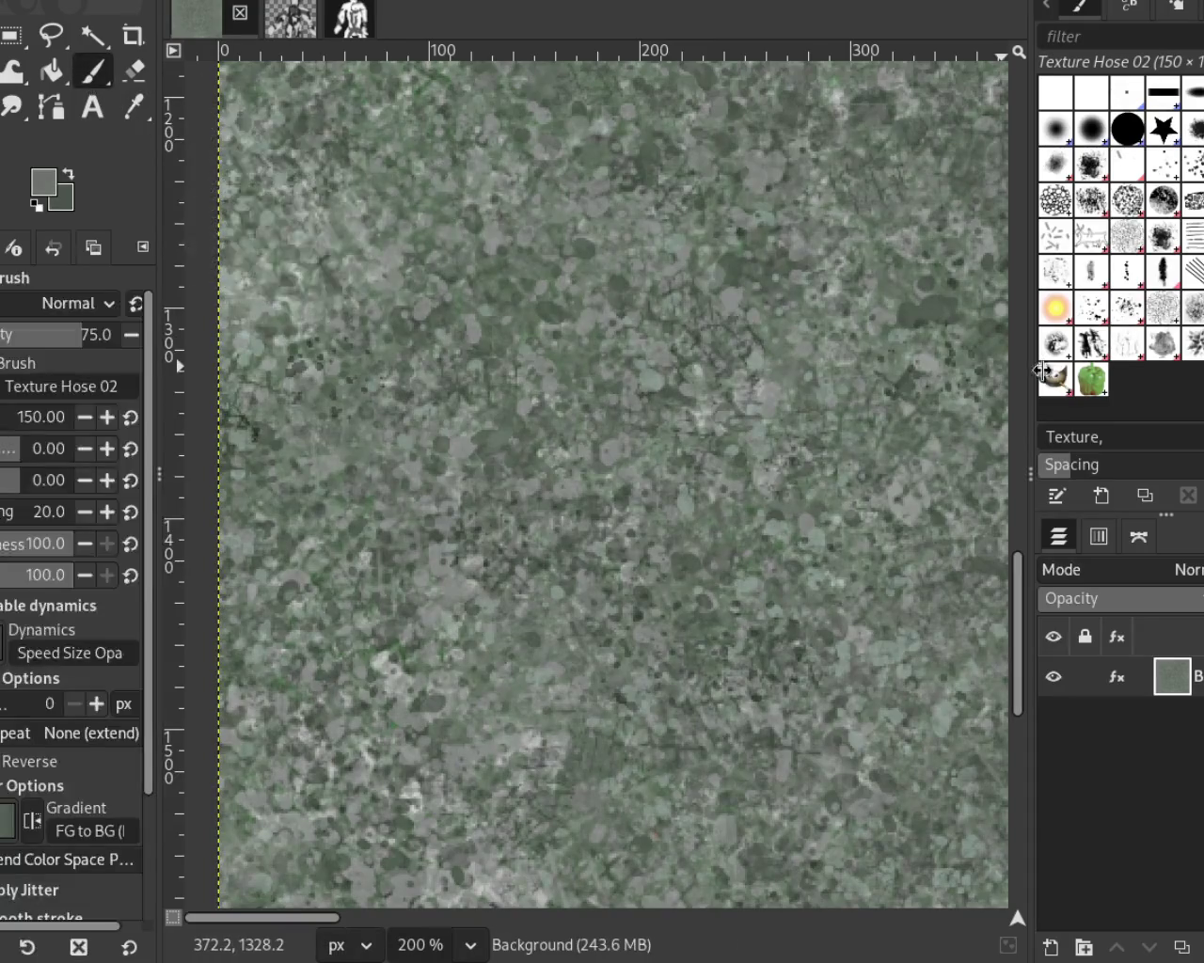
Step: Stamp size-108 Splats 01 splatters in a sampled lighter stone colour onto the left area
{"action": "left_click", "coordinate": [1090, 308]}
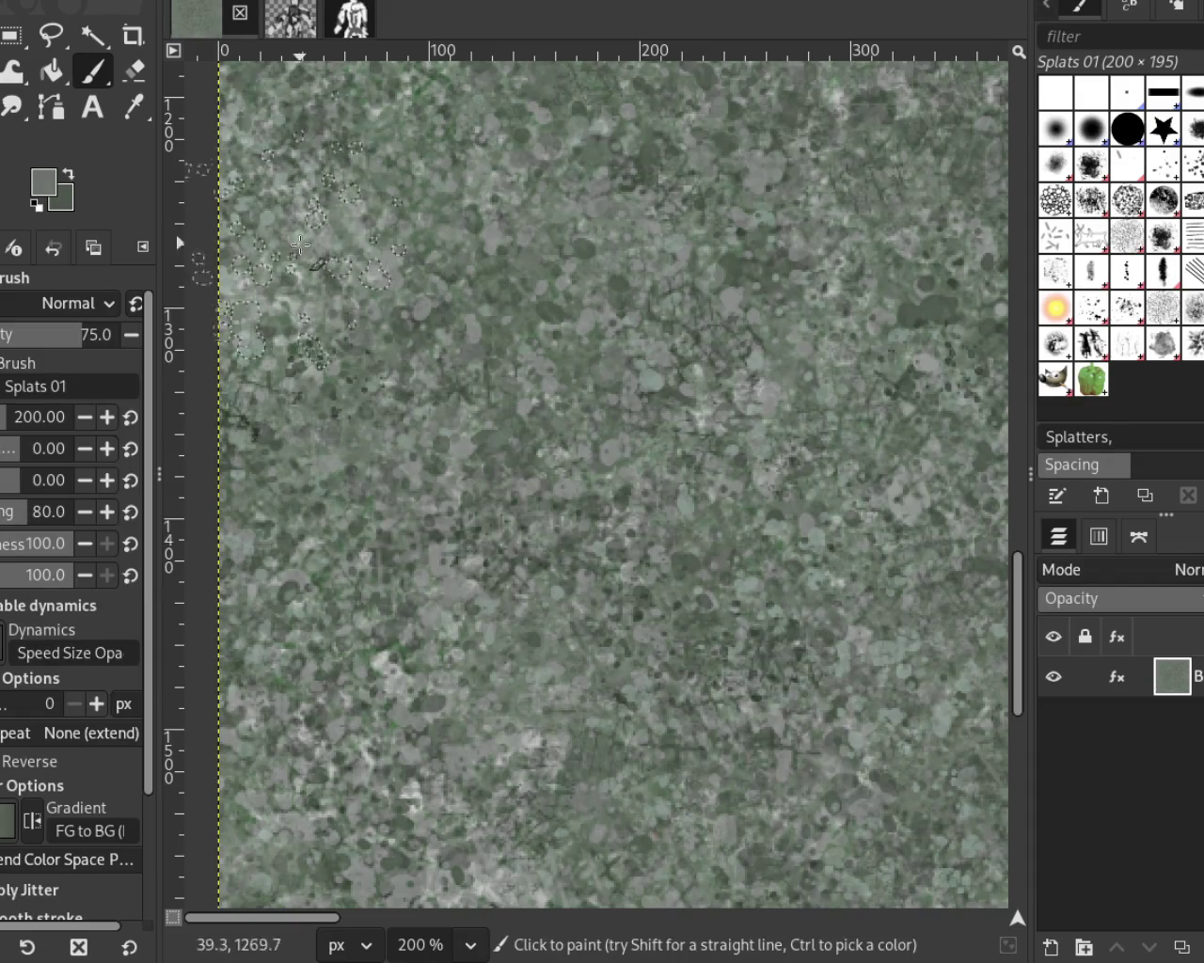
{"action": "left_click", "coordinate": [573, 324], "text": "ctrl"}
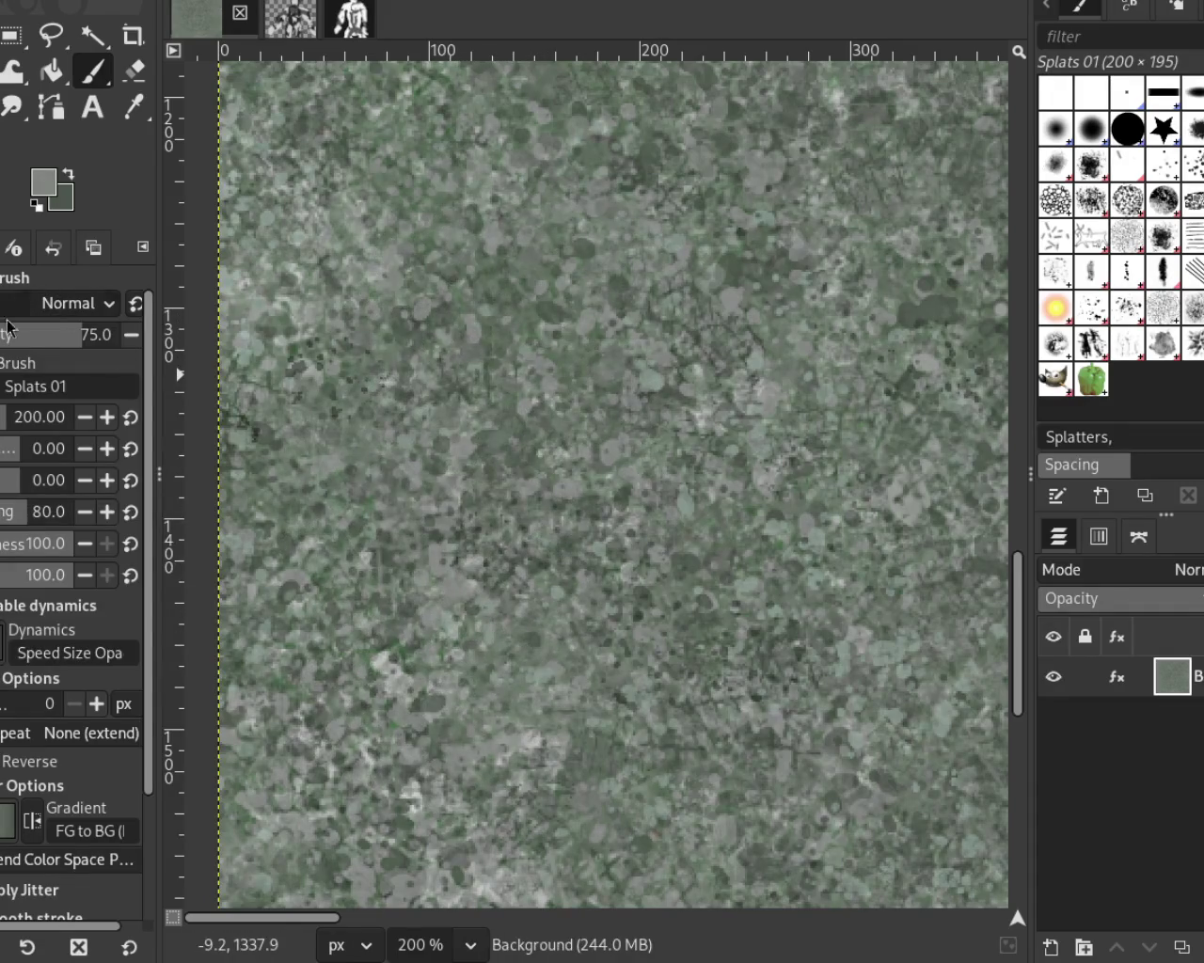
{"action": "left_click_drag", "start_coordinate": [38, 417], "coordinate": [11, 417]}
{"action": "left_click", "coordinate": [522, 482]}
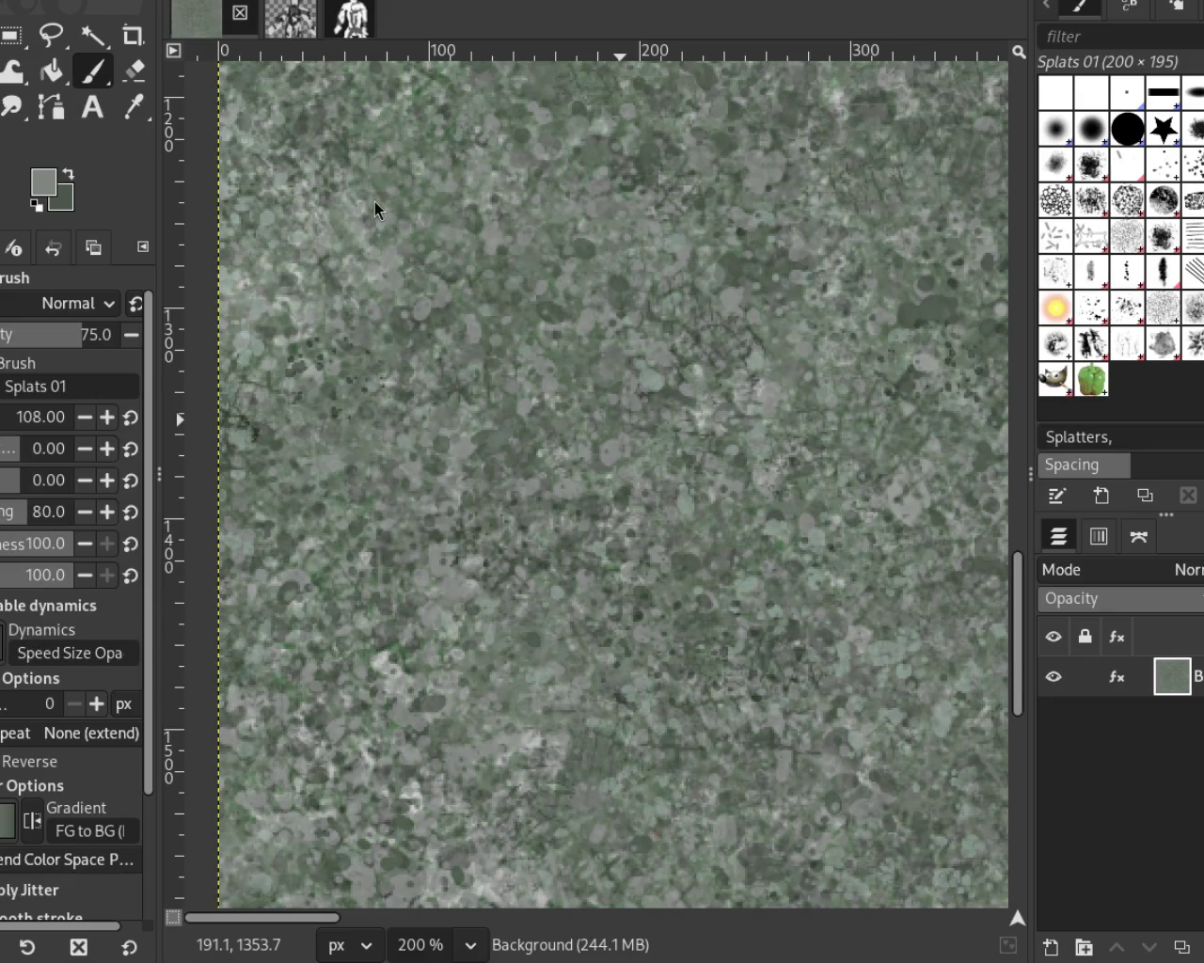
Step: Zoom out to survey the tile, then back in close on its left area
{"action": "key", "text": "z"}
{"action": "left_click", "coordinate": [559, 308], "text": "ctrl"}
{"action": "left_click", "coordinate": [559, 308], "text": "ctrl"}
{"action": "key", "text": "2"}
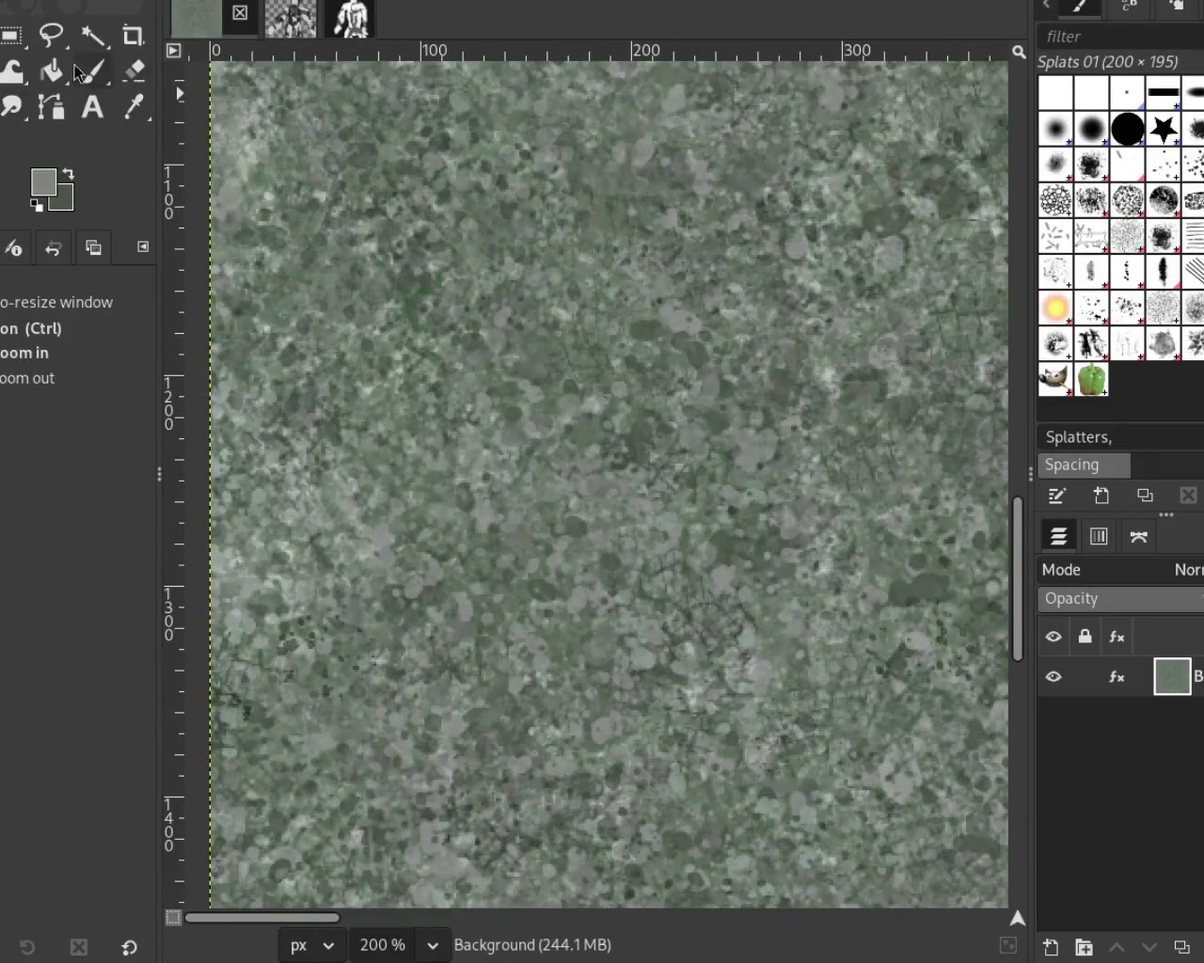
Step: Sample a darker green from the stone and stamp more splats across the left area
{"action": "left_click", "coordinate": [93, 71]}
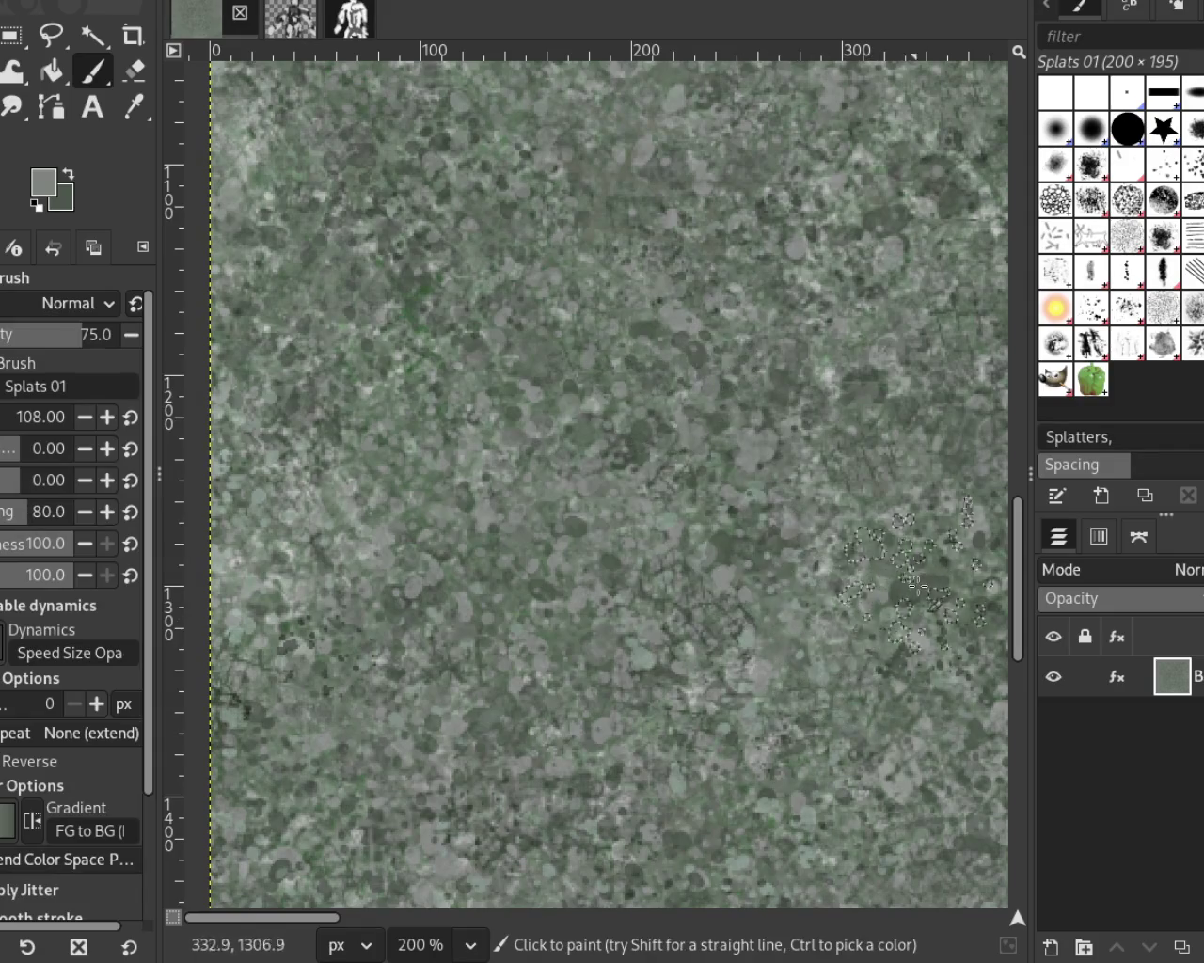
{"action": "left_click", "coordinate": [553, 581], "text": "ctrl"}
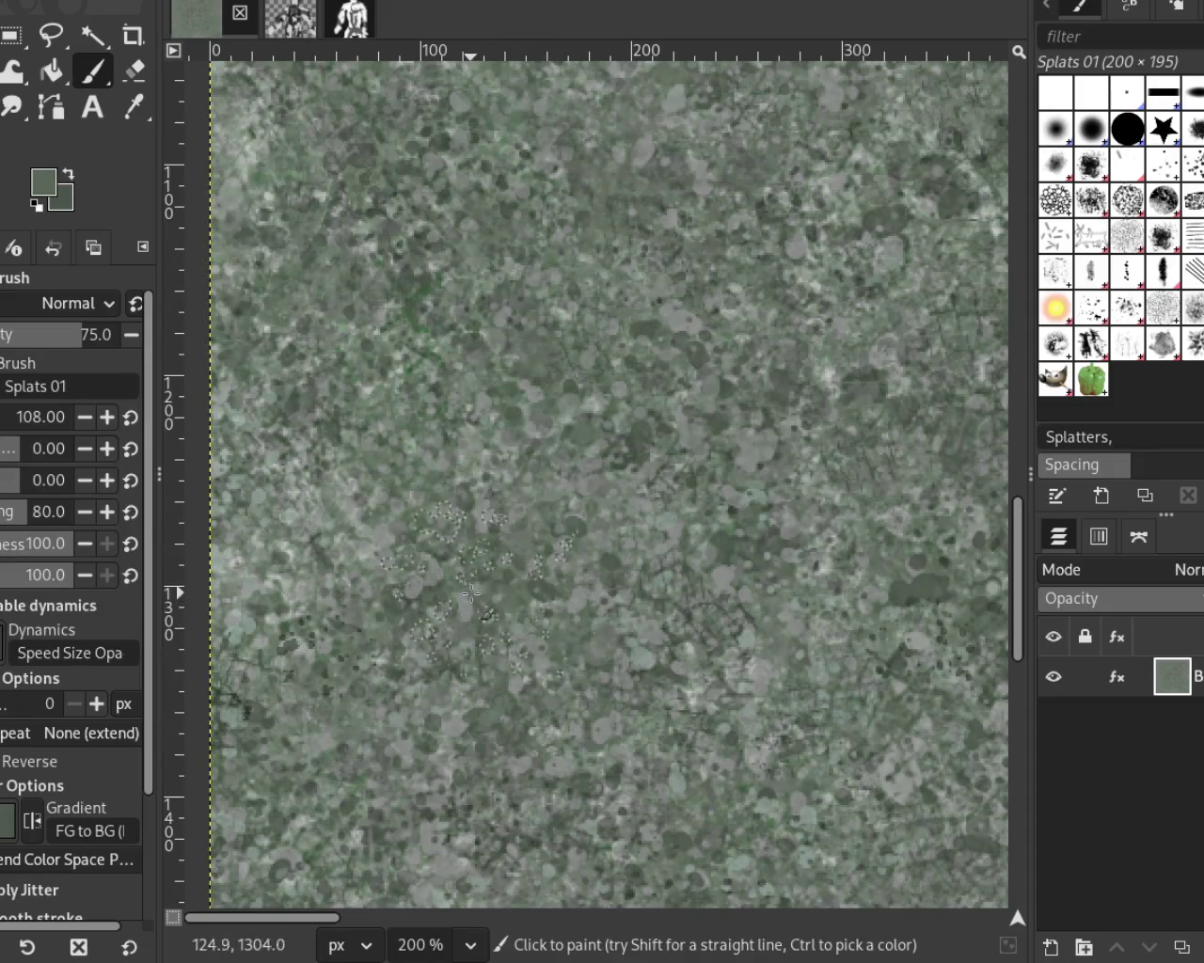
{"action": "key", "text": "ctrl"}
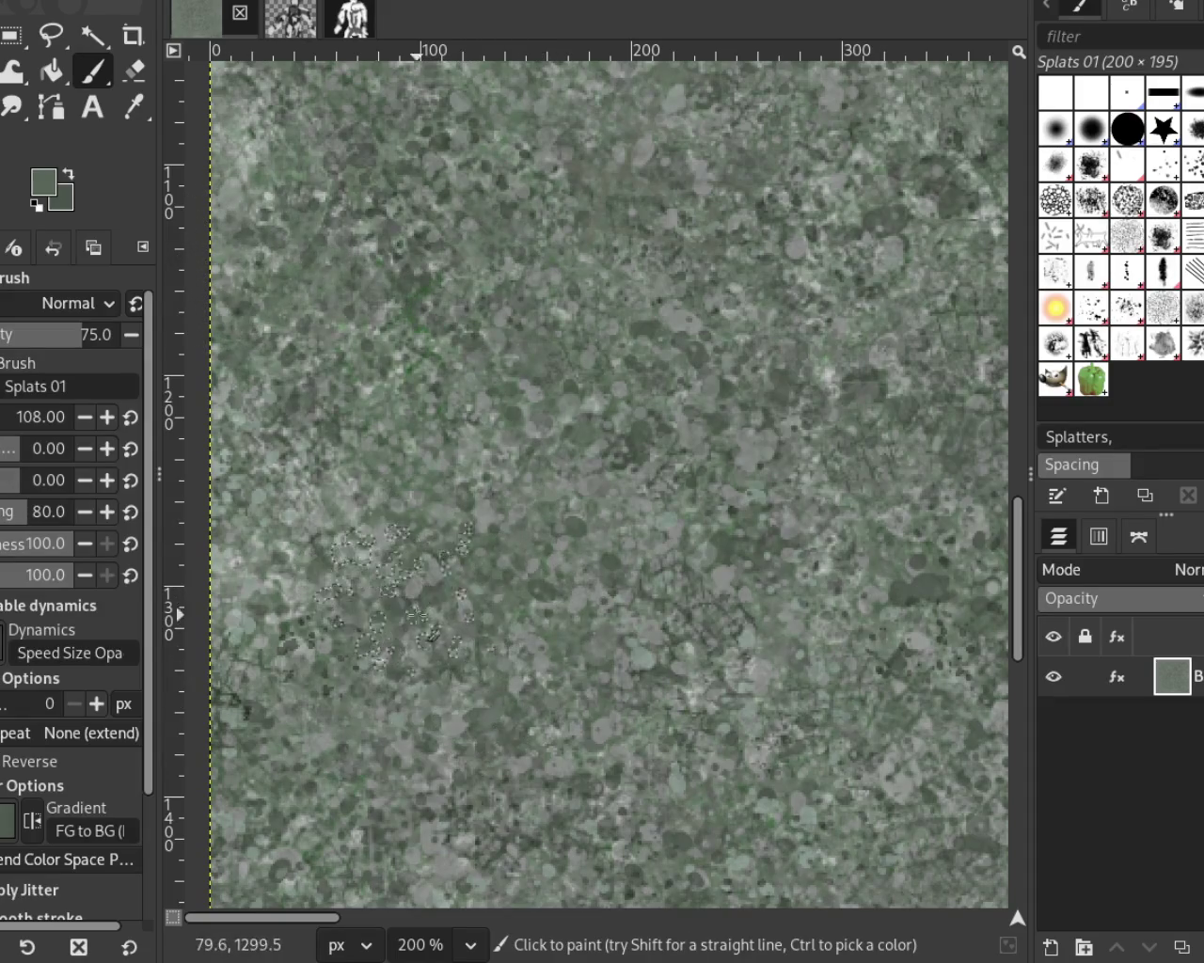
{"action": "key", "text": "ctrl"}
{"action": "key", "text": "ctrl"}
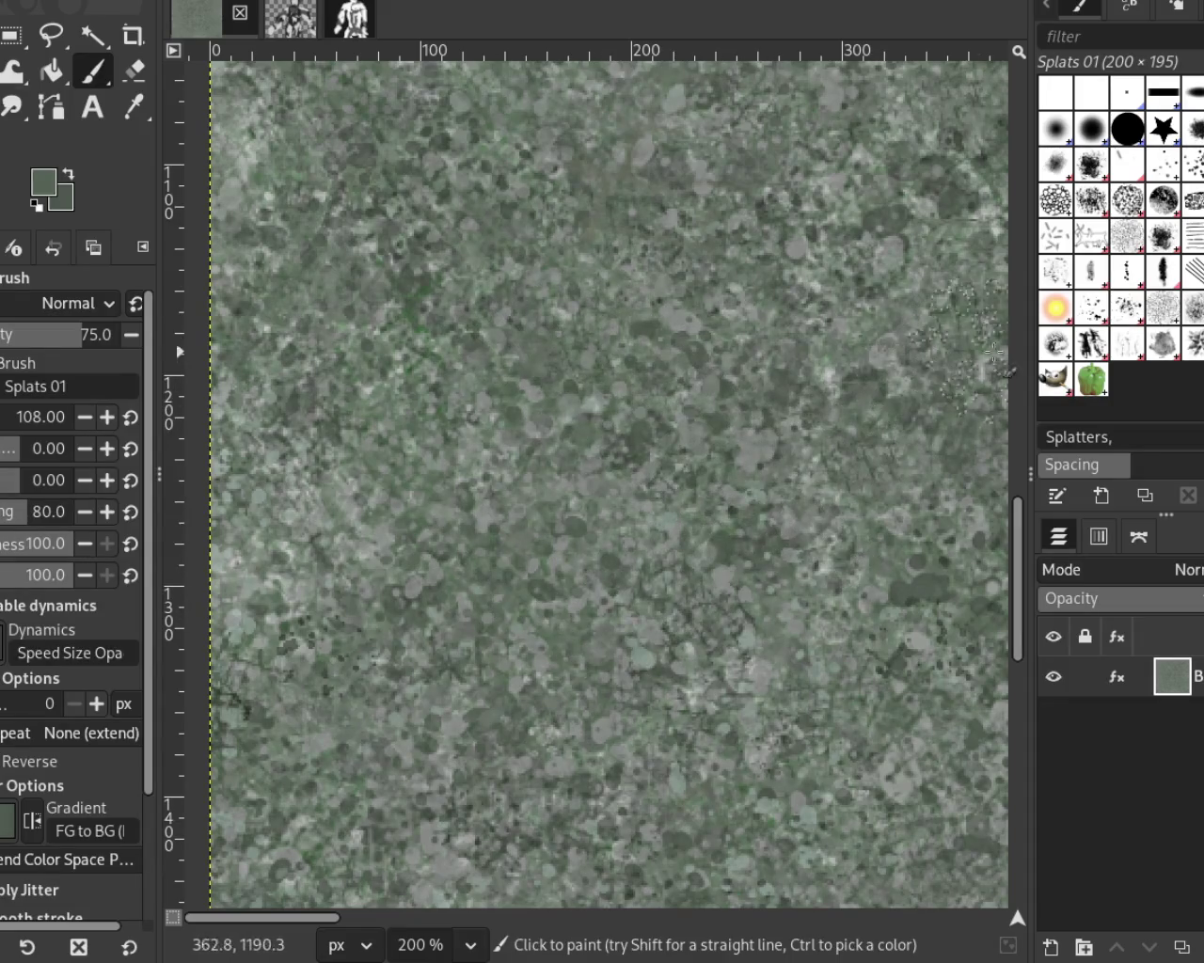
{"action": "left_click", "coordinate": [1120, 352]}
Step: Select Texture Hose 02 and zoom onto a lower area of the tile for painting
{"action": "left_click", "coordinate": [1163, 345]}
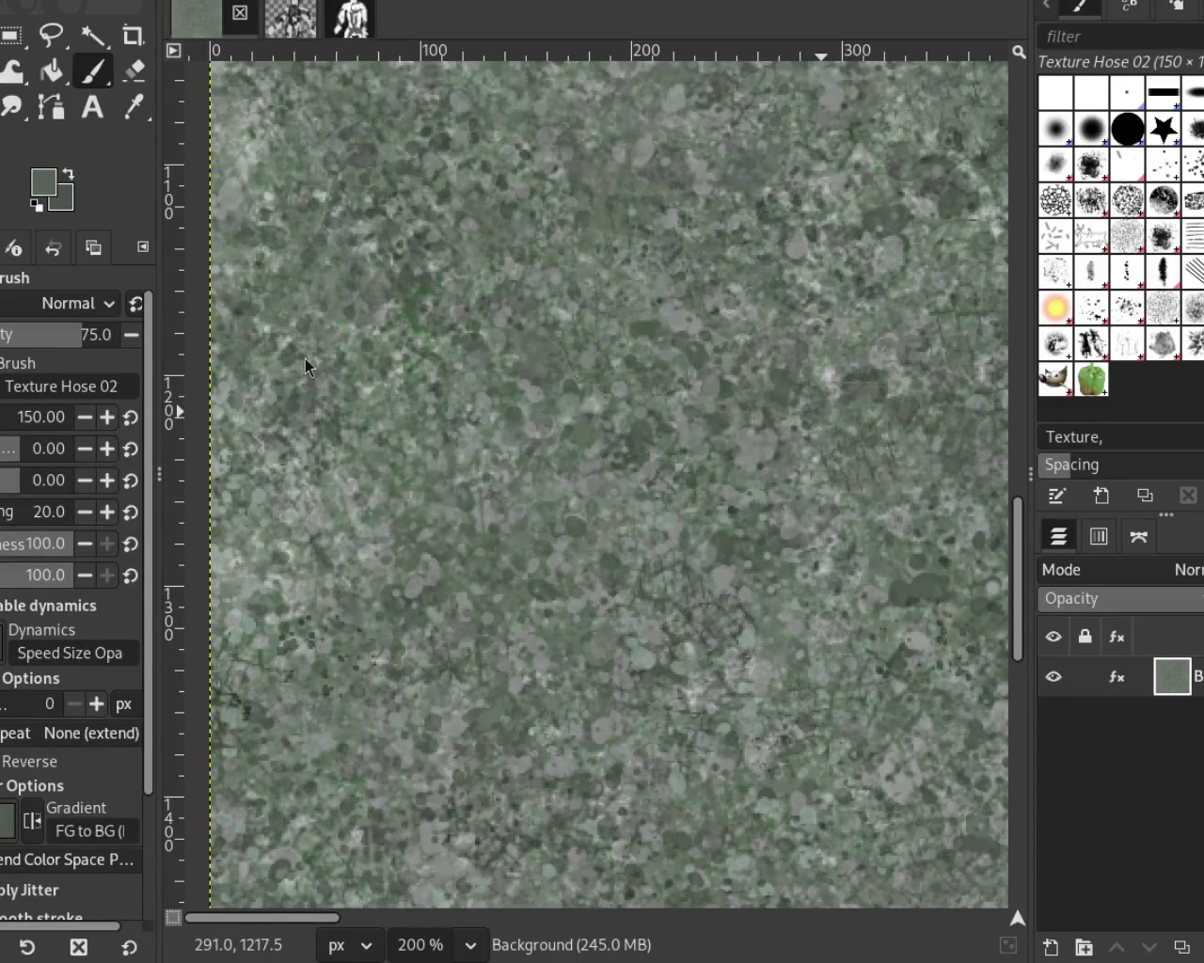
{"action": "key", "text": "z"}
{"action": "left_click", "coordinate": [370, 326], "text": "ctrl"}
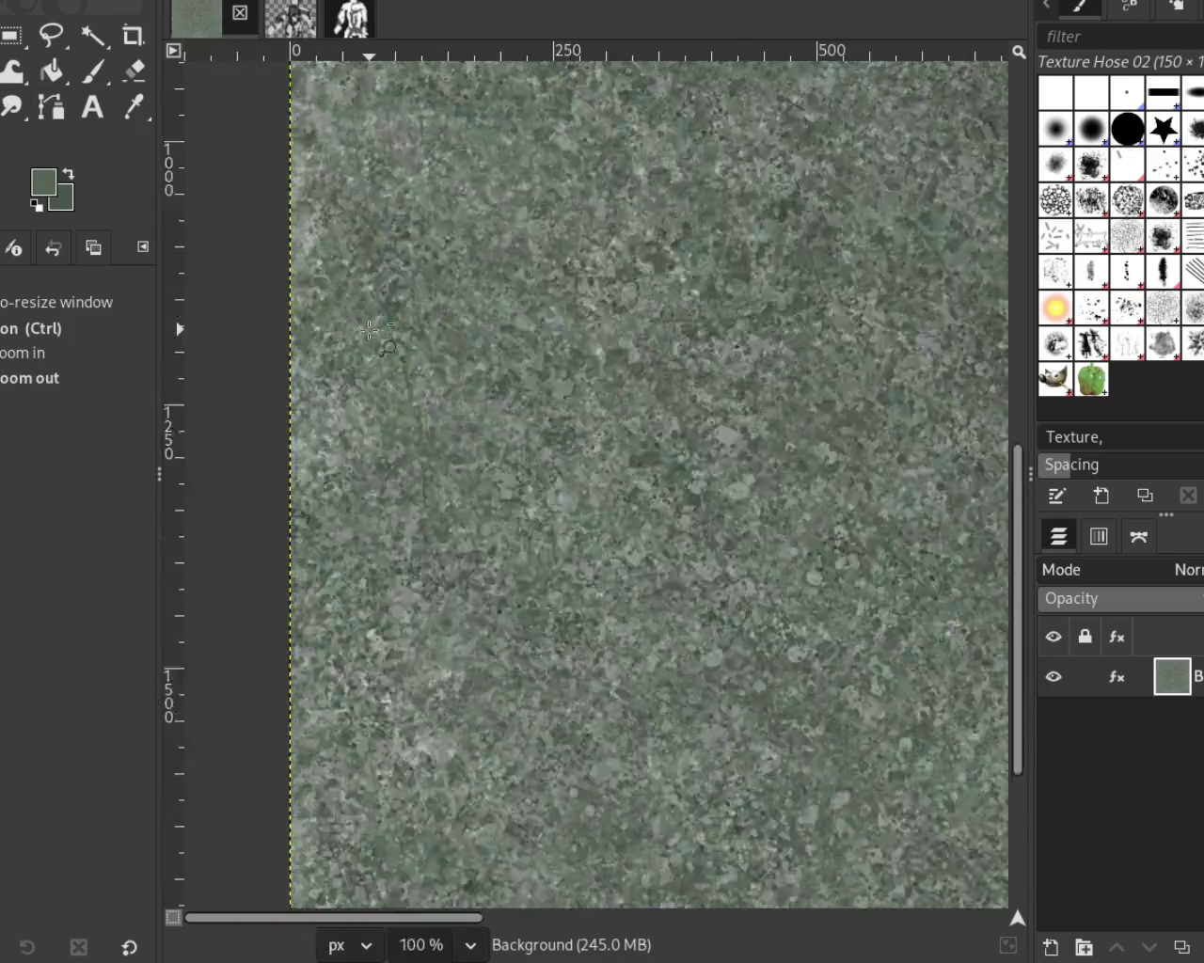
{"action": "left_click", "coordinate": [350, 385]}
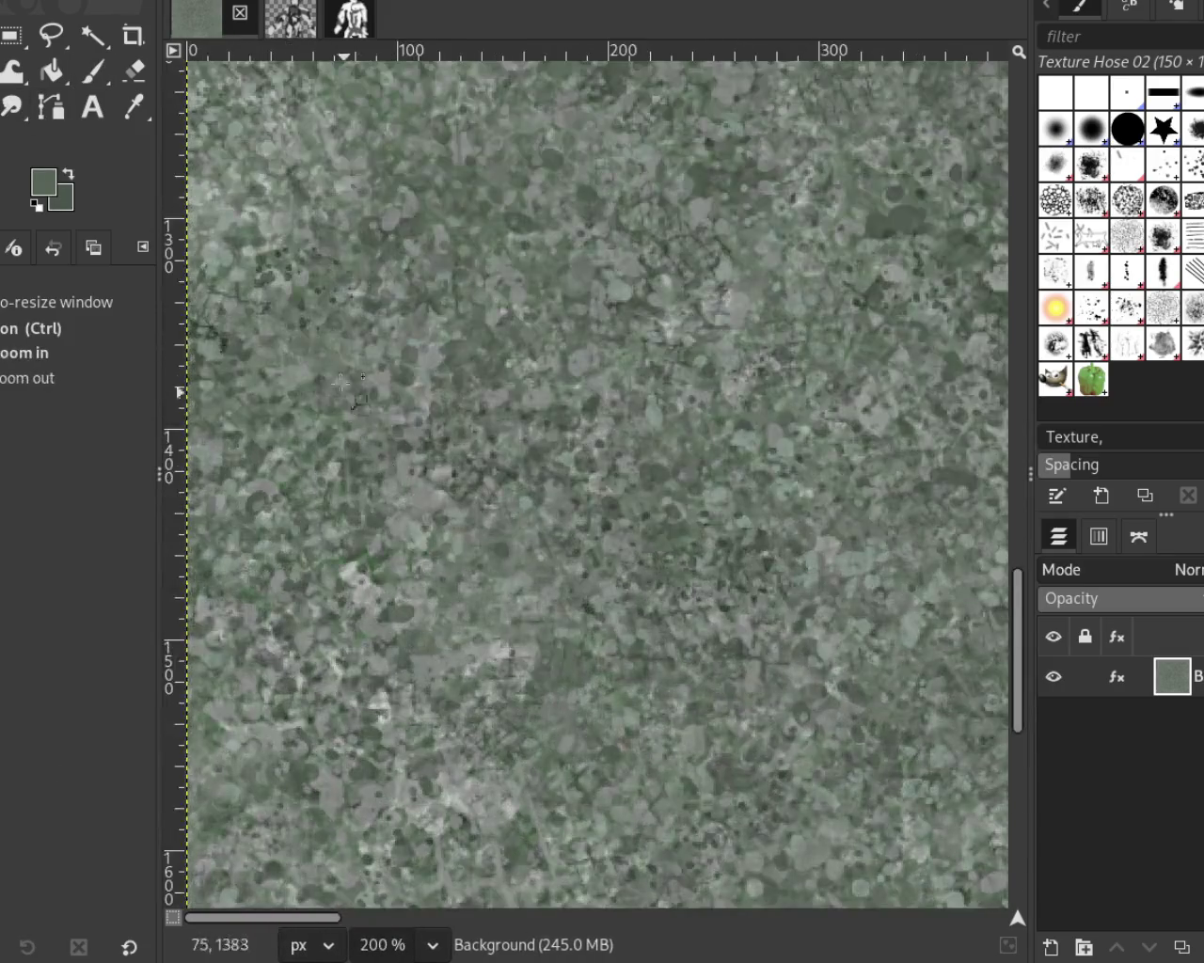
{"action": "left_click", "coordinate": [95, 70]}
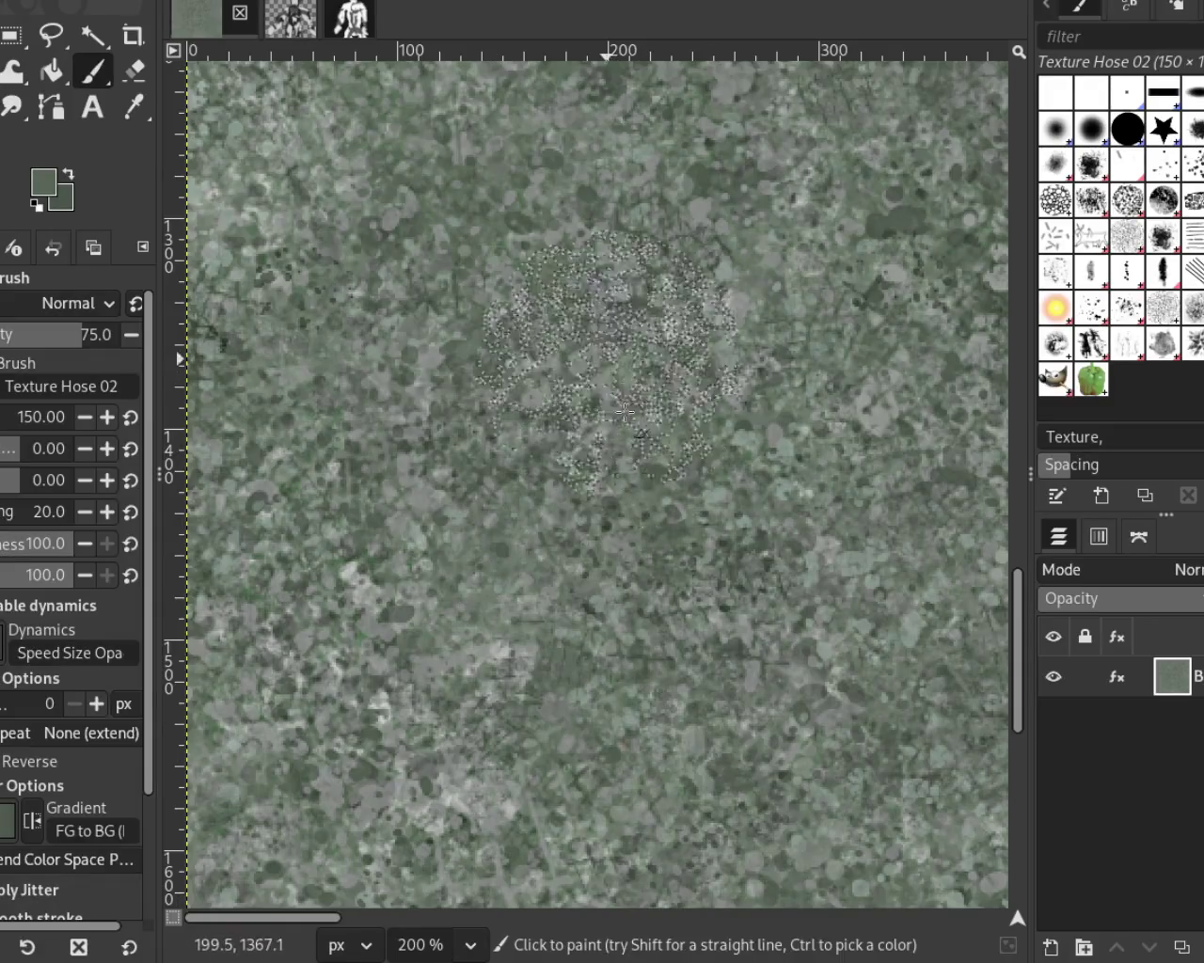
Step: Zoom out to check the overall texture, then close in on the painted area
{"action": "key", "text": "z"}
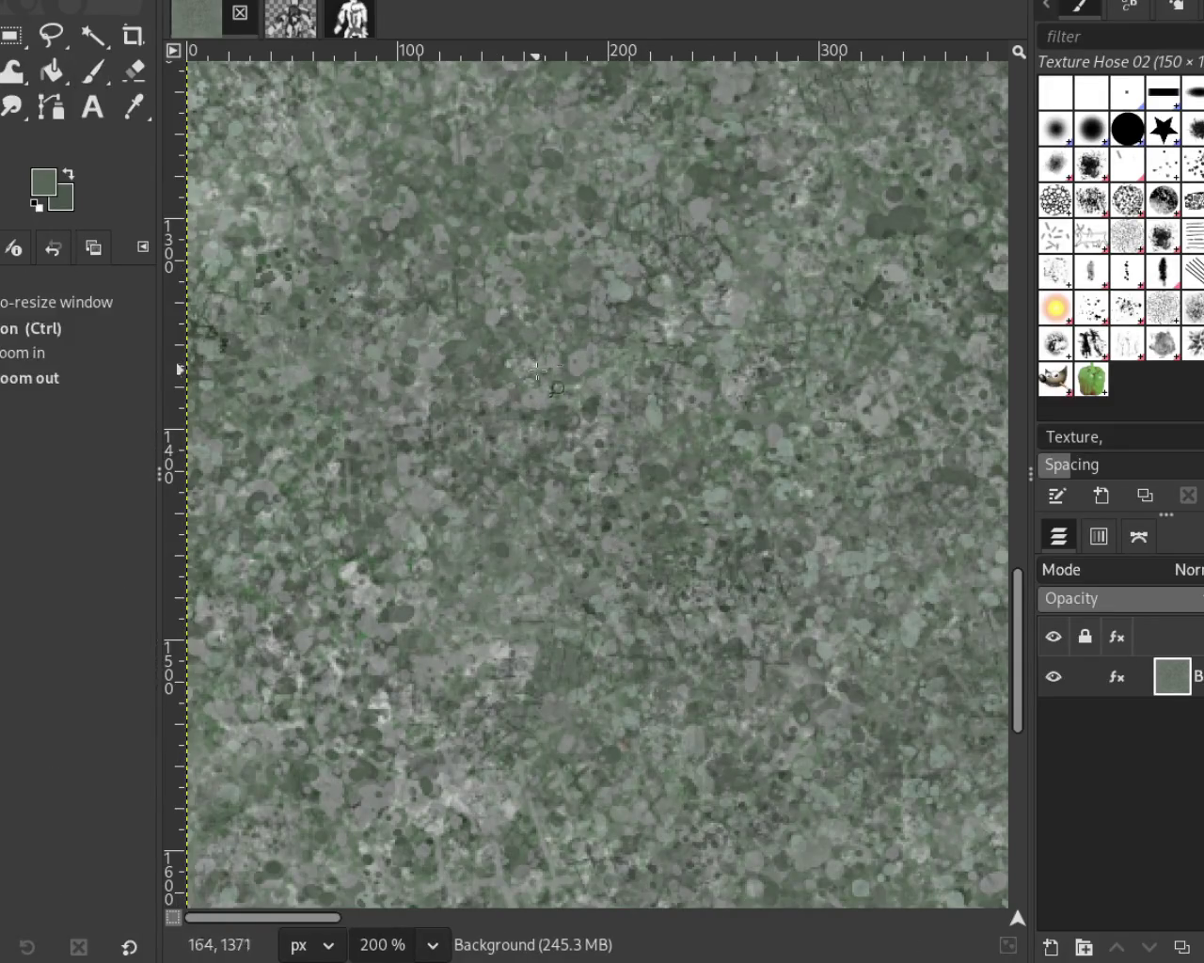
{"action": "left_click", "coordinate": [490, 348], "text": "ctrl"}
{"action": "left_click", "coordinate": [639, 281], "text": "ctrl"}
{"action": "left_click", "coordinate": [639, 280]}
{"action": "left_click", "coordinate": [659, 301]}
{"action": "left_click", "coordinate": [695, 339]}
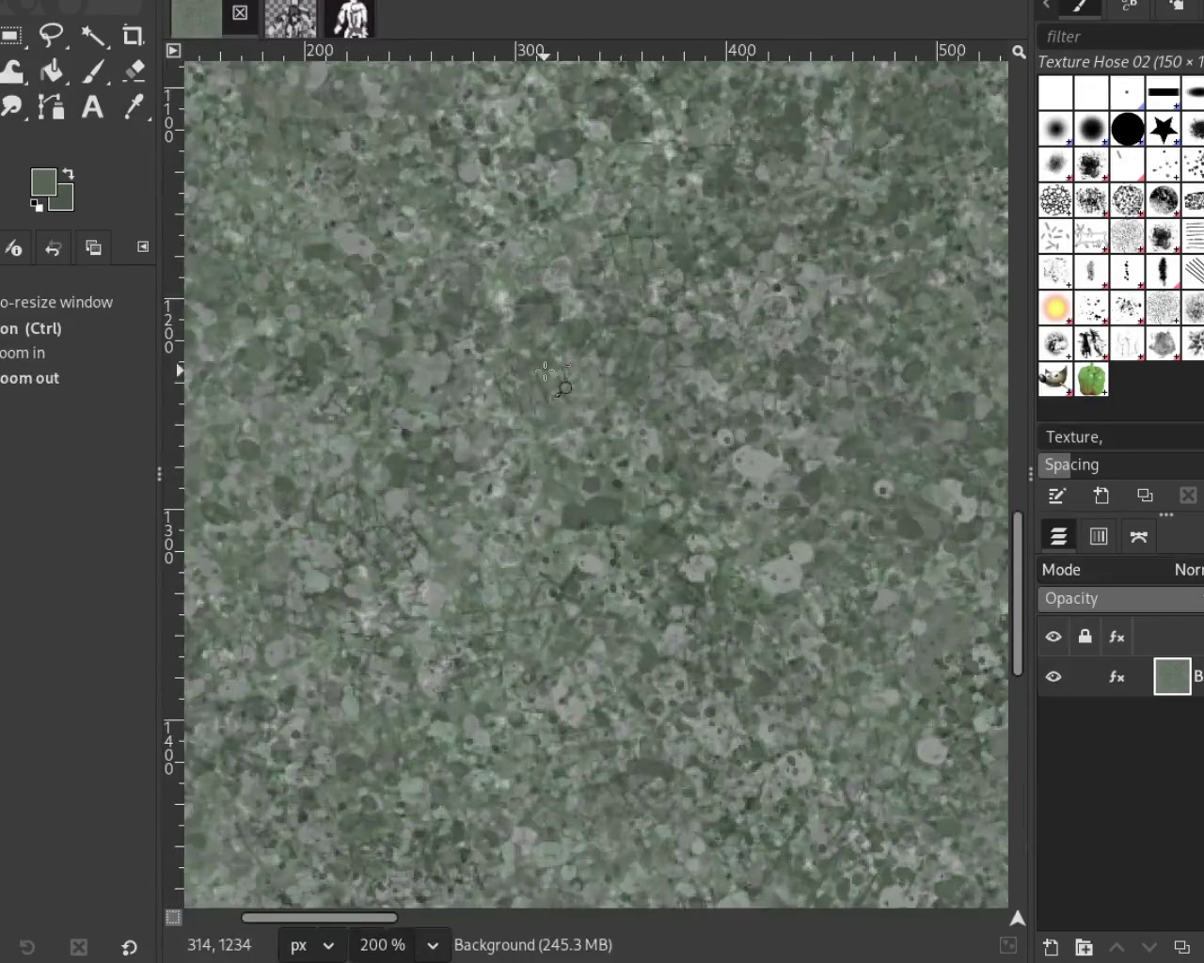
{"action": "left_click", "coordinate": [734, 376], "text": "ctrl"}
{"action": "left_click", "coordinate": [762, 404]}
{"action": "left_click", "coordinate": [773, 422]}
{"action": "left_click", "coordinate": [94, 71]}
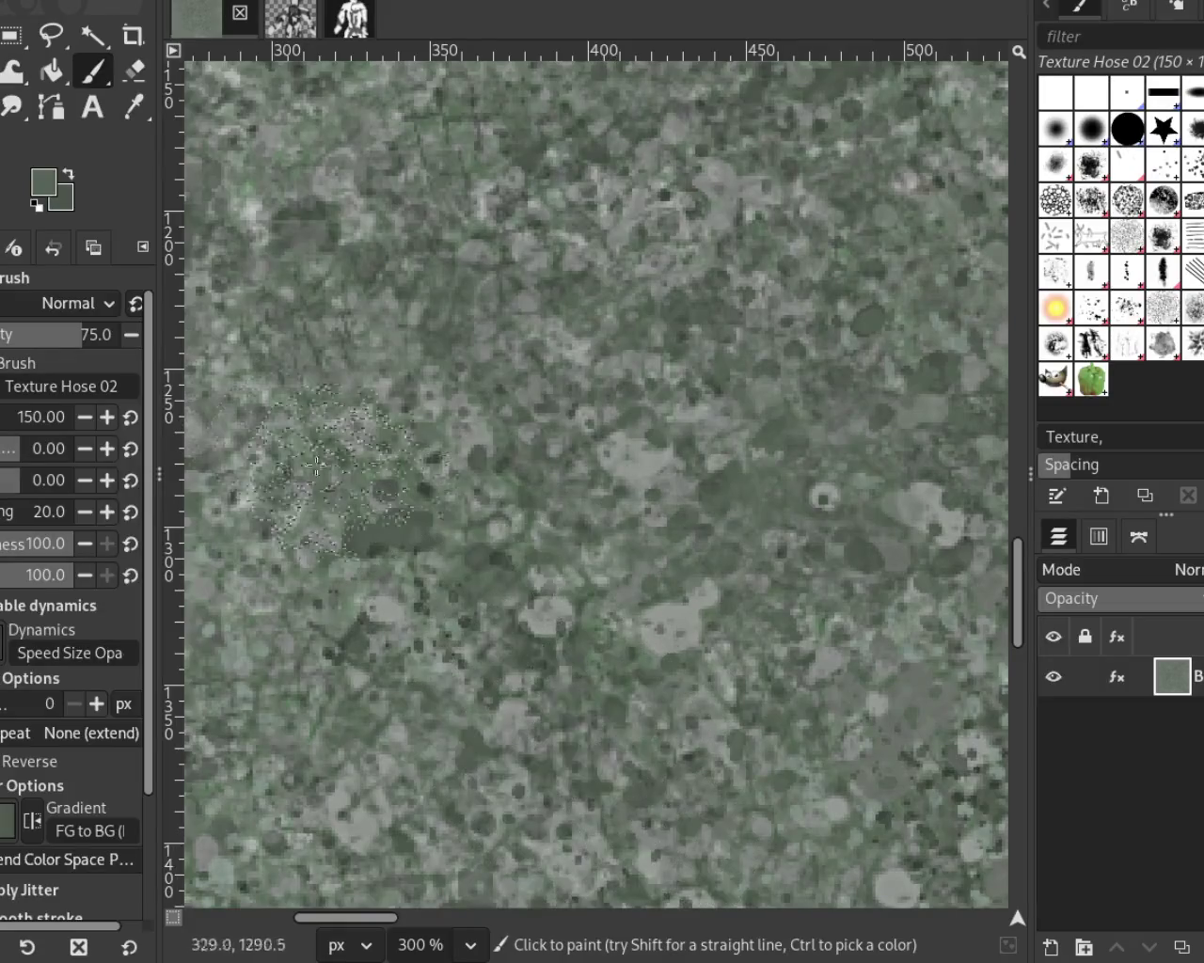
Step: Scroll-zoom in and out to look over the stone tile for flaws
{"action": "key", "text": "z"}
{"action": "scroll", "coordinate": [645, 498], "scroll_direction": "down", "scroll_amount": 3, "text": "ctrl"}
{"action": "scroll", "coordinate": [650, 503], "scroll_direction": "down", "scroll_amount": 3, "text": "ctrl"}
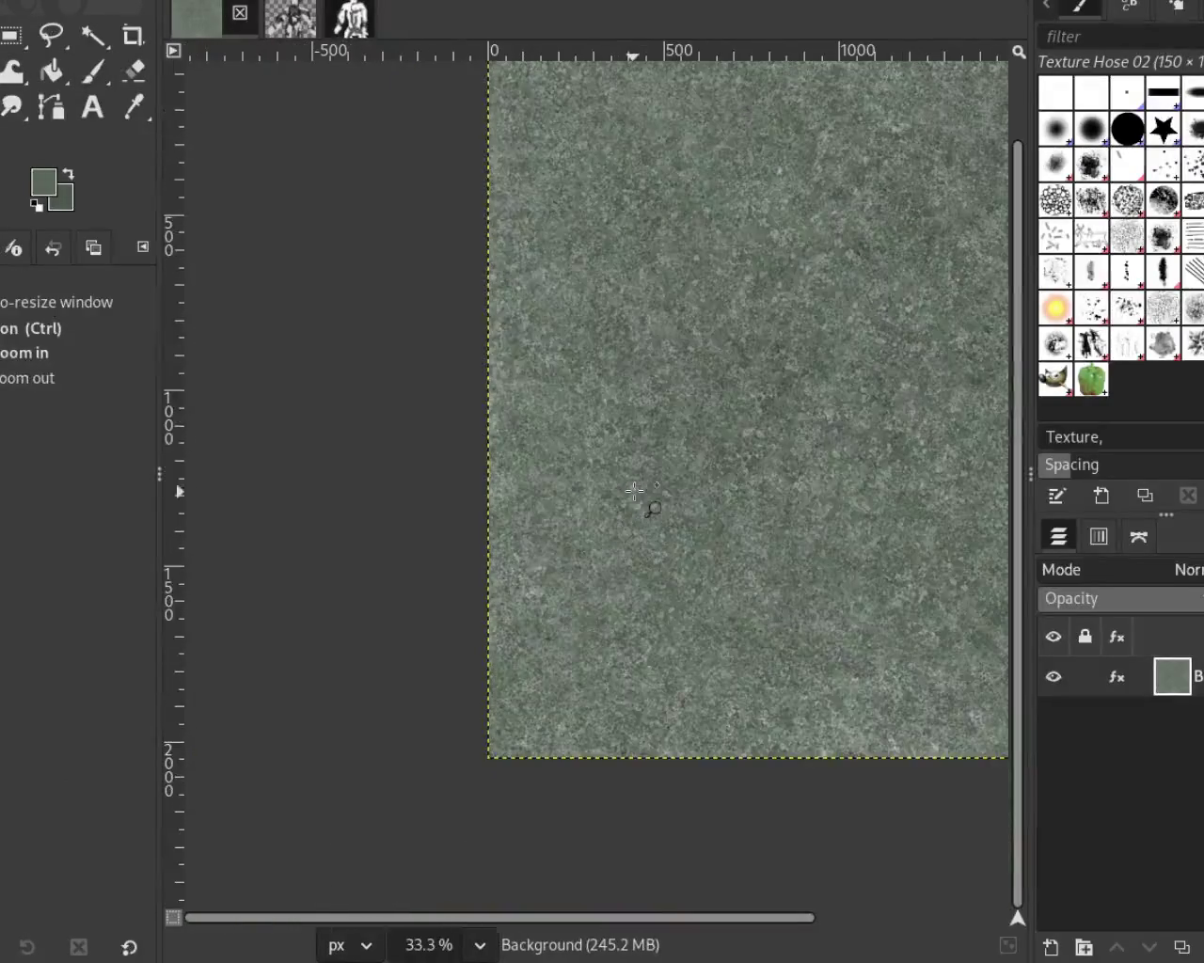
{"action": "scroll", "coordinate": [825, 433], "scroll_direction": "up", "scroll_amount": 1, "text": "ctrl"}
{"action": "scroll", "coordinate": [825, 433], "scroll_direction": "up", "scroll_amount": 2, "text": "ctrl"}
{"action": "scroll", "coordinate": [753, 429], "scroll_direction": "up", "scroll_amount": 2, "text": "ctrl"}
{"action": "scroll", "coordinate": [678, 427], "scroll_direction": "down", "scroll_amount": 1, "text": "ctrl"}
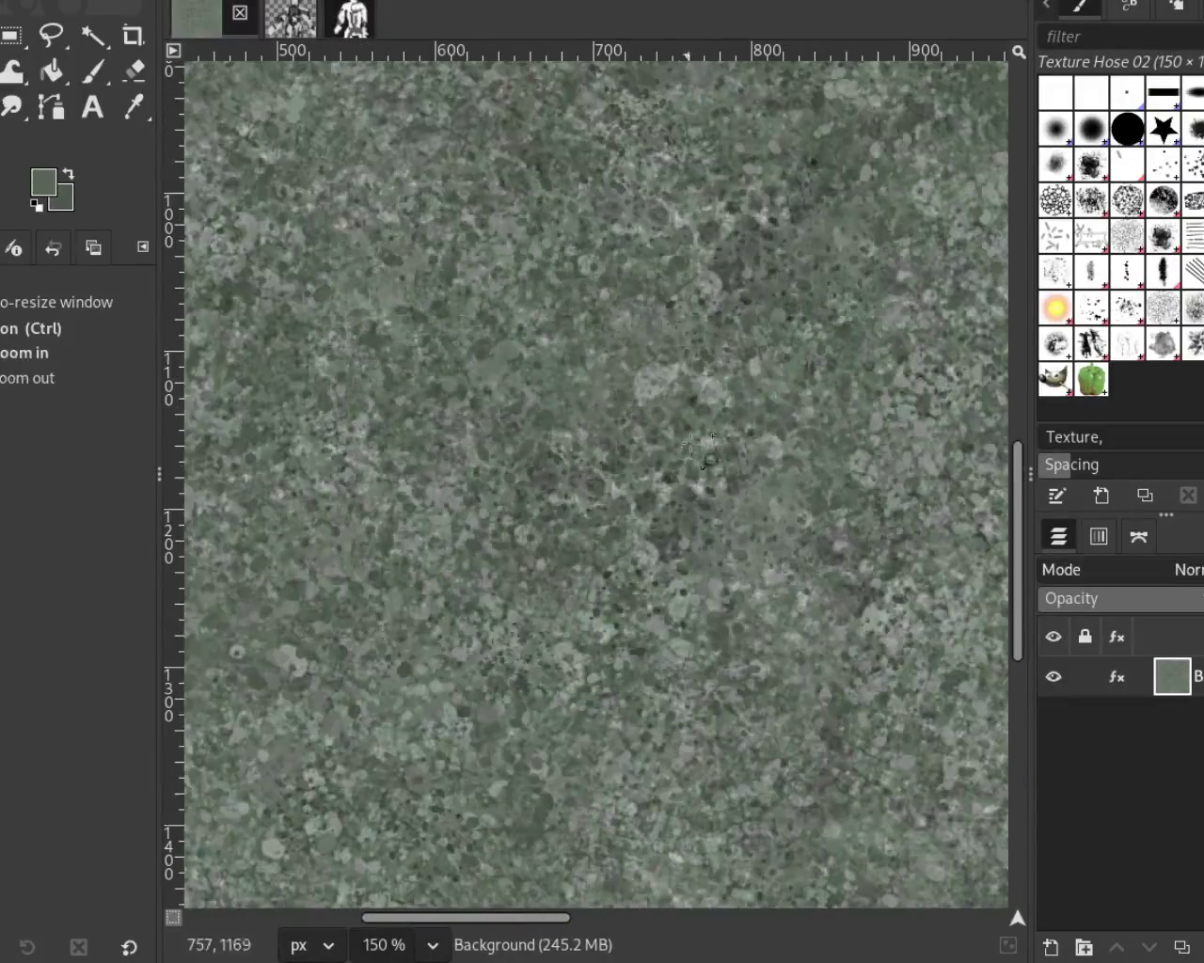
{"action": "scroll", "coordinate": [564, 188], "scroll_direction": "down", "scroll_amount": 2, "text": "ctrl"}
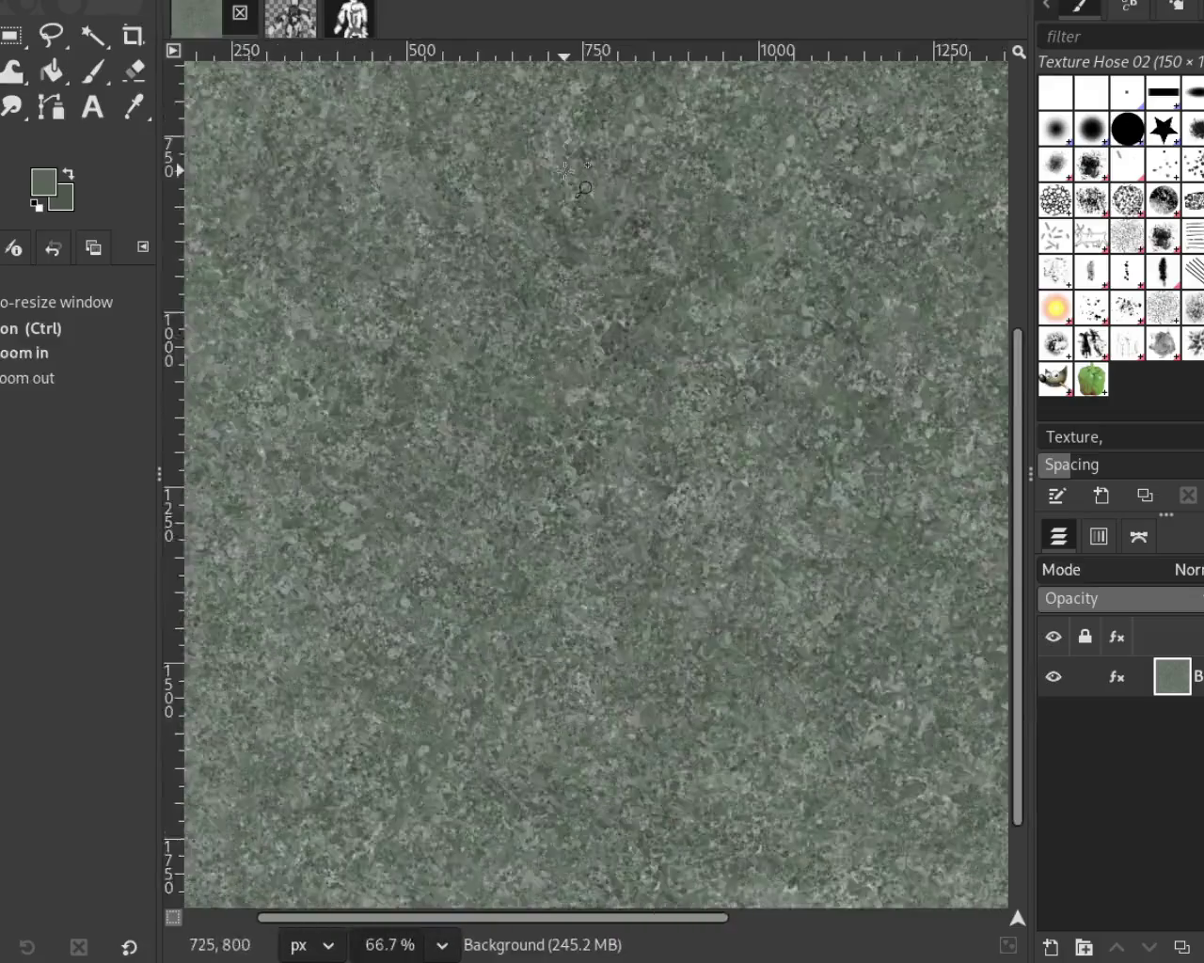
{"action": "scroll", "coordinate": [572, 174], "scroll_direction": "up", "scroll_amount": 3, "text": "ctrl"}
{"action": "scroll", "coordinate": [572, 174], "scroll_direction": "down", "scroll_amount": 1, "text": "ctrl"}
{"action": "scroll", "coordinate": [649, 391], "scroll_direction": "down", "scroll_amount": 2, "text": "ctrl"}
{"action": "scroll", "coordinate": [684, 393], "scroll_direction": "up", "scroll_amount": 3, "text": "ctrl"}
Step: Save the texture file with Ctrl+S while continuing to inspect the tile
{"action": "key", "text": "ctrl+s"}
{"action": "scroll", "coordinate": [684, 393], "scroll_direction": "down", "scroll_amount": 1, "text": "ctrl"}
{"action": "scroll", "coordinate": [658, 395], "scroll_direction": "down", "scroll_amount": 2, "text": "ctrl"}
{"action": "scroll", "coordinate": [630, 395], "scroll_direction": "up", "scroll_amount": 1, "text": "ctrl"}
{"action": "scroll", "coordinate": [607, 397], "scroll_direction": "up", "scroll_amount": 2, "text": "ctrl"}
{"action": "left_click", "coordinate": [92, 72]}
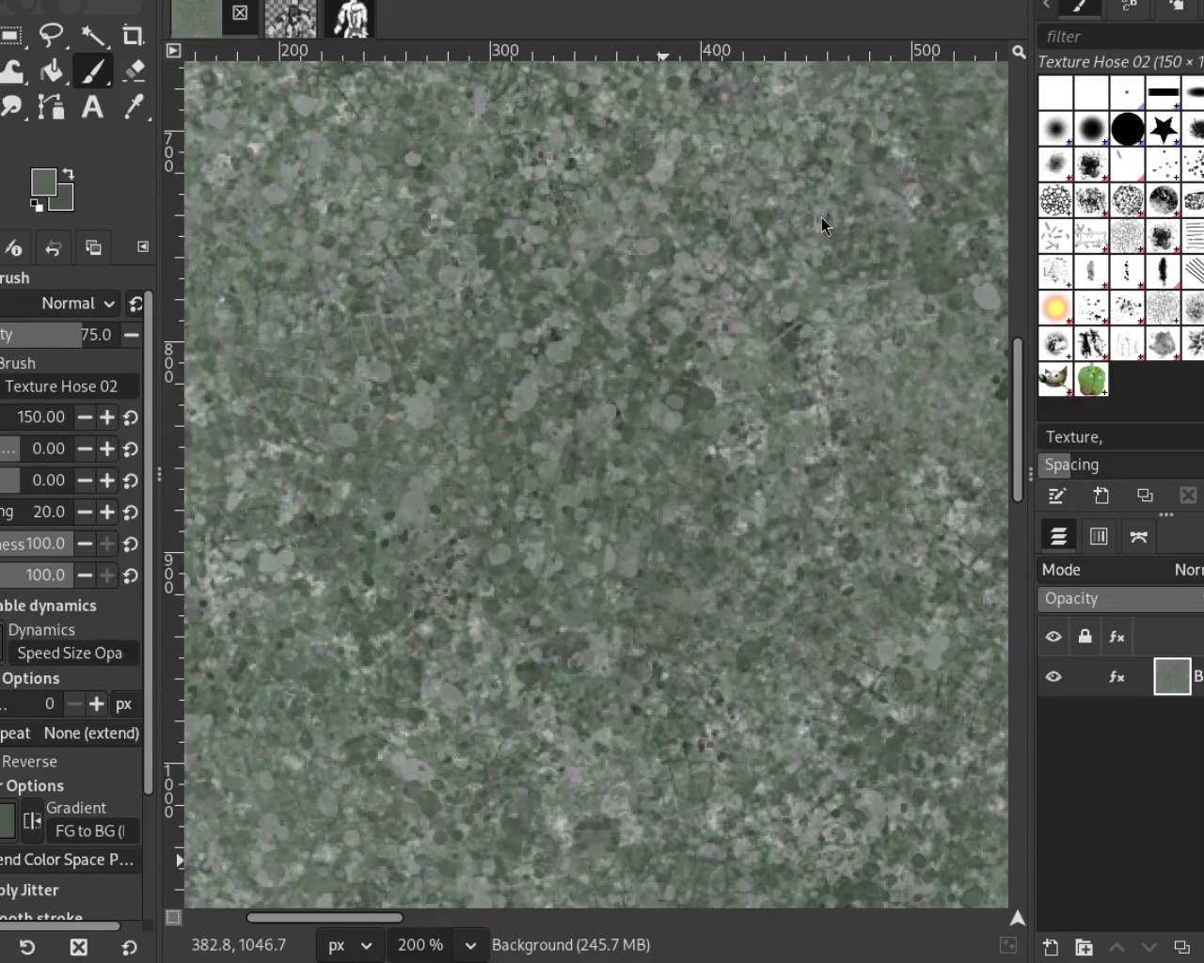
Step: Adjust the zoom and stamp another Texture Hose 02 patch onto the tile
{"action": "key", "text": "z"}
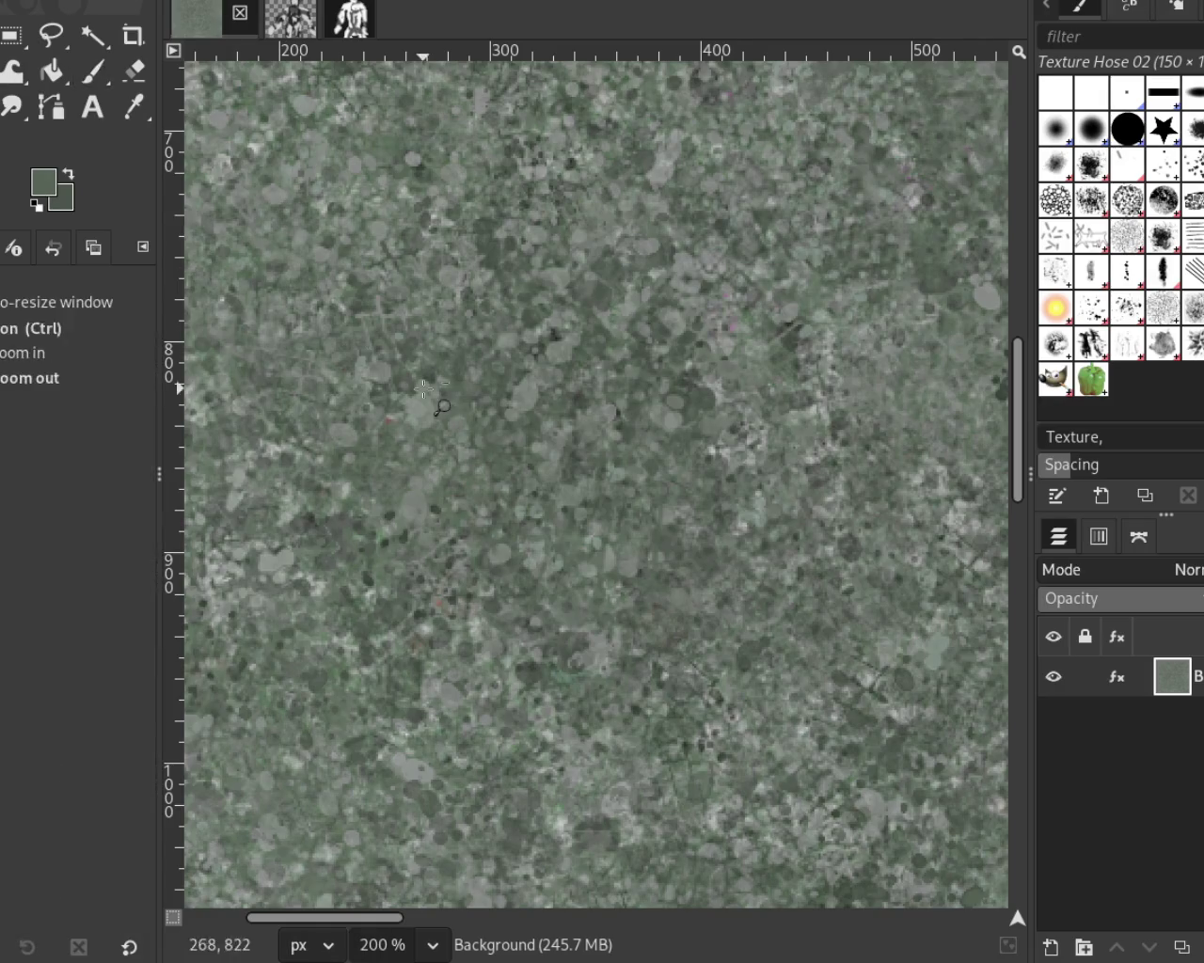
{"action": "scroll", "coordinate": [437, 386], "scroll_direction": "down", "scroll_amount": 3}
{"action": "scroll", "coordinate": [437, 386], "scroll_direction": "down", "scroll_amount": 1}
{"action": "scroll", "coordinate": [437, 385], "scroll_direction": "up", "scroll_amount": 3}
{"action": "scroll", "coordinate": [437, 386], "scroll_direction": "up", "scroll_amount": 2}
{"action": "key", "text": "p"}
{"action": "left_click", "coordinate": [694, 429]}
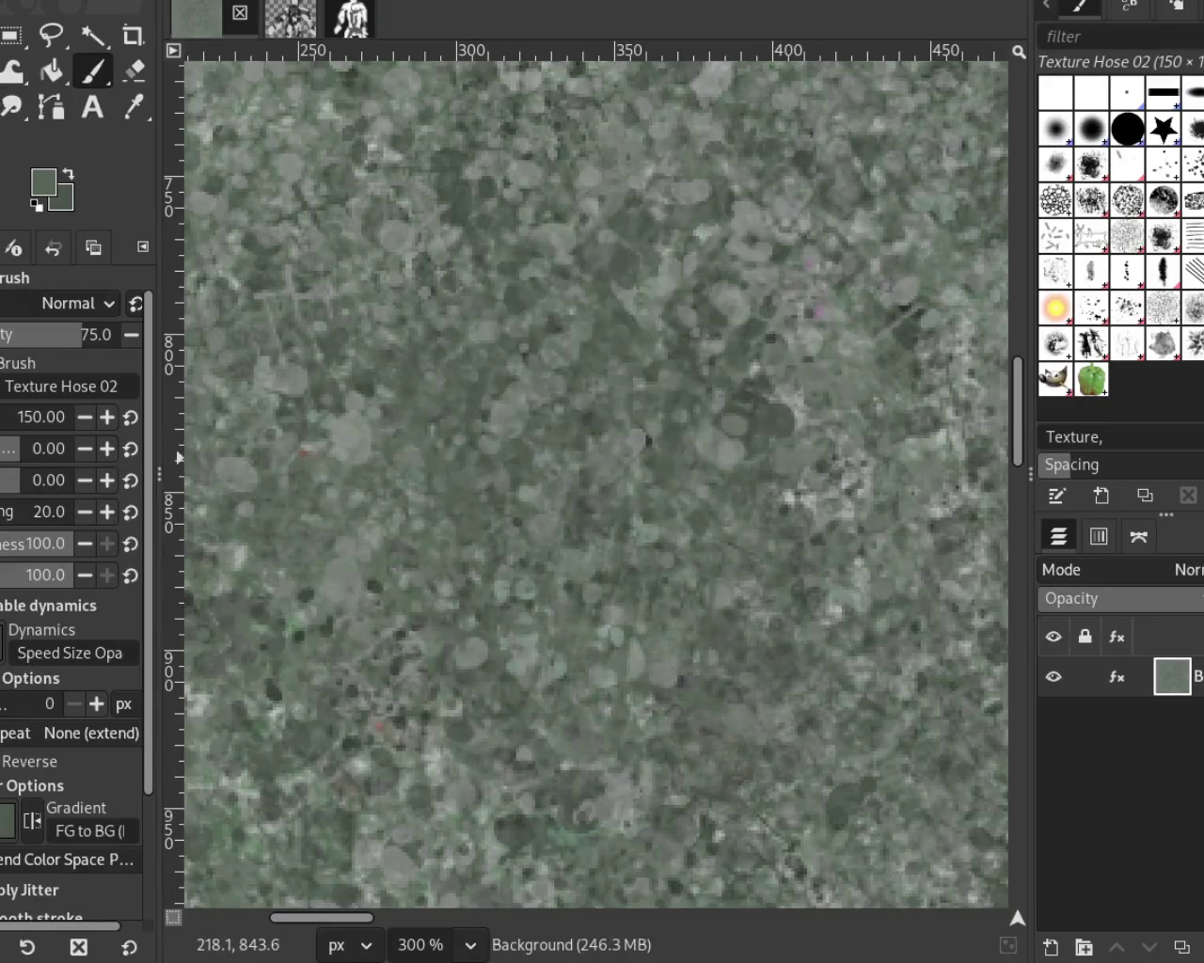
Step: Zoom in and out again to check how the new patch blends
{"action": "key", "text": "z"}
{"action": "scroll", "coordinate": [528, 362], "scroll_direction": "down", "scroll_amount": 1}
{"action": "scroll", "coordinate": [528, 362], "scroll_direction": "down", "scroll_amount": 3}
{"action": "scroll", "coordinate": [529, 362], "scroll_direction": "down", "scroll_amount": 1}
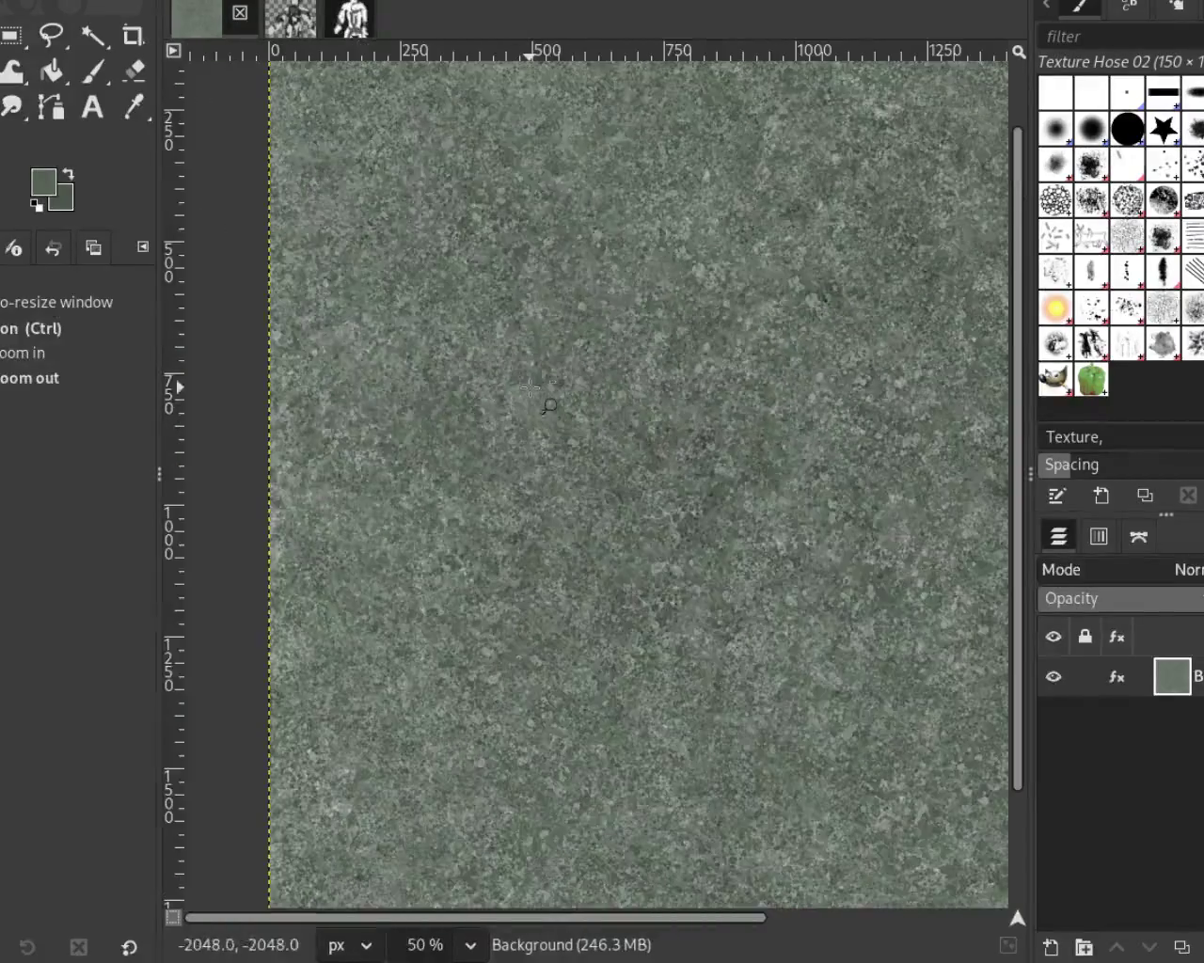
{"action": "scroll", "coordinate": [528, 362], "scroll_direction": "up", "scroll_amount": 2}
{"action": "scroll", "coordinate": [528, 362], "scroll_direction": "up", "scroll_amount": 2}
{"action": "scroll", "coordinate": [508, 377], "scroll_direction": "down", "scroll_amount": 2}
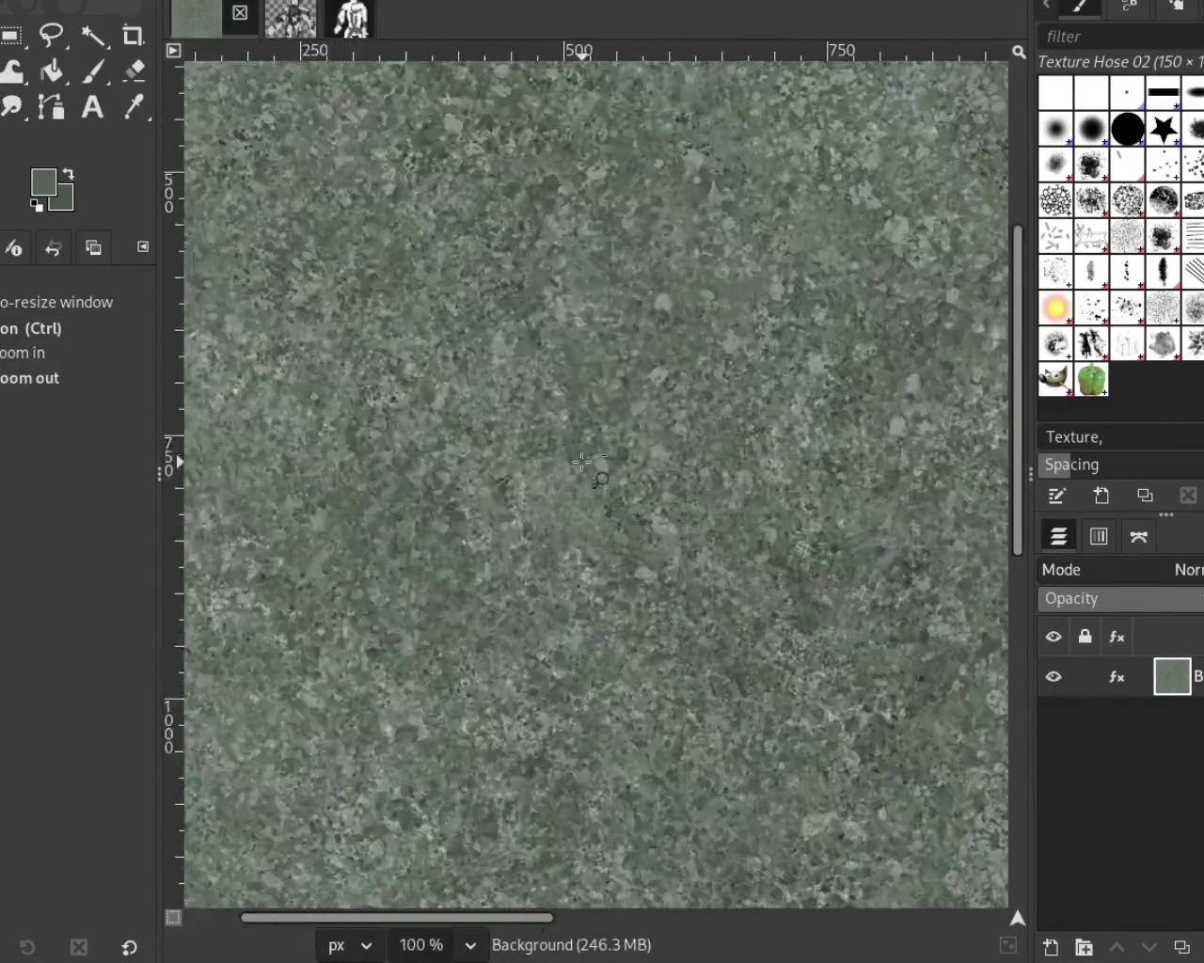
{"action": "scroll", "coordinate": [701, 308], "scroll_direction": "down", "scroll_amount": 1}
{"action": "scroll", "coordinate": [701, 307], "scroll_direction": "up", "scroll_amount": 3}
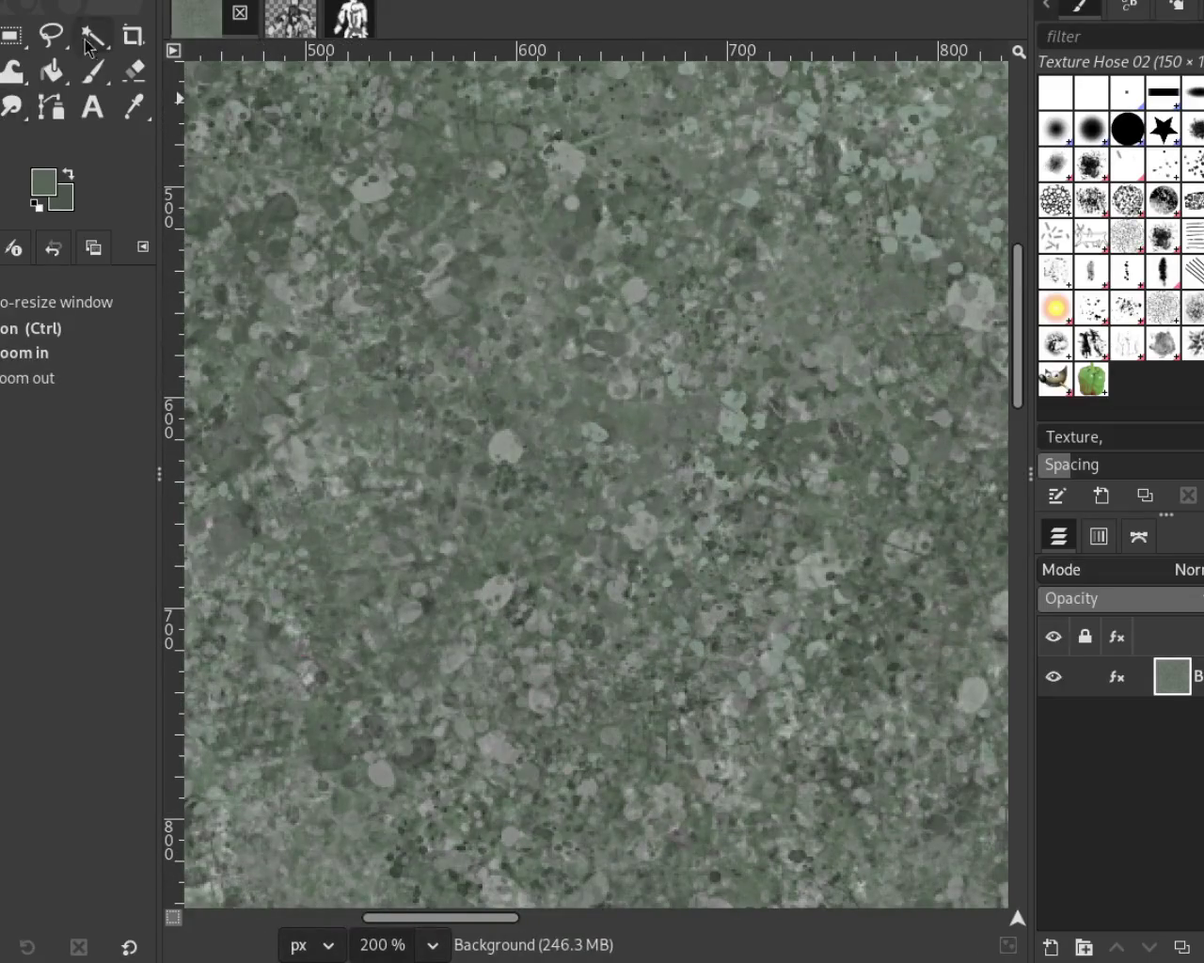
{"action": "left_click", "coordinate": [95, 69]}
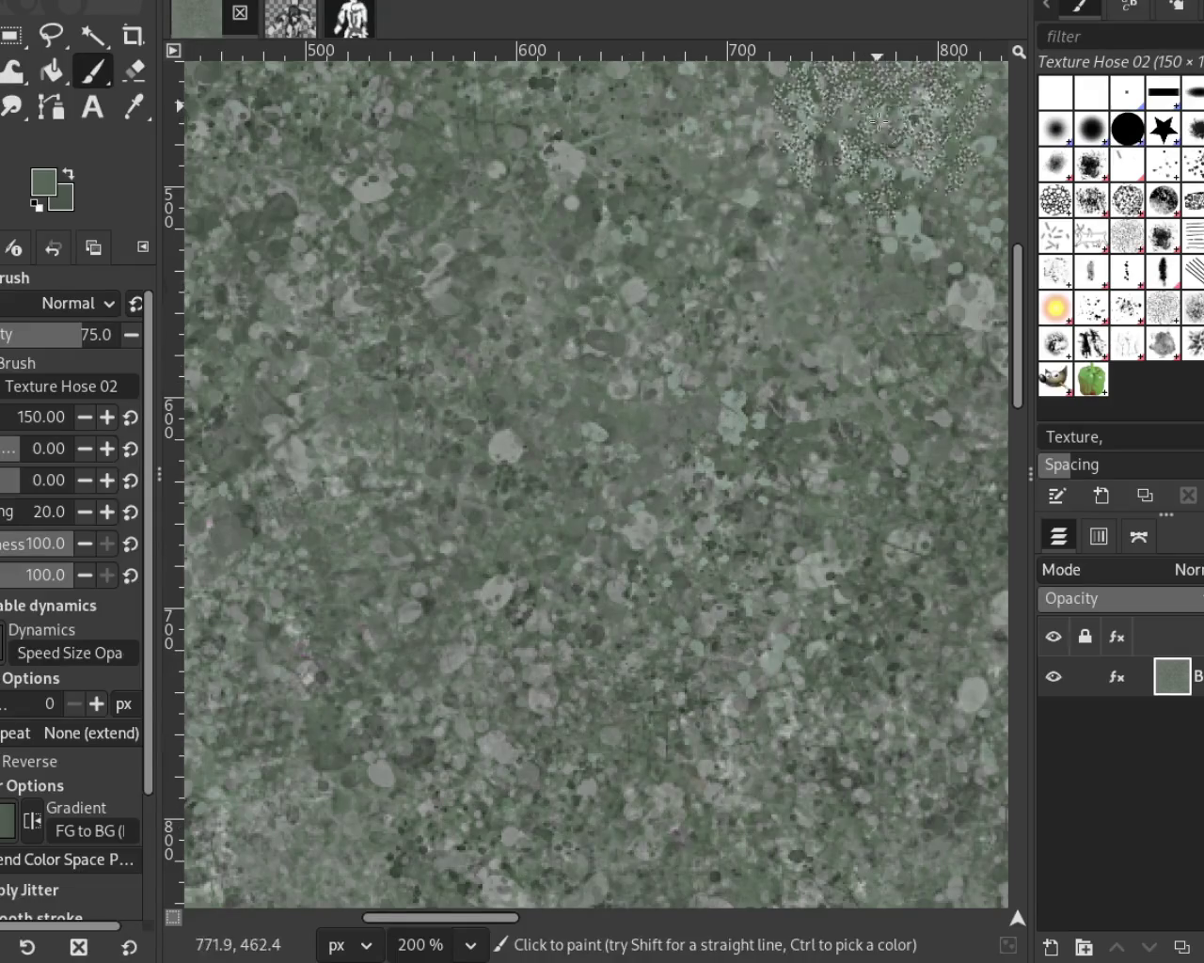
Step: Zoom out to the whole tile, then close in on its upper area near x=1000
{"action": "key", "text": "z"}
{"action": "left_click", "coordinate": [837, 332], "text": "ctrl"}
{"action": "left_click", "coordinate": [837, 332], "text": "ctrl"}
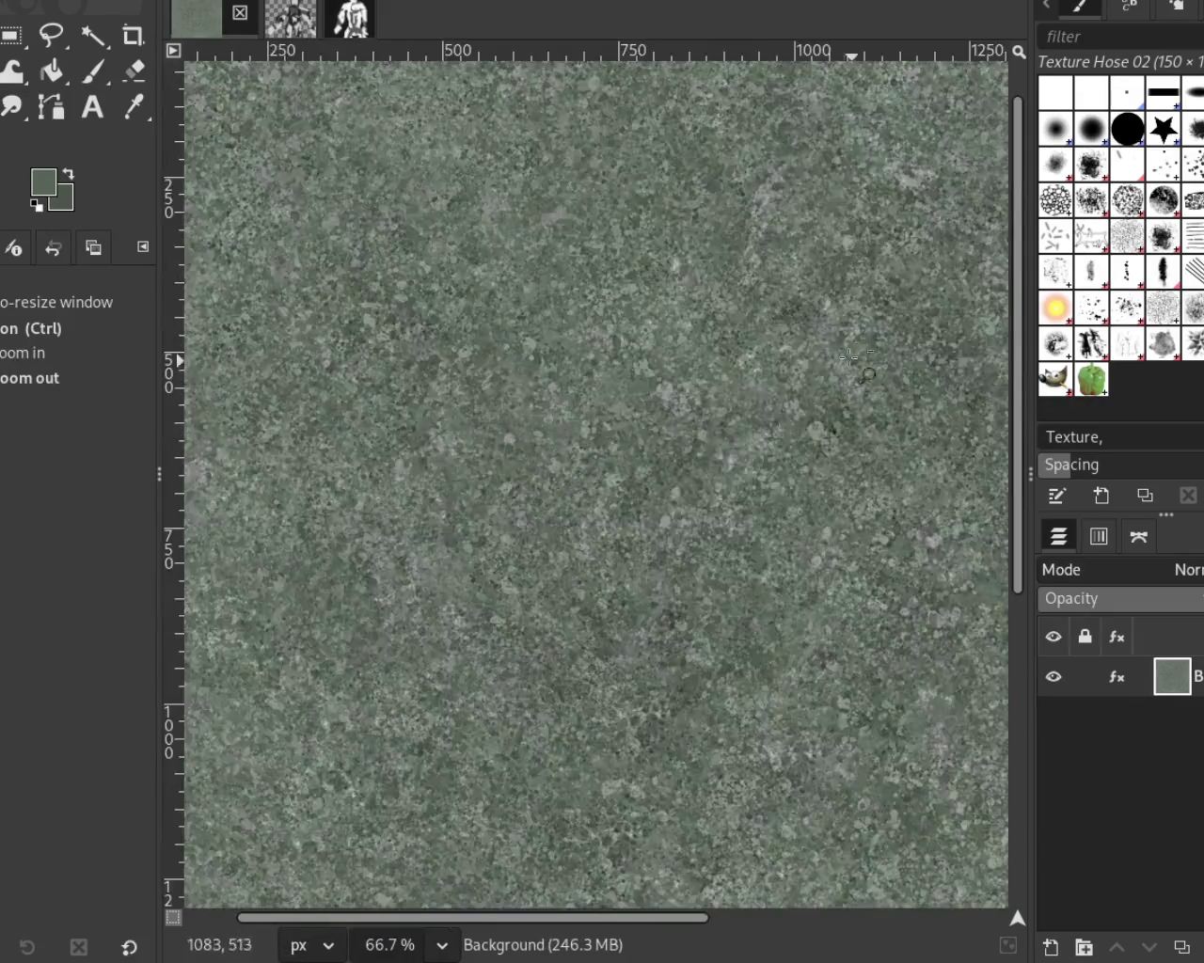
{"action": "left_click", "coordinate": [837, 332], "text": "ctrl"}
{"action": "left_click", "coordinate": [837, 332]}
{"action": "left_click", "coordinate": [837, 332]}
{"action": "left_click", "coordinate": [800, 282], "text": "ctrl"}
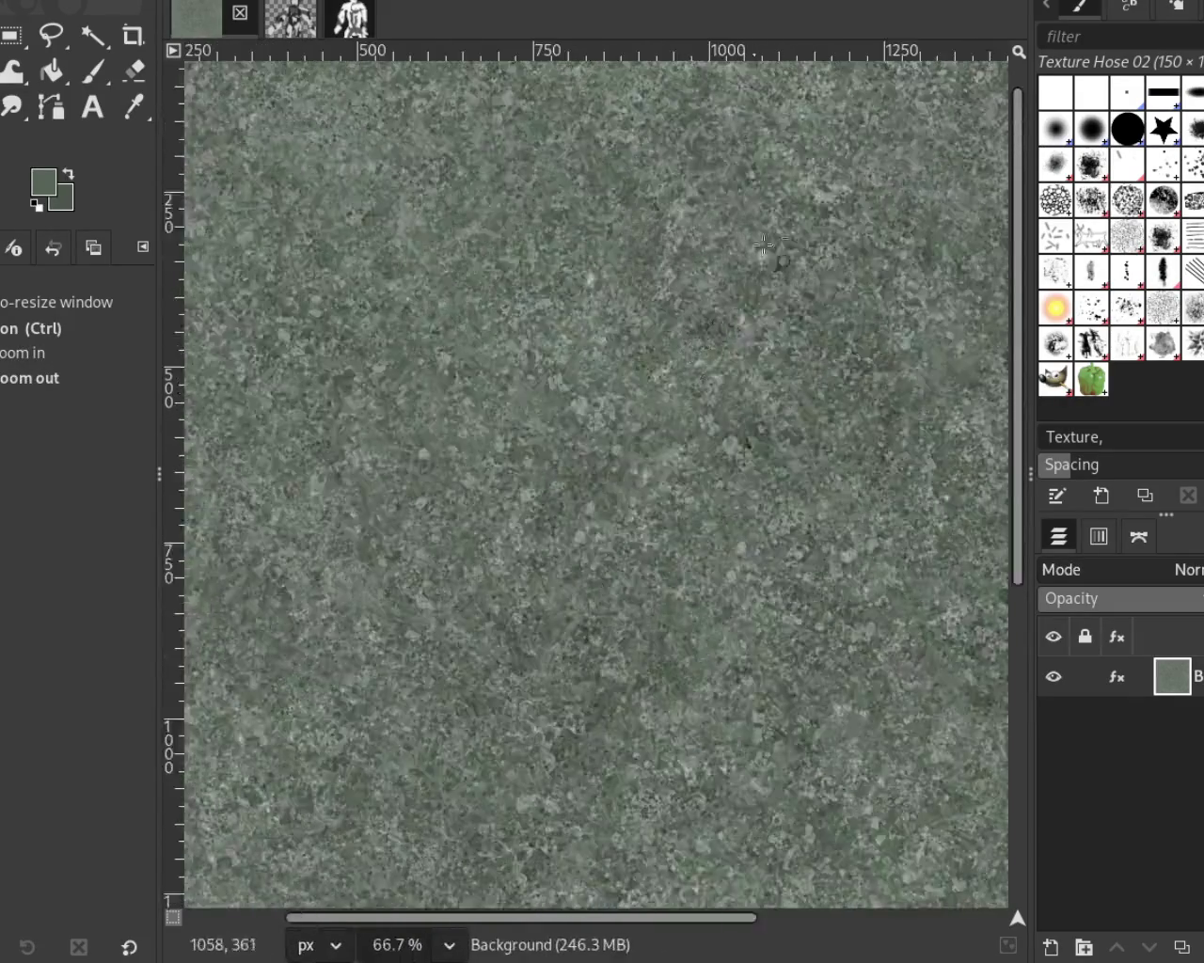
{"action": "left_click", "coordinate": [765, 240]}
{"action": "left_click", "coordinate": [765, 240]}
{"action": "left_click", "coordinate": [764, 239]}
{"action": "left_click", "coordinate": [627, 349], "text": "ctrl"}
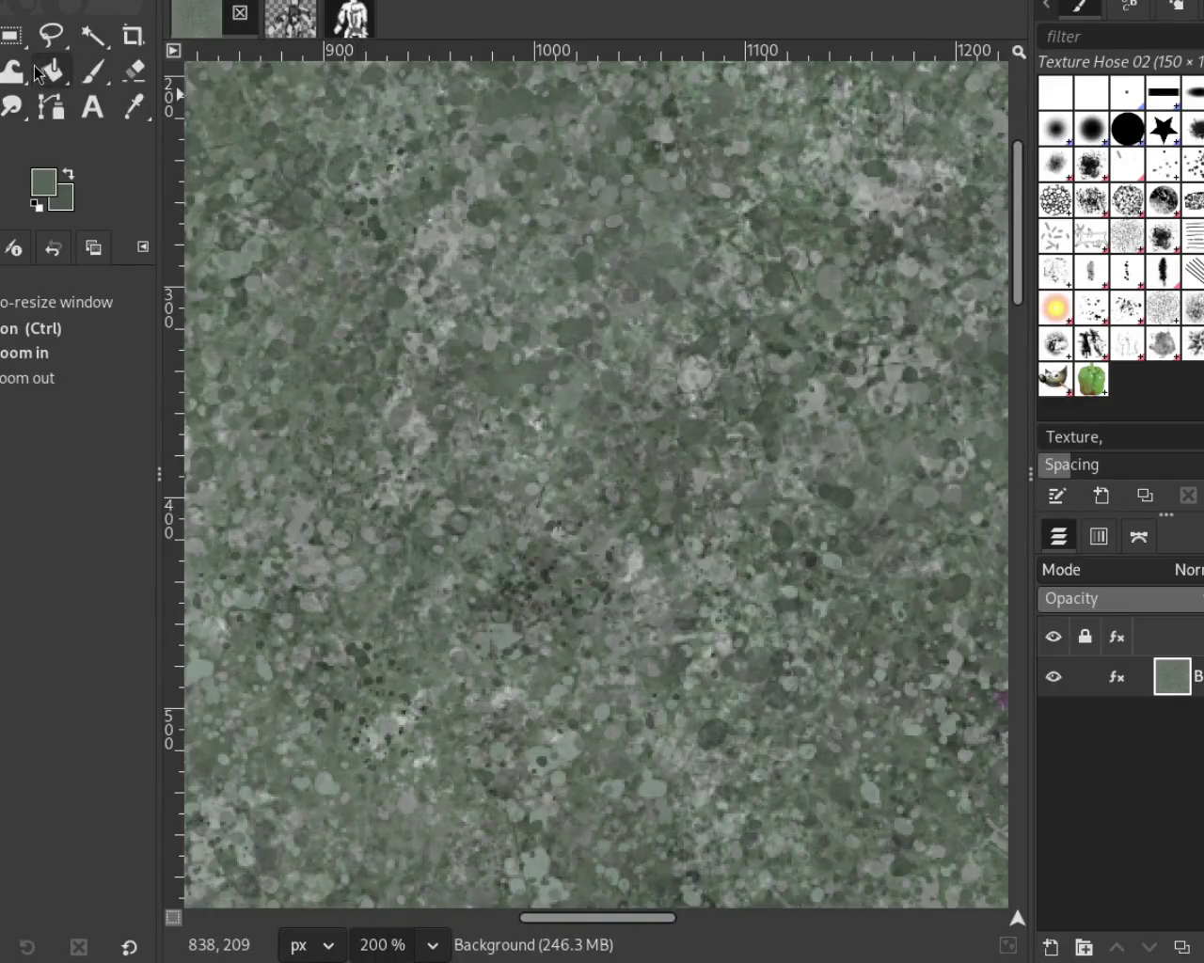
{"action": "left_click", "coordinate": [93, 72]}
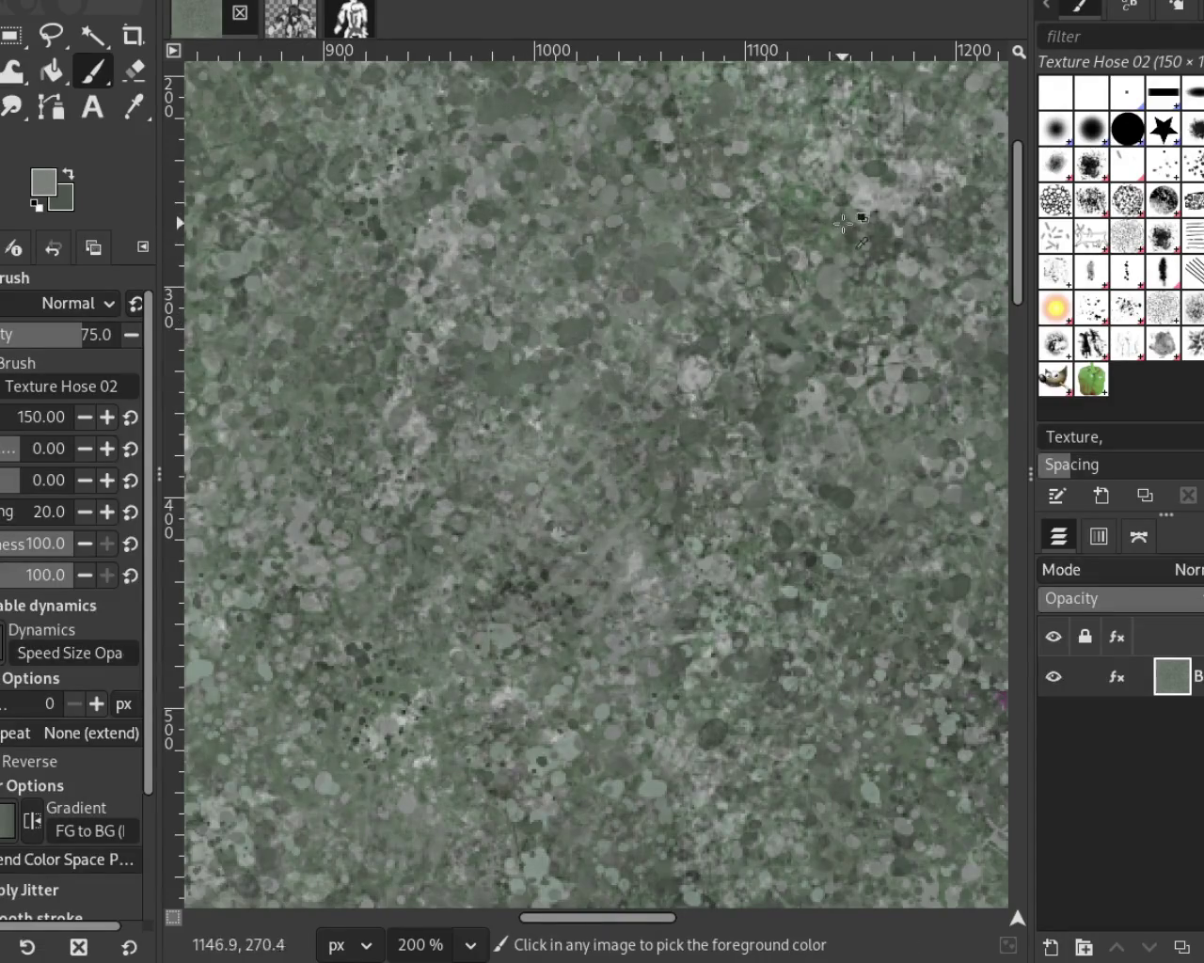
Step: Sample a light grey-green and set Texture Hose 02 to size 132 at 66 opacity
{"action": "left_click", "coordinate": [867, 183], "text": "ctrl"}
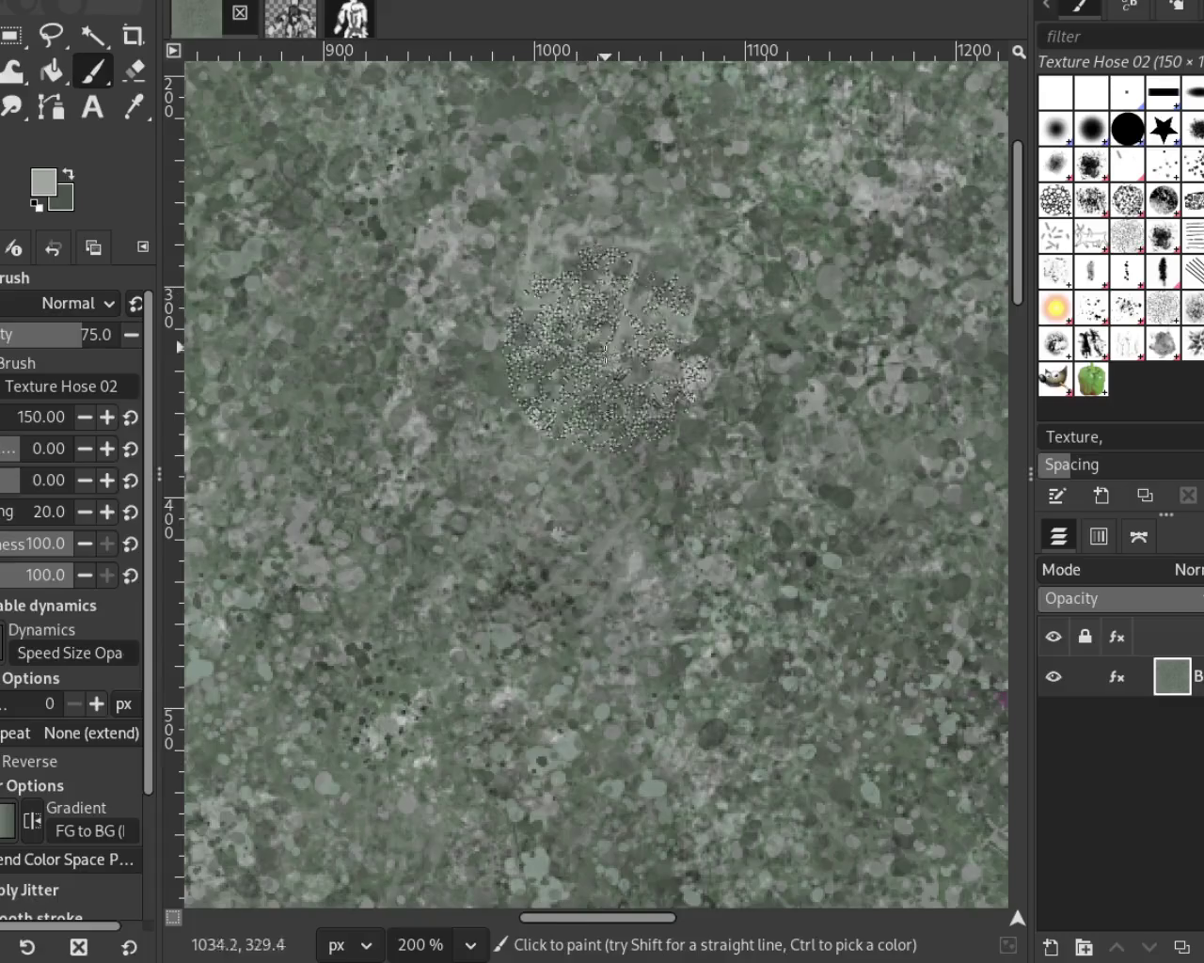
{"action": "left_click", "coordinate": [446, 207], "text": "ctrl"}
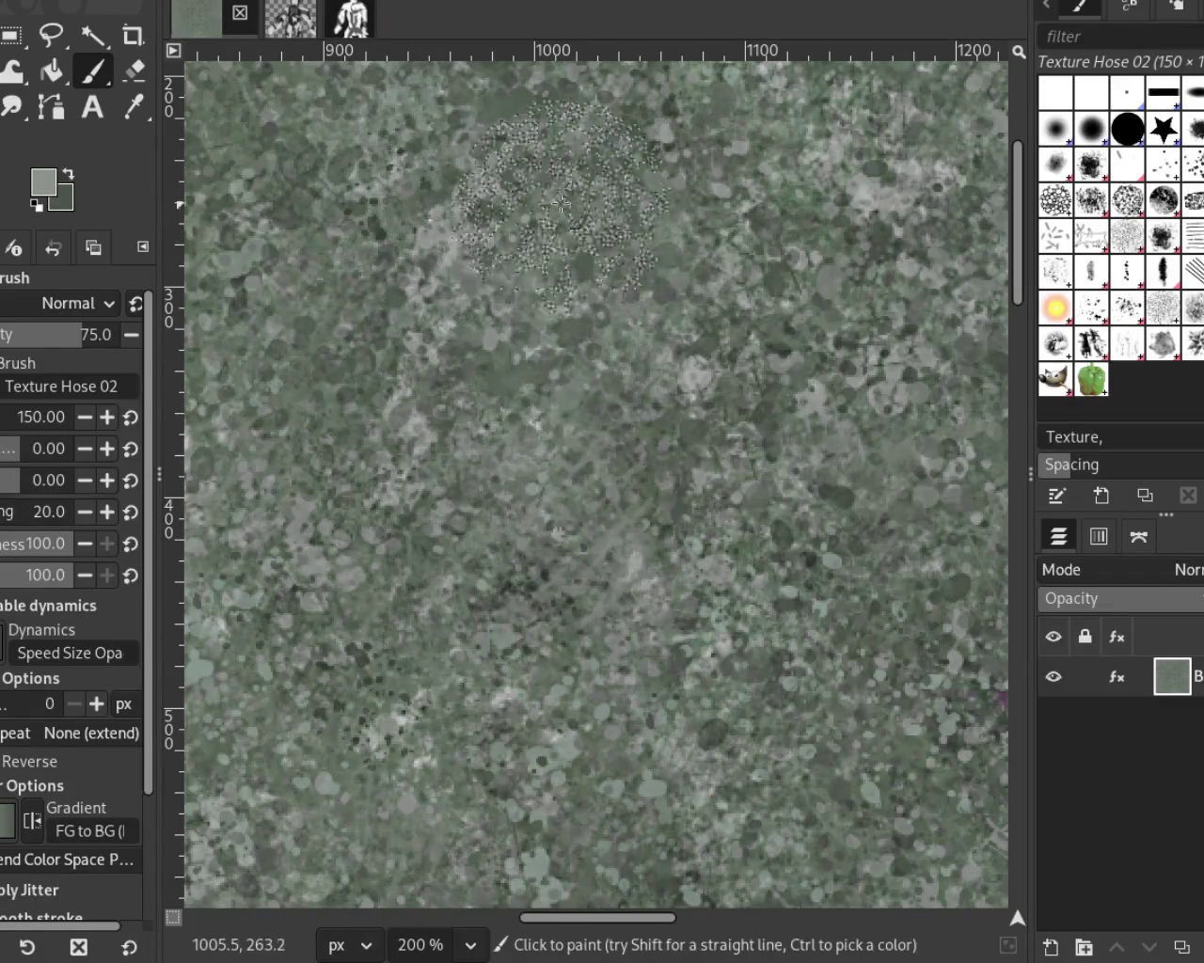
{"action": "left_click", "coordinate": [19, 411]}
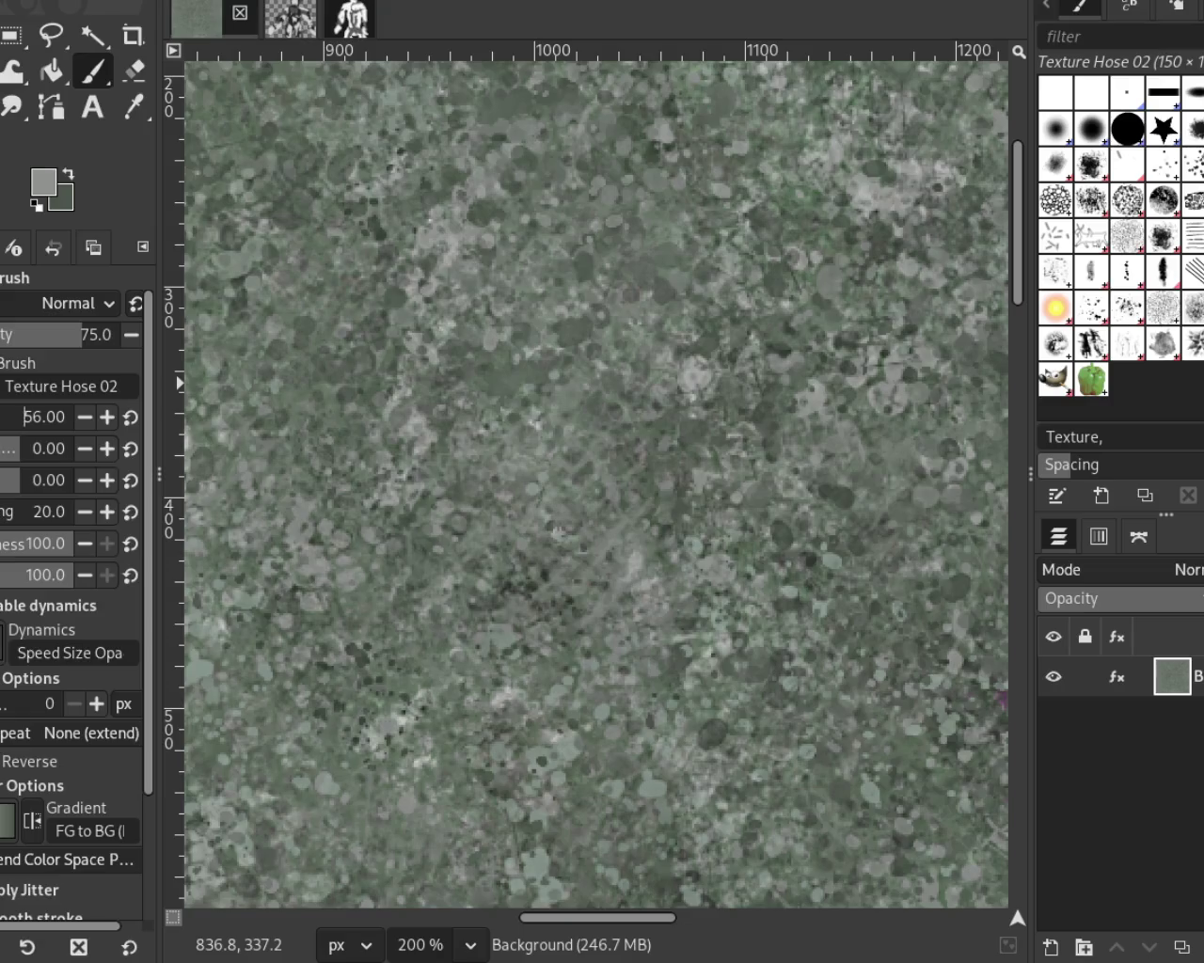
{"action": "left_click", "coordinate": [64, 335]}
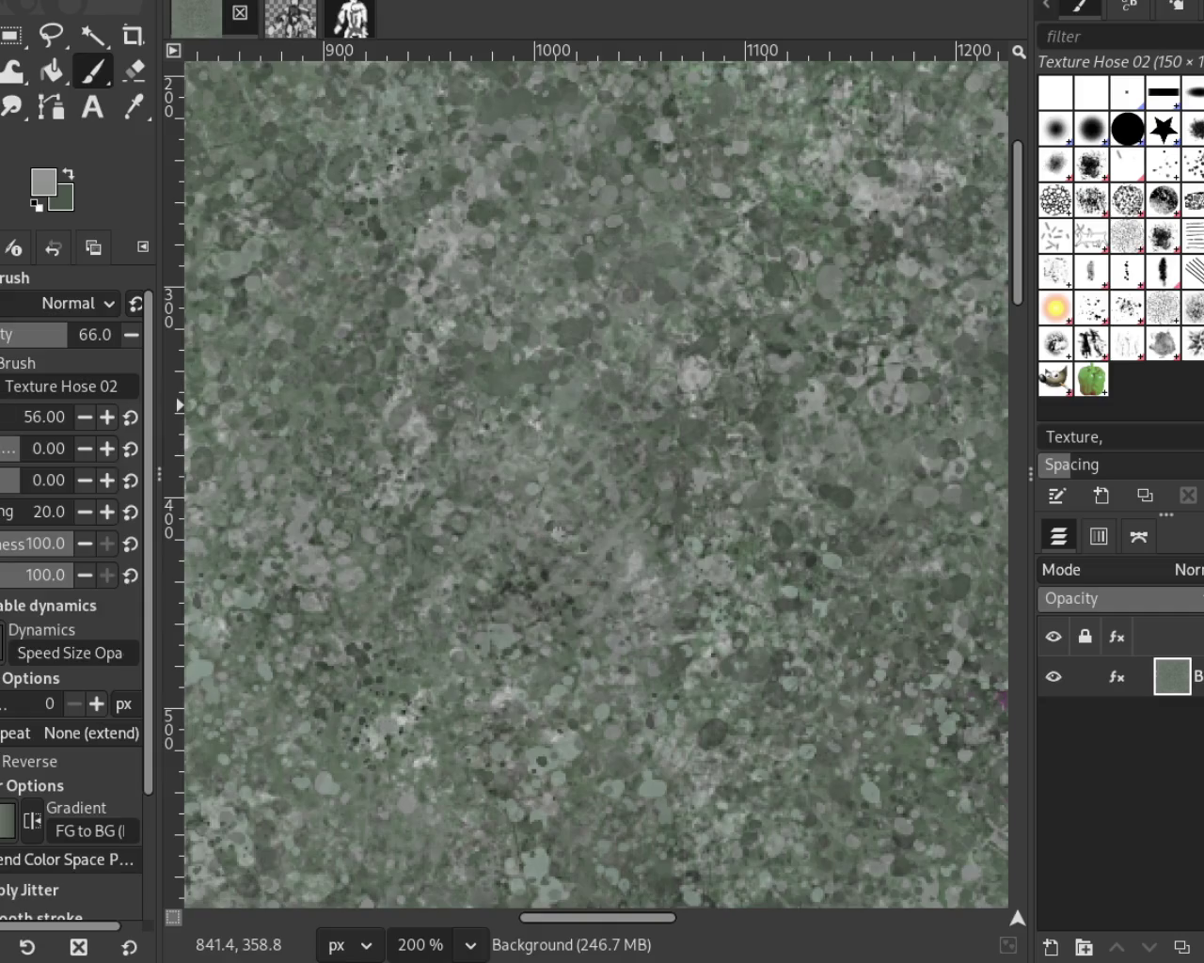
{"action": "left_click", "coordinate": [18, 416]}
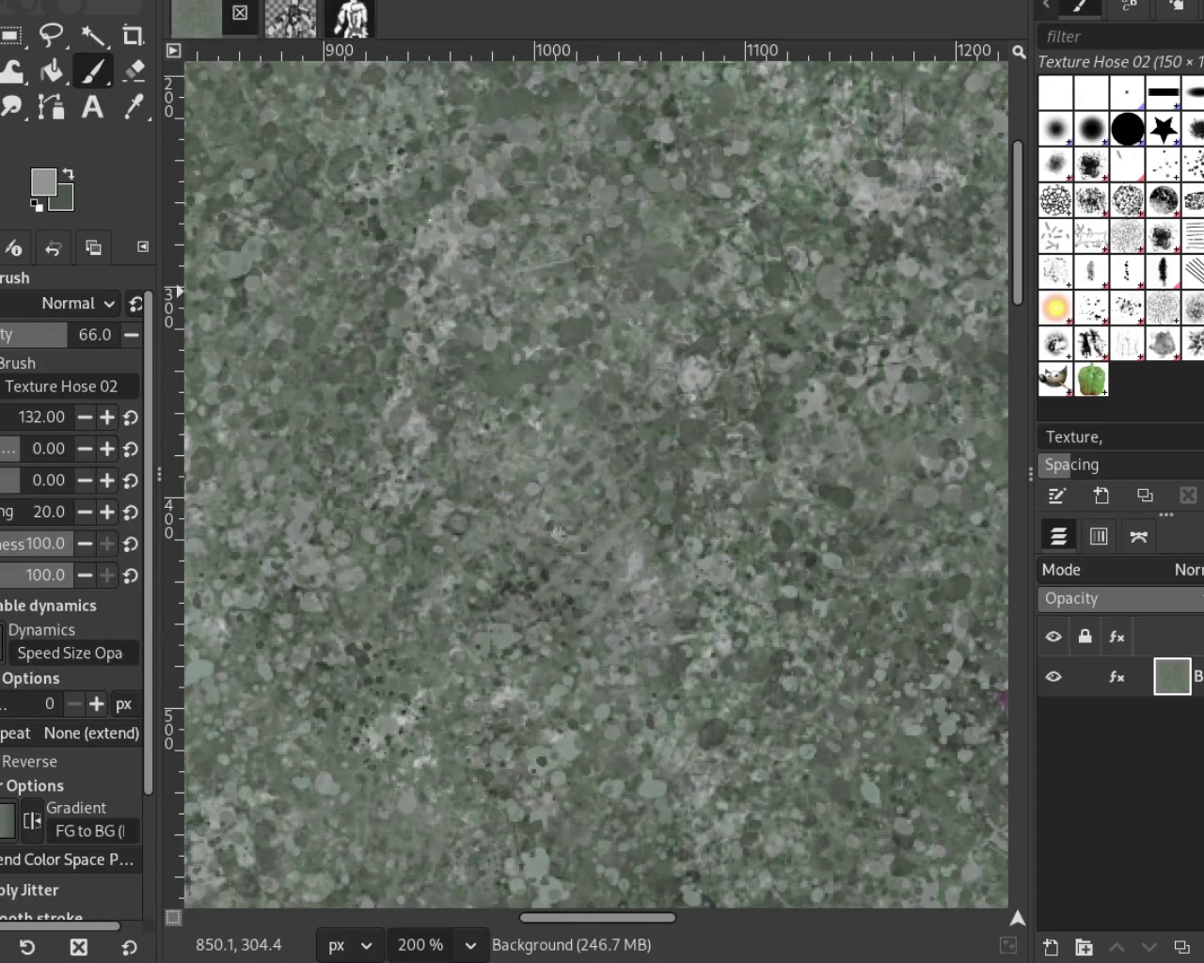
Step: Zoom out to the whole tile and back toward its right side
{"action": "key", "text": "z"}
{"action": "left_click", "coordinate": [663, 346], "text": "ctrl"}
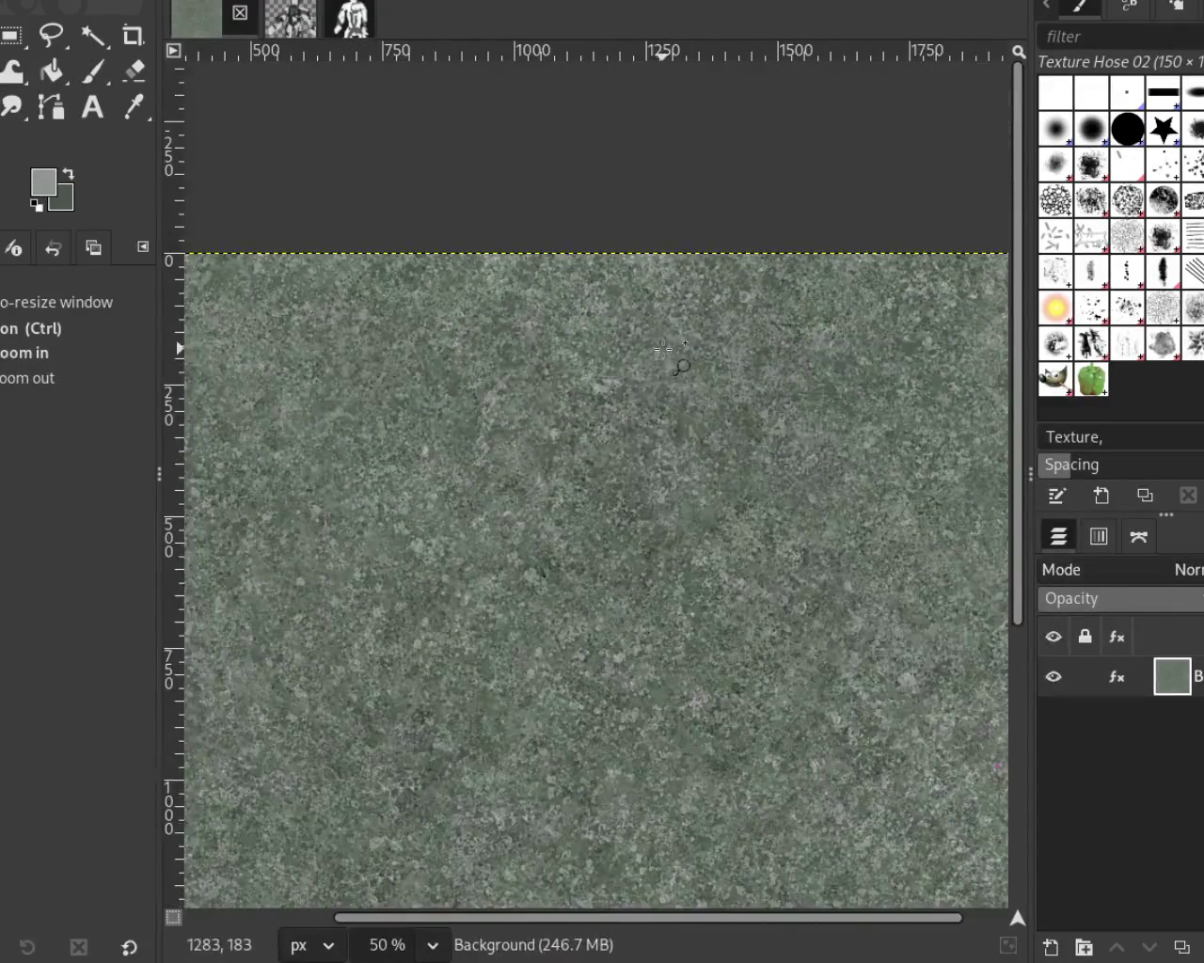
{"action": "left_click", "coordinate": [663, 346]}
{"action": "left_click", "coordinate": [663, 346], "text": "ctrl"}
{"action": "left_click", "coordinate": [837, 353]}
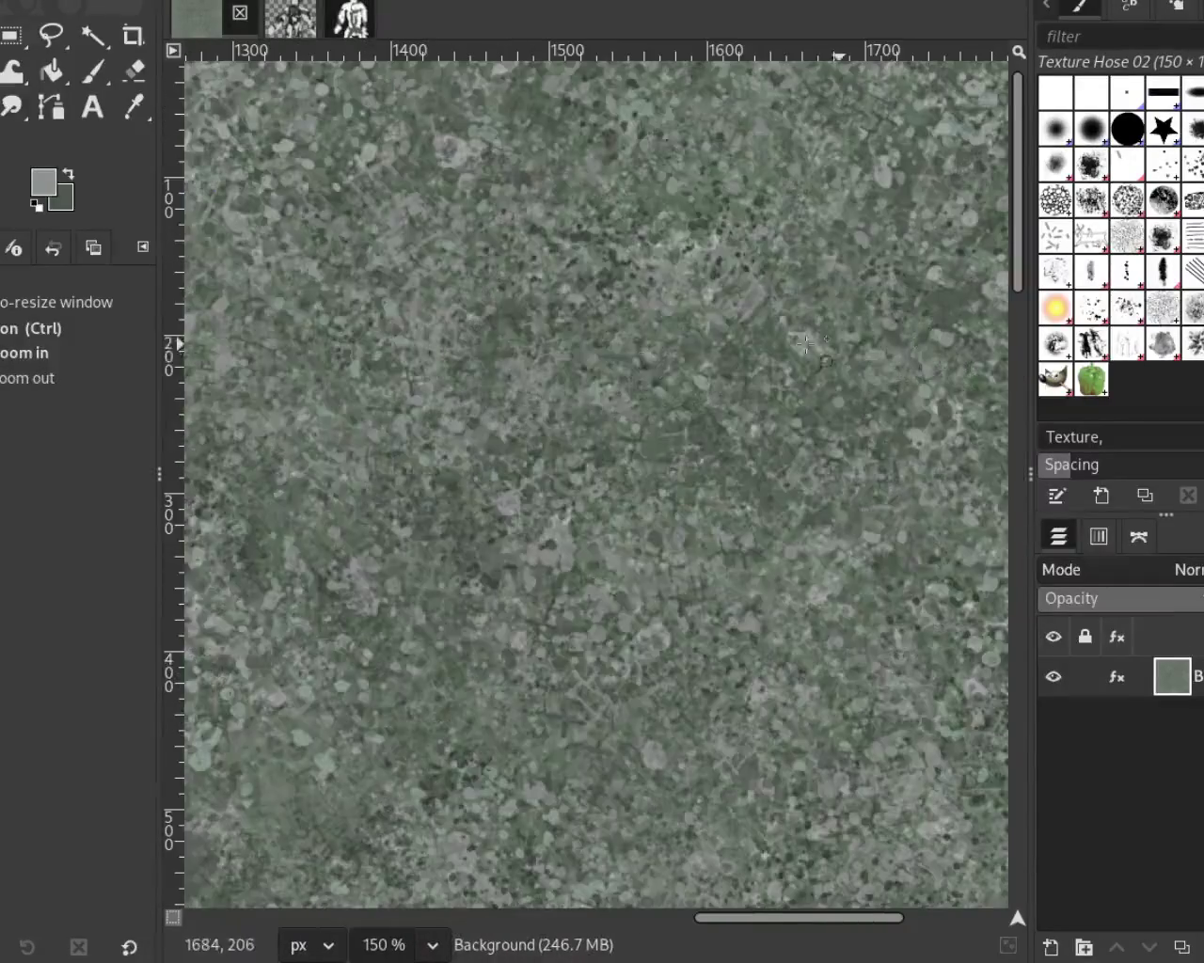
{"action": "left_click", "coordinate": [594, 350], "text": "ctrl"}
{"action": "left_click", "coordinate": [595, 349]}
Step: Zoom to 400% near x=1800 and switch to the Stone Work 01 brush
{"action": "left_click", "coordinate": [811, 376]}
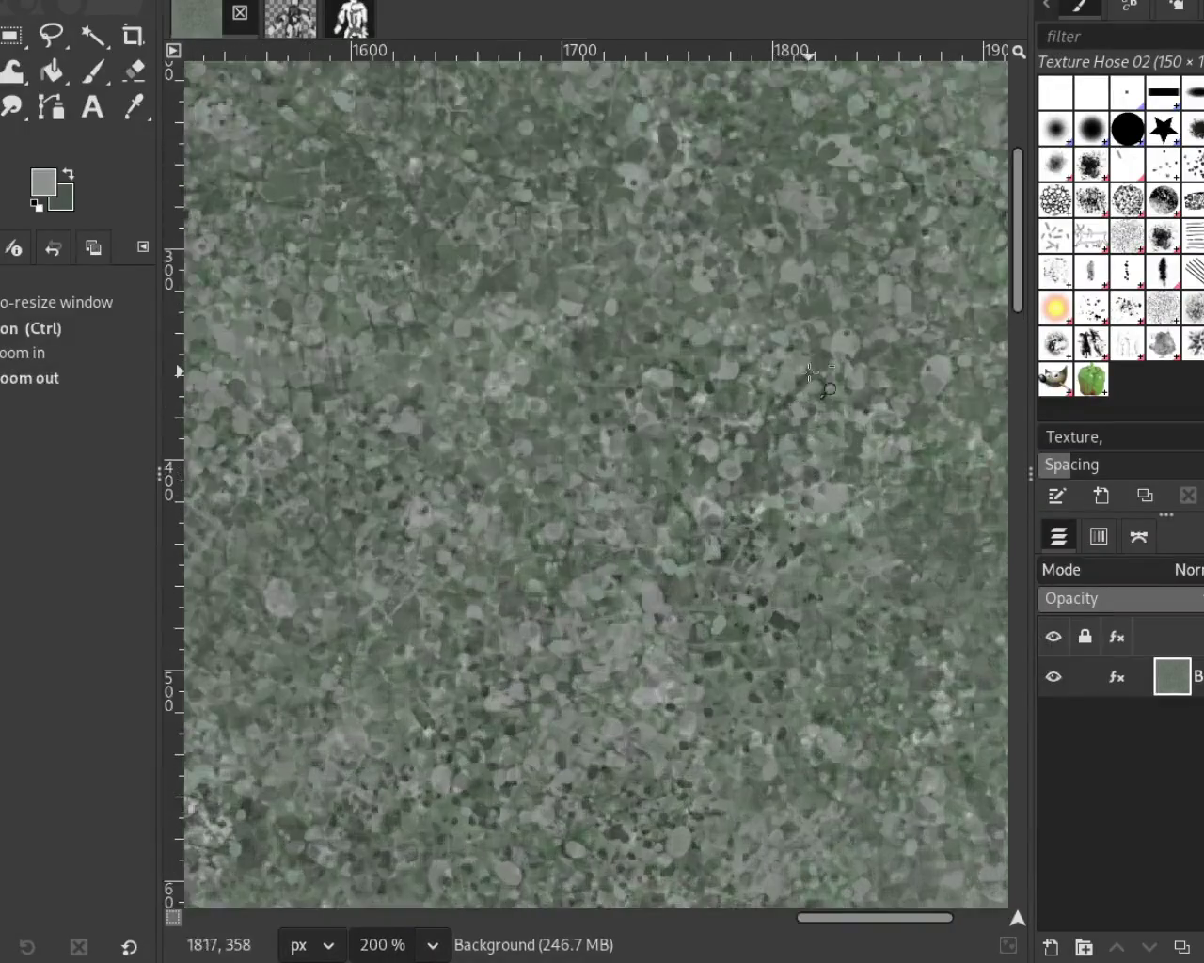
{"action": "left_click", "coordinate": [818, 376], "text": "ctrl"}
{"action": "left_click", "coordinate": [713, 379]}
{"action": "left_click", "coordinate": [712, 379]}
{"action": "left_click", "coordinate": [712, 379], "text": "ctrl"}
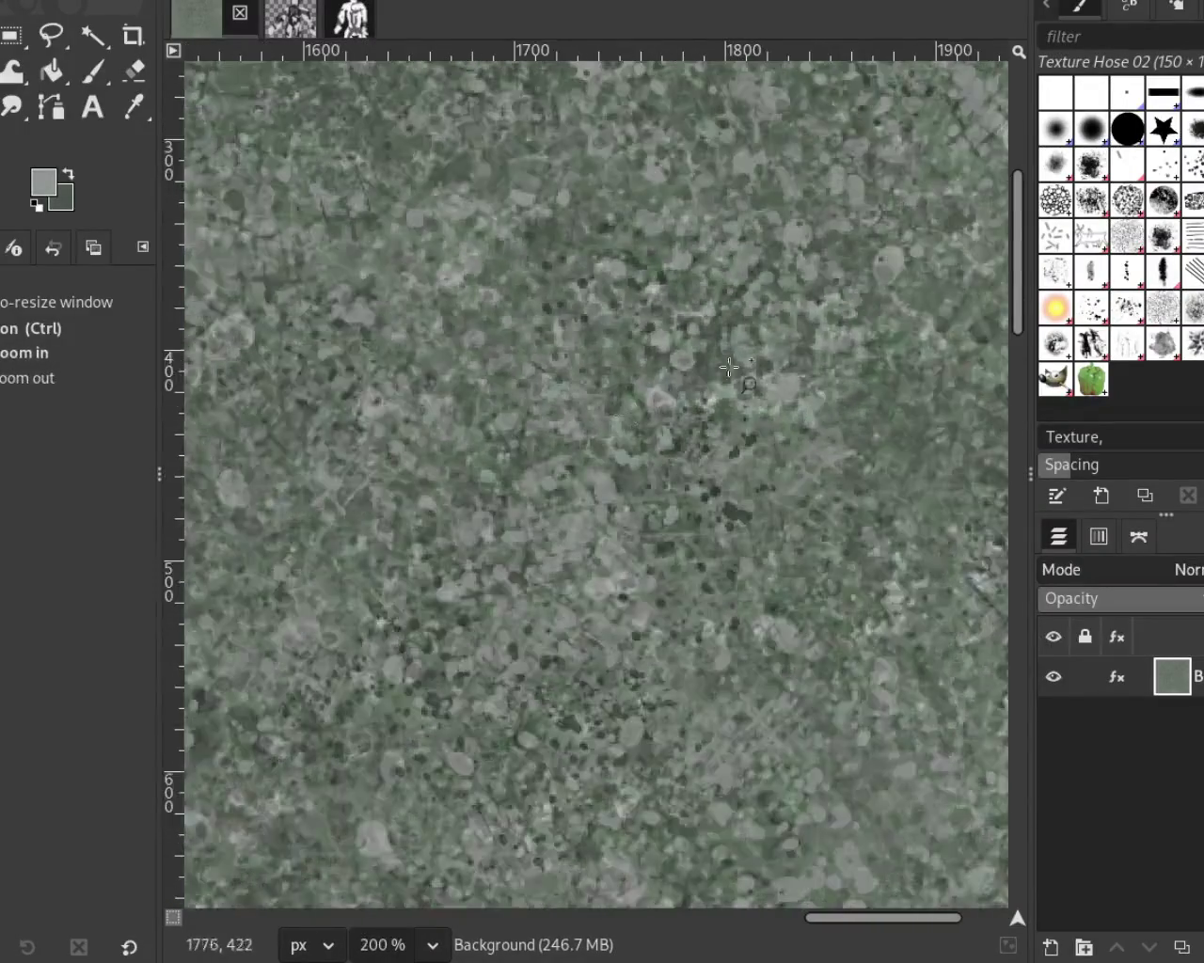
{"action": "left_click", "coordinate": [713, 379]}
{"action": "left_click", "coordinate": [93, 70]}
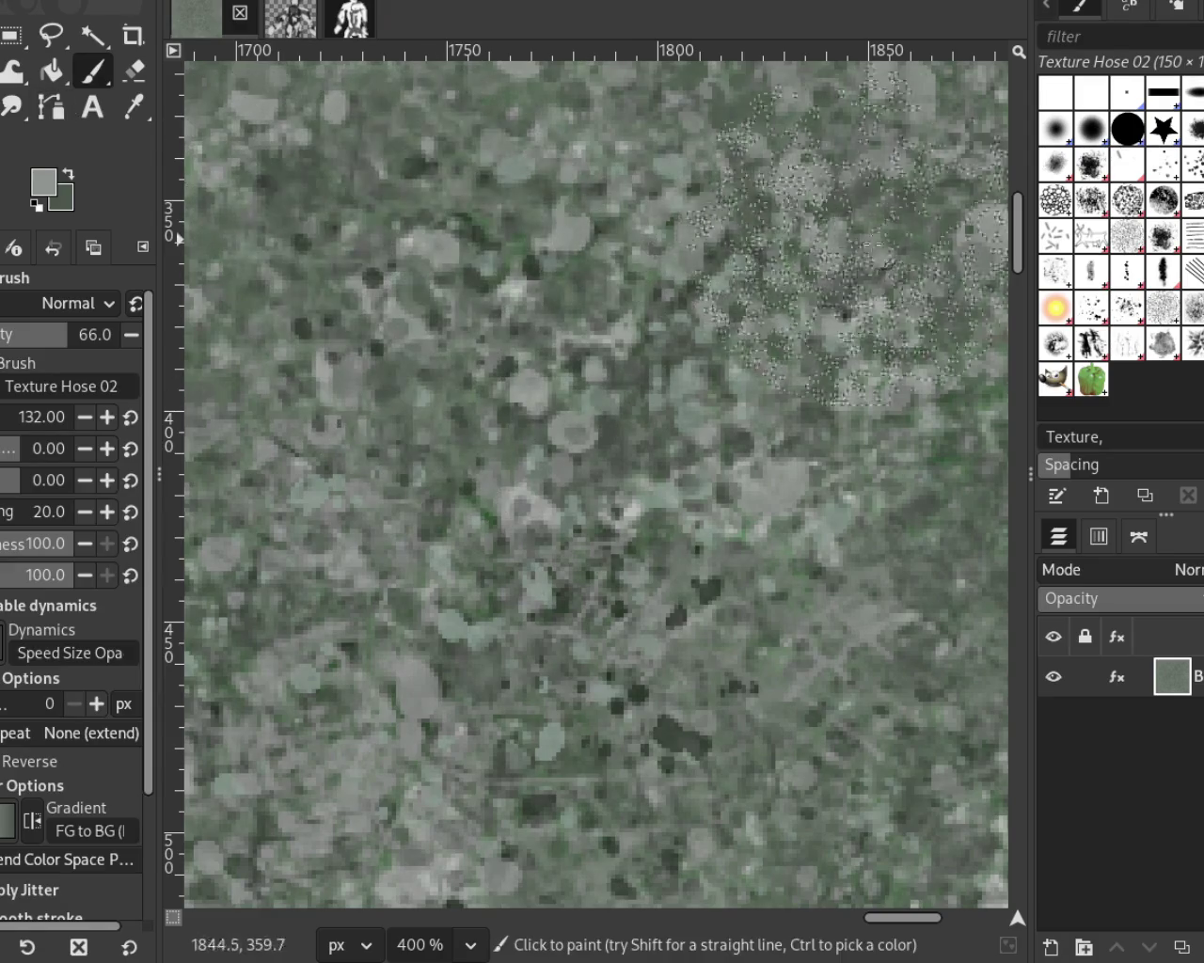
{"action": "left_click", "coordinate": [1193, 343]}
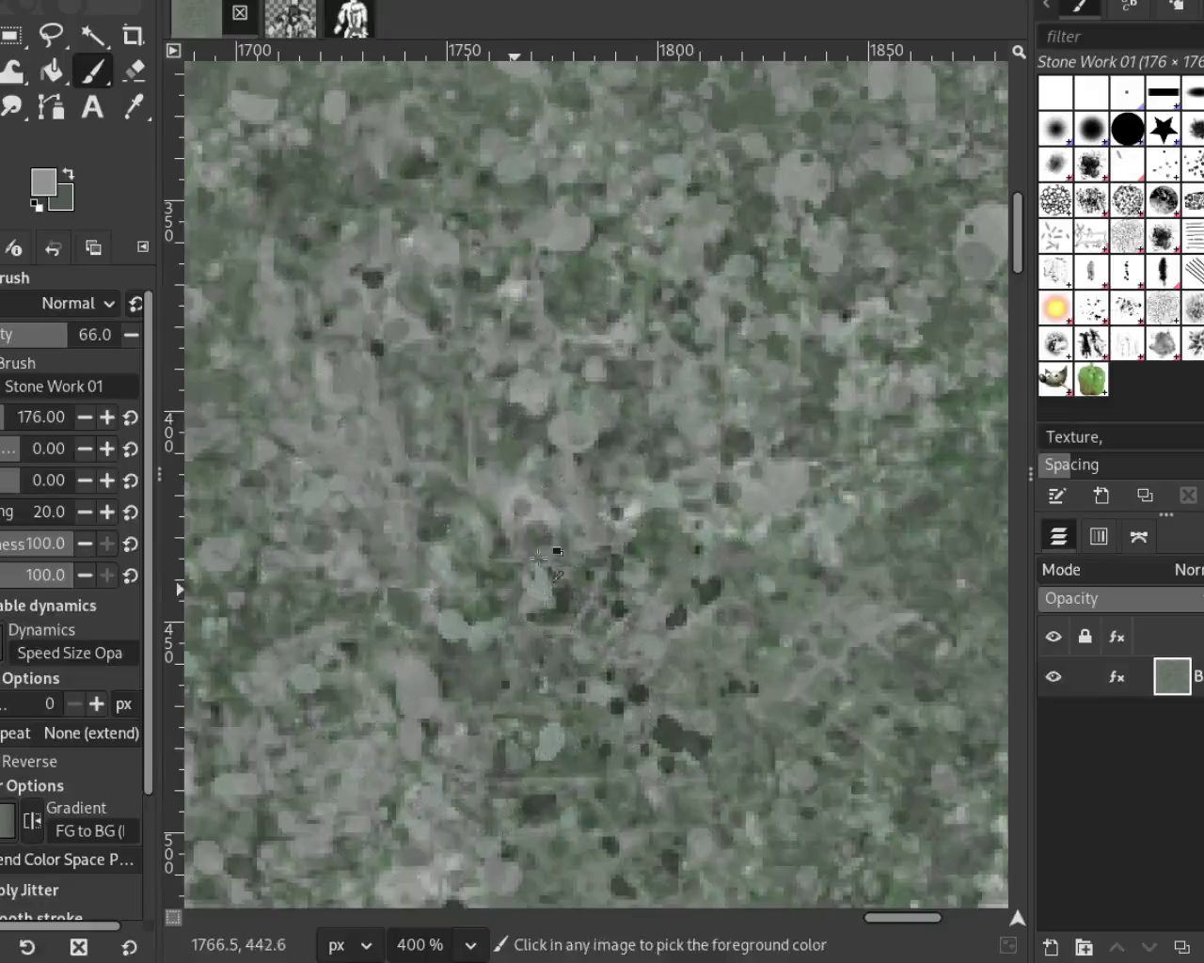
Step: Sample a dark green and dab Stone Work 01 texture over the tile's right-side region
{"action": "left_click", "coordinate": [534, 268], "text": "ctrl"}
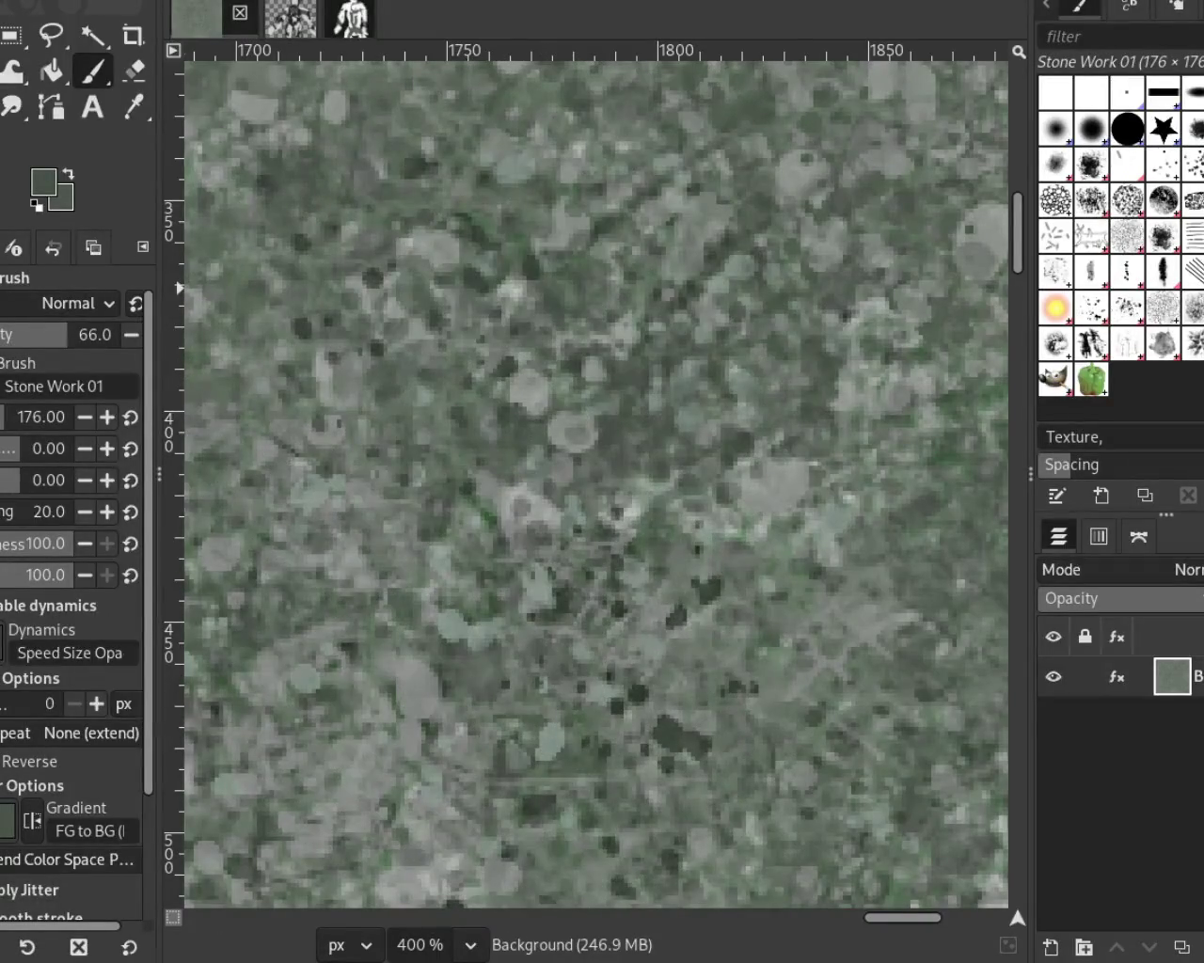
{"action": "key", "text": "z"}
{"action": "scroll", "coordinate": [612, 470], "scroll_direction": "down", "scroll_amount": 4}
{"action": "scroll", "coordinate": [613, 498], "scroll_direction": "down", "scroll_amount": 1}
{"action": "scroll", "coordinate": [612, 497], "scroll_direction": "up", "scroll_amount": 1}
{"action": "scroll", "coordinate": [613, 489], "scroll_direction": "up", "scroll_amount": 1}
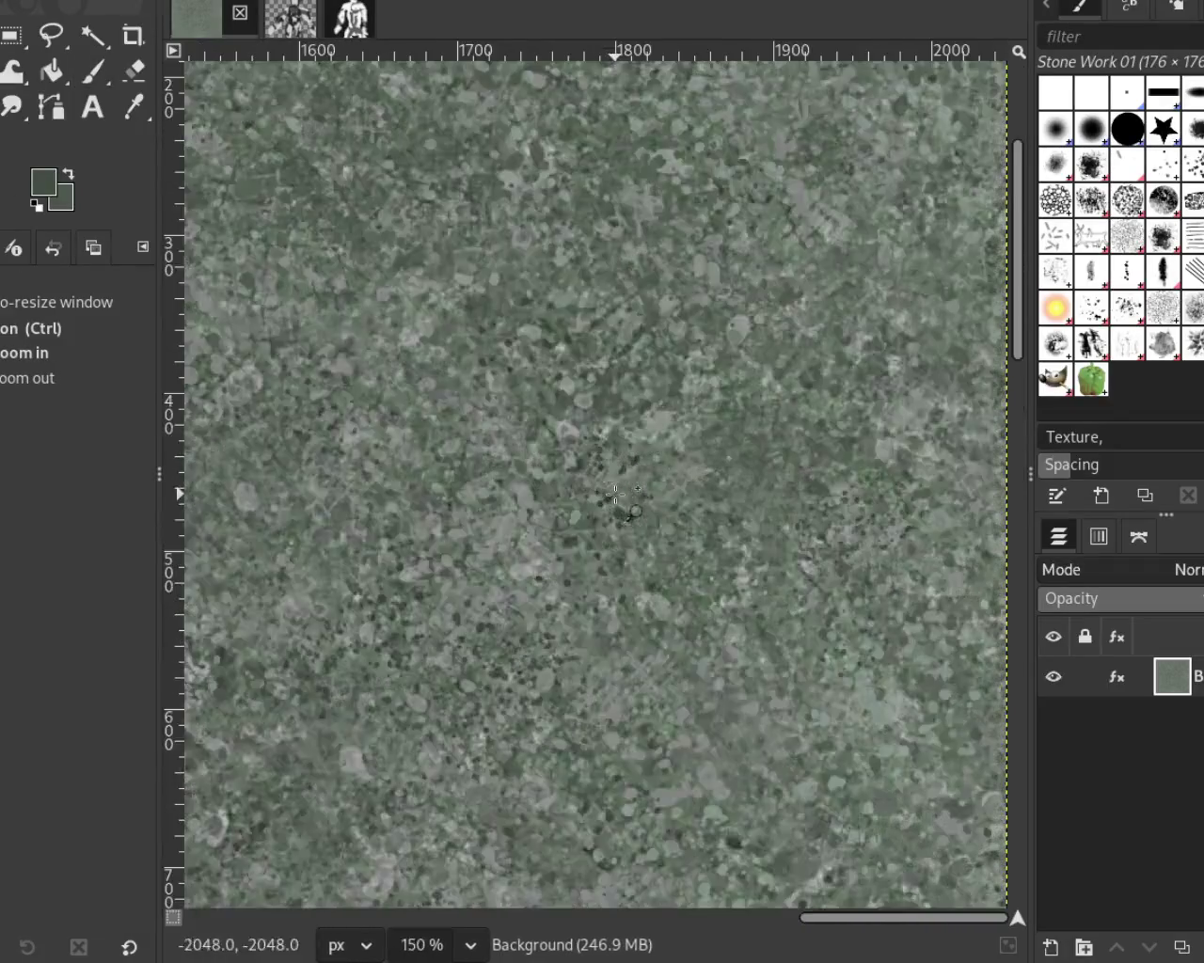
{"action": "left_click", "coordinate": [94, 71]}
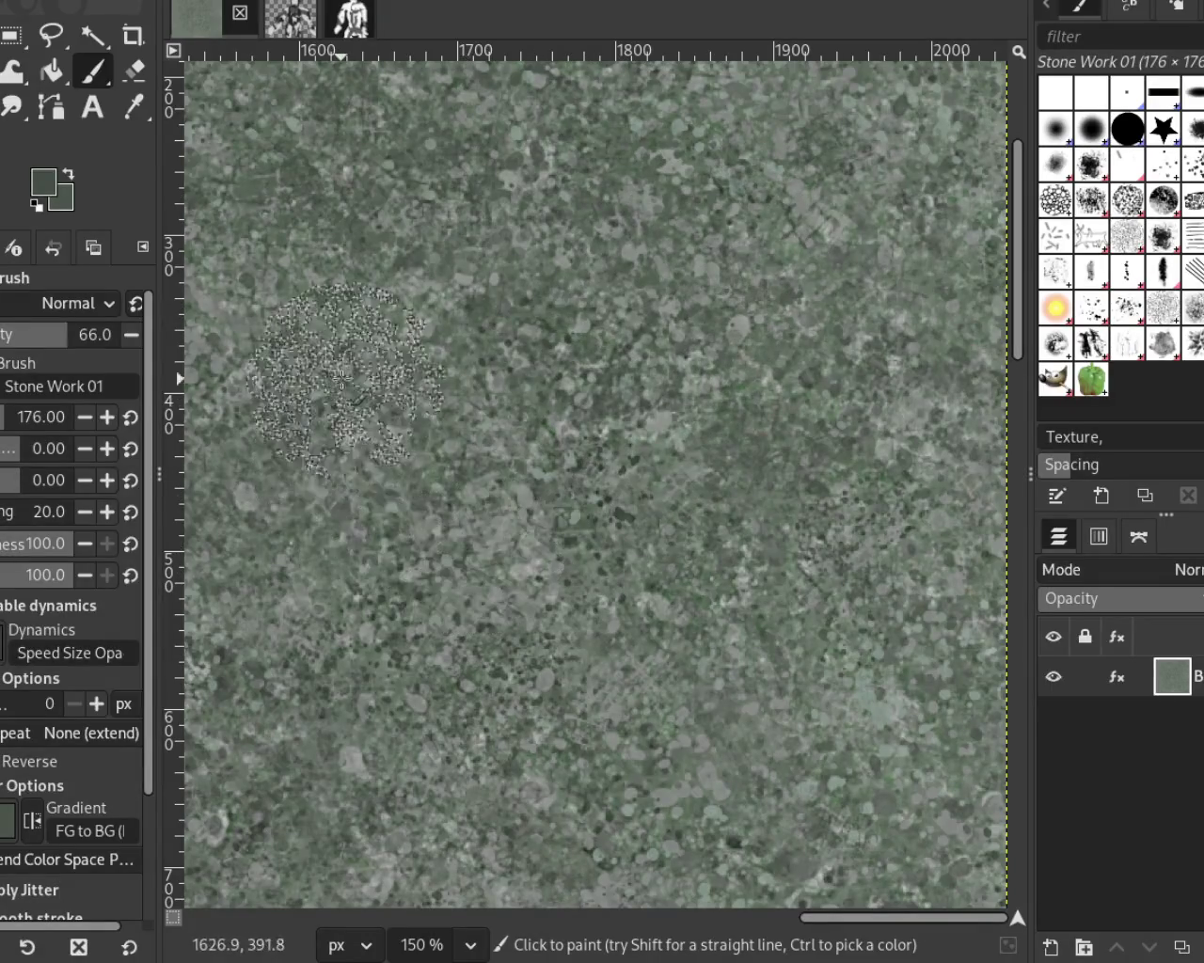
{"action": "key", "text": "ctrl"}
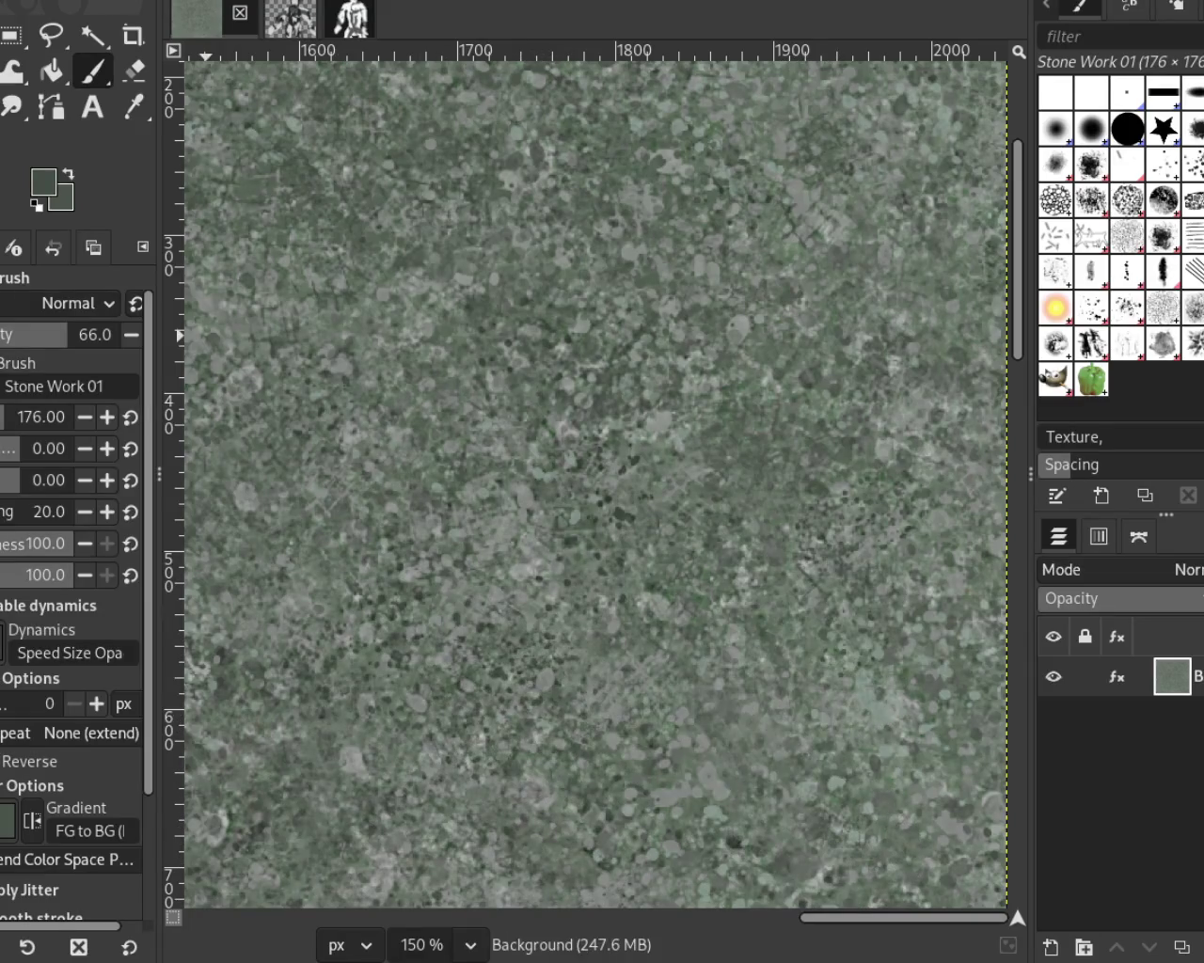
Step: Set a heal source at the tile centre, then zoom to the middle region around x=1100–1400
{"action": "key", "text": "h"}
{"action": "left_click", "coordinate": [627, 499], "text": "ctrl"}
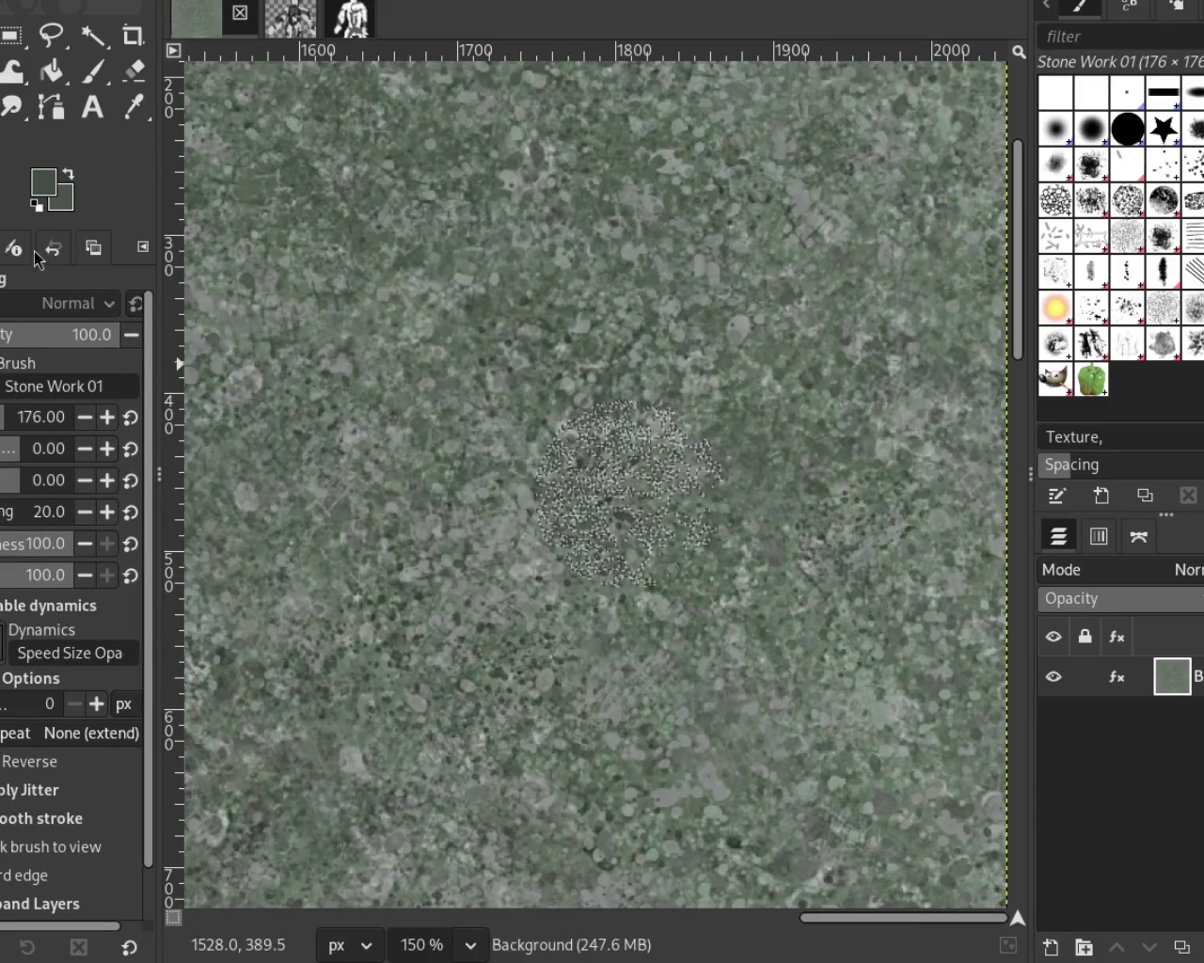
{"action": "key", "text": "z"}
{"action": "left_click", "coordinate": [627, 494], "text": "ctrl"}
{"action": "left_click", "coordinate": [608, 470], "text": "ctrl"}
{"action": "left_click", "coordinate": [608, 471]}
{"action": "left_click", "coordinate": [608, 470]}
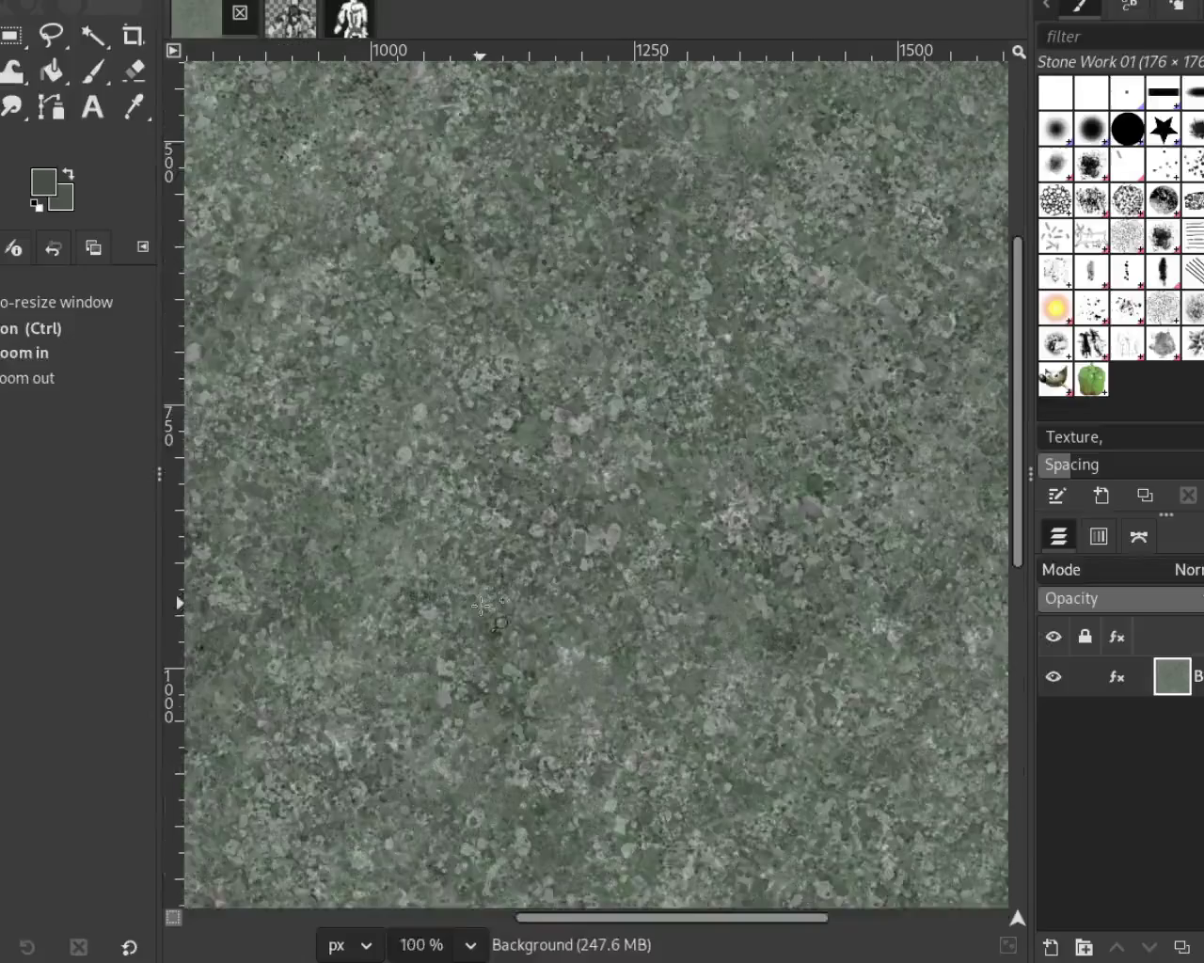
{"action": "left_click", "coordinate": [607, 471], "text": "ctrl"}
{"action": "left_click", "coordinate": [607, 470]}
{"action": "left_click", "coordinate": [607, 470]}
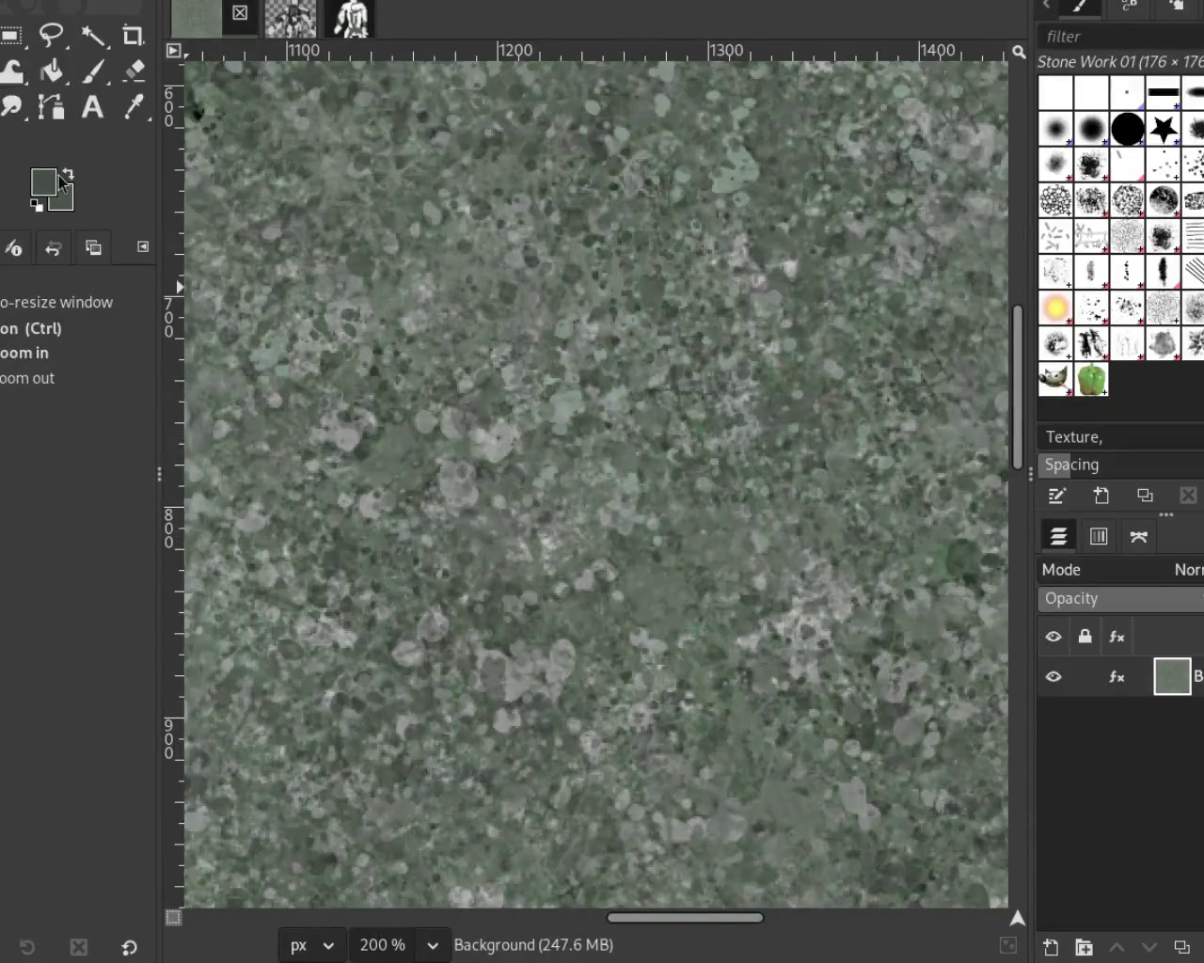
{"action": "left_click", "coordinate": [92, 71]}
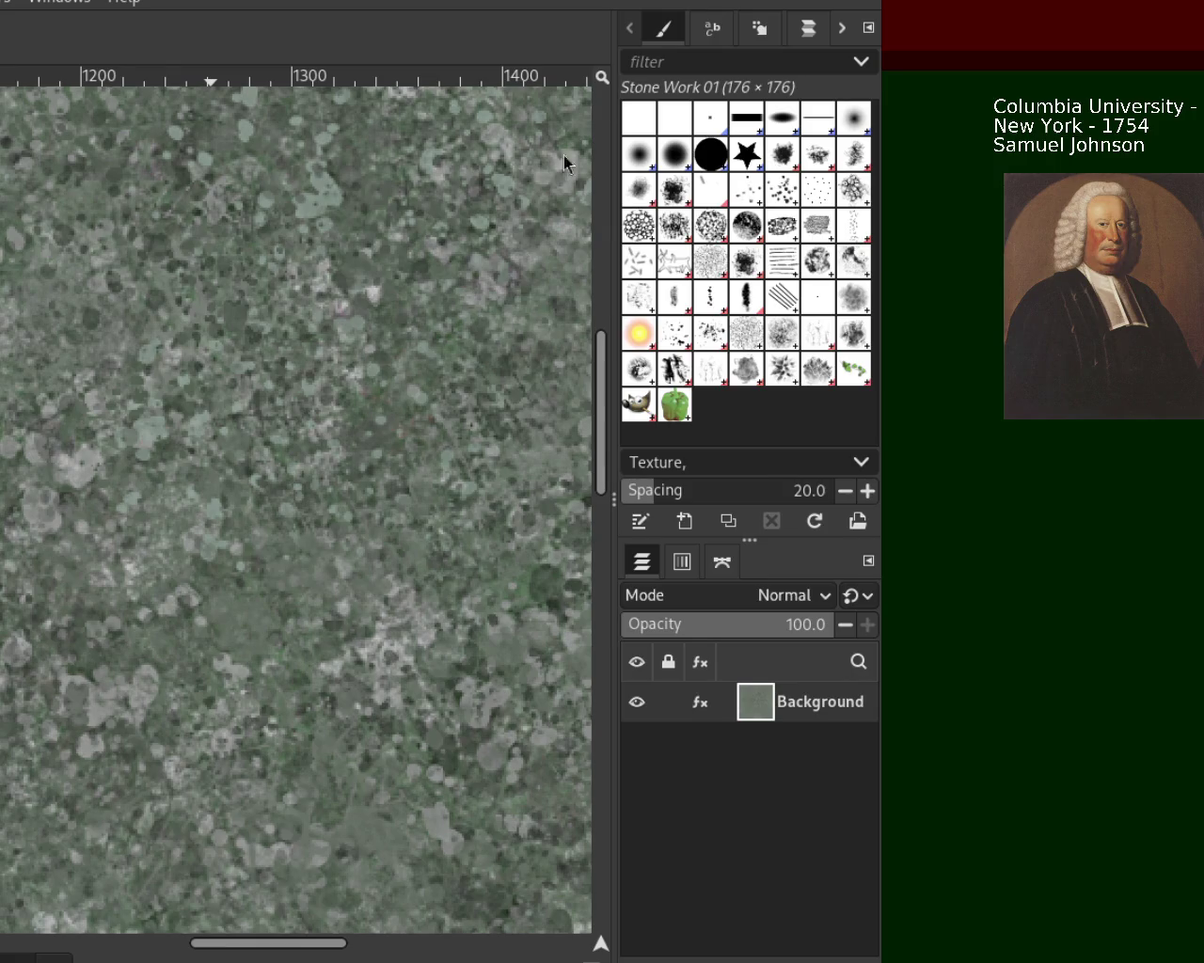
Step: Select the Splats 01 splatter brush at size 200 and spacing 80
{"action": "left_click_drag", "start_coordinate": [381, 29], "coordinate": [482, 177]}
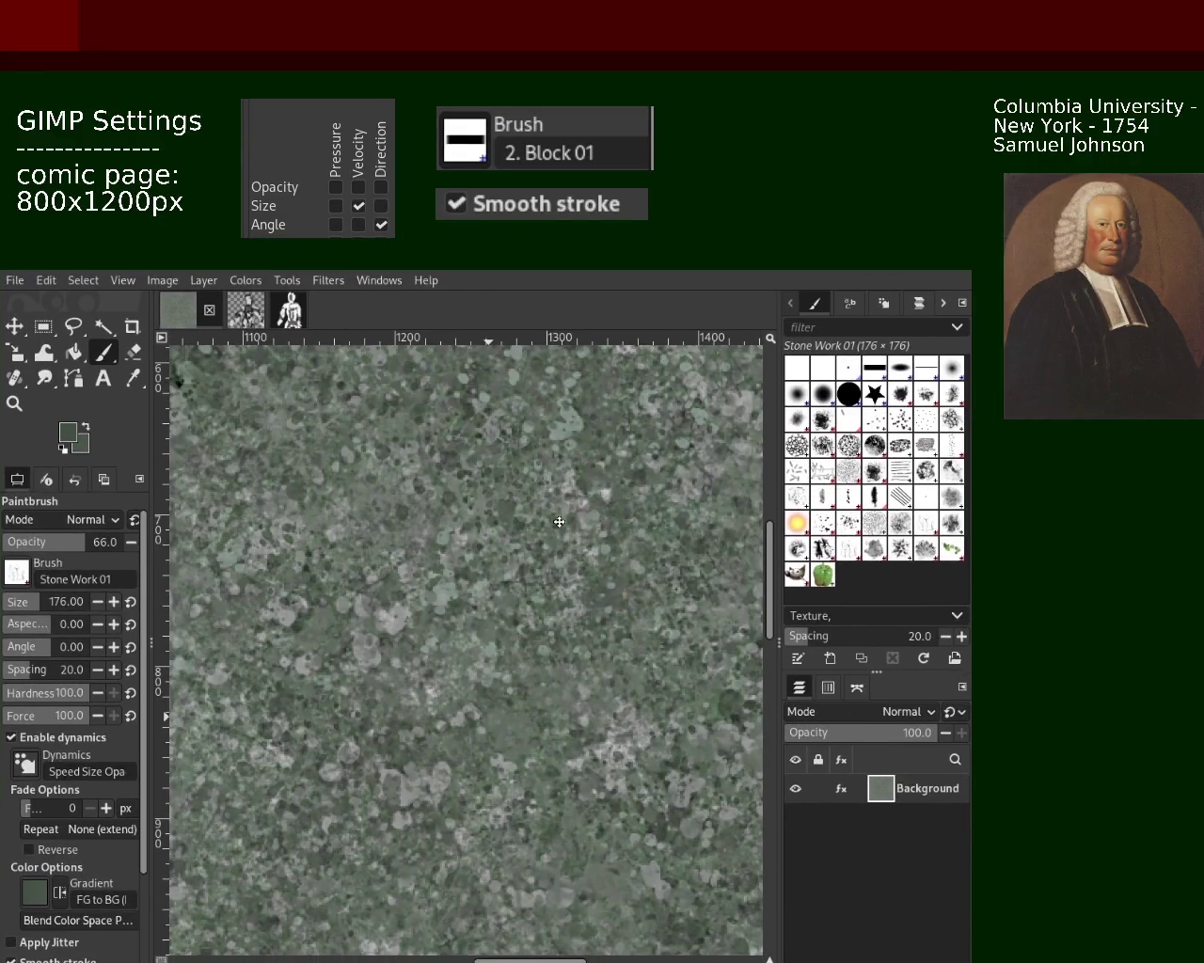
{"action": "left_click_drag", "start_coordinate": [635, 508], "coordinate": [579, 485]}
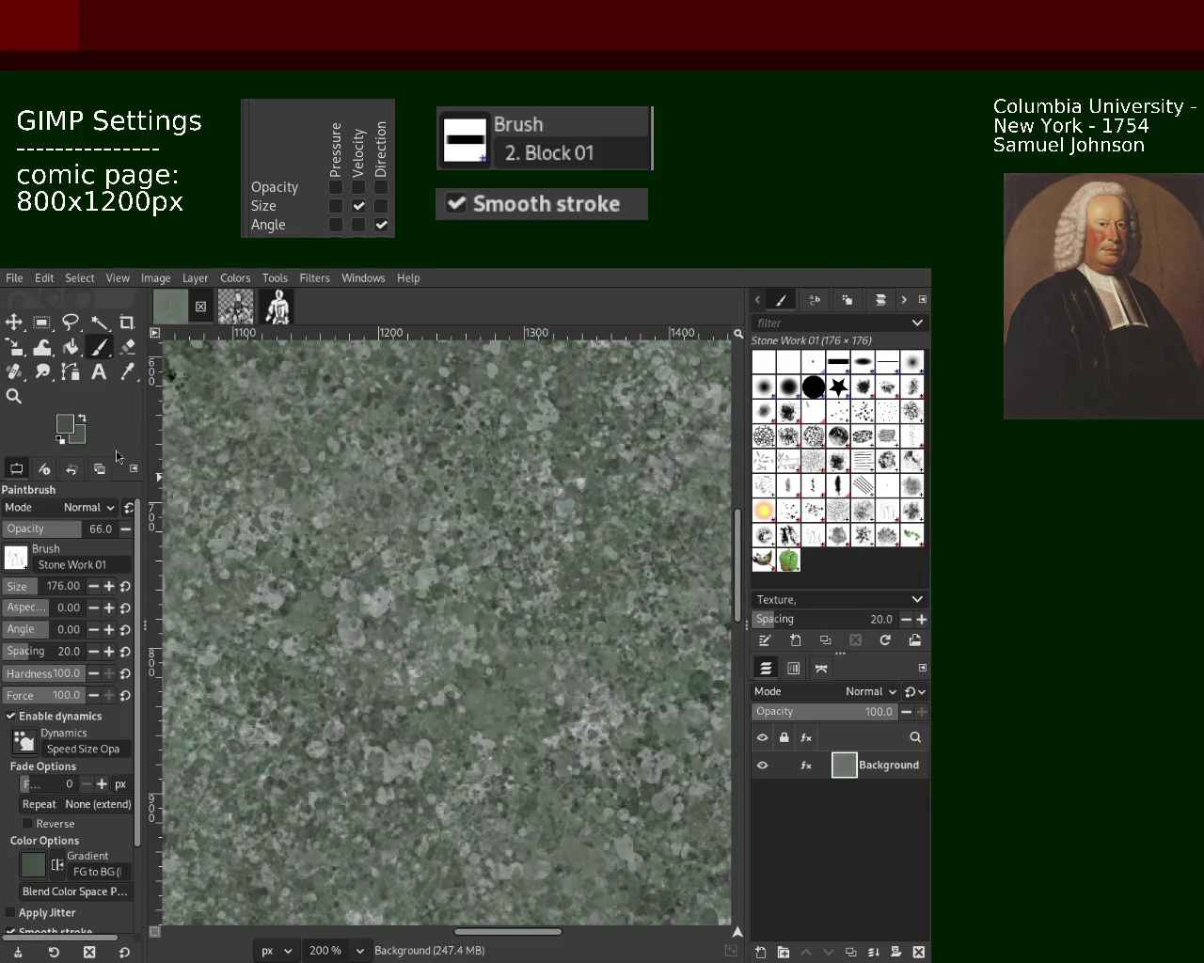
{"action": "left_click", "coordinate": [788, 512]}
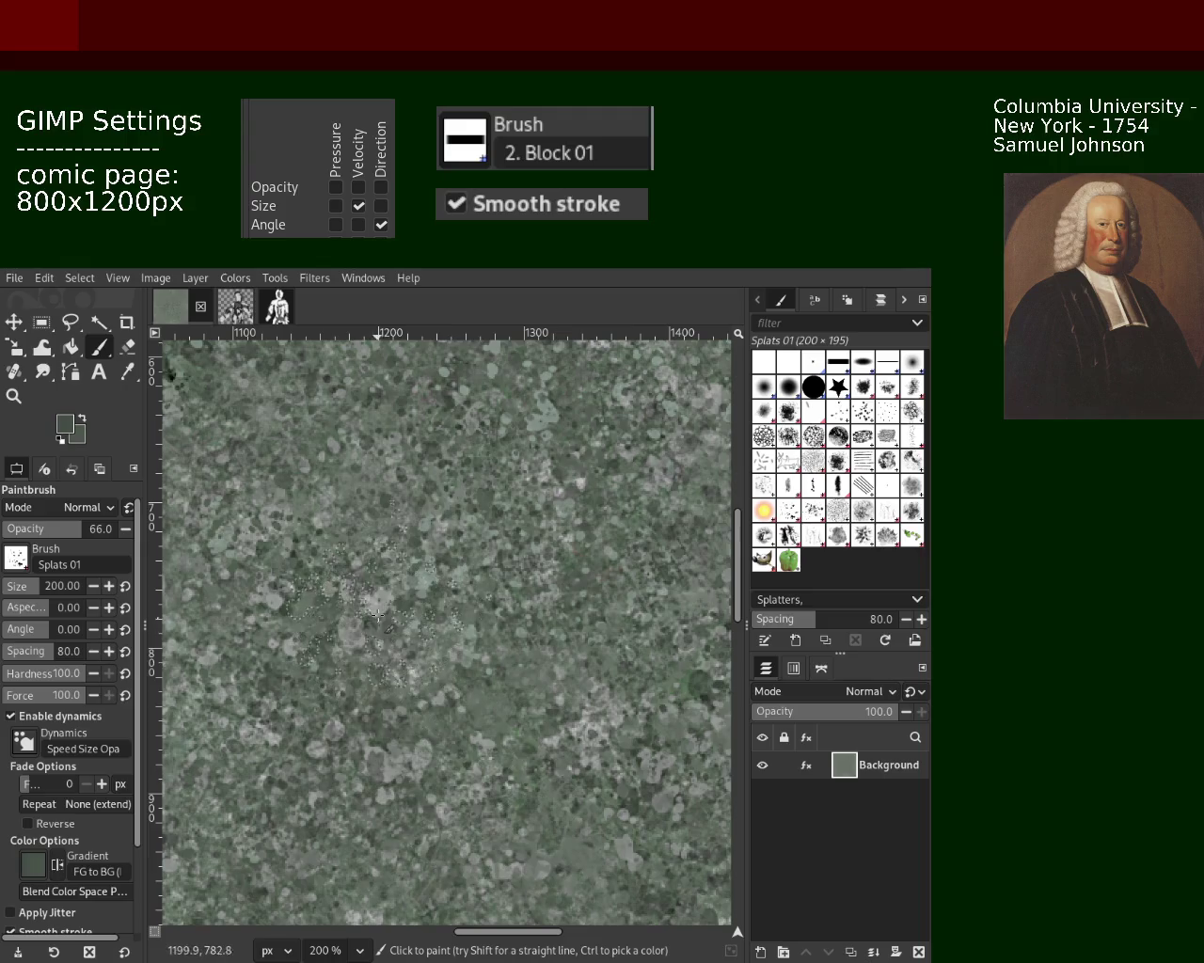
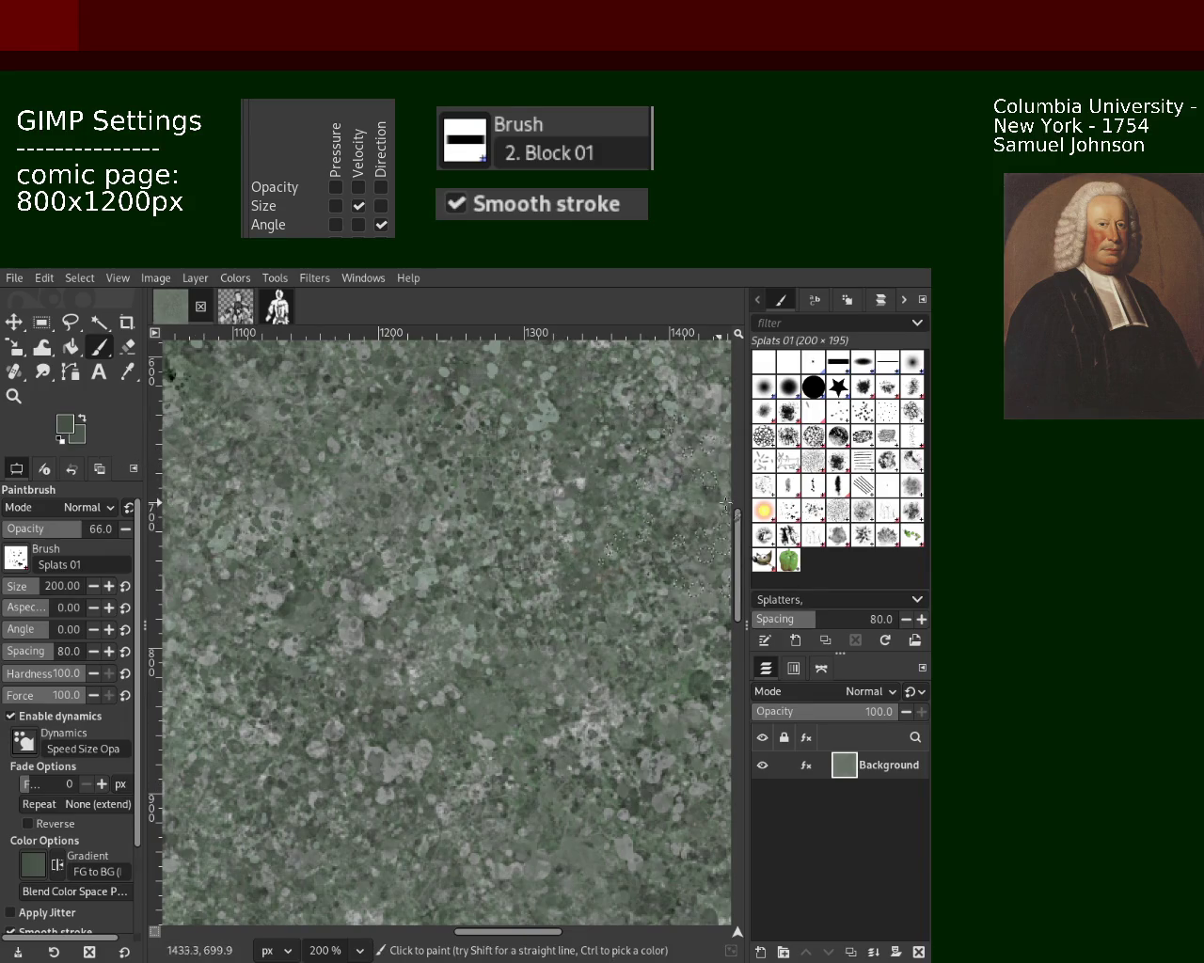
Step: Sample a lighter grey-green and paint a Splats 01 stroke down-right across the left texture
{"action": "left_click", "coordinate": [329, 497], "text": "ctrl"}
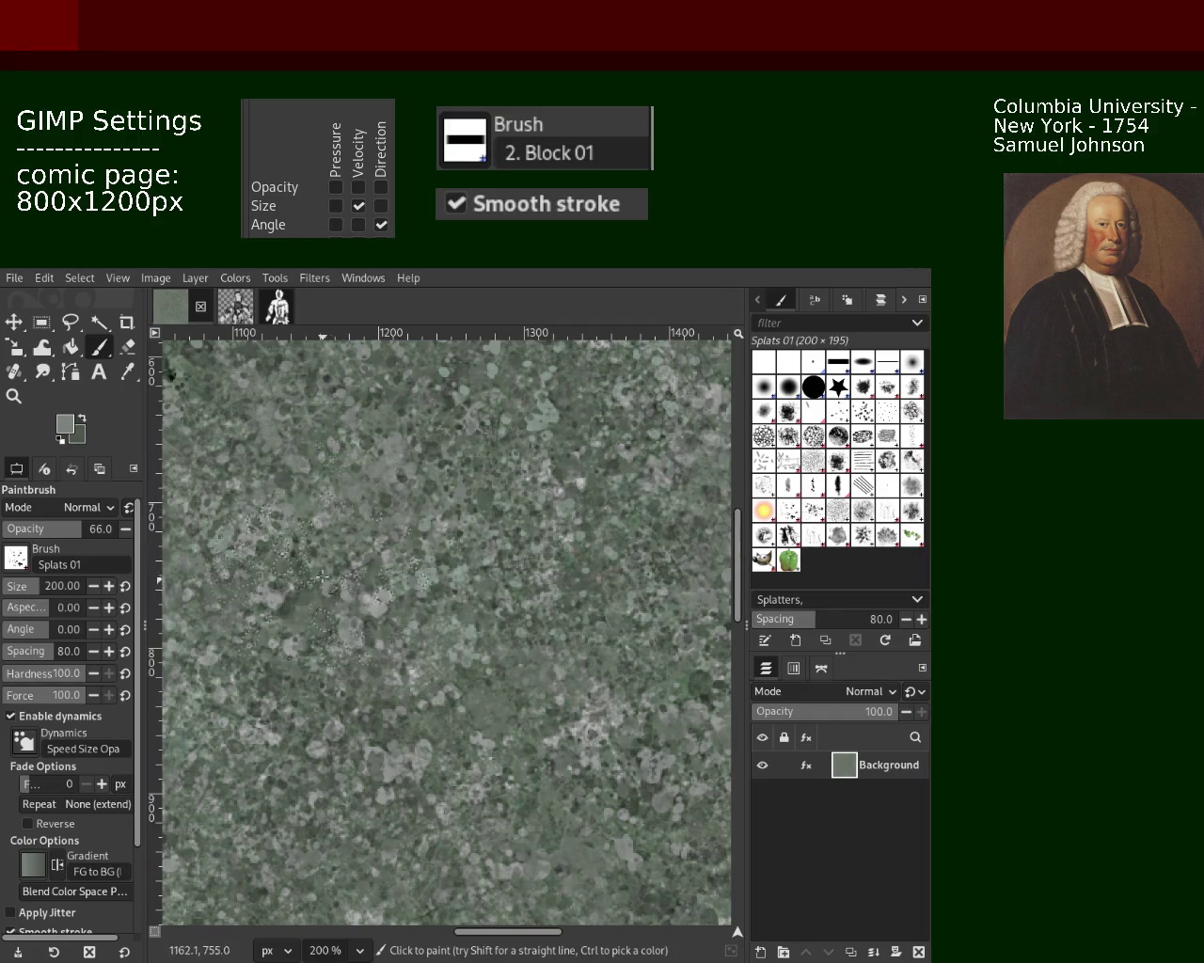
{"action": "left_click_drag", "start_coordinate": [305, 518], "coordinate": [451, 701]}
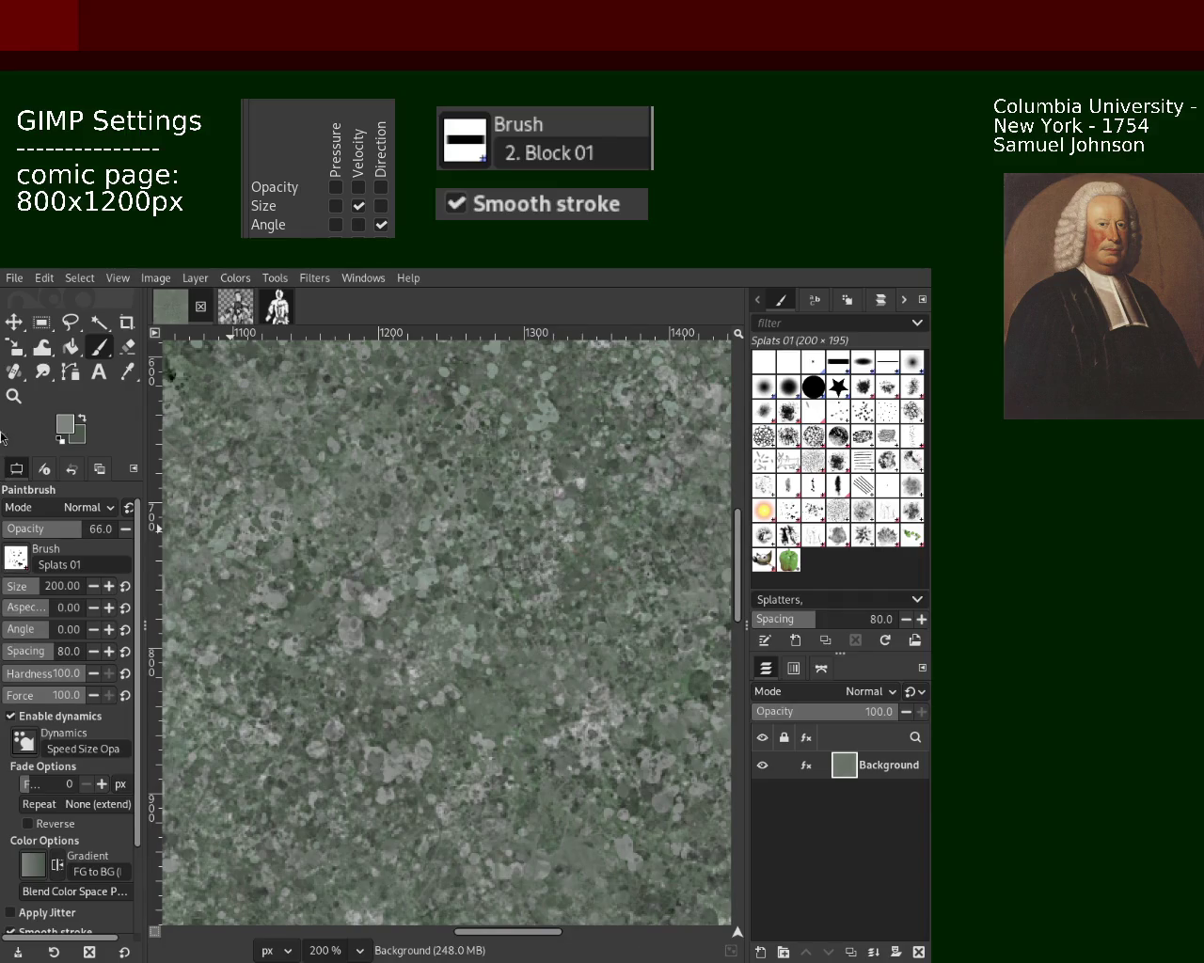
{"action": "left_click", "coordinate": [14, 396]}
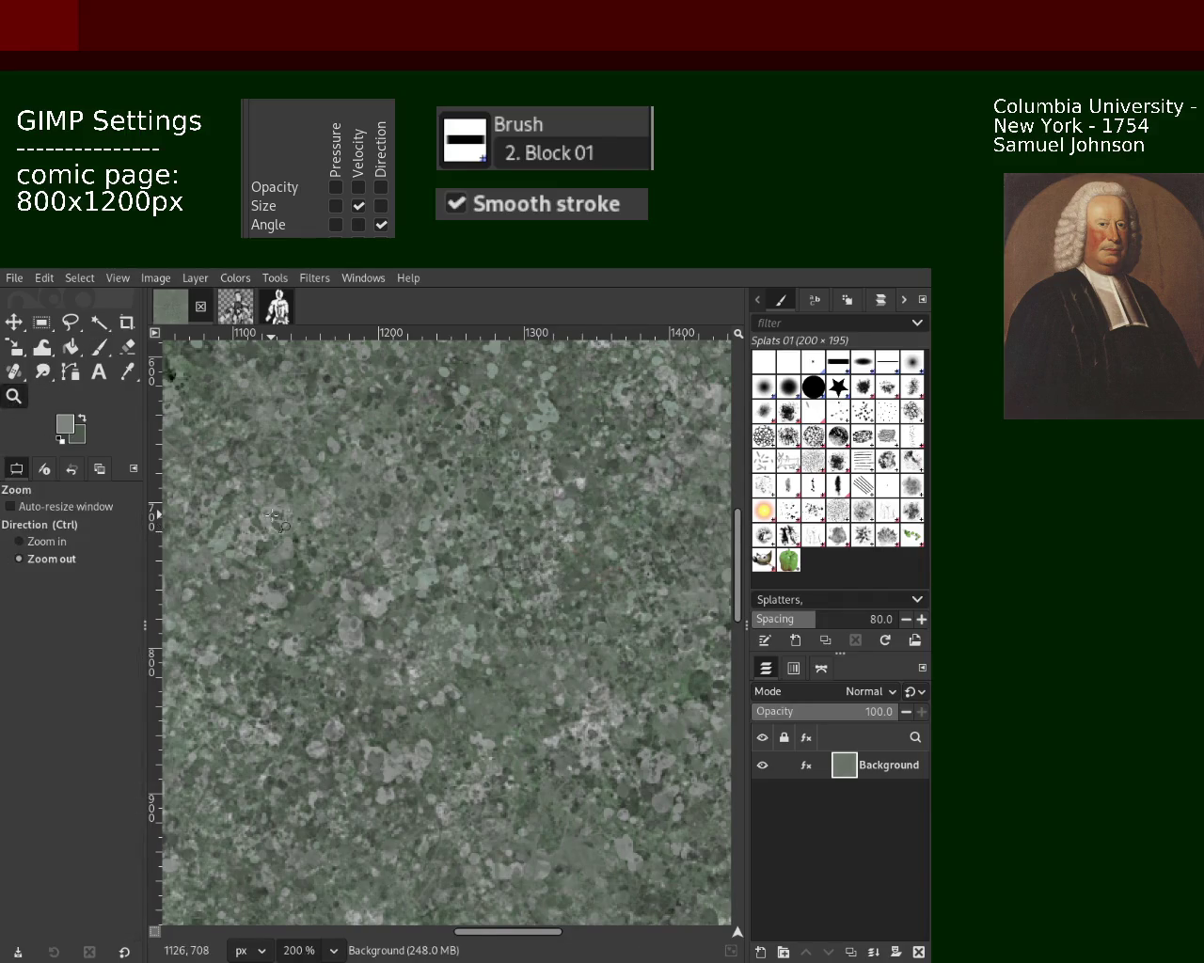
Step: Zoom to 200% on another area and trial a splatter dab there, then undo it
{"action": "left_click", "coordinate": [428, 526], "text": "ctrl"}
{"action": "left_click", "coordinate": [428, 526], "text": "ctrl"}
{"action": "left_click", "coordinate": [428, 526], "text": "ctrl"}
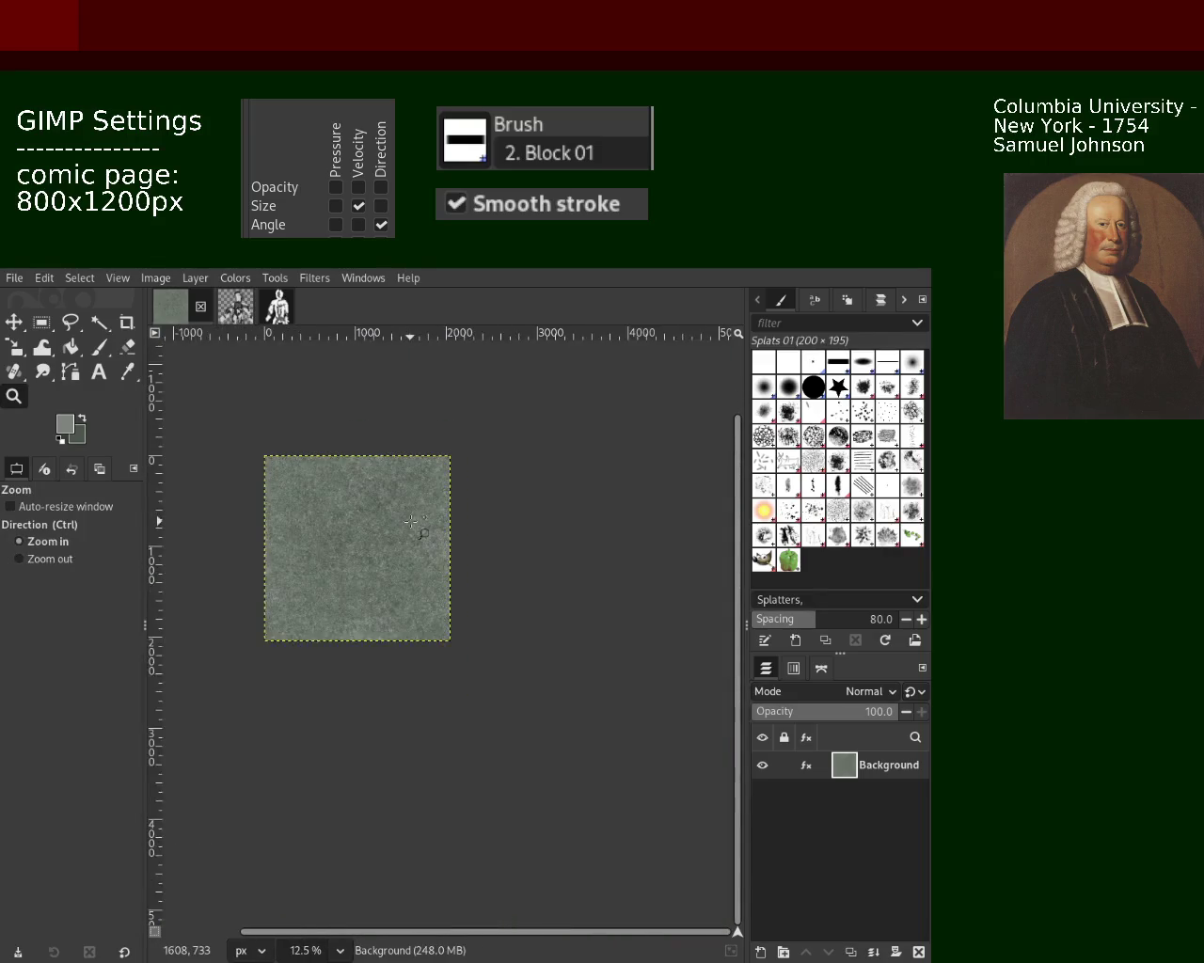
{"action": "left_click", "coordinate": [442, 524]}
{"action": "left_click", "coordinate": [452, 523]}
{"action": "left_click", "coordinate": [461, 522]}
{"action": "left_click", "coordinate": [461, 522]}
{"action": "left_click", "coordinate": [461, 522]}
{"action": "left_click", "coordinate": [461, 522]}
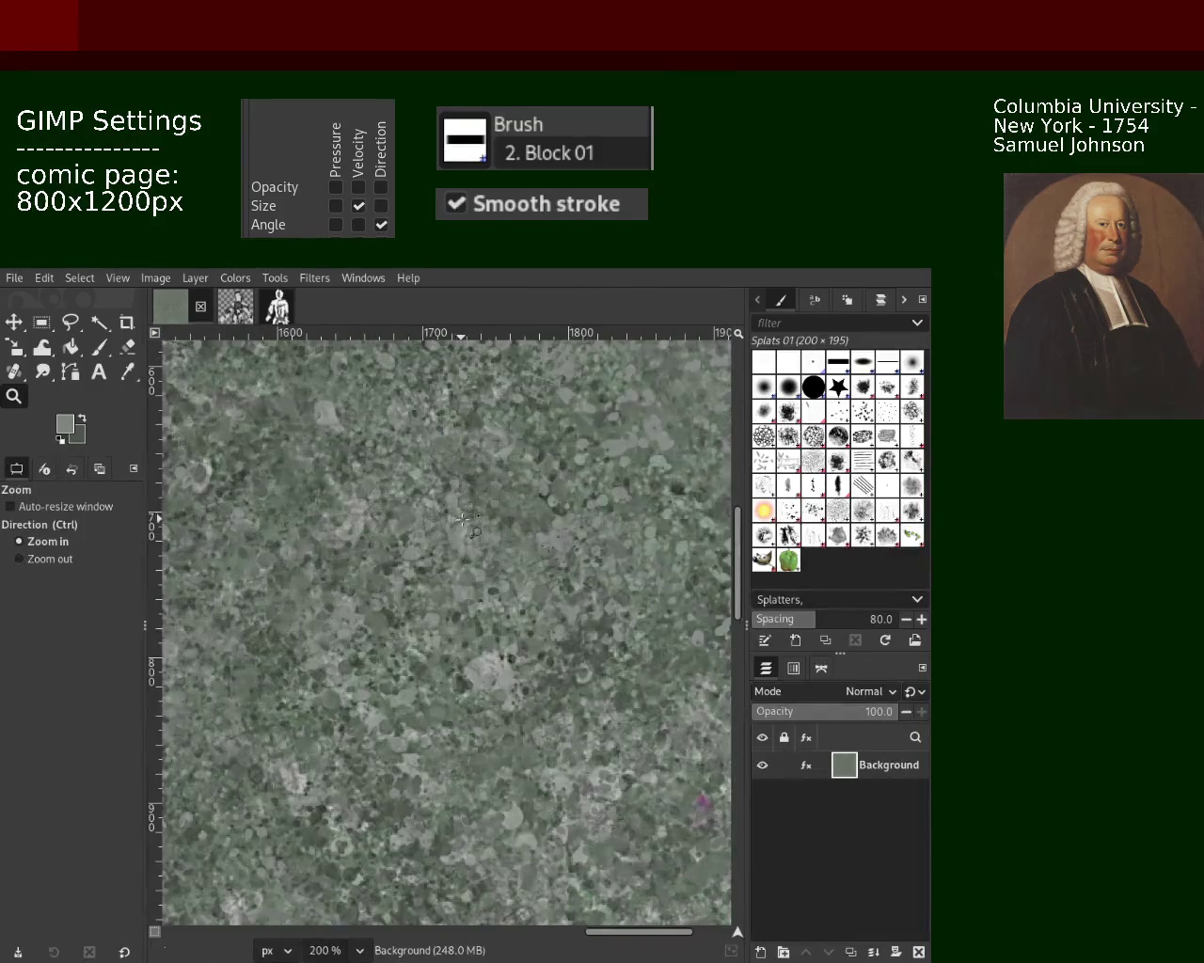
{"action": "left_click", "coordinate": [100, 347]}
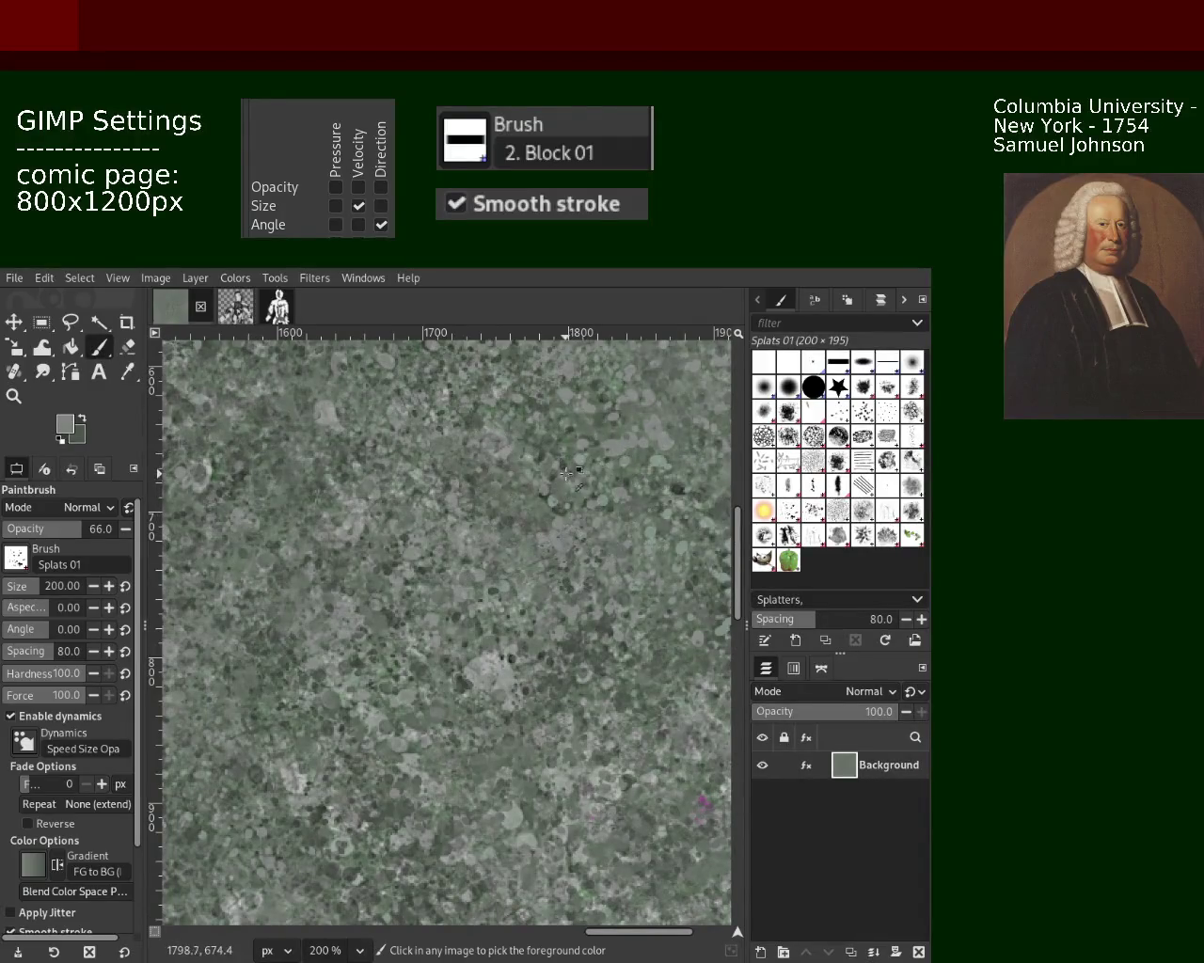
{"action": "left_click_drag", "start_coordinate": [432, 527], "coordinate": [410, 632]}
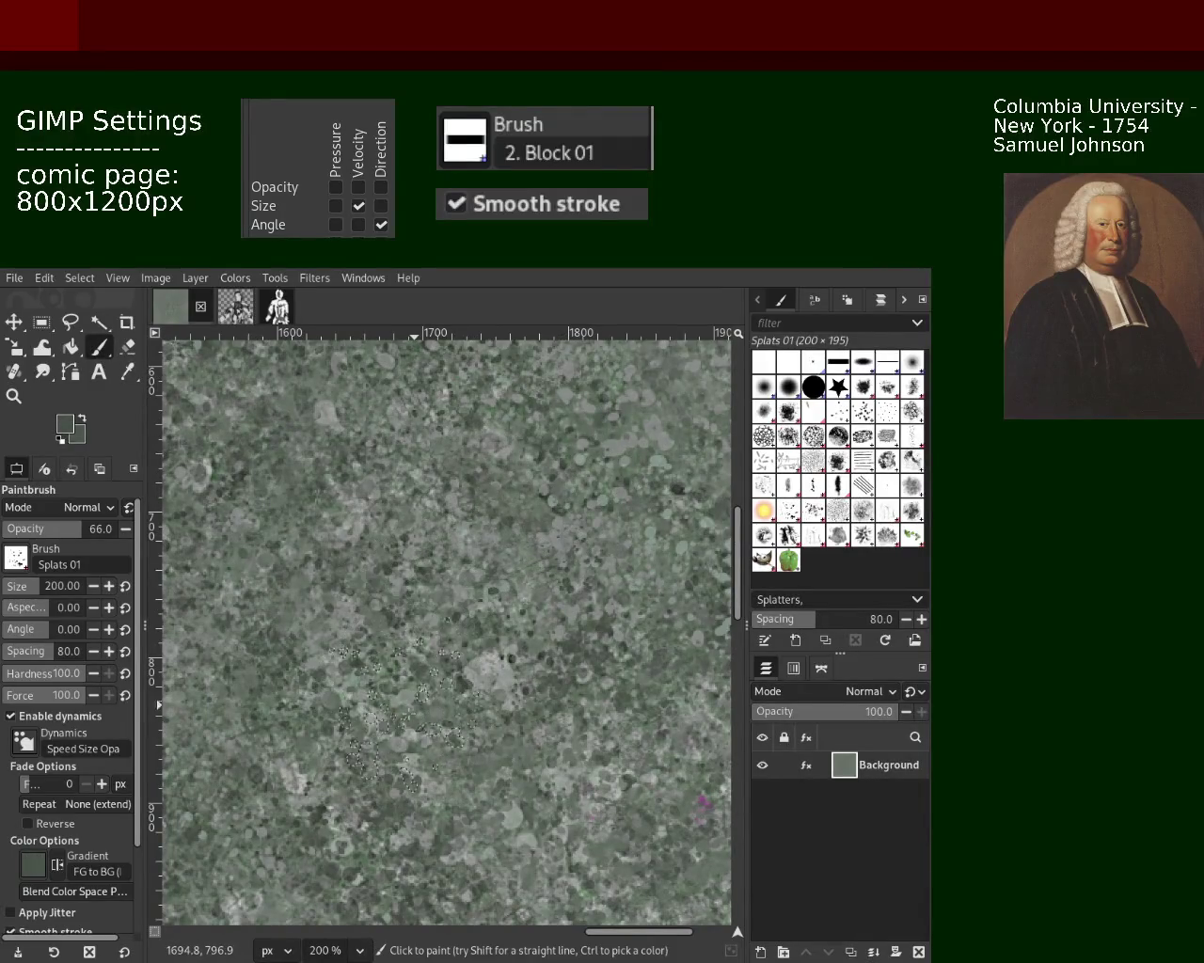
{"action": "key", "text": "ctrl+z"}
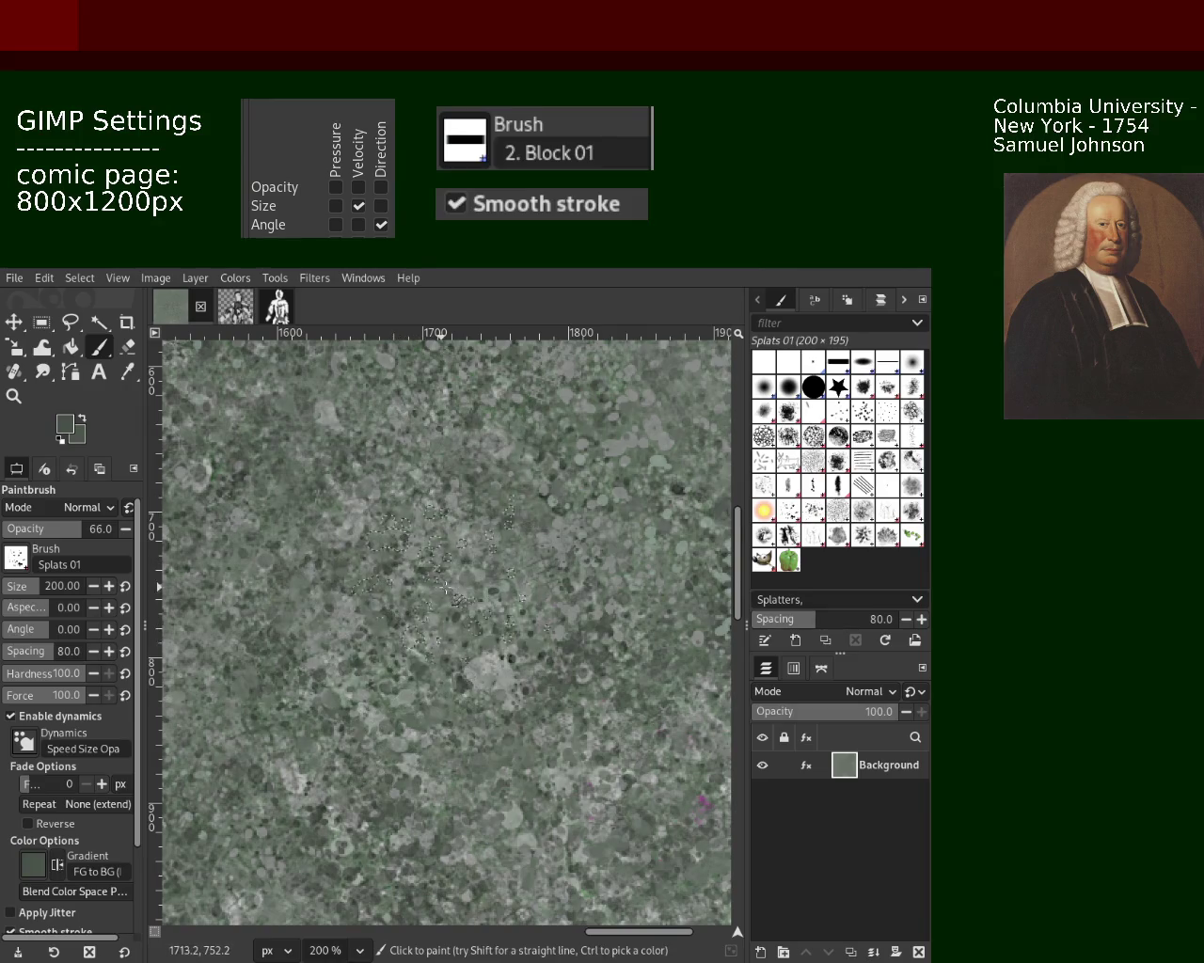
Step: Trial splatter dabs lower down, upper middle, lower left and bottom centre, undoing each
{"action": "left_click_drag", "start_coordinate": [470, 809], "coordinate": [514, 860]}
{"action": "key", "text": "ctrl+z"}
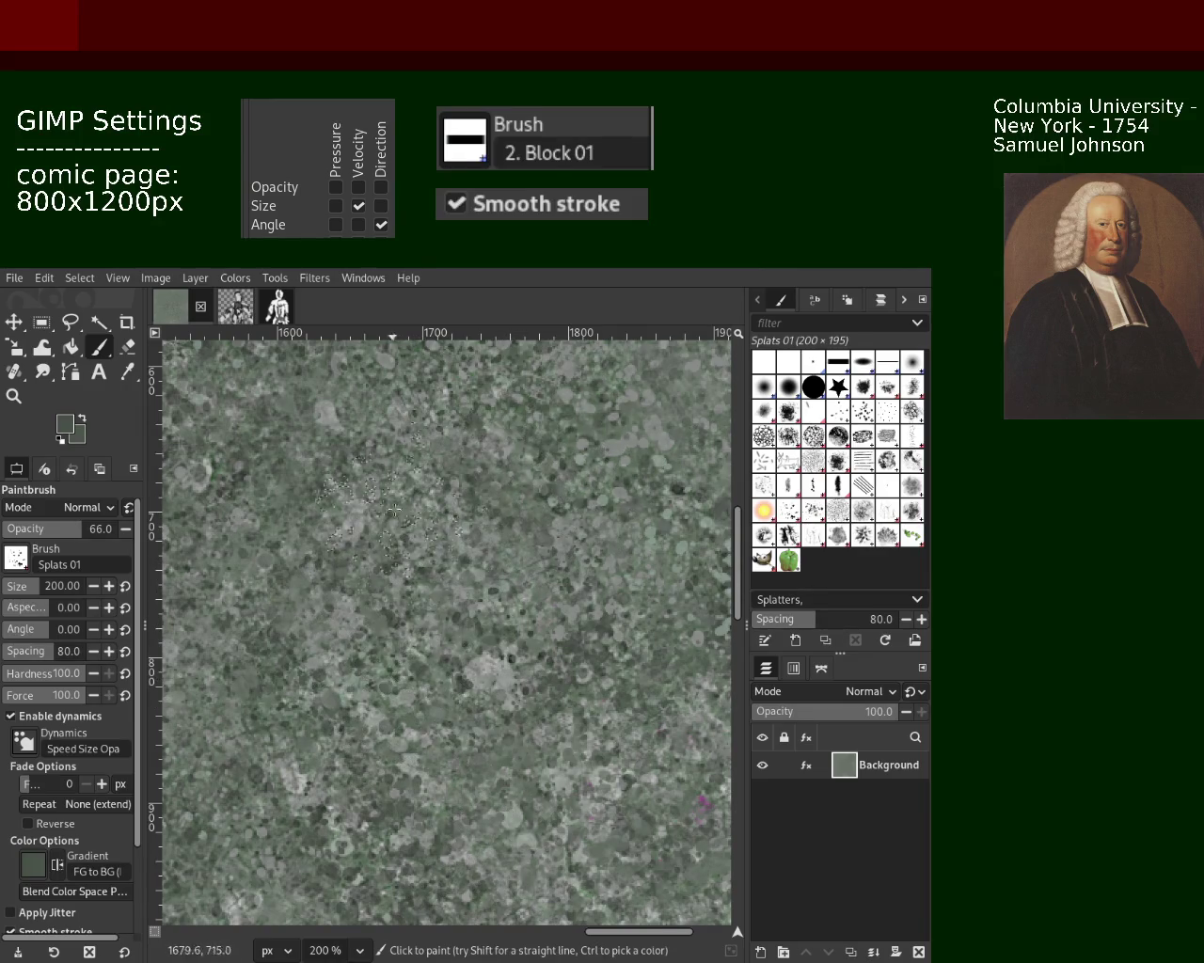
{"action": "left_click_drag", "start_coordinate": [508, 433], "coordinate": [464, 485]}
{"action": "key", "text": "ctrl+z"}
{"action": "left_click_drag", "start_coordinate": [310, 851], "coordinate": [262, 892]}
{"action": "key", "text": "ctrl+z"}
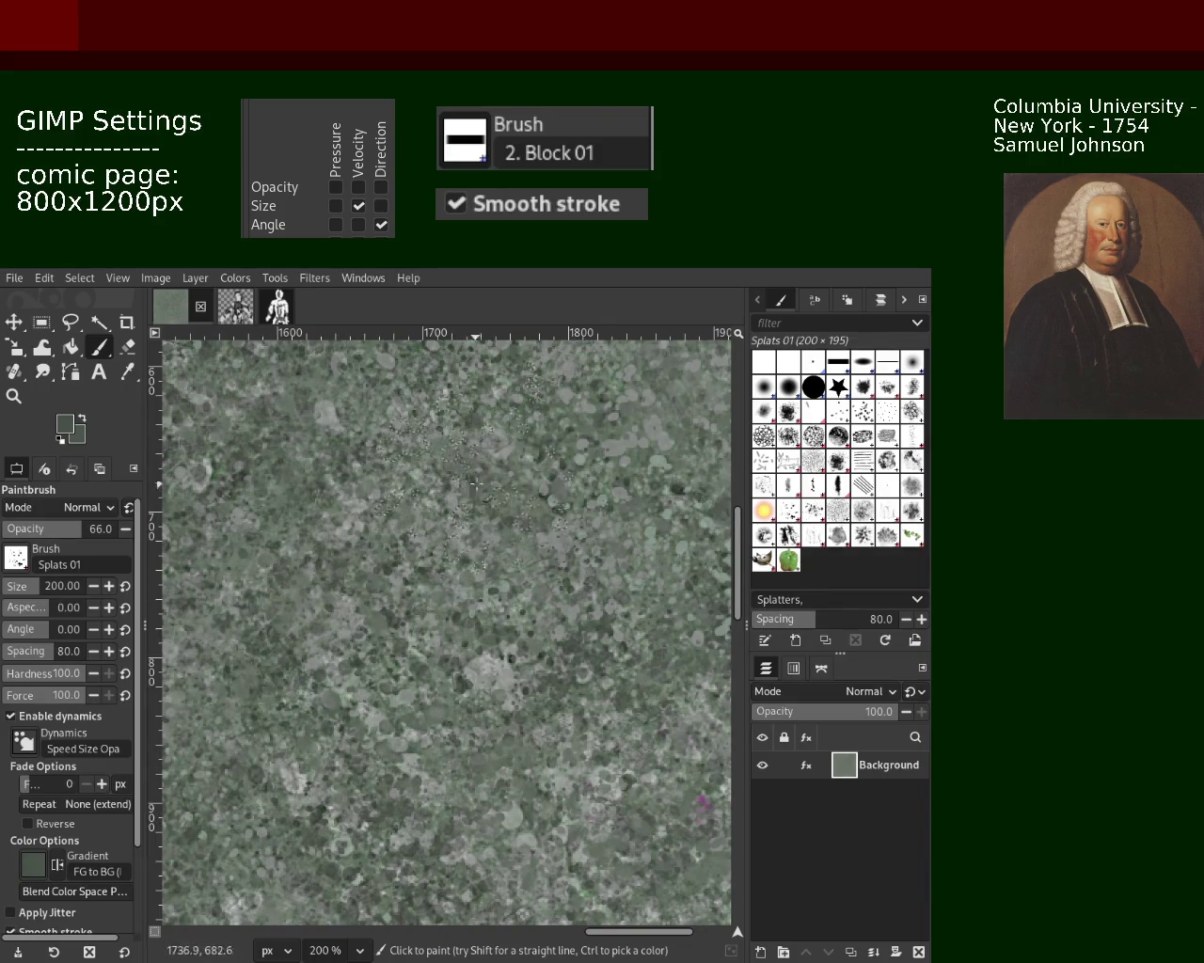
{"action": "left_click_drag", "start_coordinate": [461, 785], "coordinate": [418, 824]}
{"action": "key", "text": "ctrl+z"}
Step: Sample a lighter grey and trial more splatter dabs, undoing every one
{"action": "left_click", "coordinate": [517, 757], "text": "ctrl"}
{"action": "left_click_drag", "start_coordinate": [405, 738], "coordinate": [348, 775]}
{"action": "key", "text": "ctrl+z"}
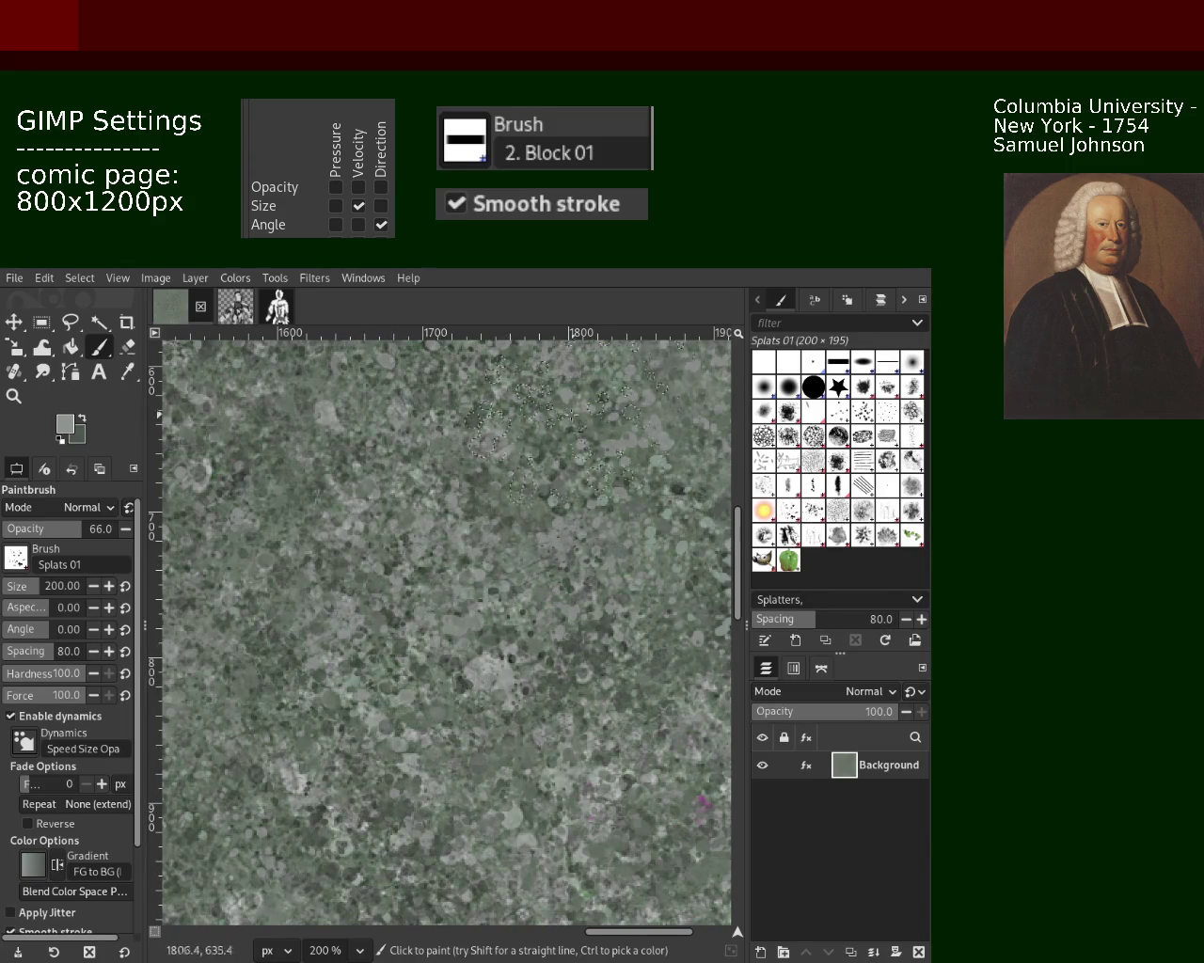
{"action": "left_click_drag", "start_coordinate": [578, 560], "coordinate": [544, 596]}
{"action": "key", "text": "ctrl+z"}
{"action": "left_click_drag", "start_coordinate": [414, 781], "coordinate": [381, 738]}
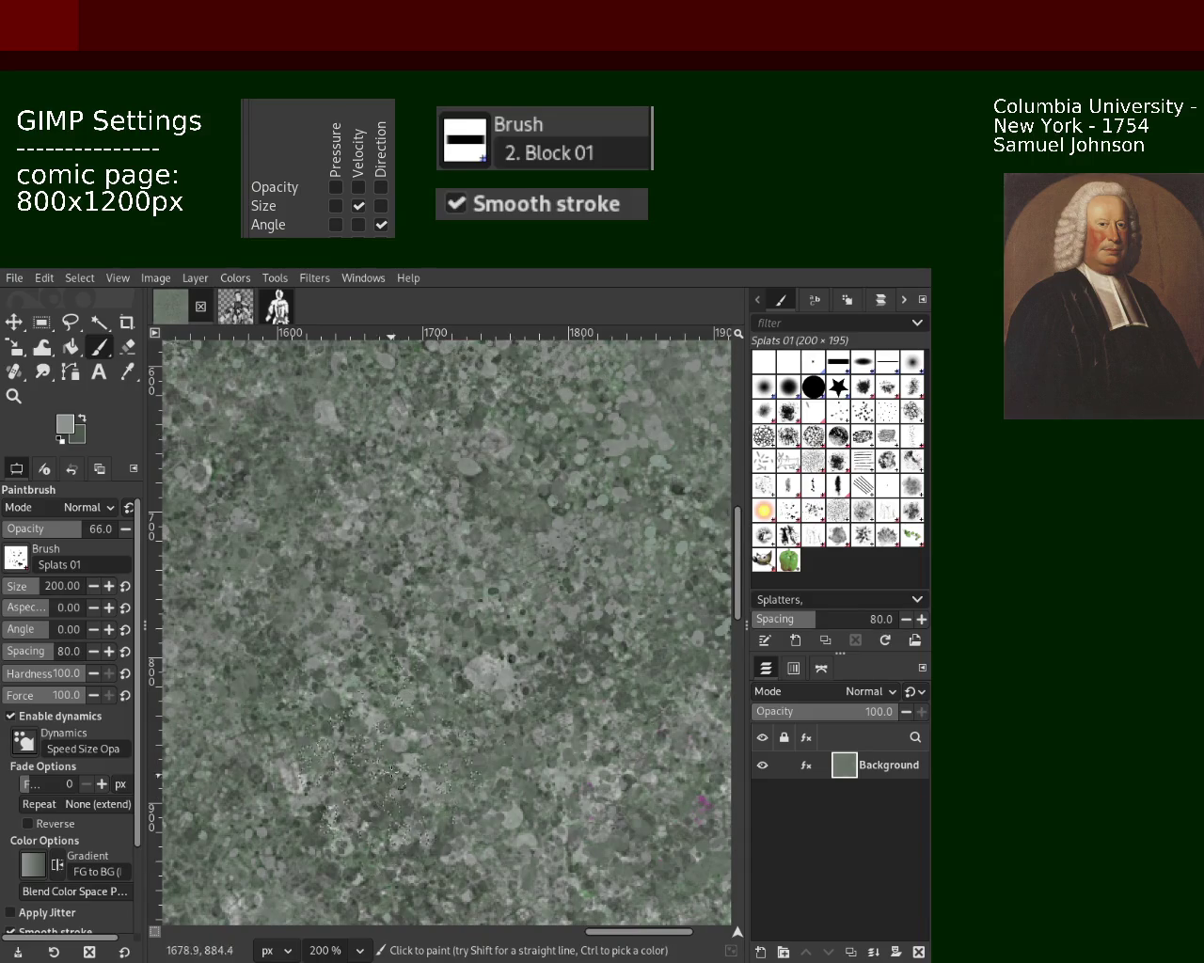
{"action": "key", "text": "ctrl+z"}
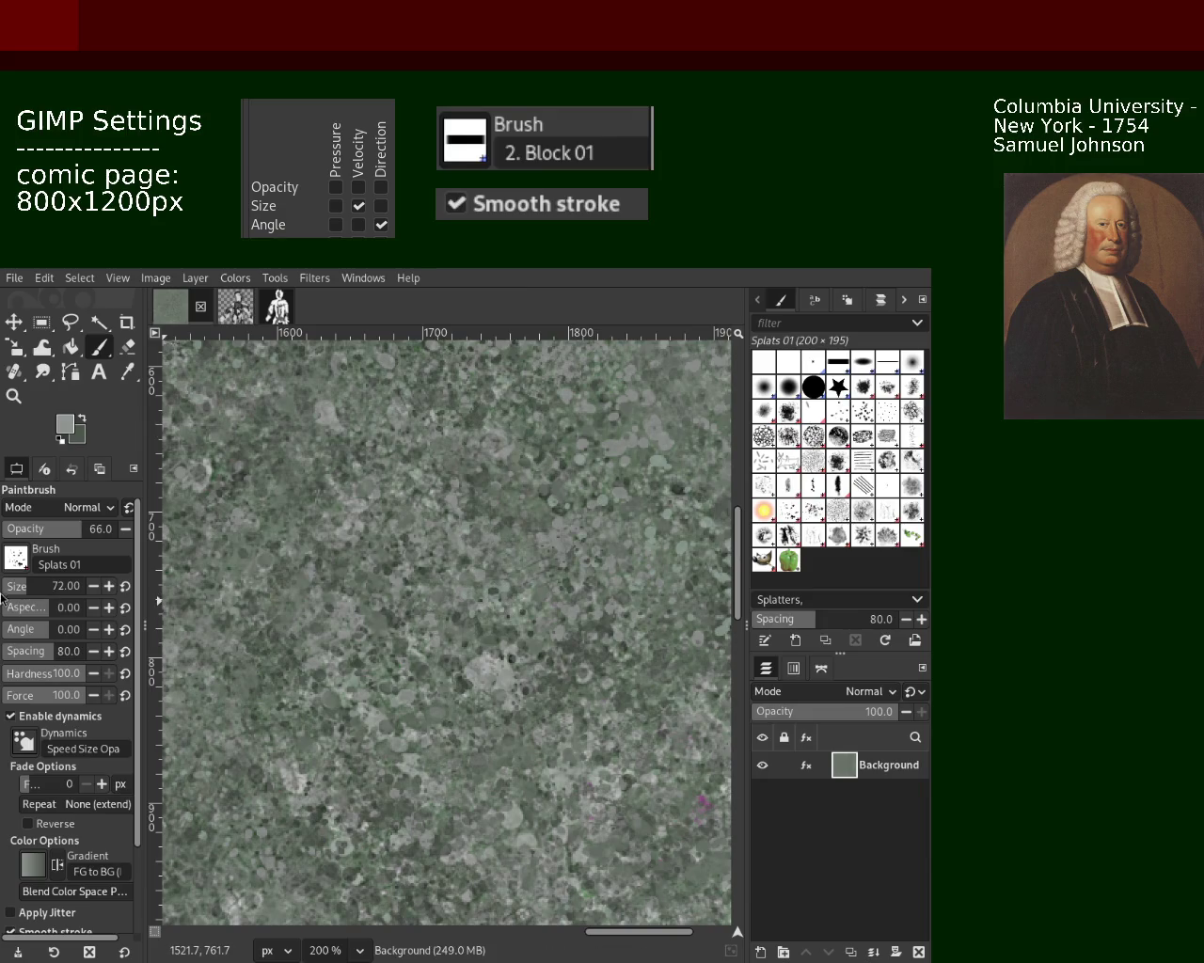
Step: Dab a splatter cluster near the centre, then paint darker-green splats sampled from the texture
{"action": "left_click", "coordinate": [450, 546]}
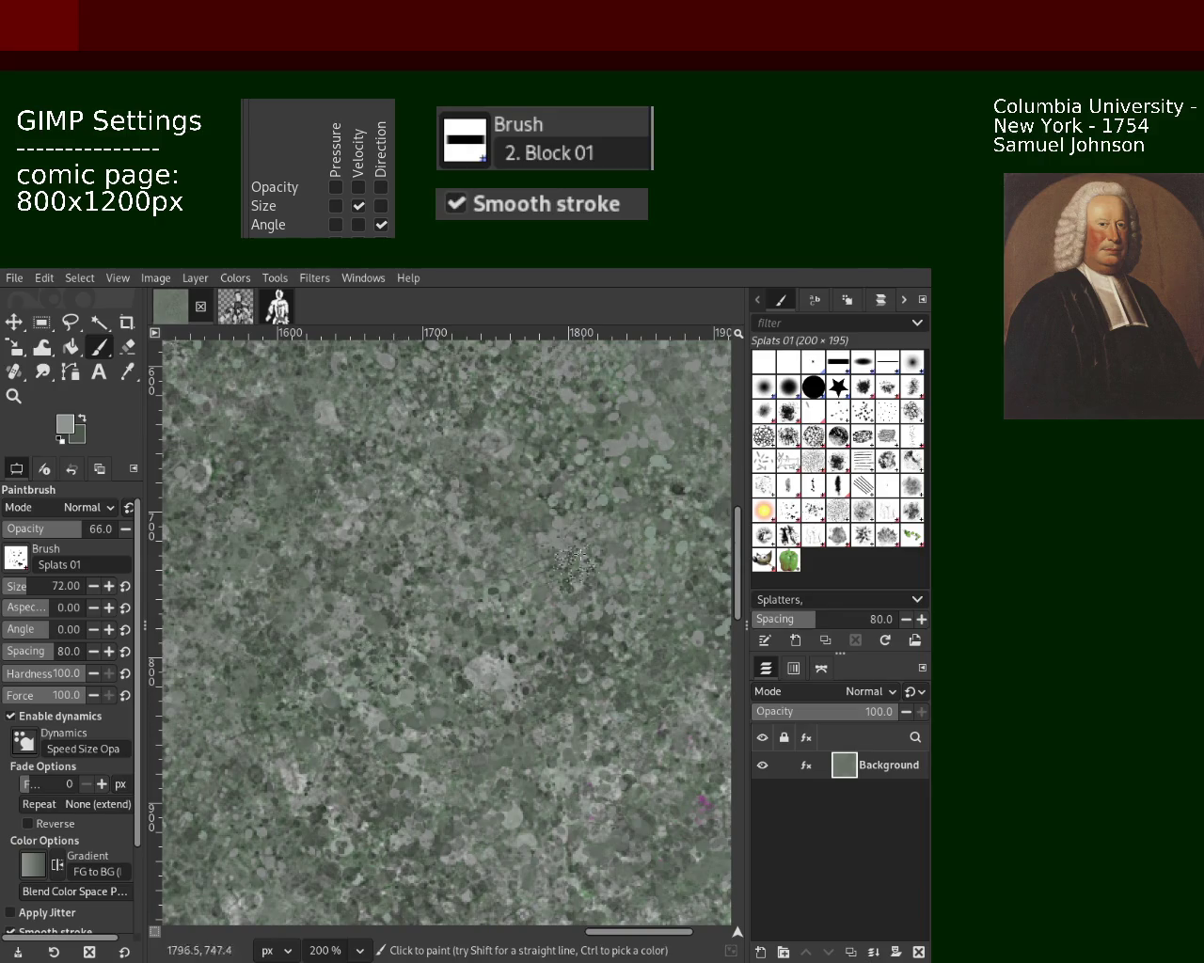
{"action": "key", "text": "ctrl"}
{"action": "left_click", "coordinate": [639, 455], "text": "ctrl"}
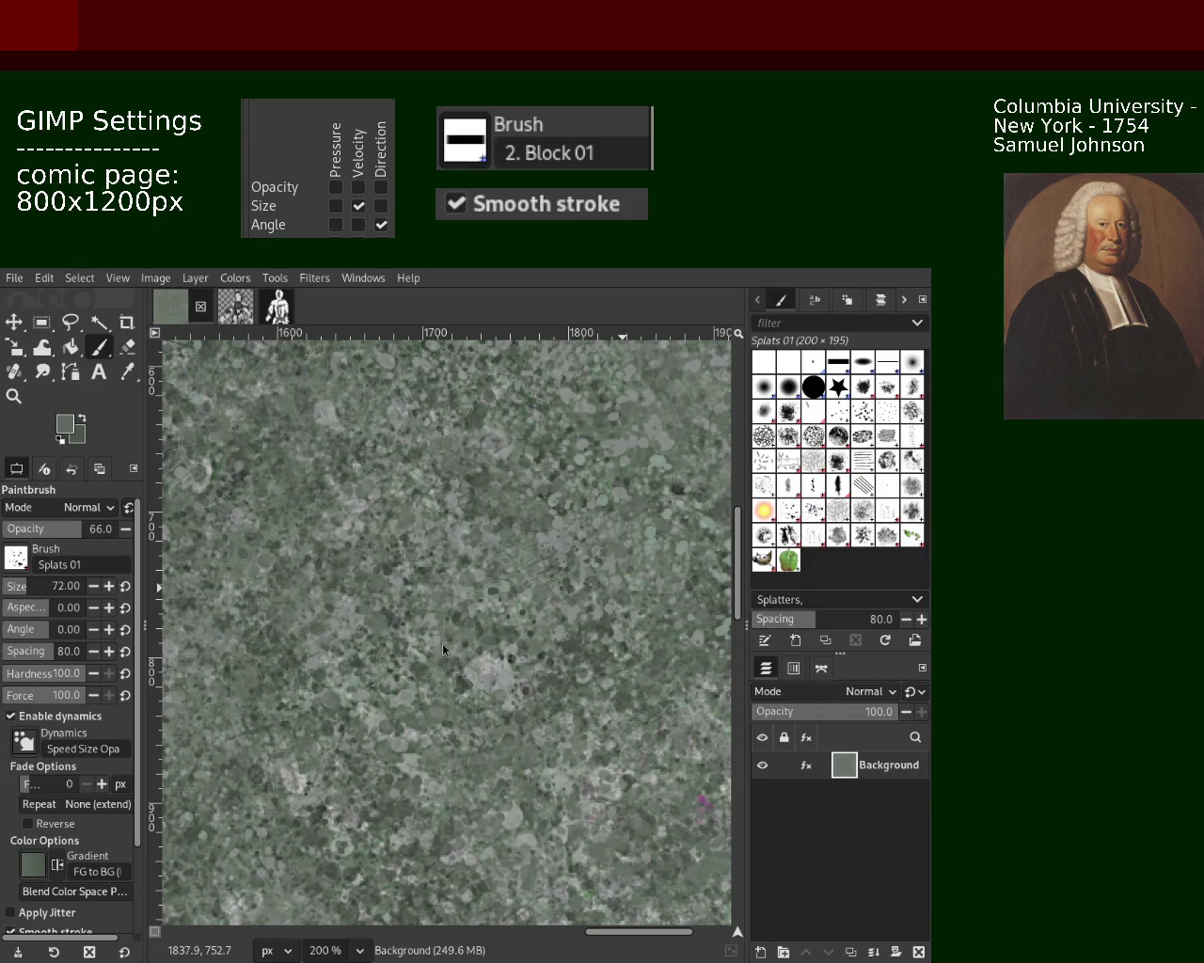
{"action": "left_click_drag", "start_coordinate": [470, 658], "coordinate": [512, 701]}
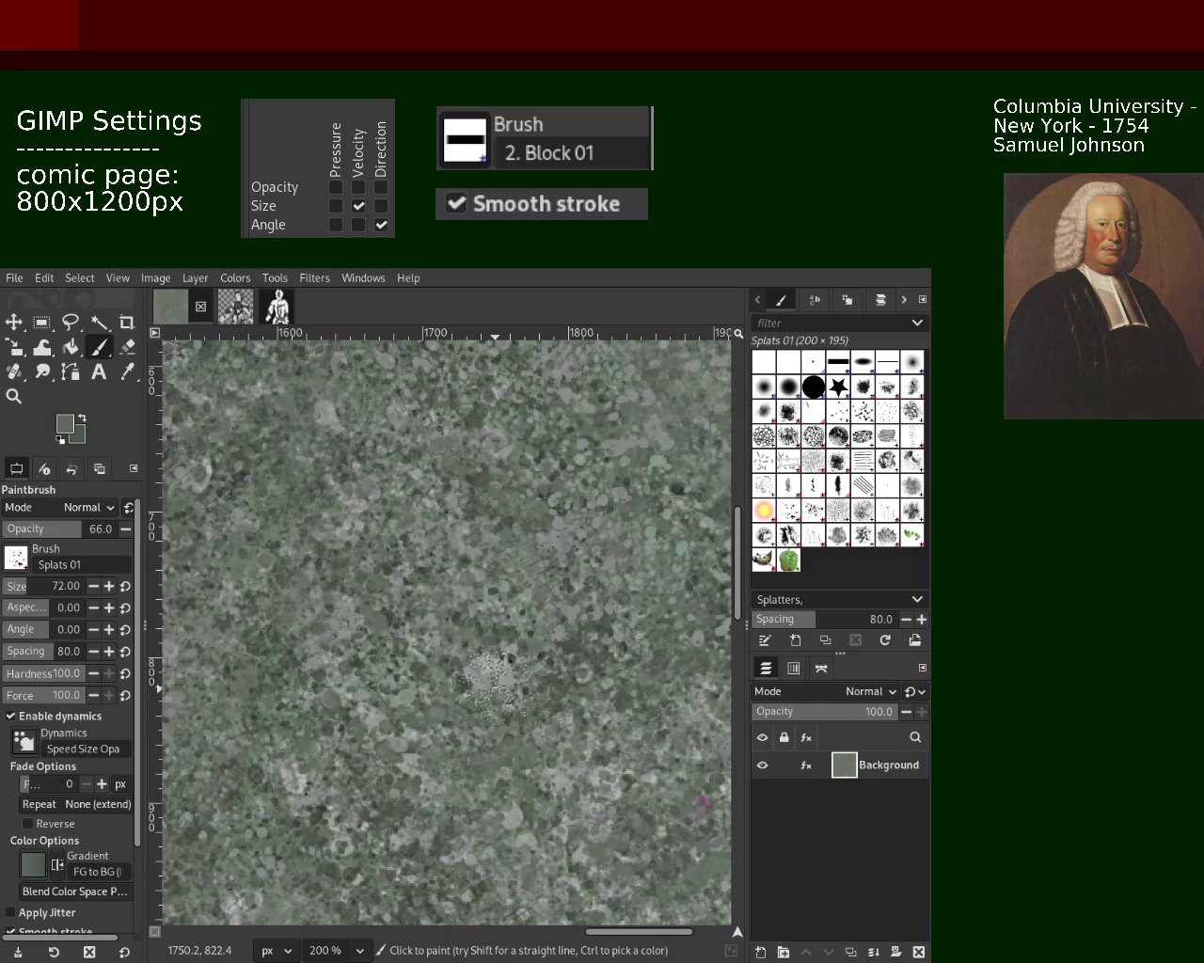
{"action": "left_click", "coordinate": [564, 693], "text": "ctrl"}
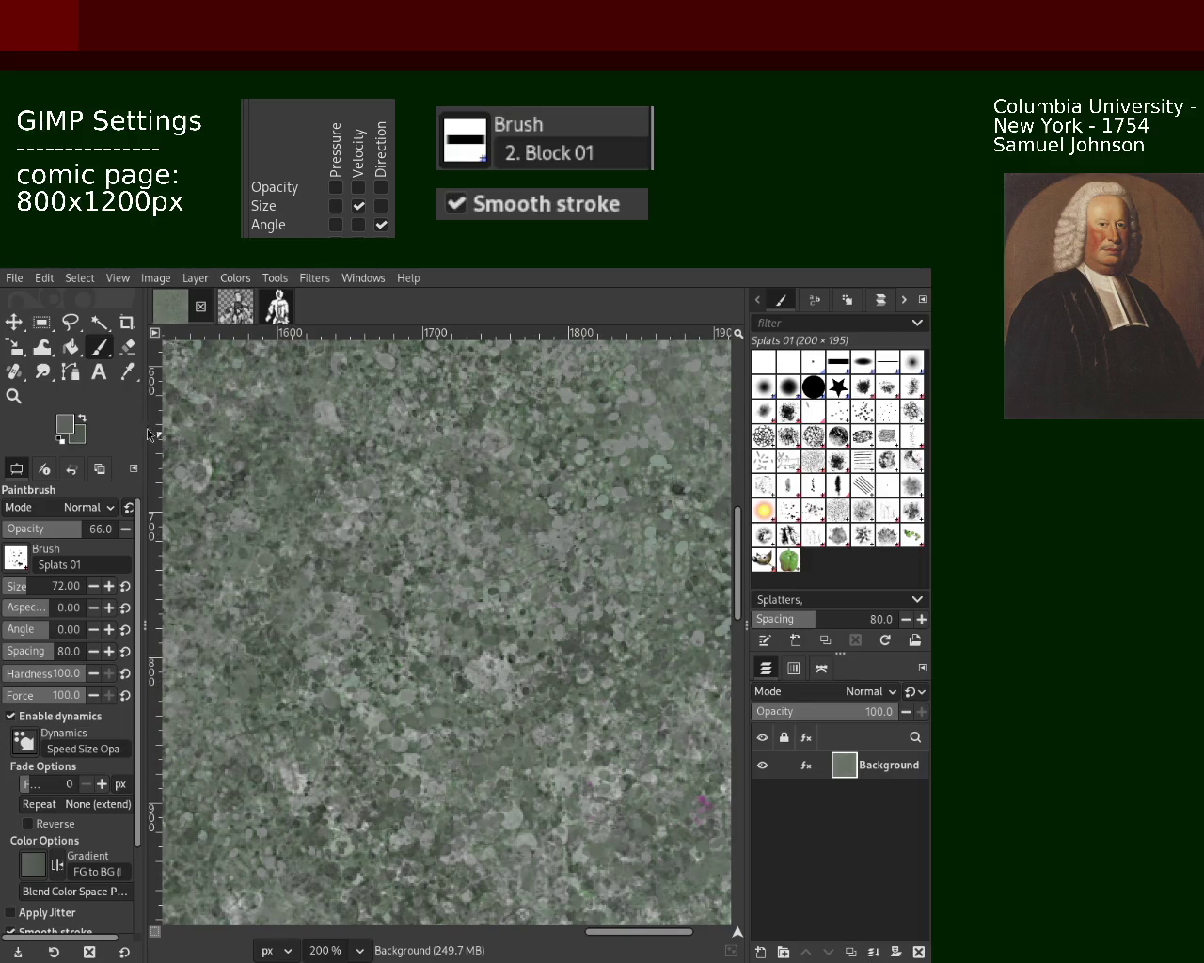
{"action": "key", "text": "z"}
{"action": "left_click", "coordinate": [555, 564], "text": "ctrl"}
Step: Return to 200%, enlarge the Splats 01 brush to 117, and dab faint speckled splats
{"action": "left_click", "coordinate": [544, 575], "text": "ctrl"}
{"action": "left_click", "coordinate": [544, 575]}
{"action": "left_click", "coordinate": [507, 626]}
{"action": "left_click", "coordinate": [474, 675]}
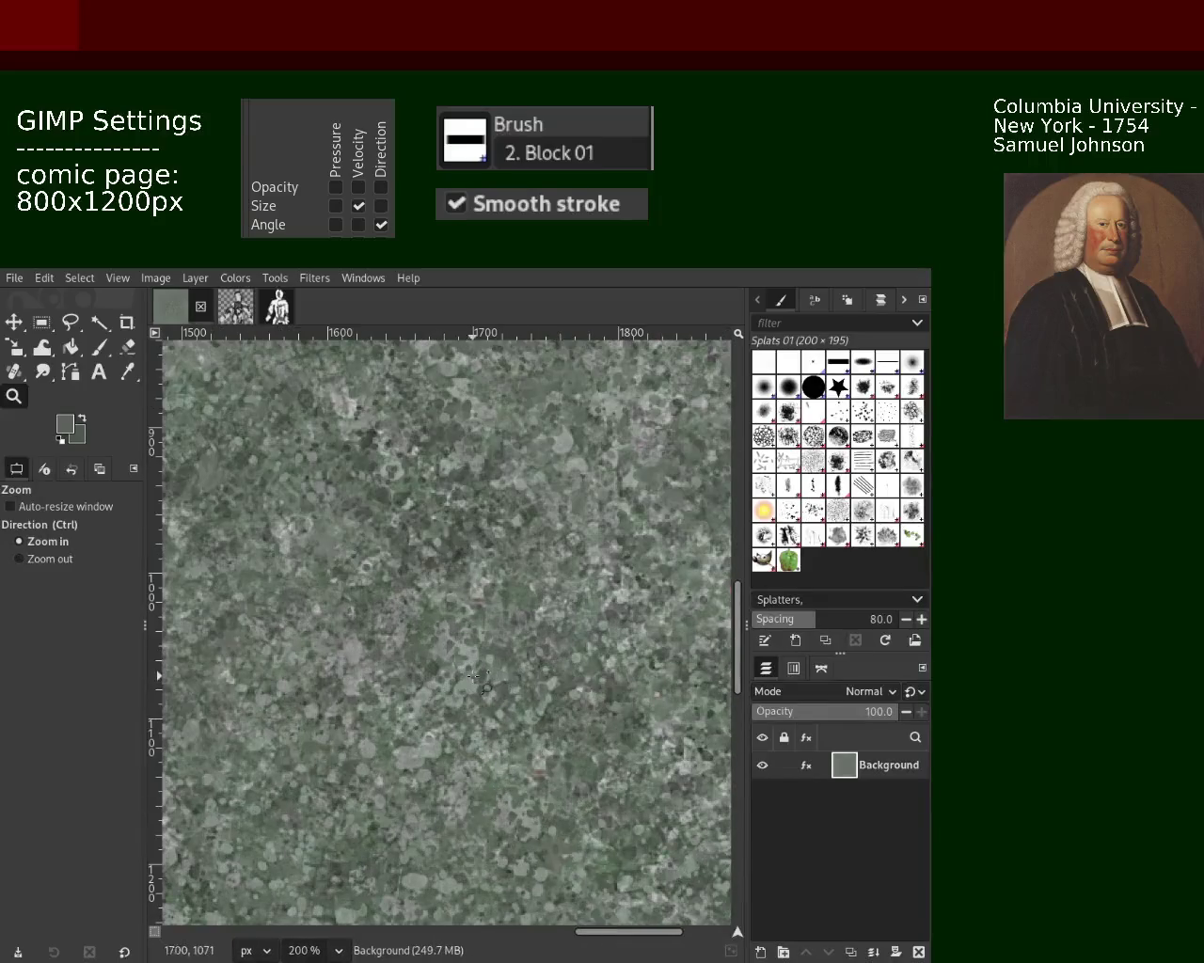
{"action": "left_click", "coordinate": [99, 348]}
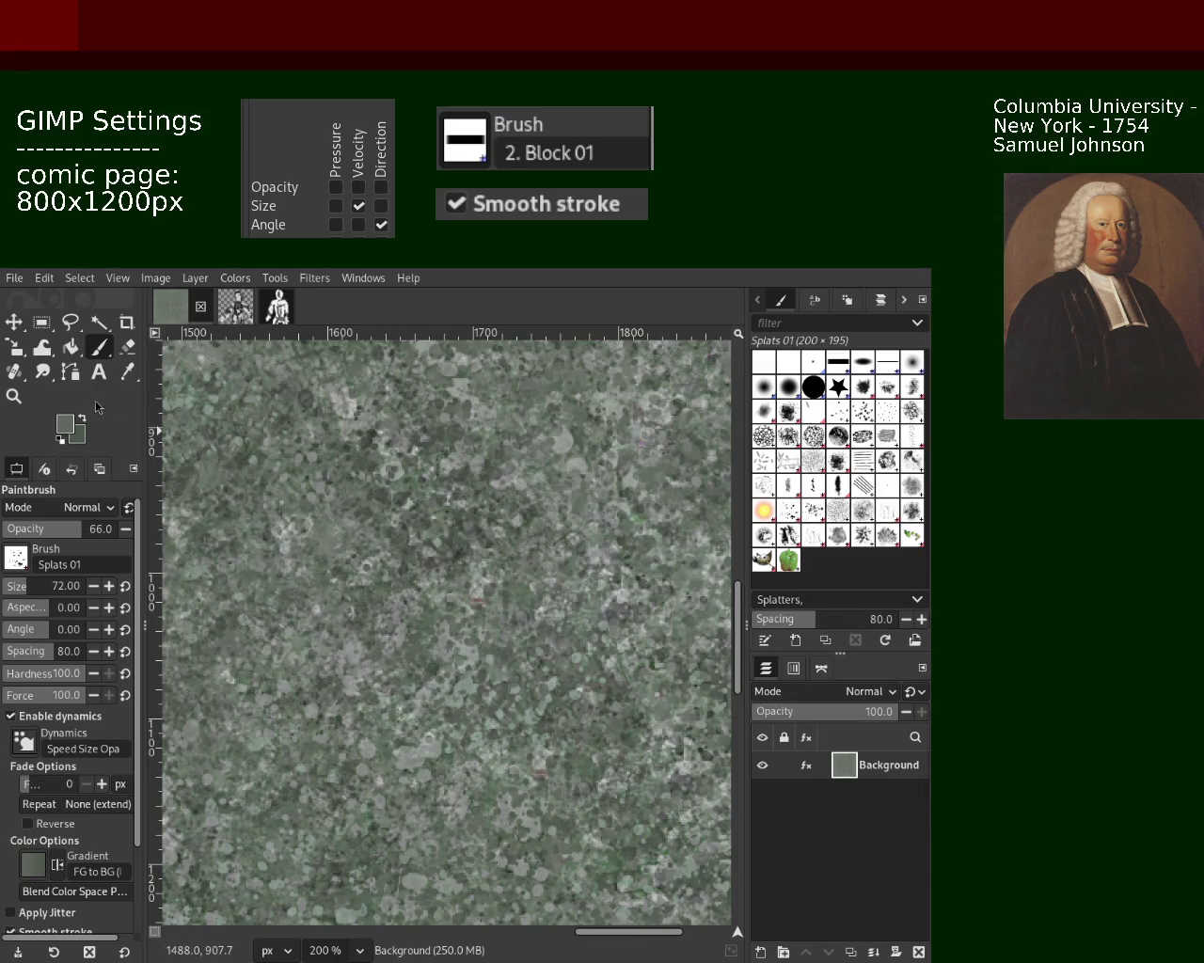
{"action": "key", "text": "ctrl"}
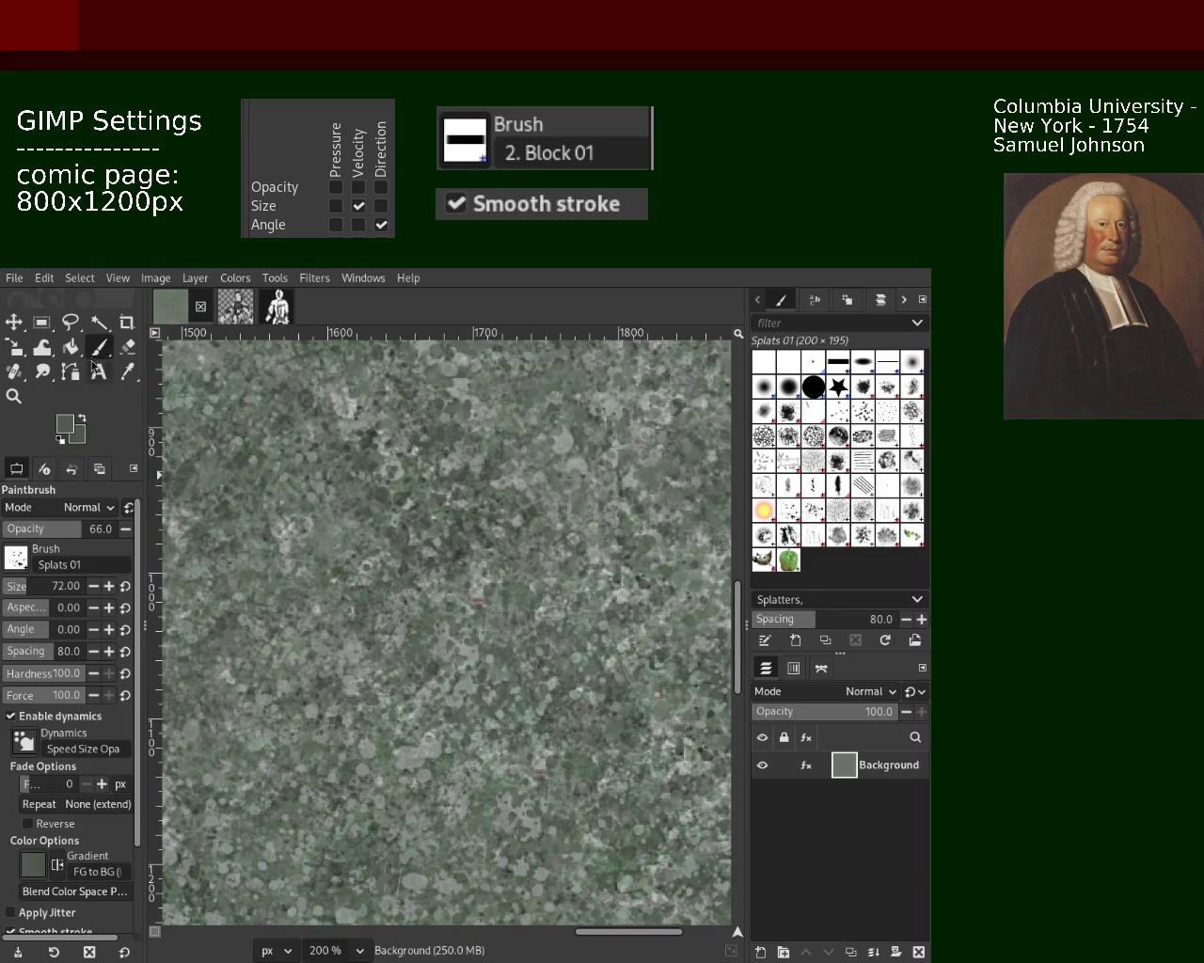
{"action": "left_click", "coordinate": [26, 591]}
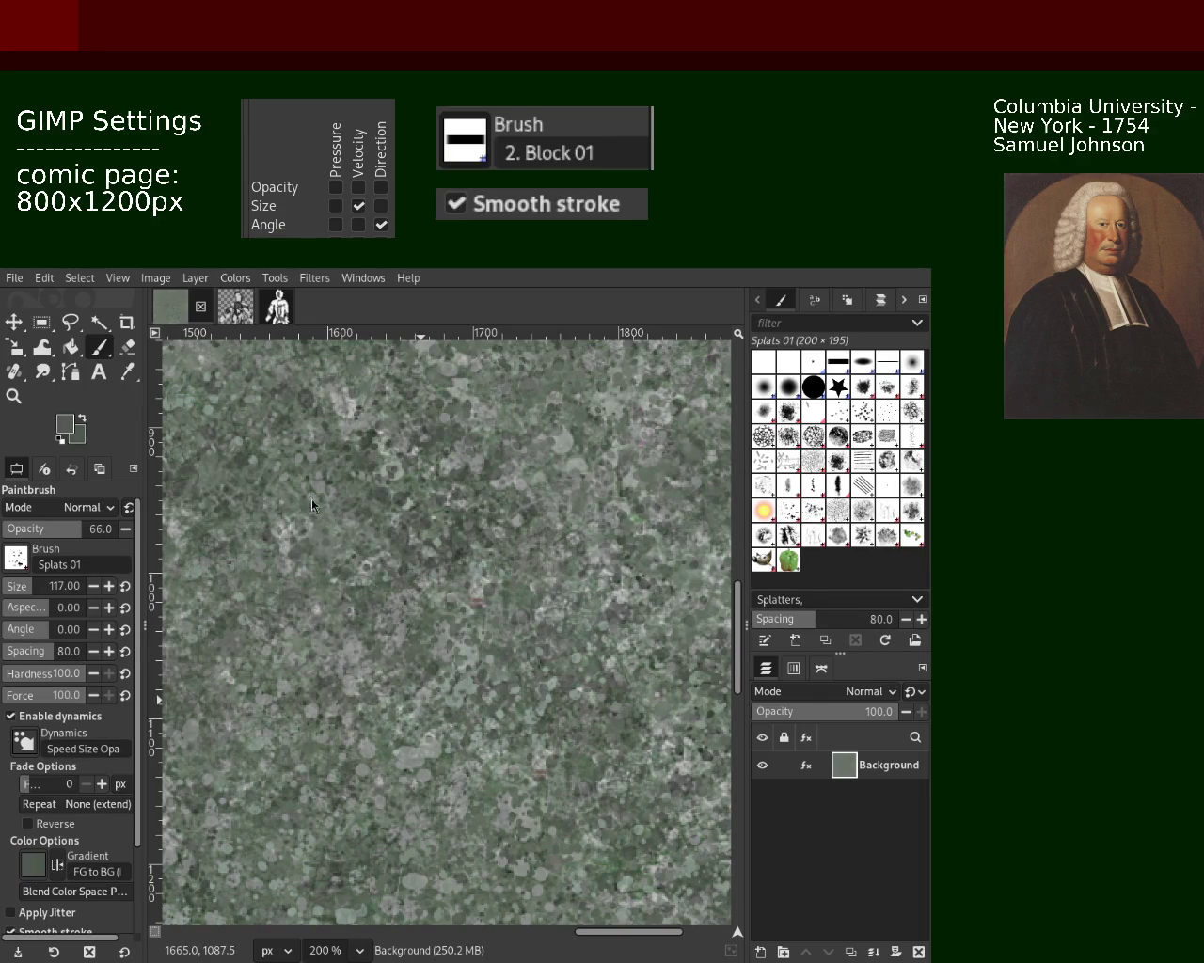
{"action": "left_click", "coordinate": [464, 635]}
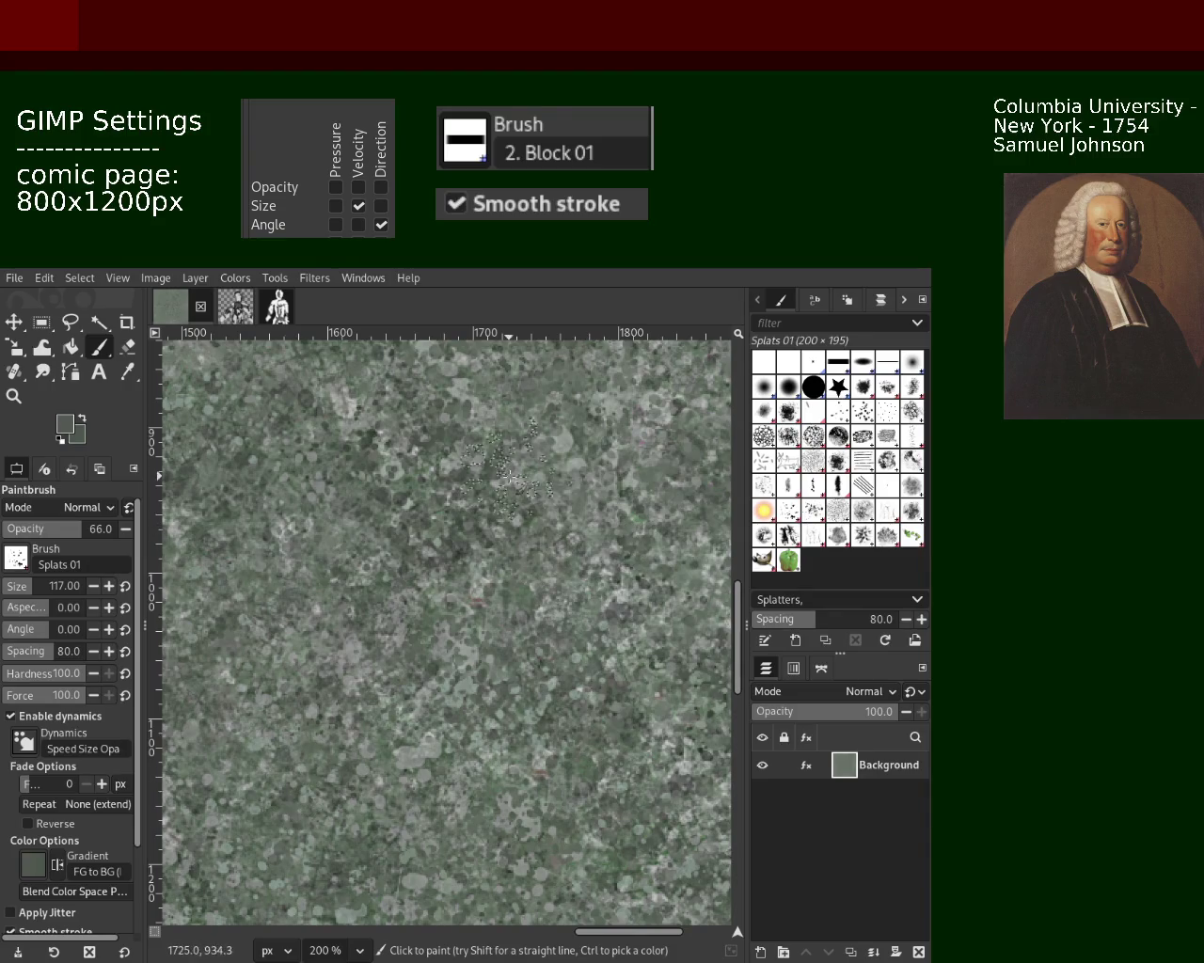
{"action": "key", "text": "ctrl"}
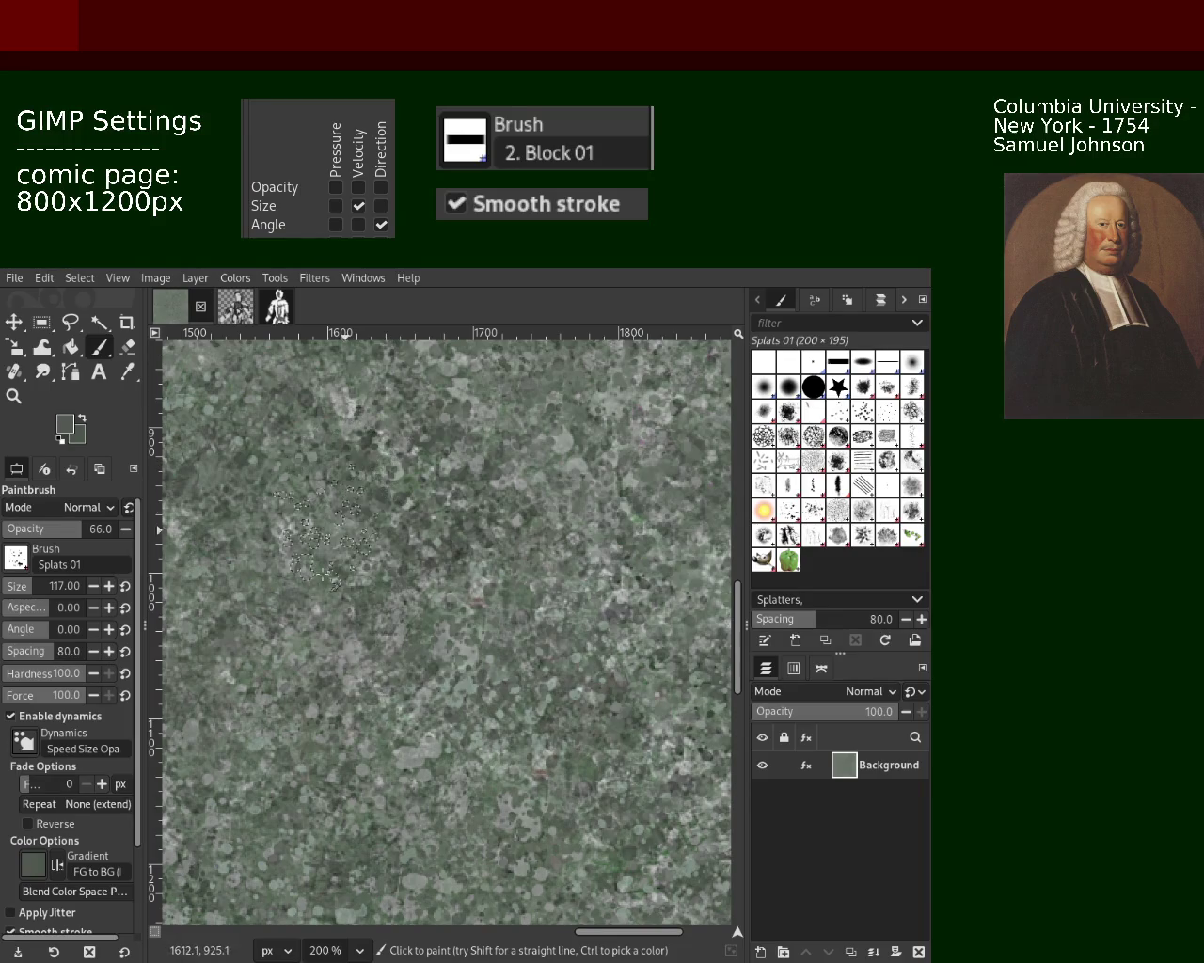
Step: Pick a lighter tone, paint speckled splats around the centre, then sample a darker tone
{"action": "left_click", "coordinate": [344, 410], "text": "ctrl"}
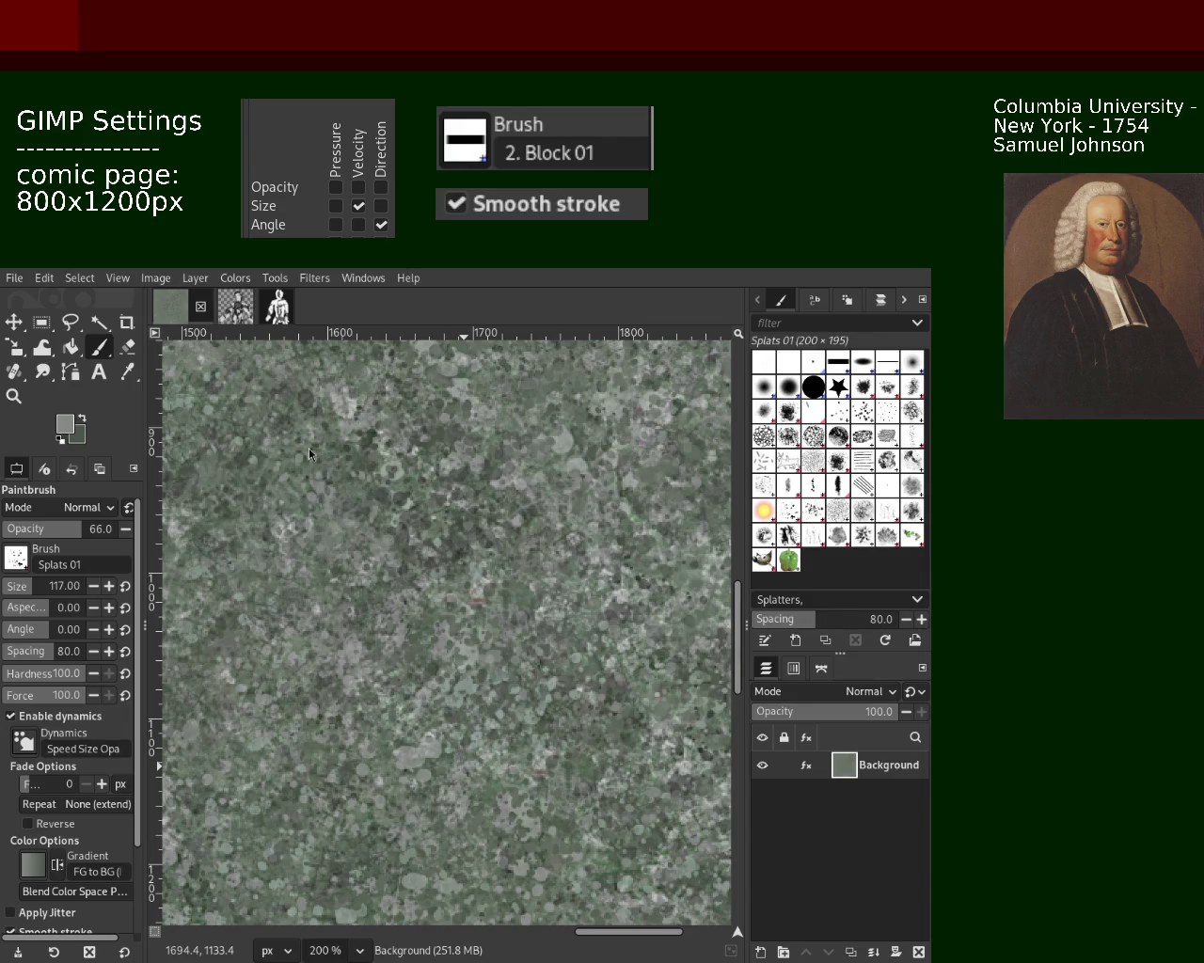
{"action": "left_click_drag", "start_coordinate": [395, 583], "coordinate": [470, 679]}
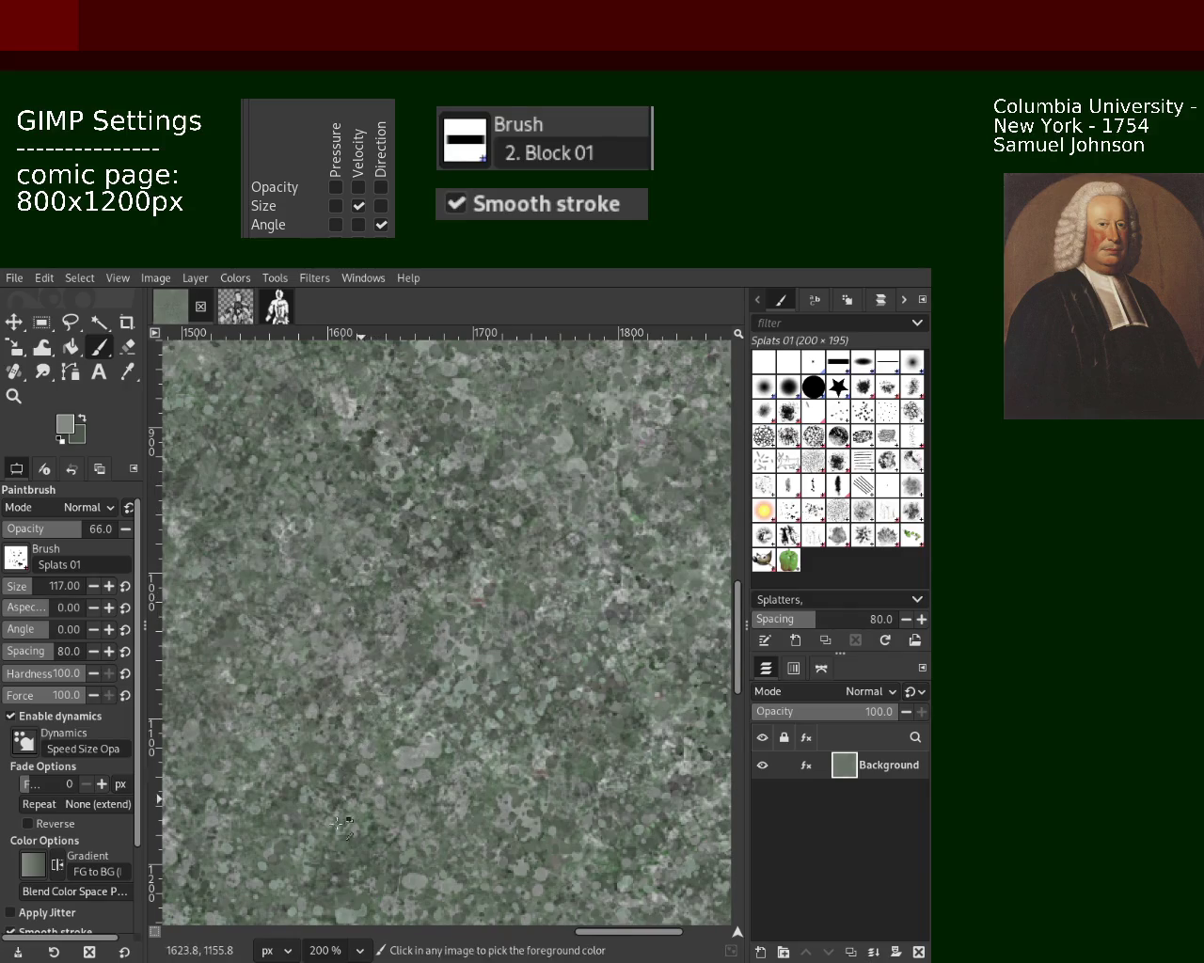
{"action": "left_click", "coordinate": [511, 698], "text": "ctrl"}
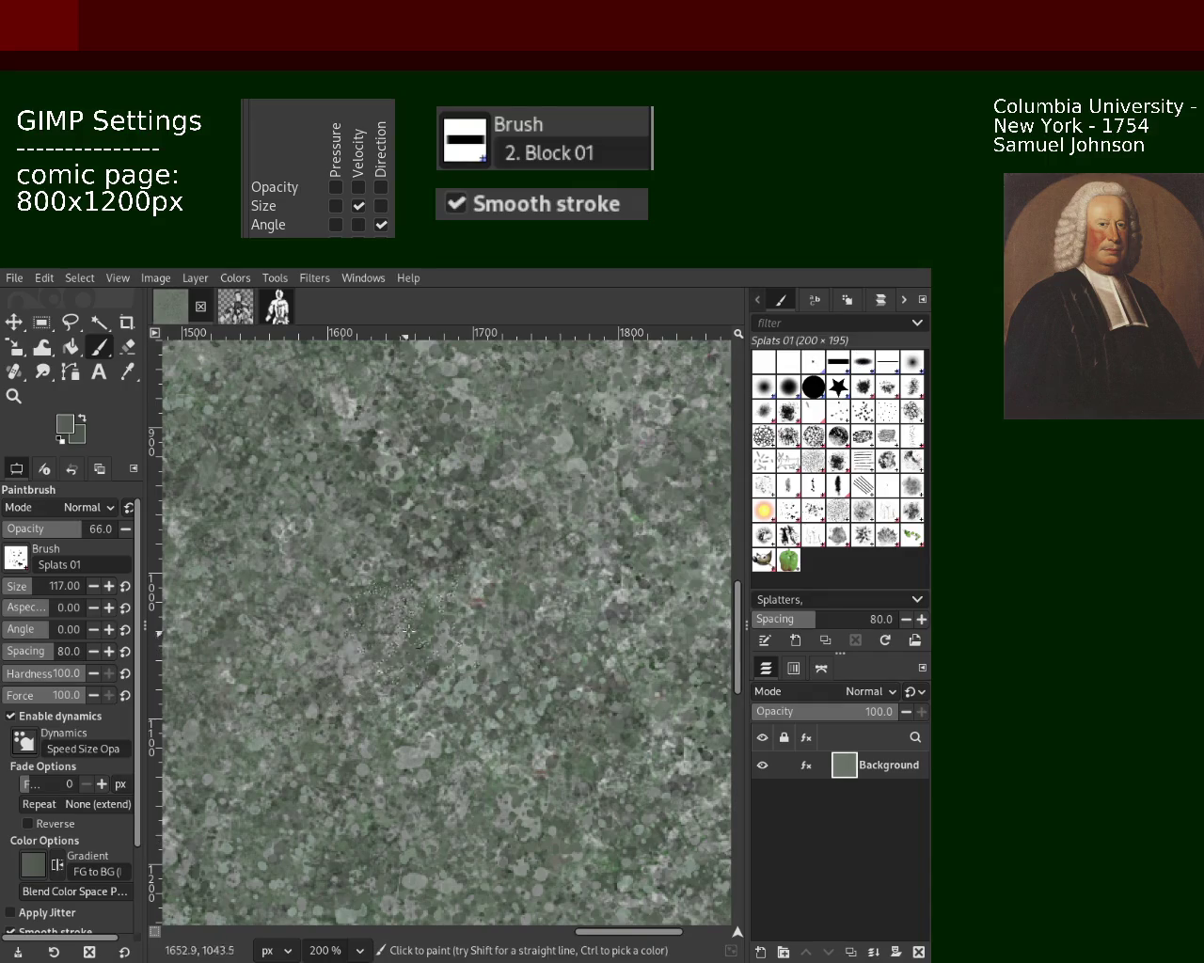
Step: Zoom out to check the texture, then zoom back in closer for painting
{"action": "left_click", "coordinate": [14, 396]}
{"action": "key", "text": "shift+ctrl+j"}
{"action": "left_click", "coordinate": [550, 599]}
{"action": "left_click", "coordinate": [550, 599]}
{"action": "left_click", "coordinate": [545, 610], "text": "ctrl"}
{"action": "left_click", "coordinate": [536, 626], "text": "ctrl"}
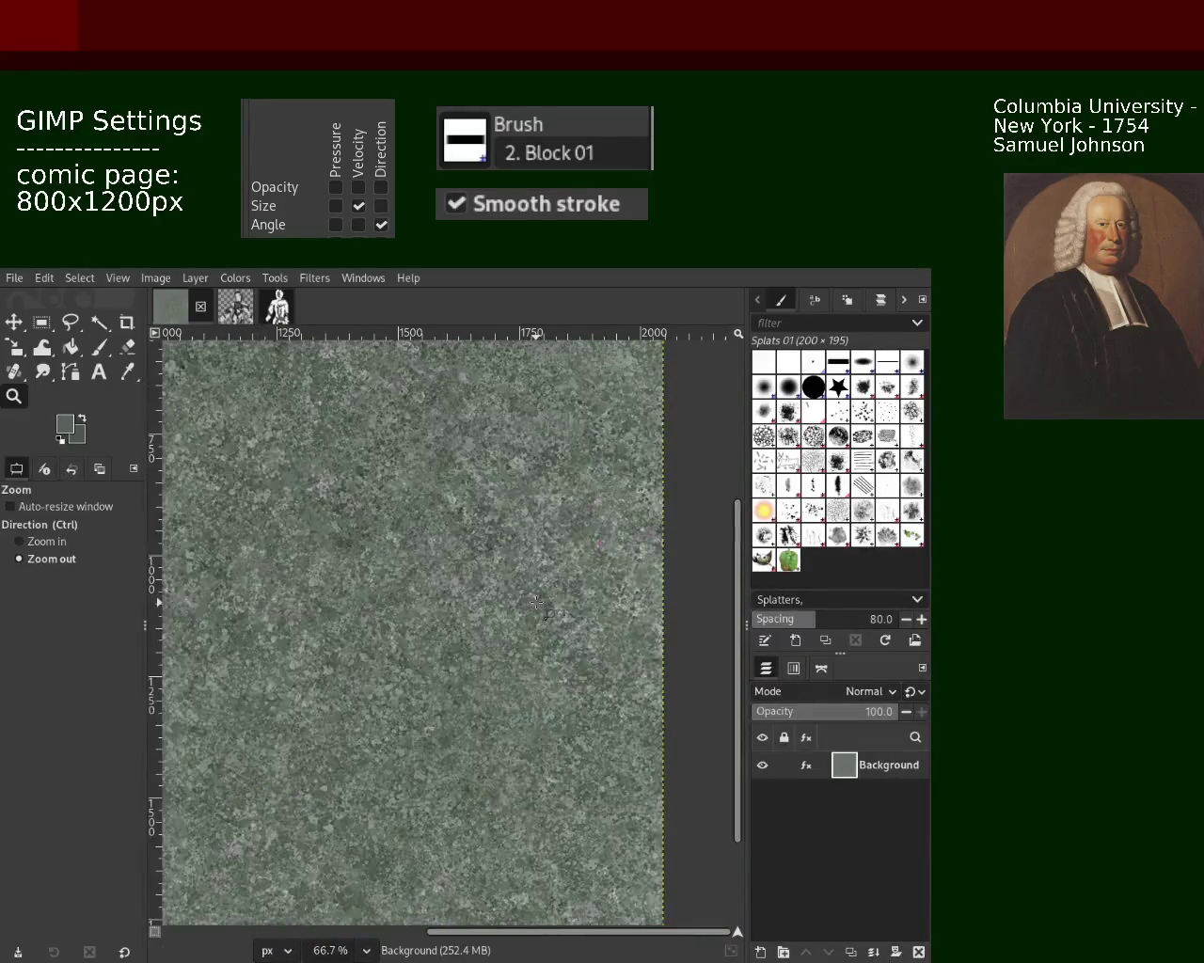
{"action": "left_click", "coordinate": [525, 644], "text": "ctrl"}
{"action": "left_click", "coordinate": [512, 663], "text": "ctrl"}
{"action": "left_click", "coordinate": [503, 660]}
{"action": "left_click", "coordinate": [489, 649]}
{"action": "left_click", "coordinate": [470, 635]}
{"action": "left_click", "coordinate": [395, 573]}
{"action": "left_click", "coordinate": [339, 527]}
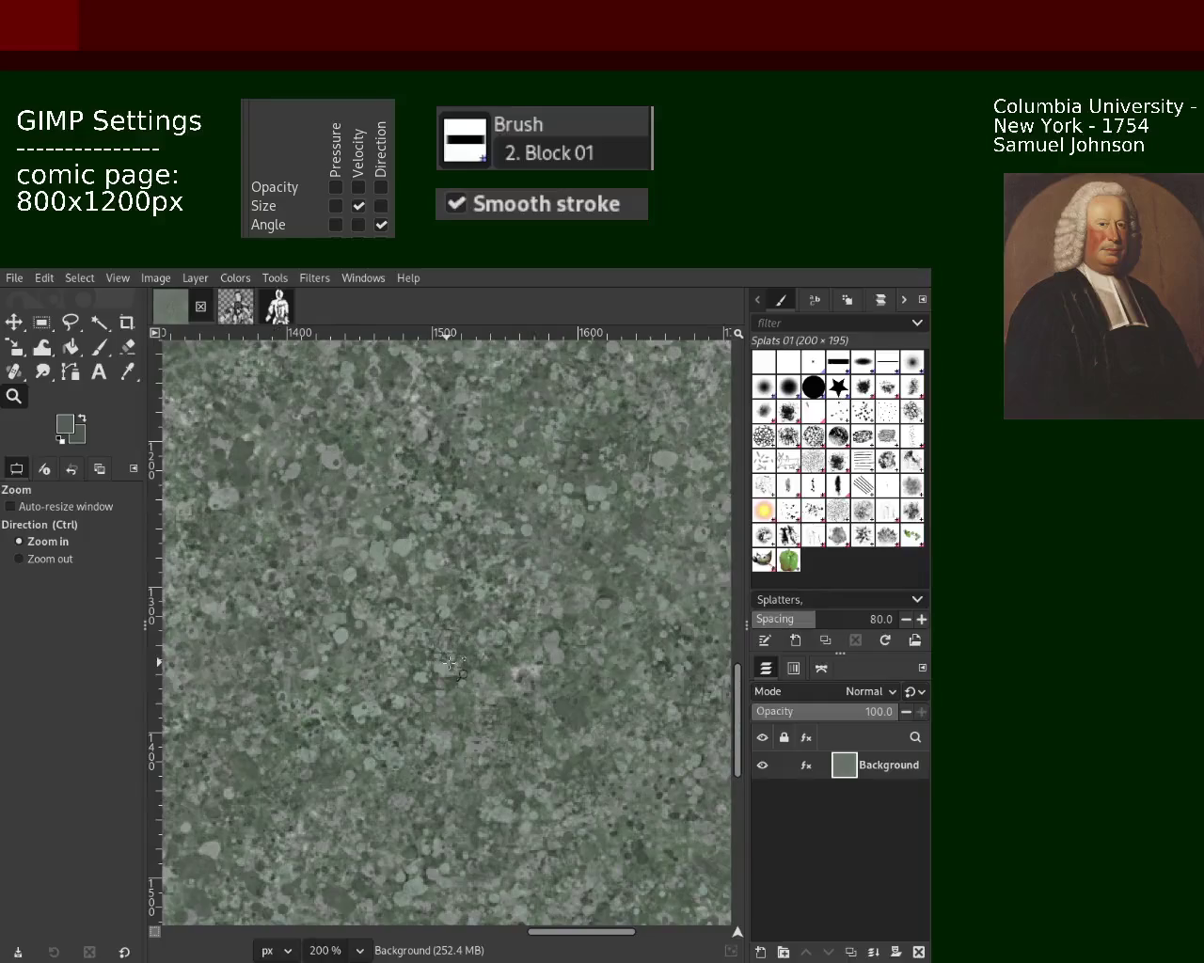
{"action": "left_click", "coordinate": [100, 347]}
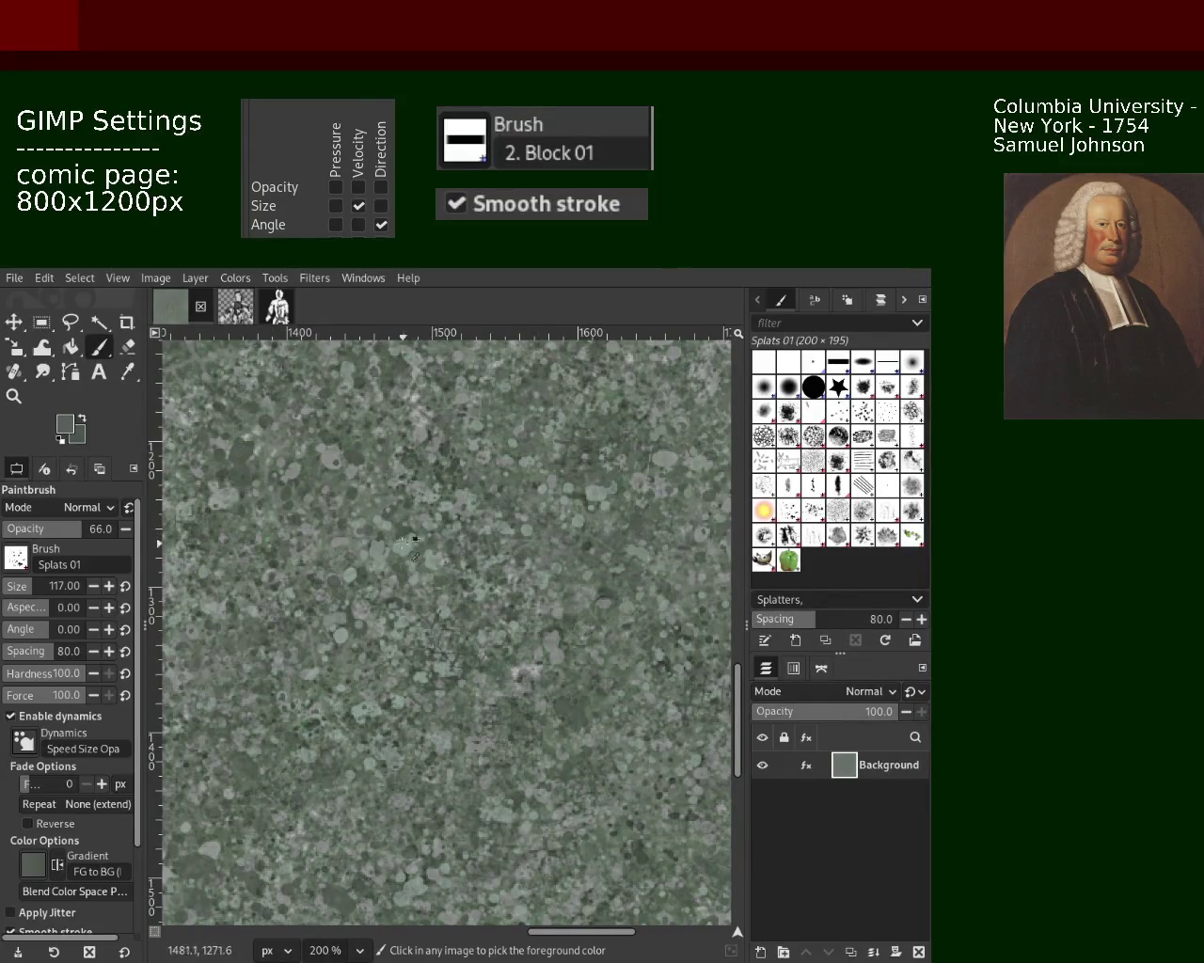
Step: Sample a darker colour and dab darker splats at 100 opacity
{"action": "left_click", "coordinate": [403, 544], "text": "ctrl"}
{"action": "left_click", "coordinate": [554, 598], "text": "ctrl"}
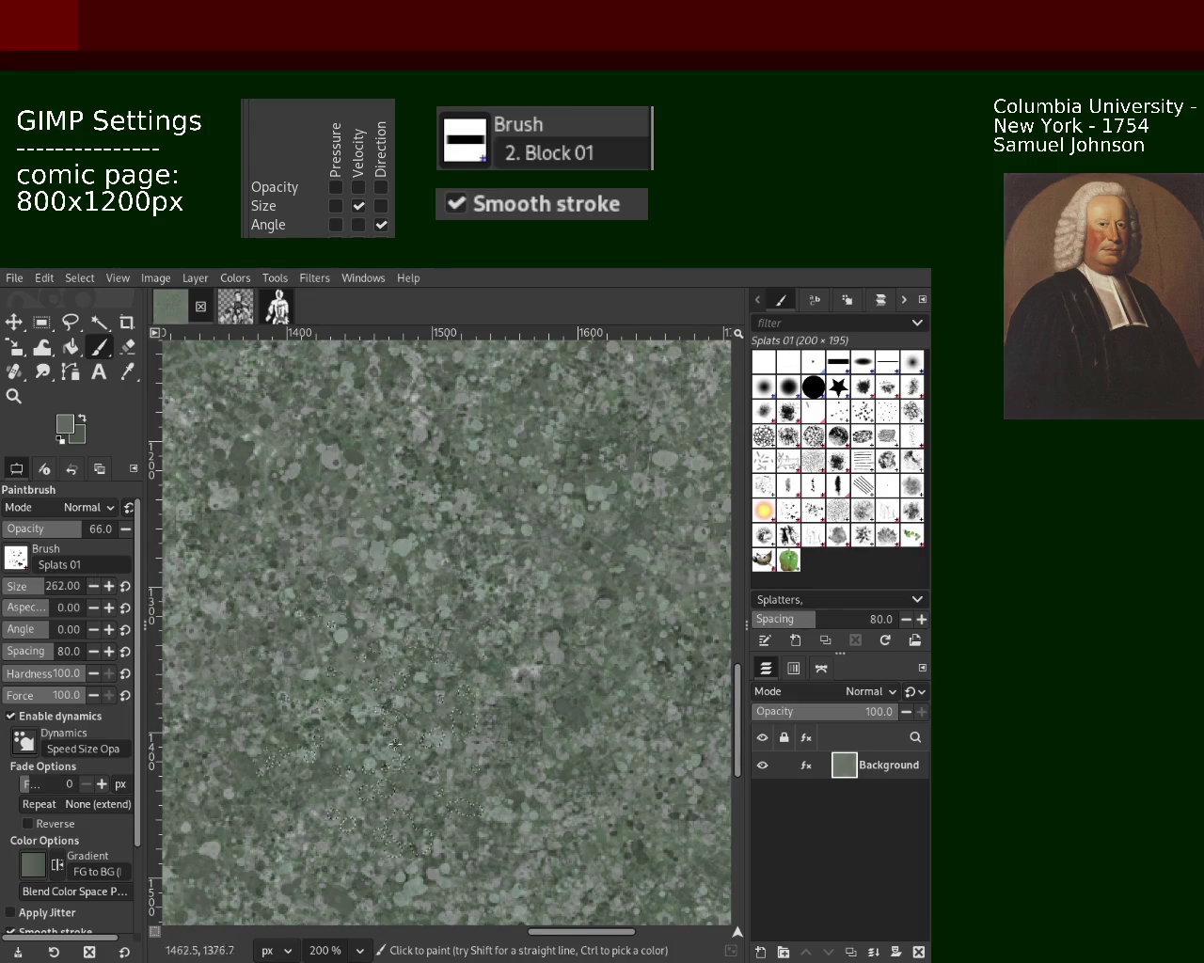
{"action": "left_click_drag", "start_coordinate": [94, 525], "coordinate": [127, 525]}
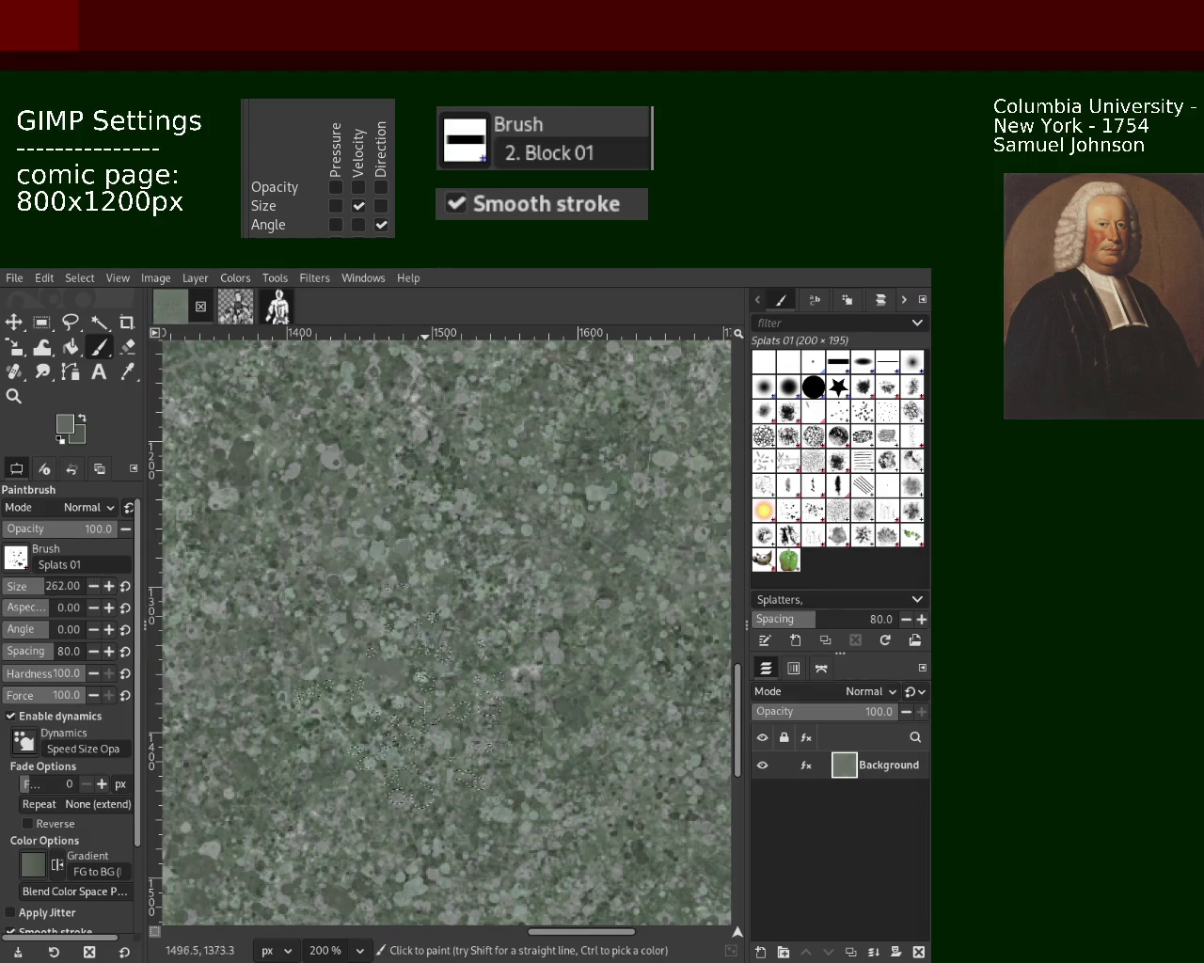
{"action": "left_click_drag", "start_coordinate": [411, 679], "coordinate": [319, 670]}
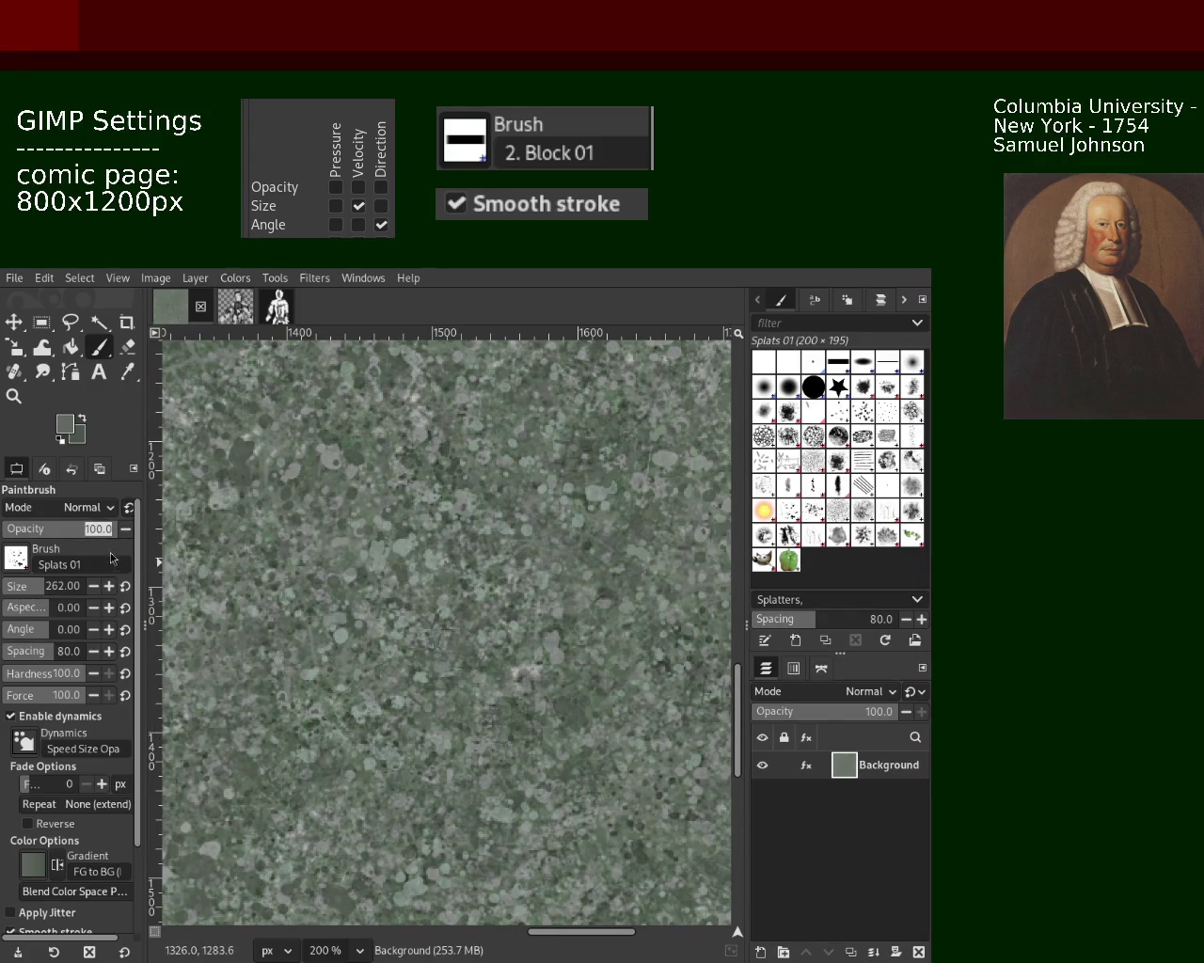
Step: At opacity 76, paint light grey splats over the lower middle area
{"action": "left_click_drag", "start_coordinate": [82, 534], "coordinate": [94, 534]}
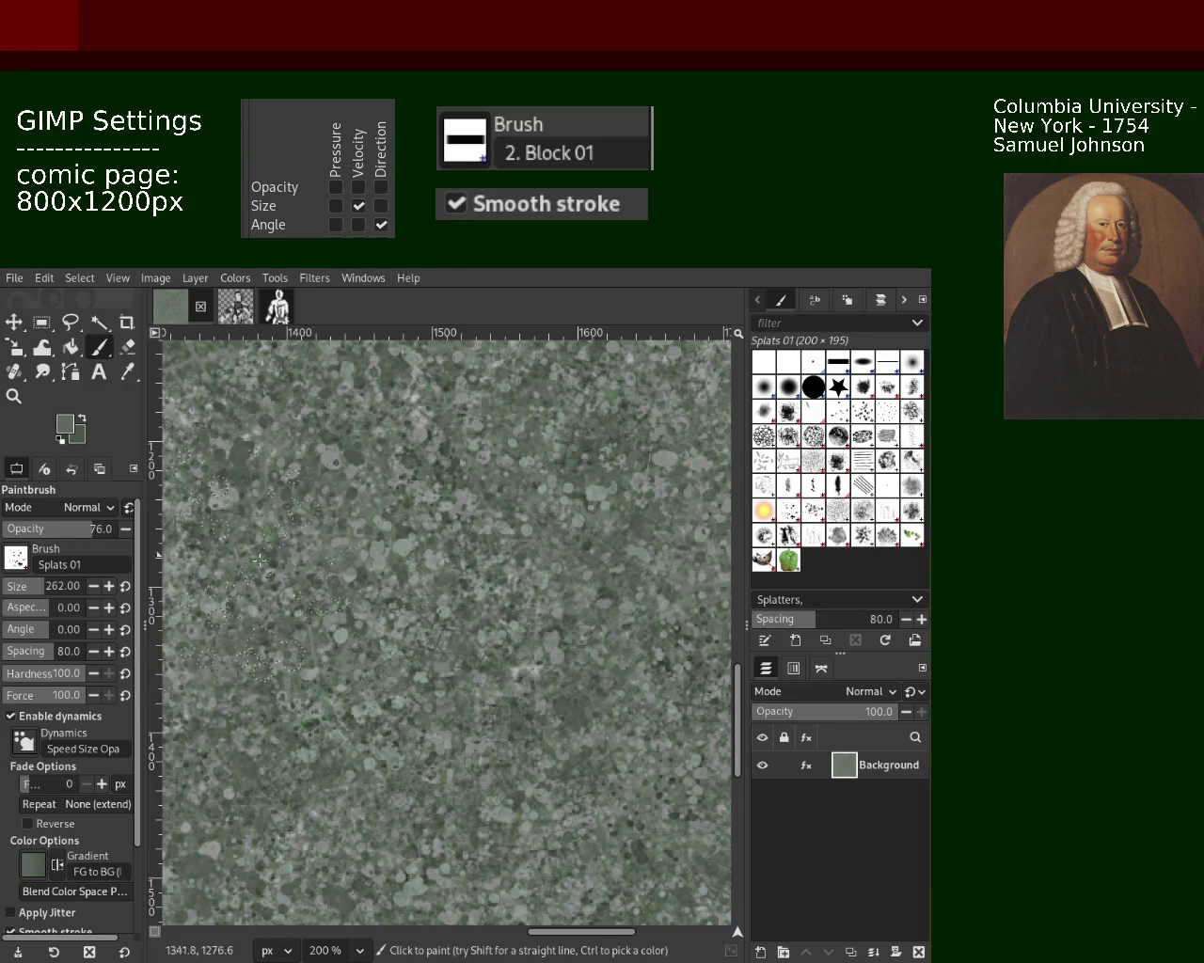
{"action": "left_click", "coordinate": [389, 561], "text": "ctrl"}
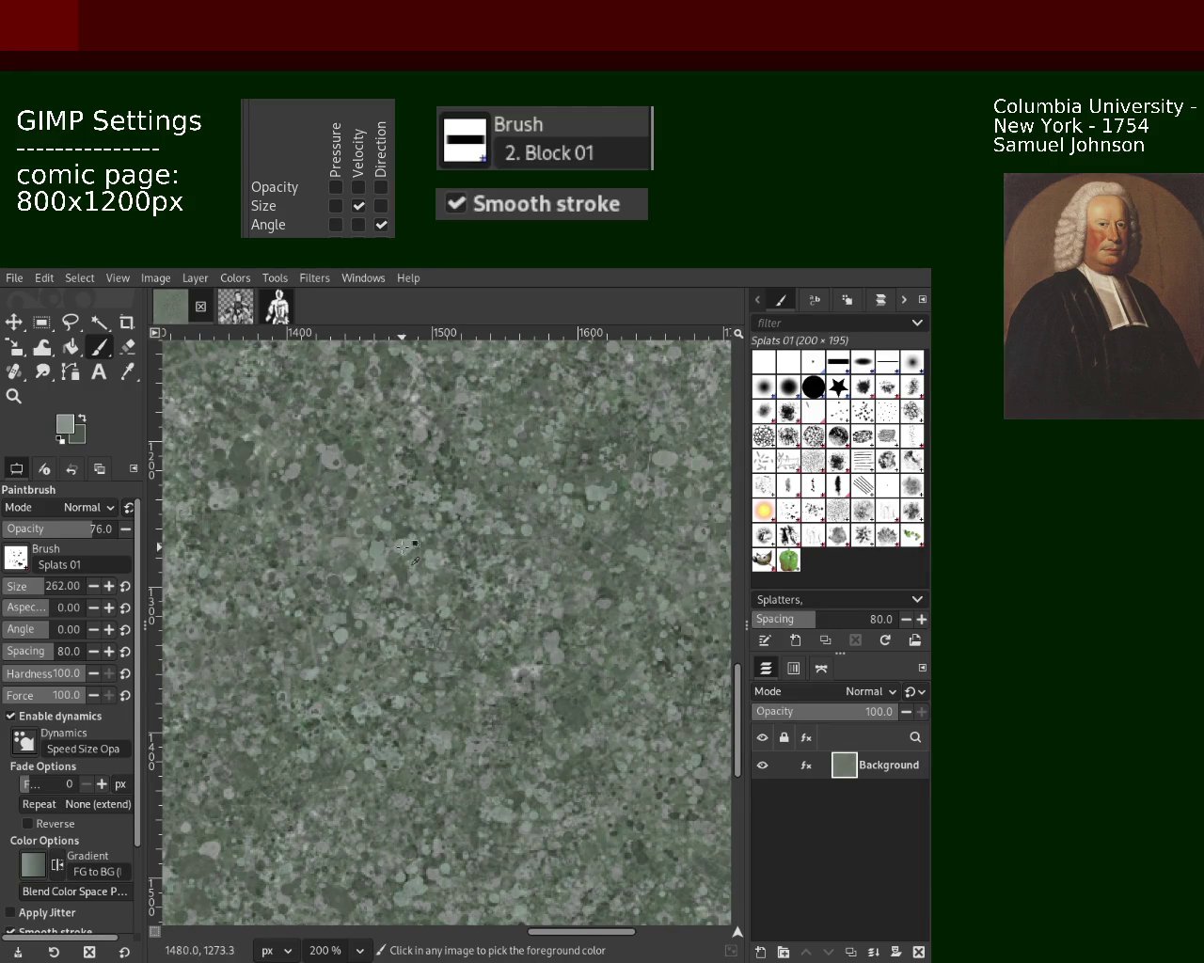
{"action": "mouse_move", "coordinate": [383, 801]}
{"action": "left_mouse_down"}
{"action": "mouse_move", "coordinate": [442, 884]}
{"action": "mouse_move", "coordinate": [323, 759]}
{"action": "mouse_move", "coordinate": [337, 716]}
{"action": "left_mouse_up"}
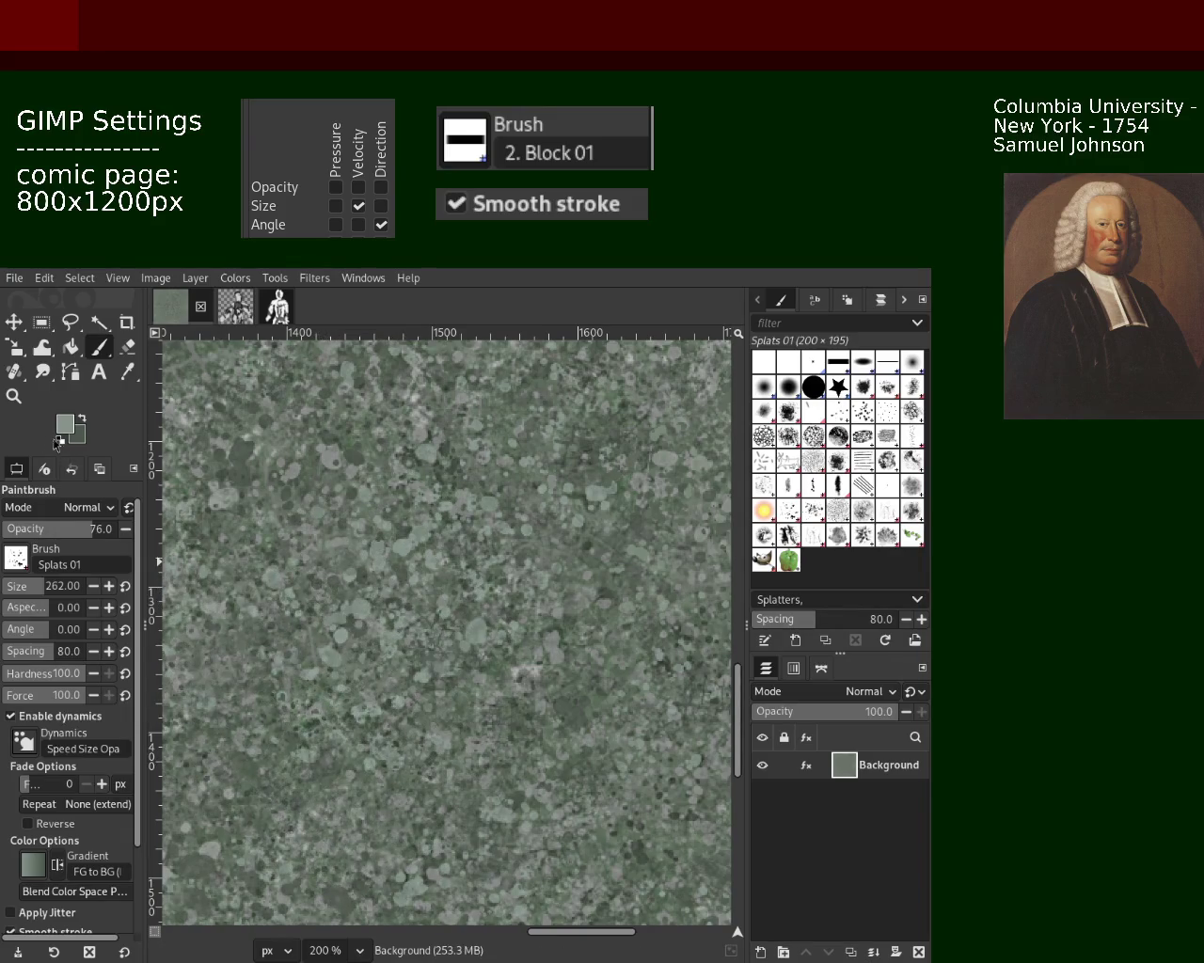
{"action": "left_click", "coordinate": [16, 400]}
Step: Zoom to 150% and scatter slightly lighter splat marks across the middle of the texture
{"action": "scroll", "coordinate": [497, 600], "scroll_direction": "down", "scroll_amount": 4}
{"action": "scroll", "coordinate": [496, 600], "scroll_direction": "up", "scroll_amount": 1}
{"action": "scroll", "coordinate": [497, 600], "scroll_direction": "up", "scroll_amount": 1}
{"action": "scroll", "coordinate": [497, 600], "scroll_direction": "down", "scroll_amount": 1}
{"action": "scroll", "coordinate": [497, 600], "scroll_direction": "up", "scroll_amount": 1}
{"action": "scroll", "coordinate": [497, 600], "scroll_direction": "up", "scroll_amount": 2}
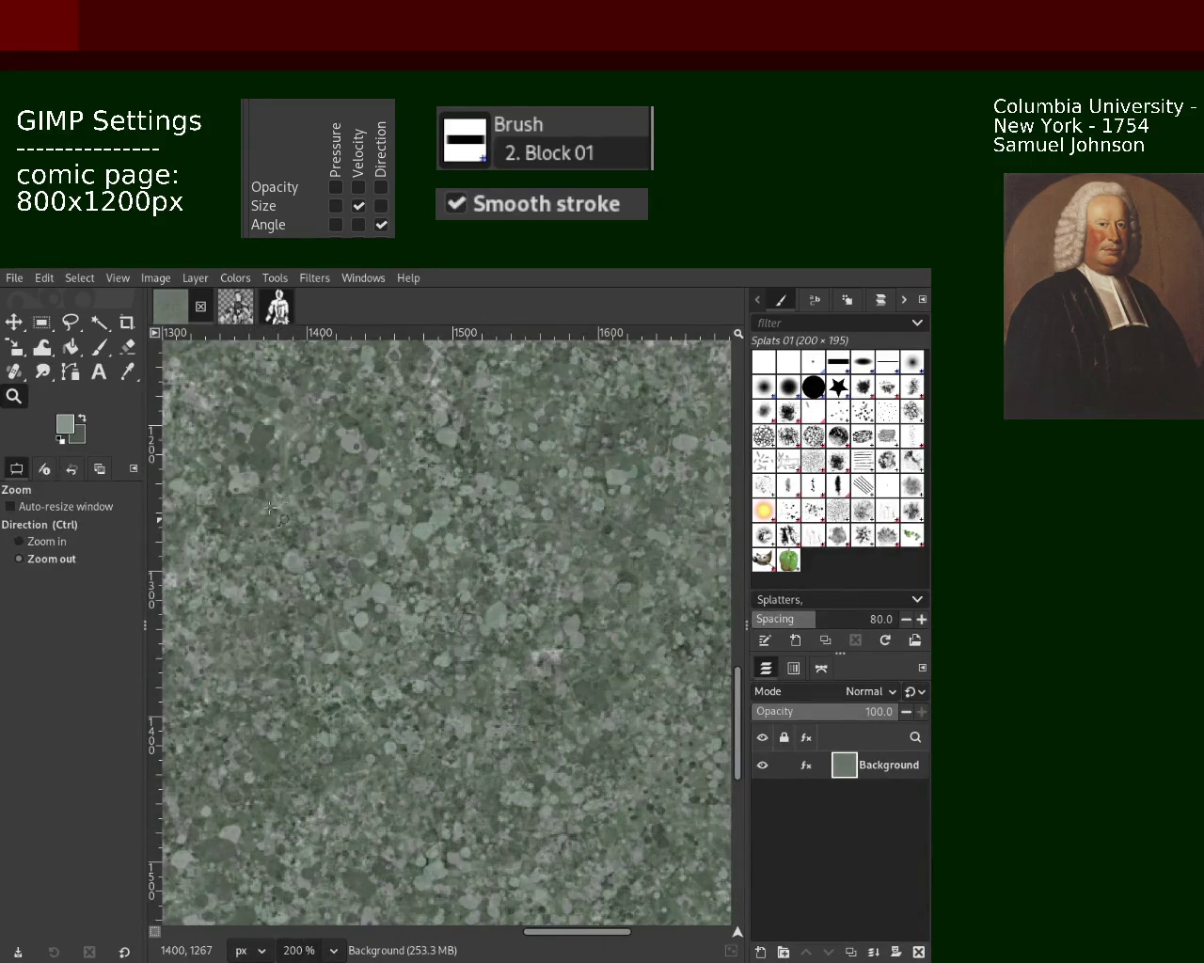
{"action": "key", "text": "p"}
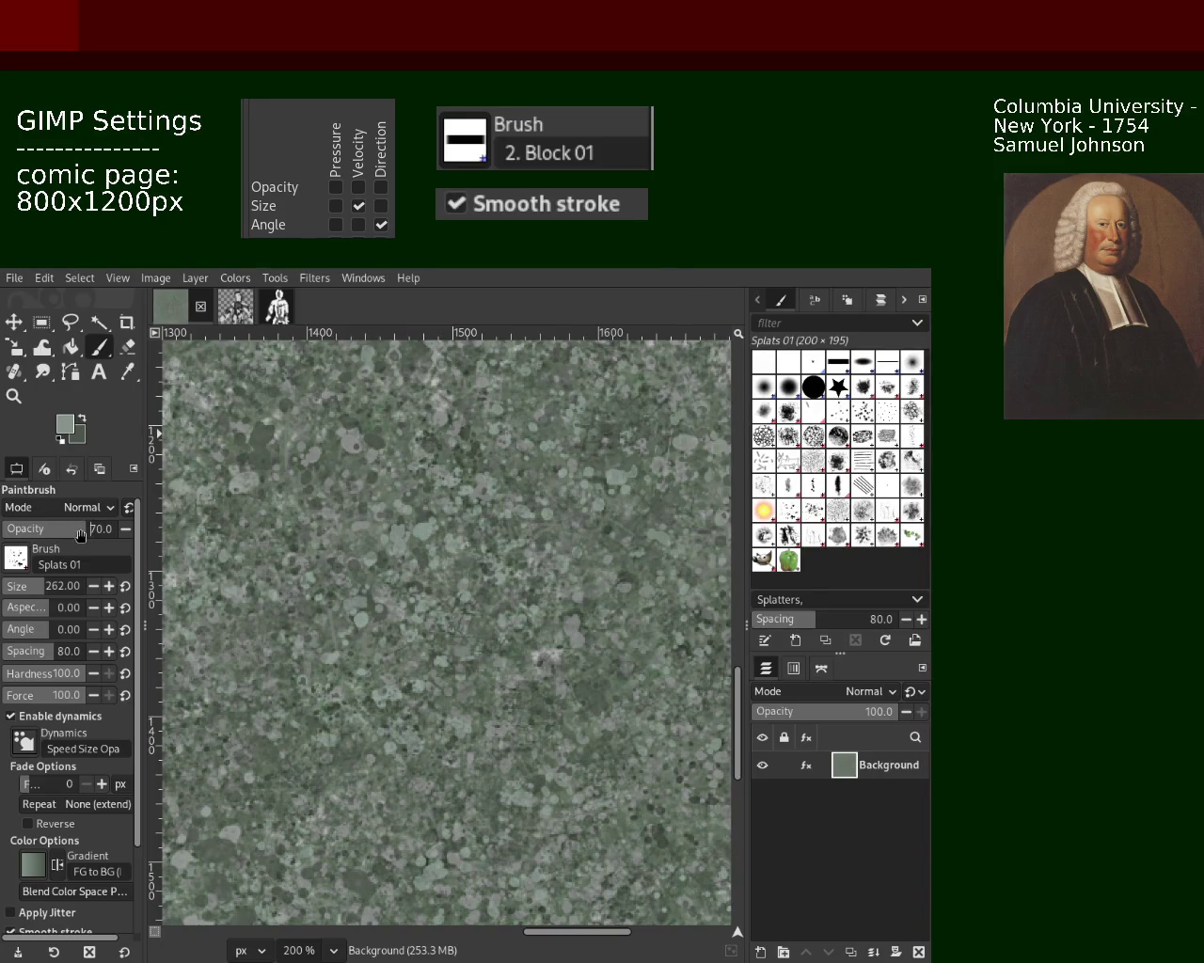
{"action": "left_click", "coordinate": [14, 395]}
{"action": "scroll", "coordinate": [426, 625], "scroll_direction": "down", "scroll_amount": 3}
{"action": "scroll", "coordinate": [426, 625], "scroll_direction": "down", "scroll_amount": 2}
{"action": "scroll", "coordinate": [426, 625], "scroll_direction": "up", "scroll_amount": 1}
{"action": "scroll", "coordinate": [426, 625], "scroll_direction": "up", "scroll_amount": 1}
{"action": "scroll", "coordinate": [426, 625], "scroll_direction": "up", "scroll_amount": 1}
{"action": "scroll", "coordinate": [426, 625], "scroll_direction": "up", "scroll_amount": 1}
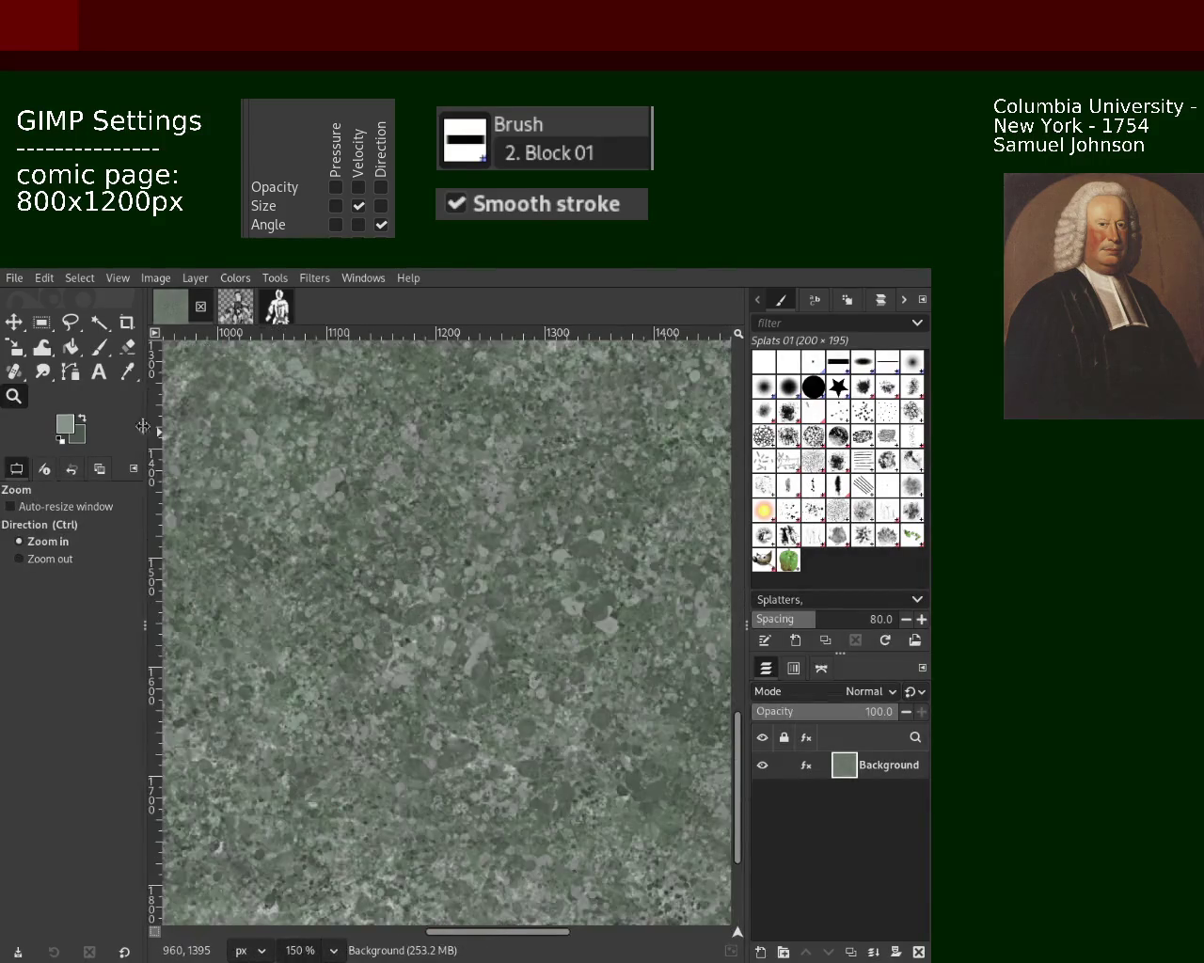
{"action": "left_click", "coordinate": [100, 348]}
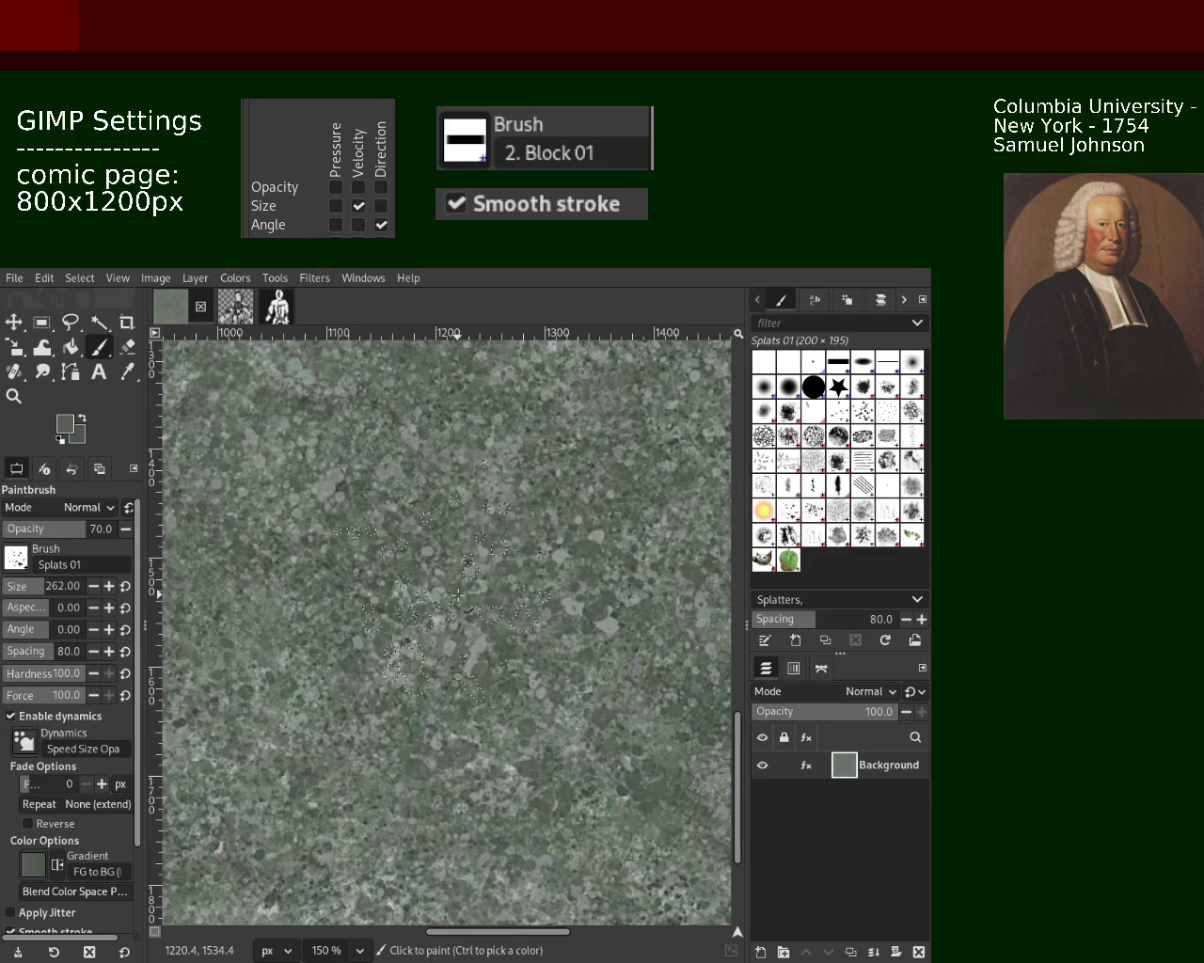
{"action": "left_click", "coordinate": [339, 480], "text": "ctrl"}
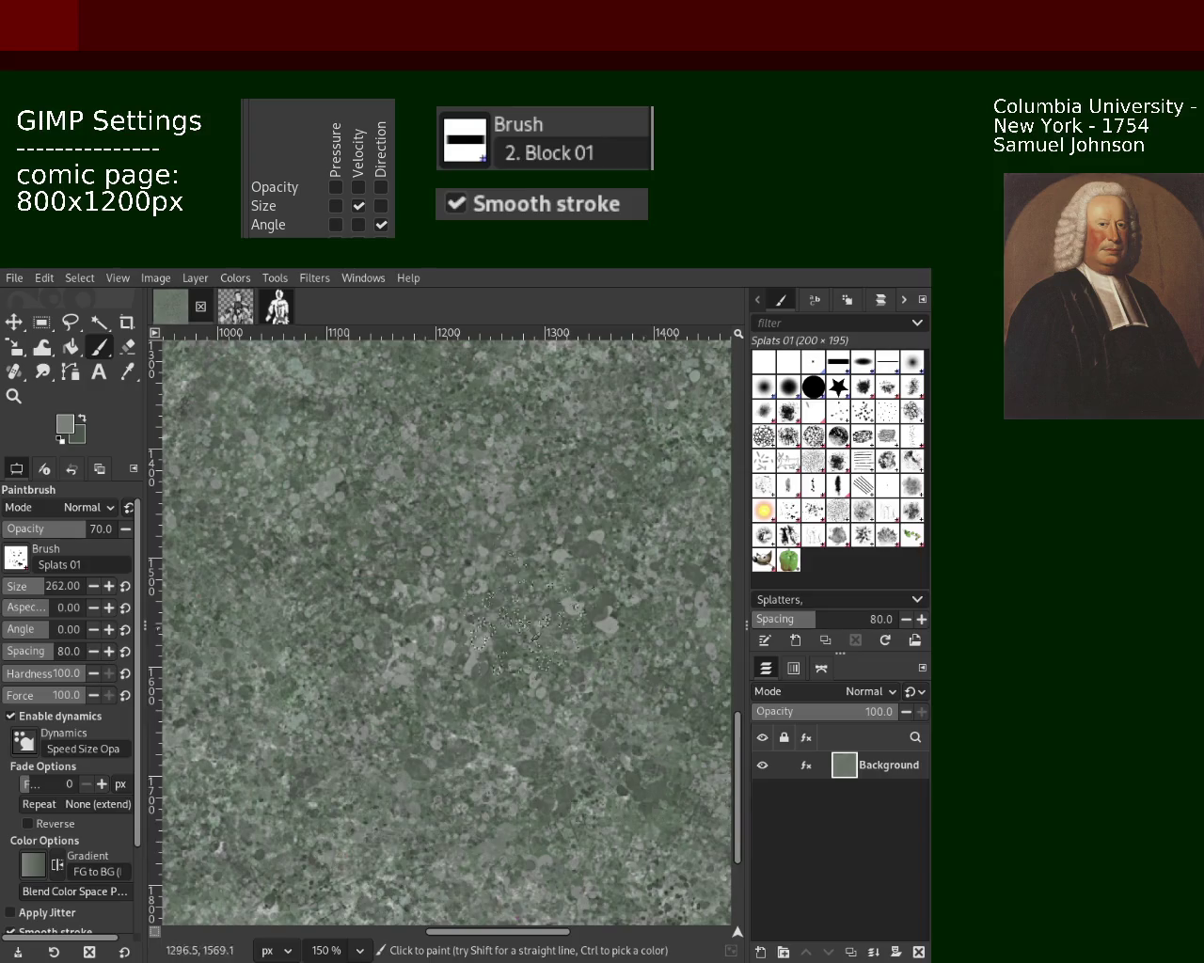
{"action": "left_click_drag", "start_coordinate": [395, 818], "coordinate": [472, 909]}
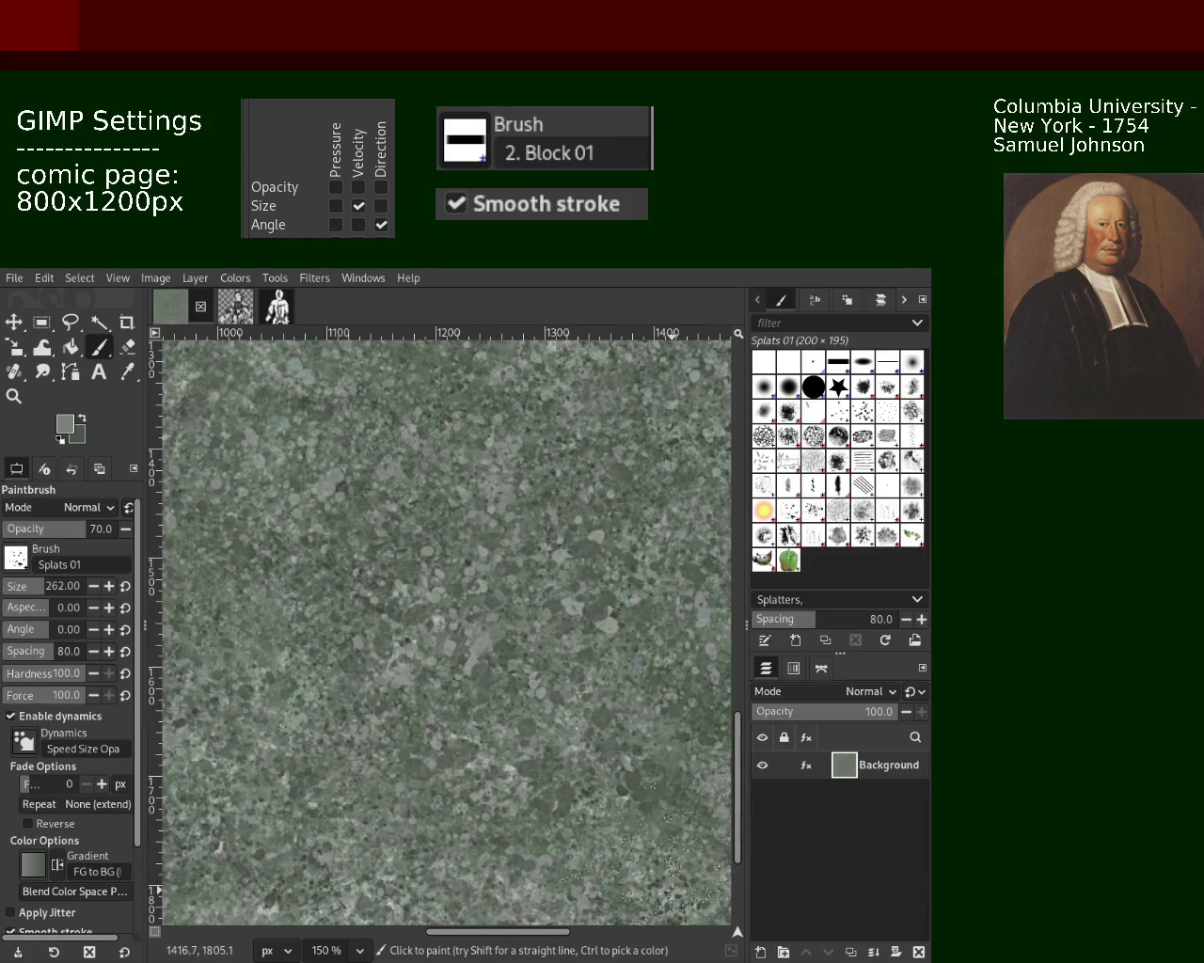
Step: Switch to the Texture Hose 02 brush and paint dabs over the middle area
{"action": "left_click", "coordinate": [812, 535]}
{"action": "left_click", "coordinate": [410, 833]}
{"action": "left_click_drag", "start_coordinate": [408, 842], "coordinate": [581, 857]}
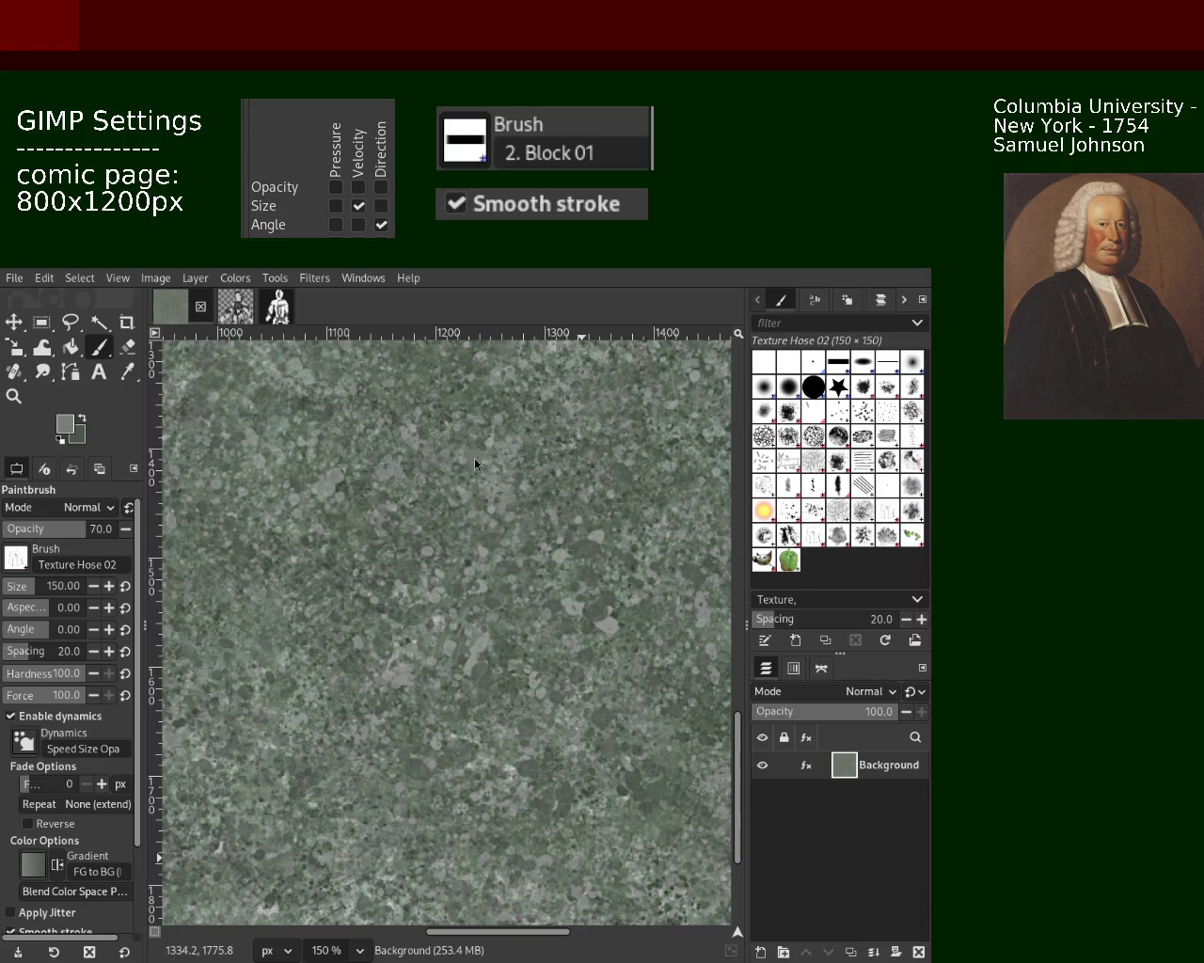
Step: Stamp speckled dabs in the upper middle, undoing the upper-left one
{"action": "left_click", "coordinate": [408, 557]}
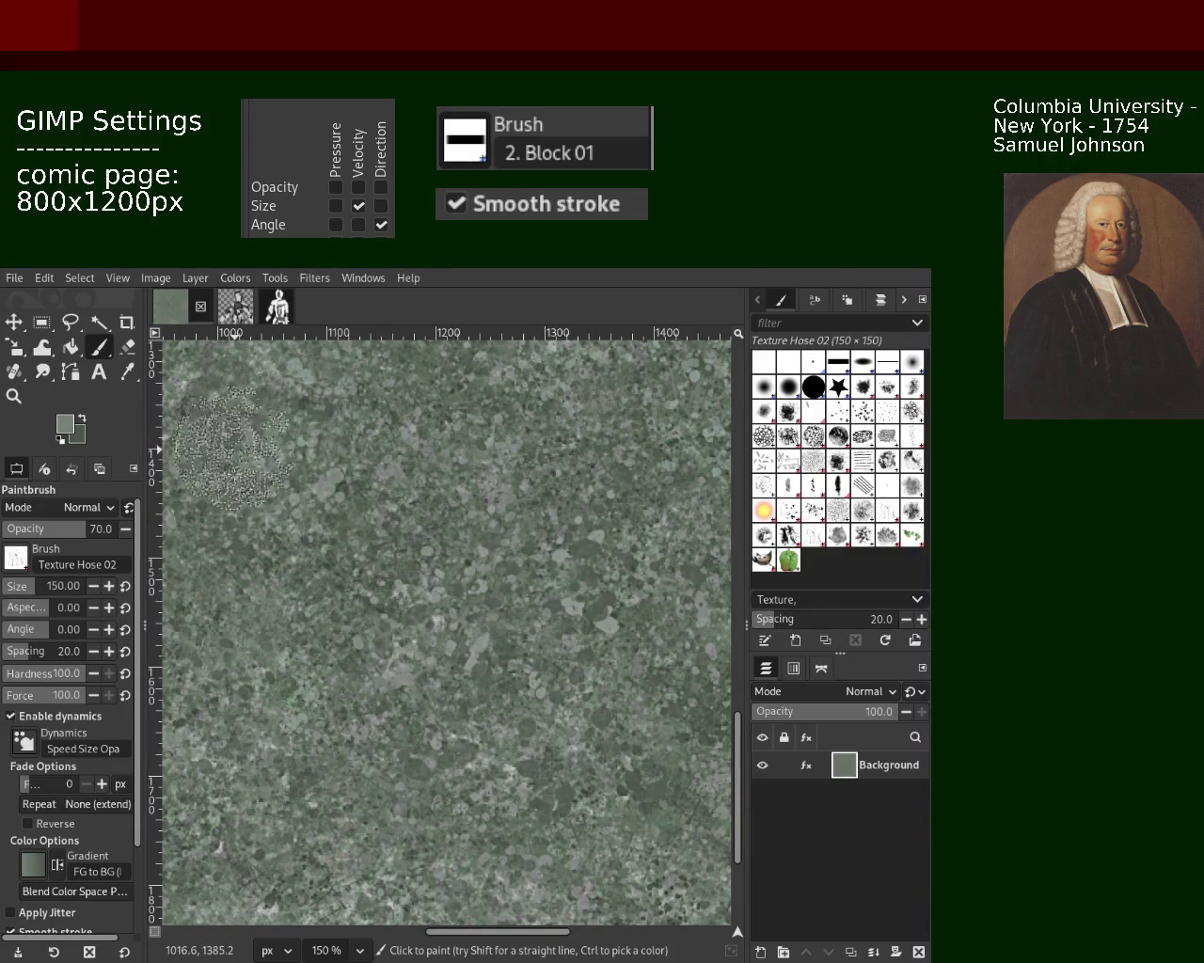
{"action": "left_click", "coordinate": [271, 495]}
{"action": "key", "text": "ctrl+z"}
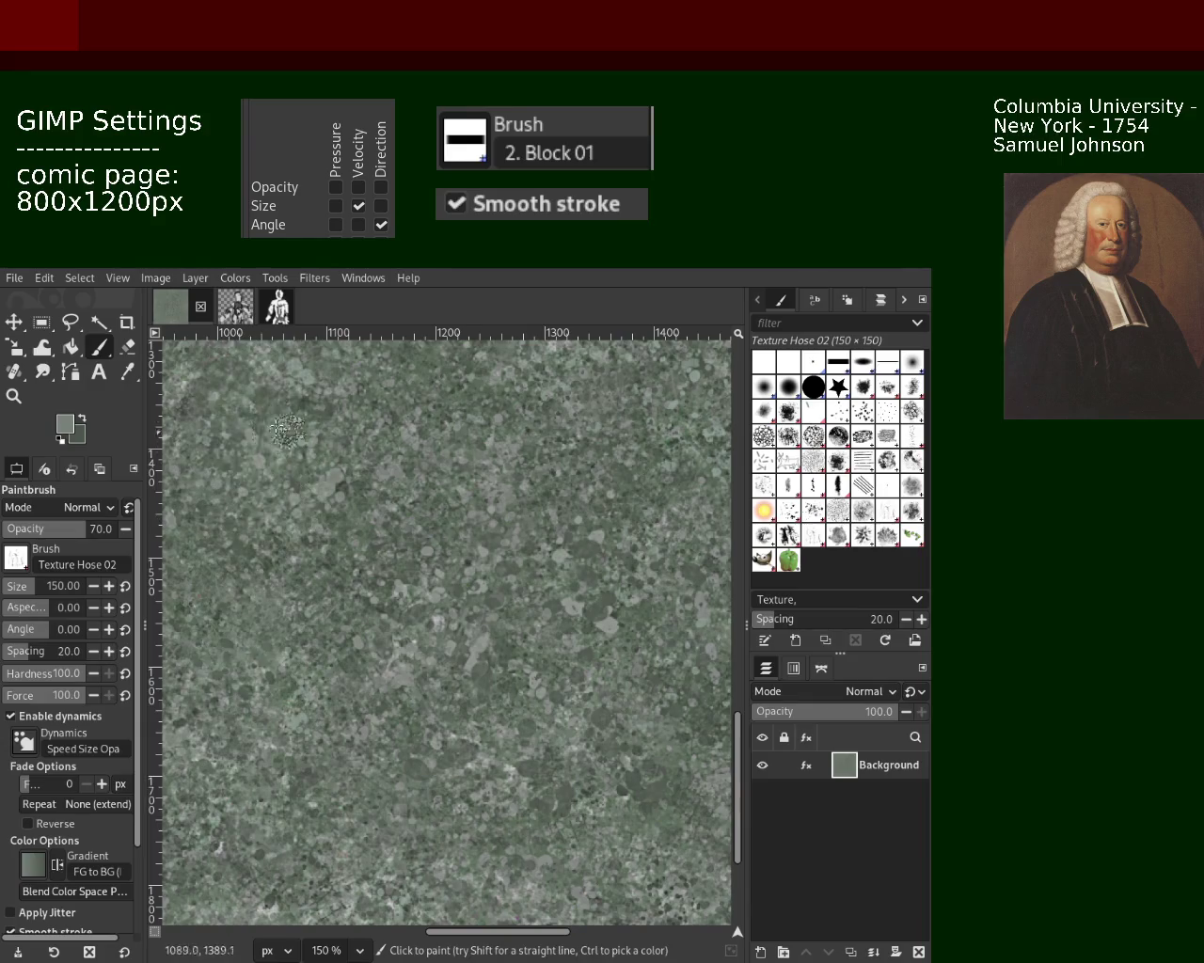
{"action": "left_click", "coordinate": [810, 543]}
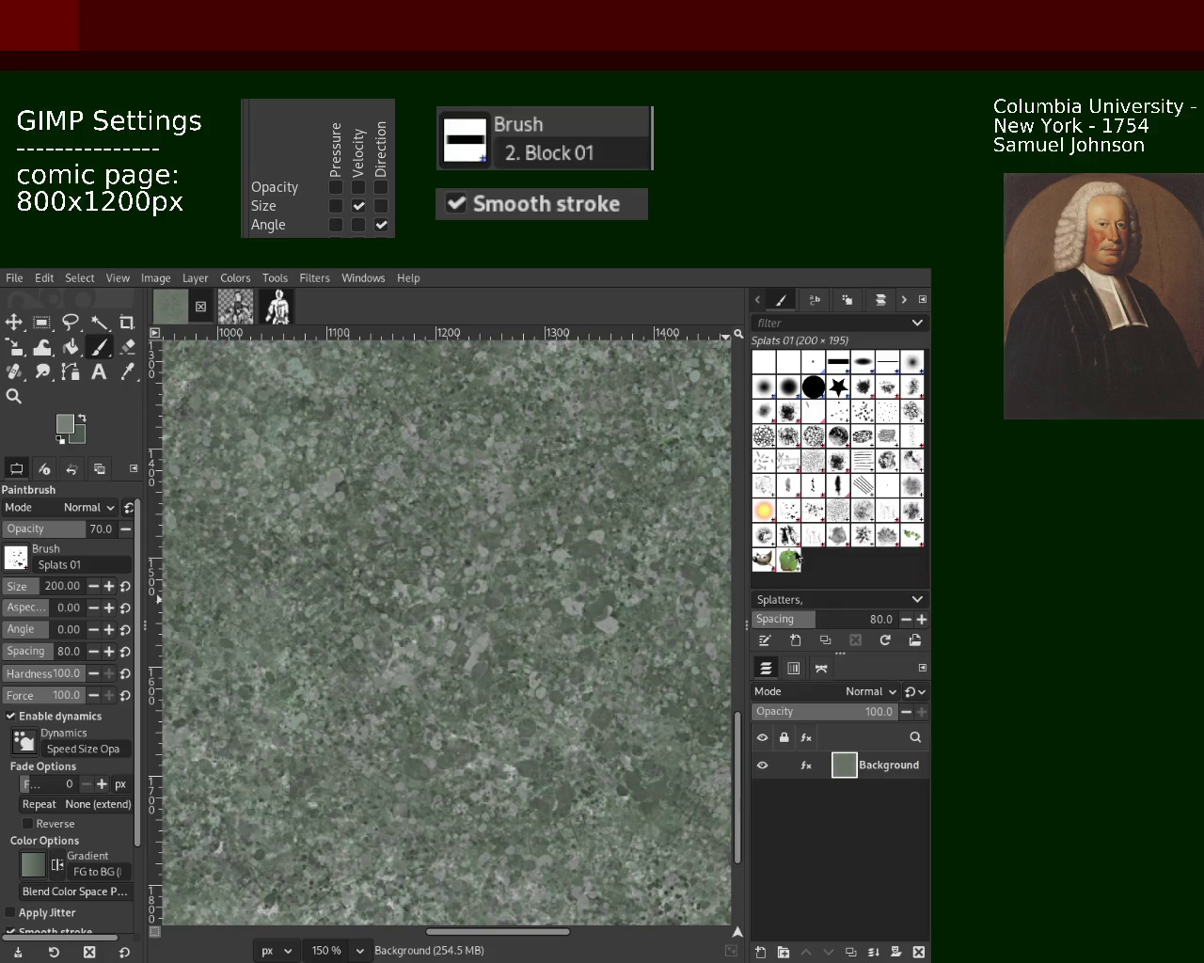
Step: Paint a sampled-colour Texture Hose 02 stroke downward, then zoom to check the texture
{"action": "left_click", "coordinate": [799, 516]}
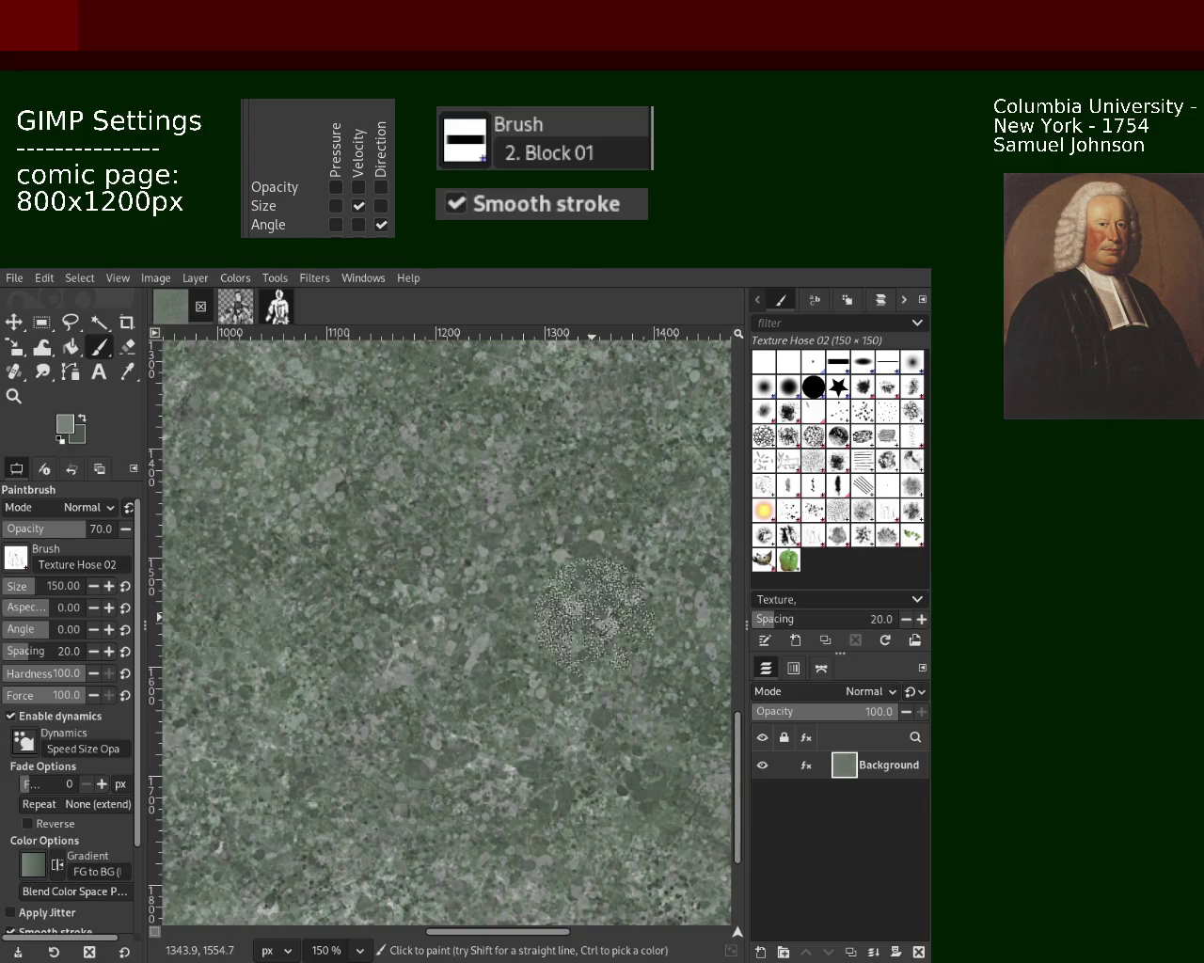
{"action": "key", "text": "ctrl"}
{"action": "left_click_drag", "start_coordinate": [484, 669], "coordinate": [446, 875]}
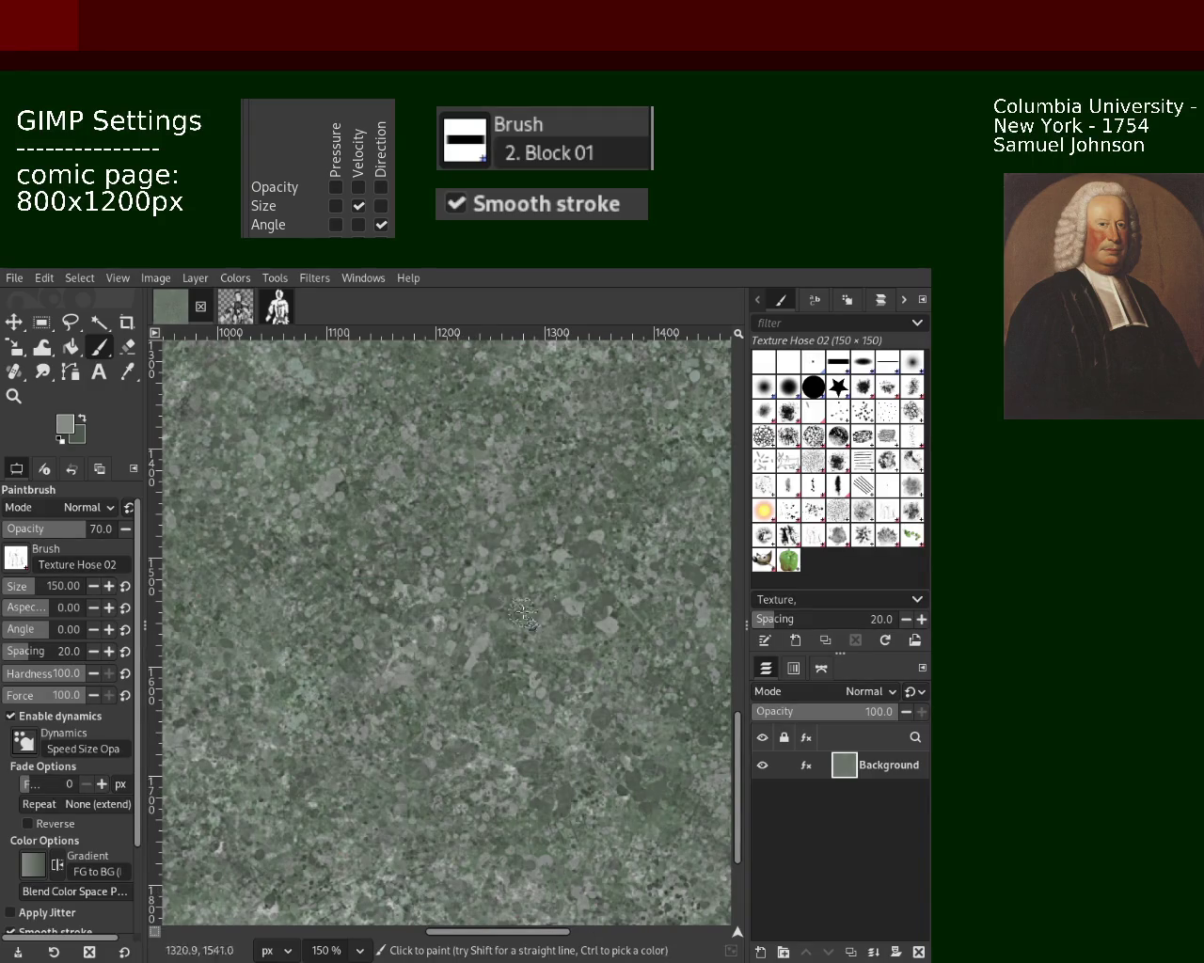
{"action": "left_click", "coordinate": [14, 395]}
{"action": "left_click", "coordinate": [548, 774], "text": "ctrl"}
{"action": "left_click", "coordinate": [548, 774], "text": "ctrl"}
{"action": "left_click", "coordinate": [548, 774]}
{"action": "left_click", "coordinate": [548, 774]}
{"action": "left_click", "coordinate": [548, 774]}
{"action": "left_click", "coordinate": [548, 774]}
{"action": "left_click", "coordinate": [548, 774], "text": "ctrl"}
{"action": "left_click", "coordinate": [548, 774], "text": "ctrl"}
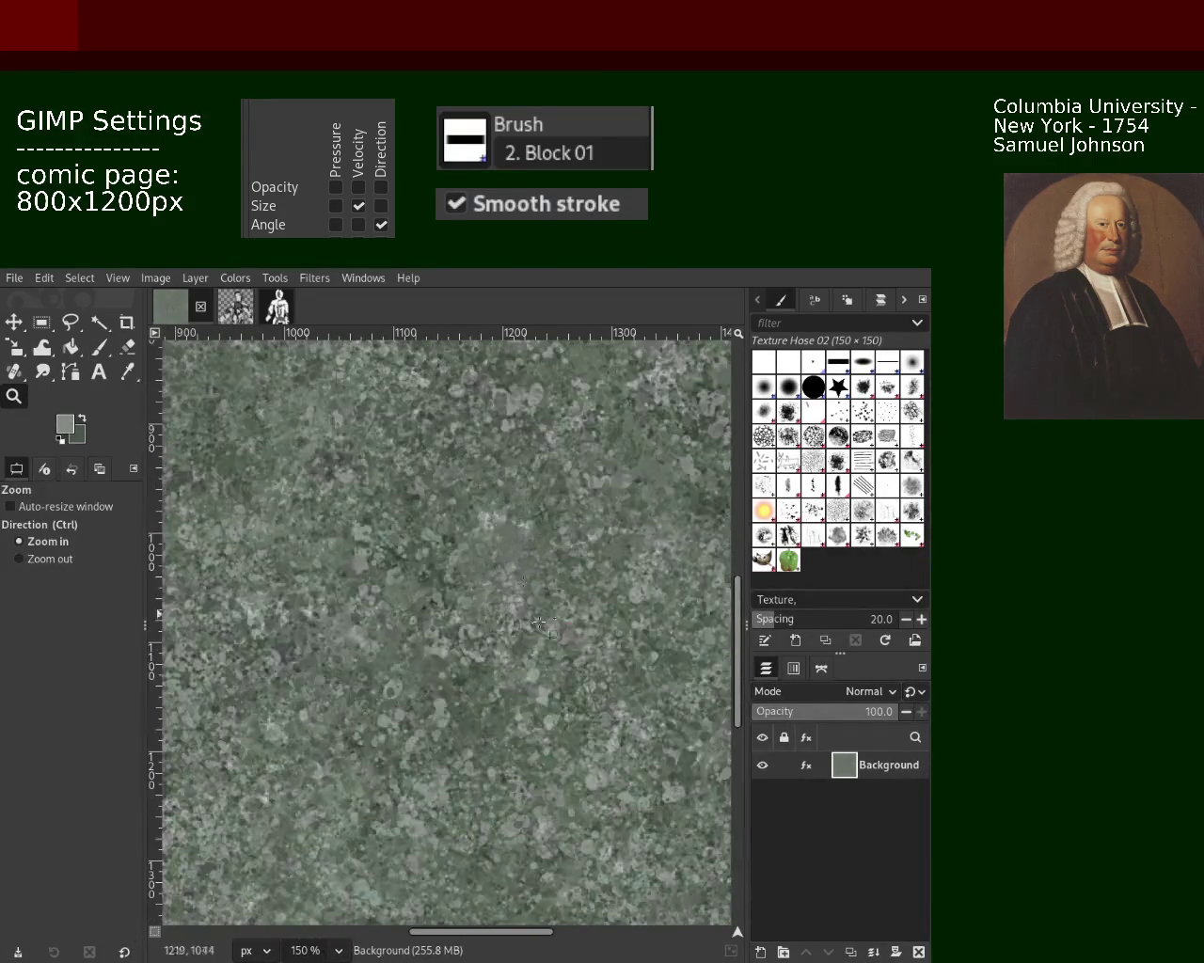
{"action": "left_click", "coordinate": [493, 461]}
{"action": "left_click", "coordinate": [492, 461]}
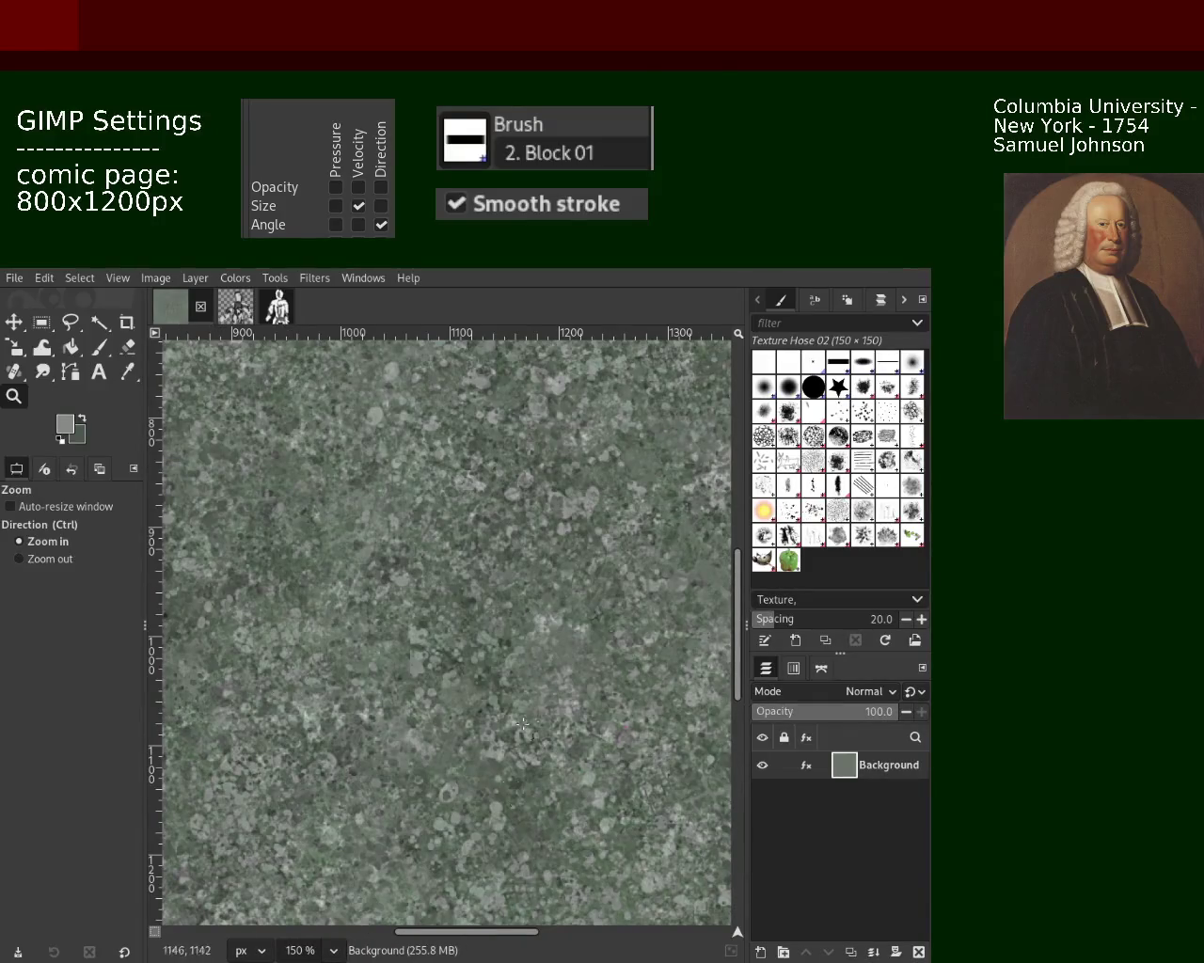
{"action": "left_click", "coordinate": [508, 793], "text": "ctrl"}
{"action": "left_click", "coordinate": [489, 752], "text": "ctrl"}
{"action": "left_click", "coordinate": [461, 705]}
{"action": "left_click", "coordinate": [440, 668], "text": "ctrl"}
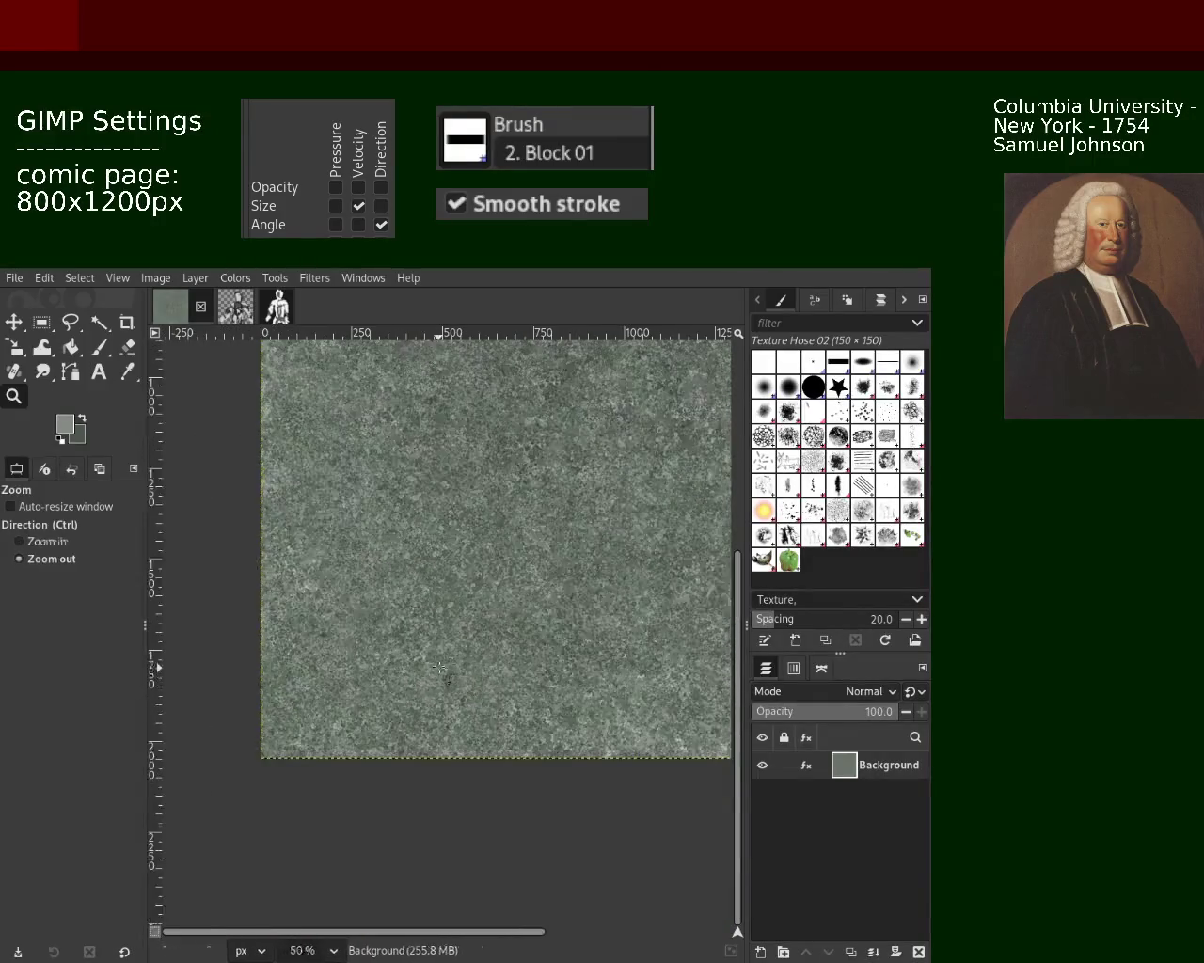
{"action": "left_click", "coordinate": [440, 668]}
{"action": "left_click", "coordinate": [434, 660]}
{"action": "left_click", "coordinate": [432, 662], "text": "ctrl"}
{"action": "left_click", "coordinate": [452, 663]}
{"action": "left_click", "coordinate": [463, 664]}
{"action": "left_click", "coordinate": [471, 665]}
{"action": "left_click", "coordinate": [473, 664], "text": "ctrl"}
{"action": "left_click", "coordinate": [473, 665], "text": "ctrl"}
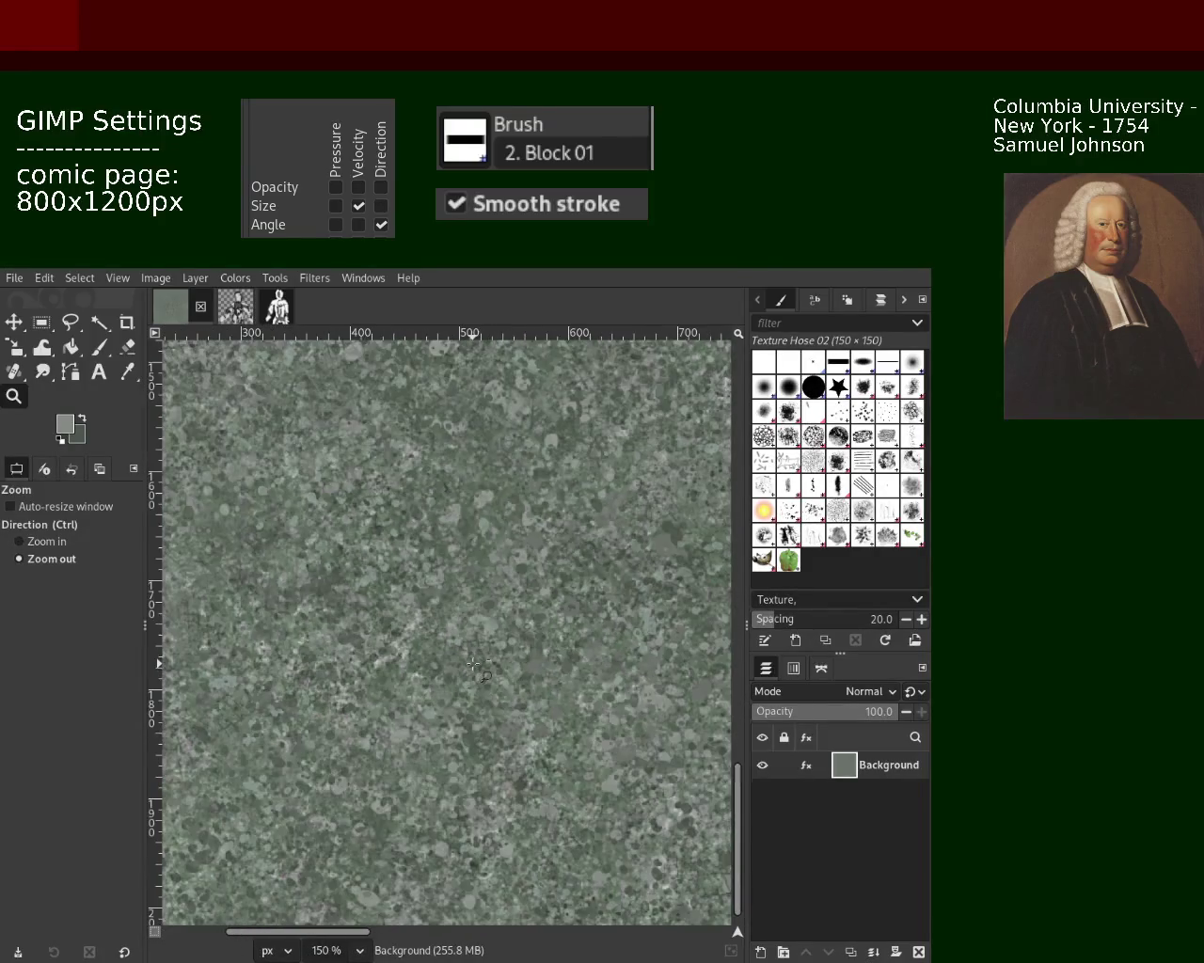
{"action": "left_click", "coordinate": [344, 670]}
{"action": "left_click", "coordinate": [502, 712]}
{"action": "left_click", "coordinate": [501, 712], "text": "ctrl"}
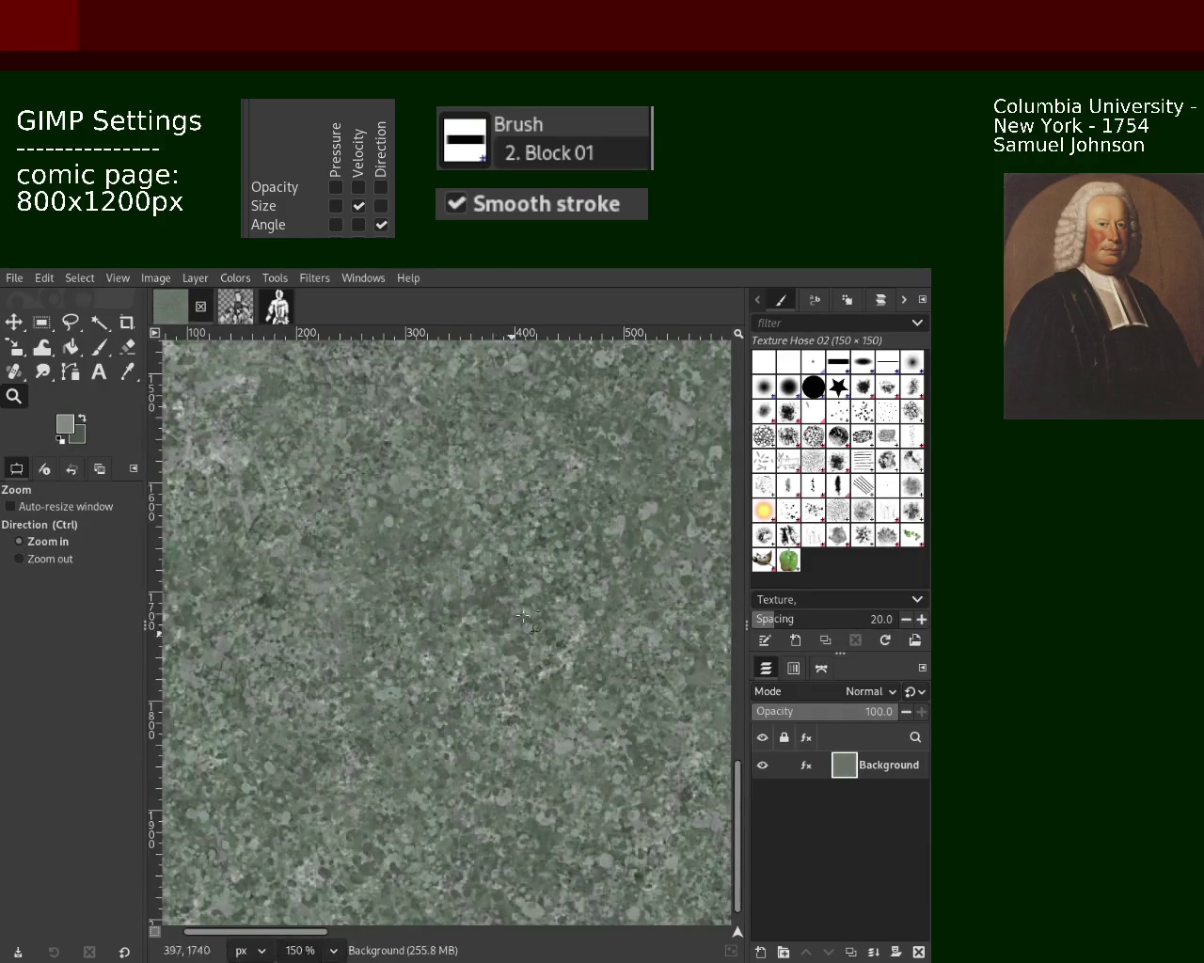
{"action": "left_click", "coordinate": [400, 697]}
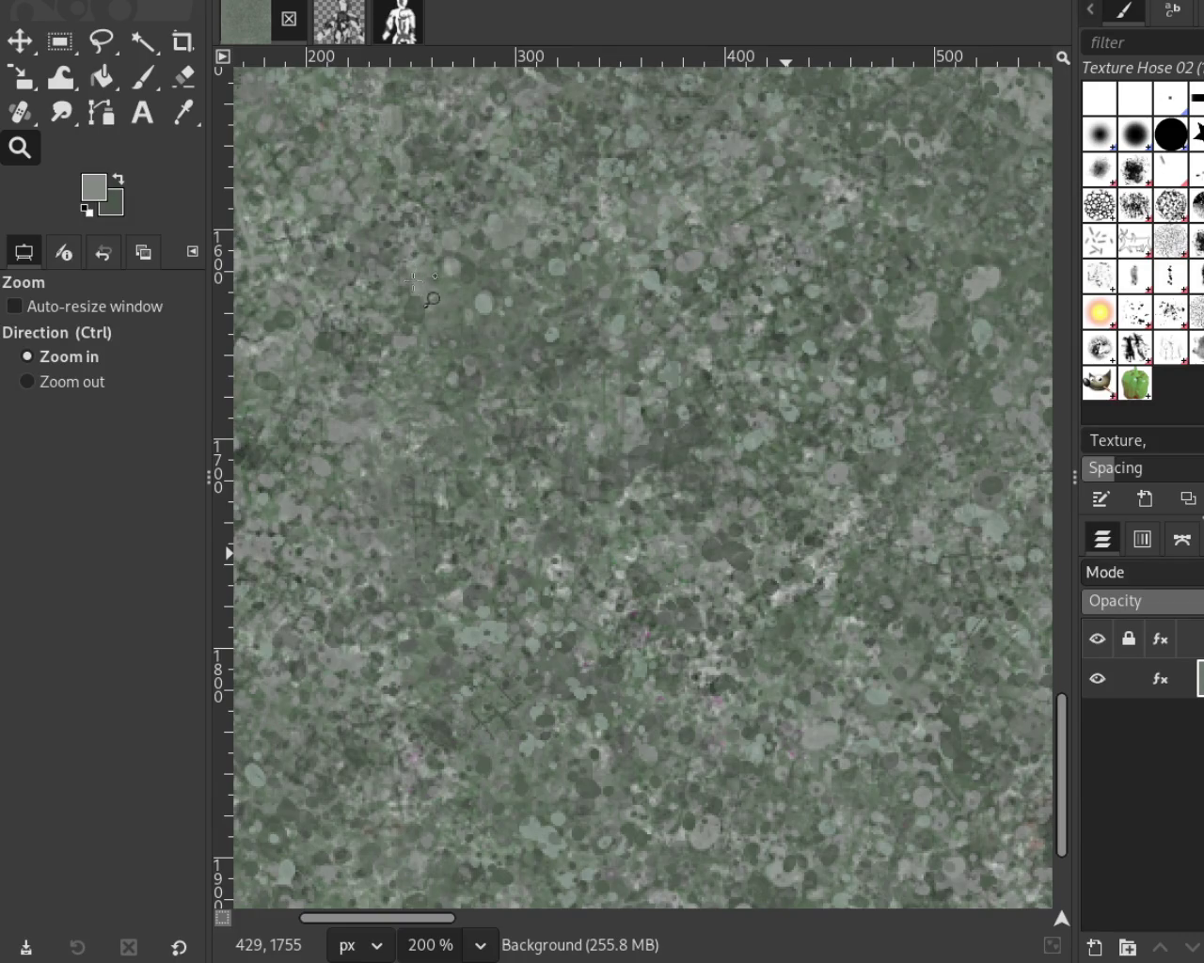
{"action": "left_click", "coordinate": [357, 180], "text": "ctrl"}
{"action": "left_click", "coordinate": [358, 181], "text": "ctrl"}
{"action": "left_click", "coordinate": [358, 179], "text": "ctrl"}
{"action": "left_click", "coordinate": [656, 179]}
{"action": "left_click", "coordinate": [656, 179]}
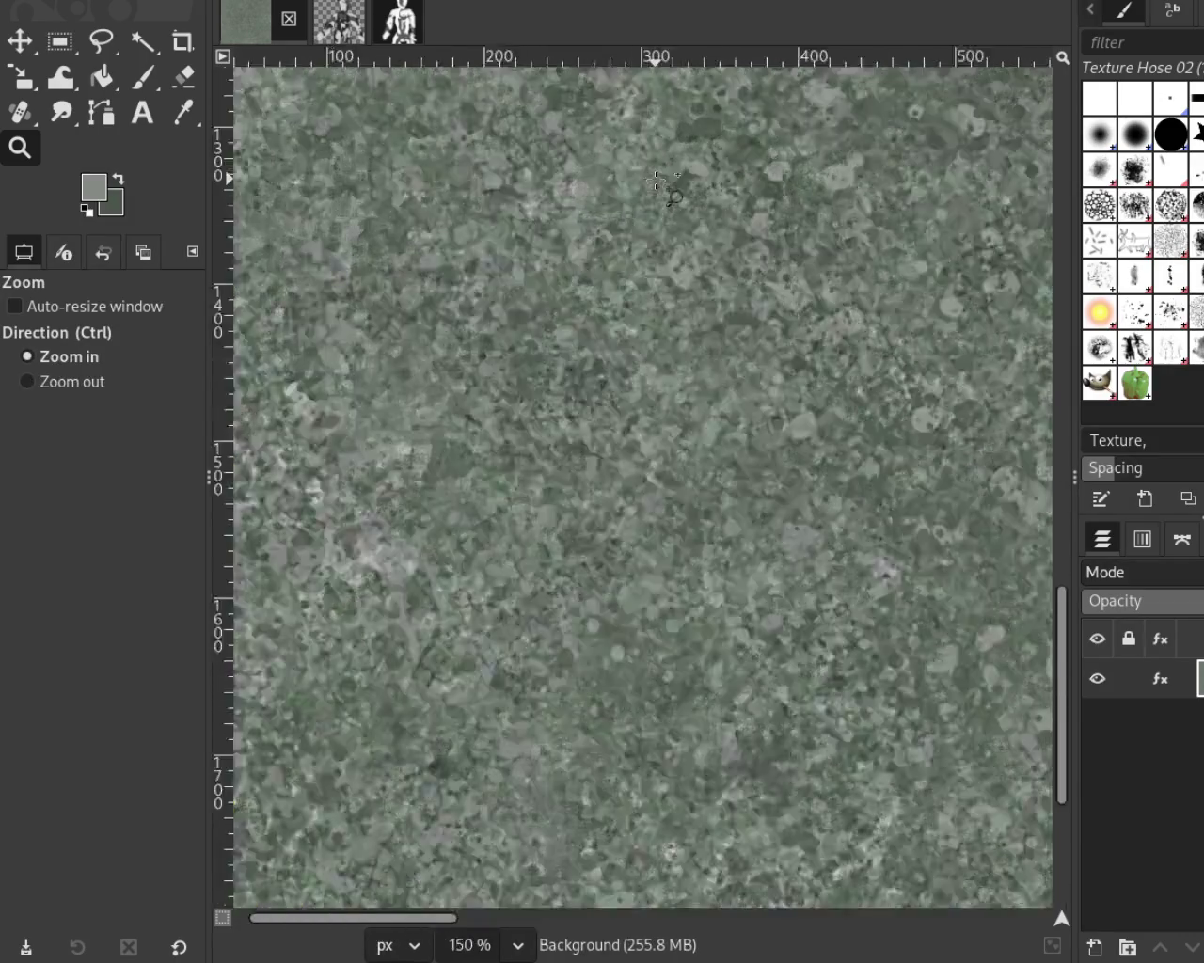
{"action": "left_click", "coordinate": [656, 179]}
{"action": "left_click", "coordinate": [649, 202], "text": "ctrl"}
{"action": "left_click", "coordinate": [640, 235], "text": "ctrl"}
{"action": "left_click", "coordinate": [635, 250], "text": "ctrl"}
{"action": "left_click", "coordinate": [630, 263], "text": "ctrl"}
{"action": "left_click", "coordinate": [624, 282]}
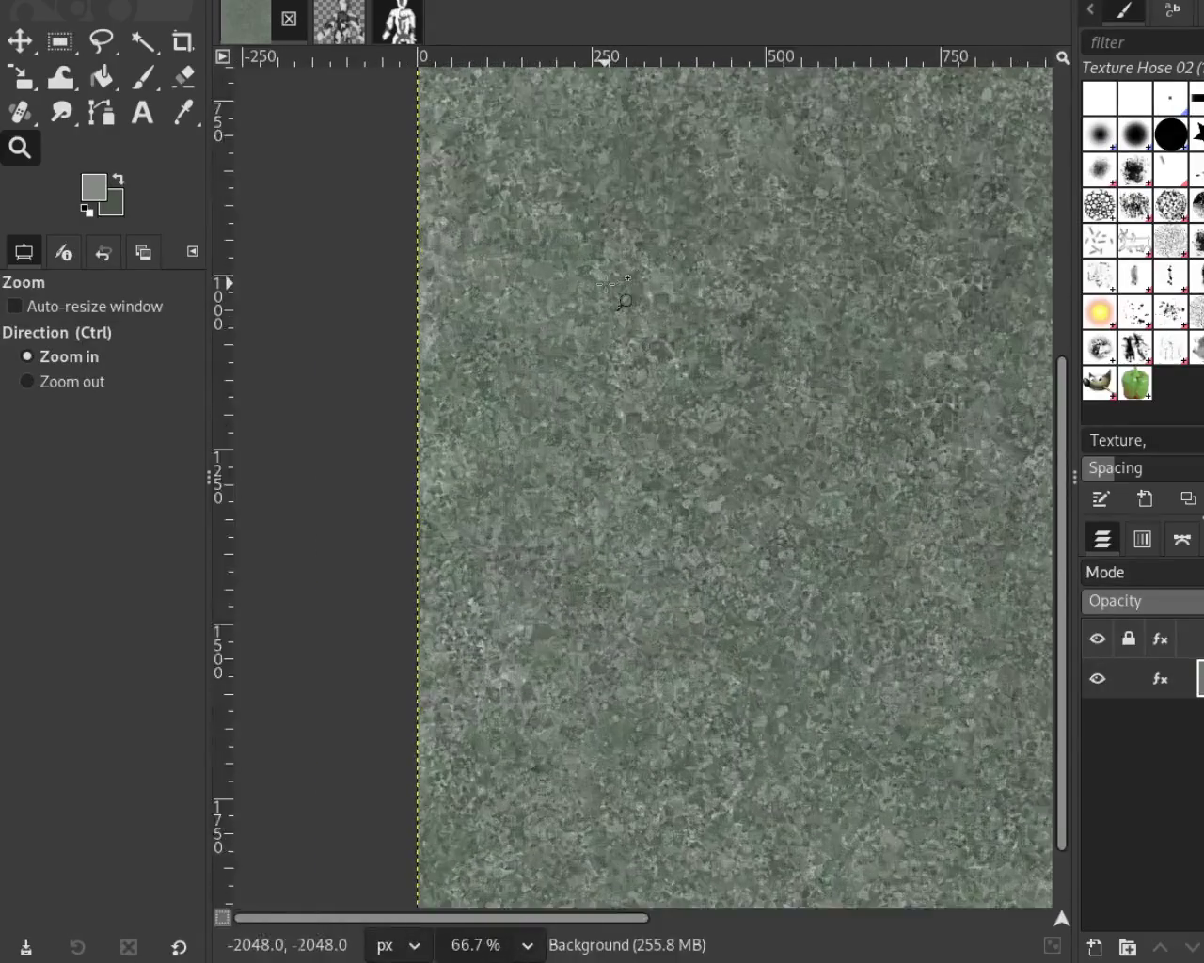
{"action": "left_click", "coordinate": [611, 287]}
{"action": "left_click", "coordinate": [616, 293], "text": "ctrl"}
{"action": "left_click", "coordinate": [620, 301], "text": "ctrl"}
{"action": "left_click", "coordinate": [628, 315]}
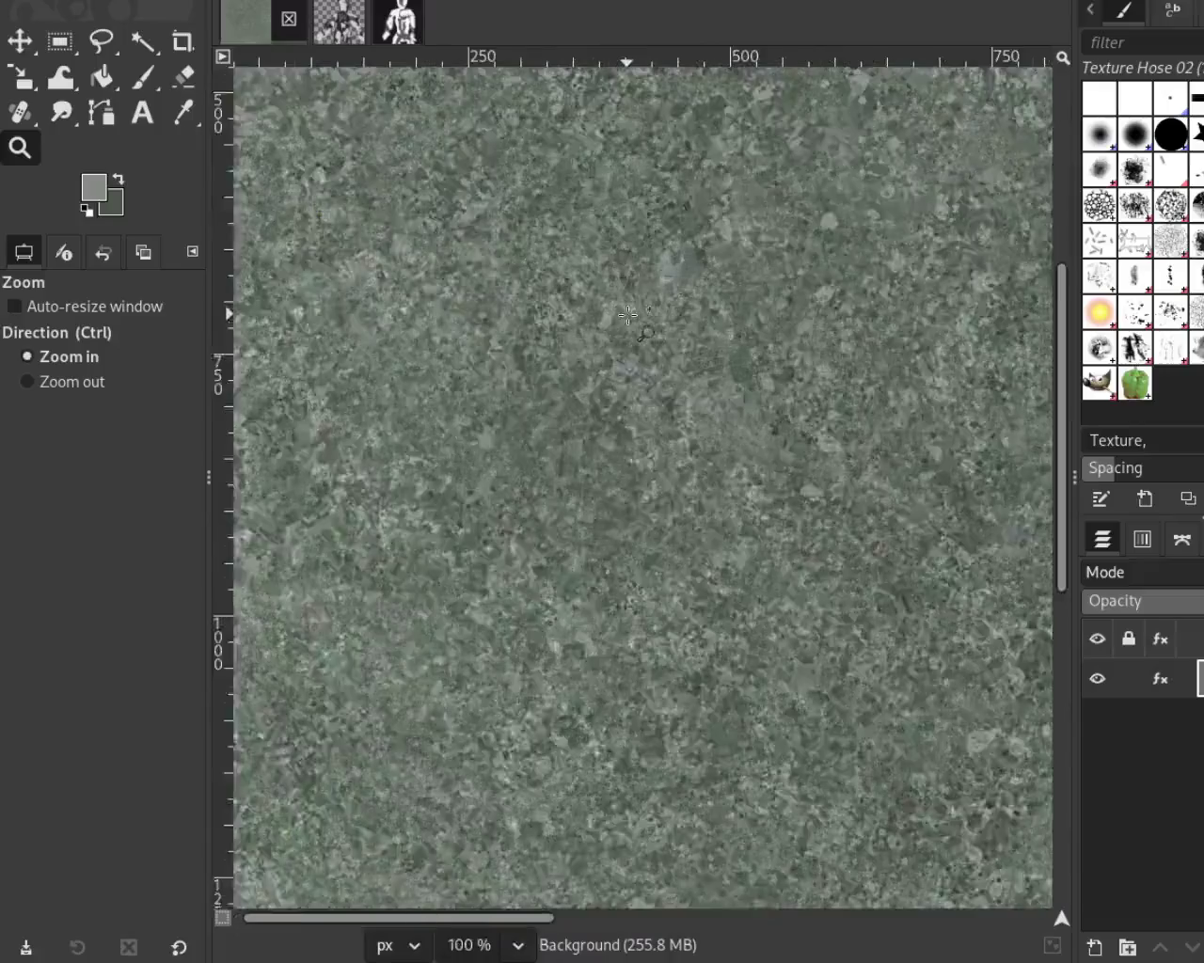
{"action": "left_click", "coordinate": [628, 314]}
{"action": "left_click", "coordinate": [602, 348], "text": "ctrl"}
{"action": "left_click", "coordinate": [583, 371], "text": "ctrl"}
{"action": "left_click", "coordinate": [555, 404]}
{"action": "left_click", "coordinate": [545, 419], "text": "ctrl"}
{"action": "left_click", "coordinate": [495, 481]}
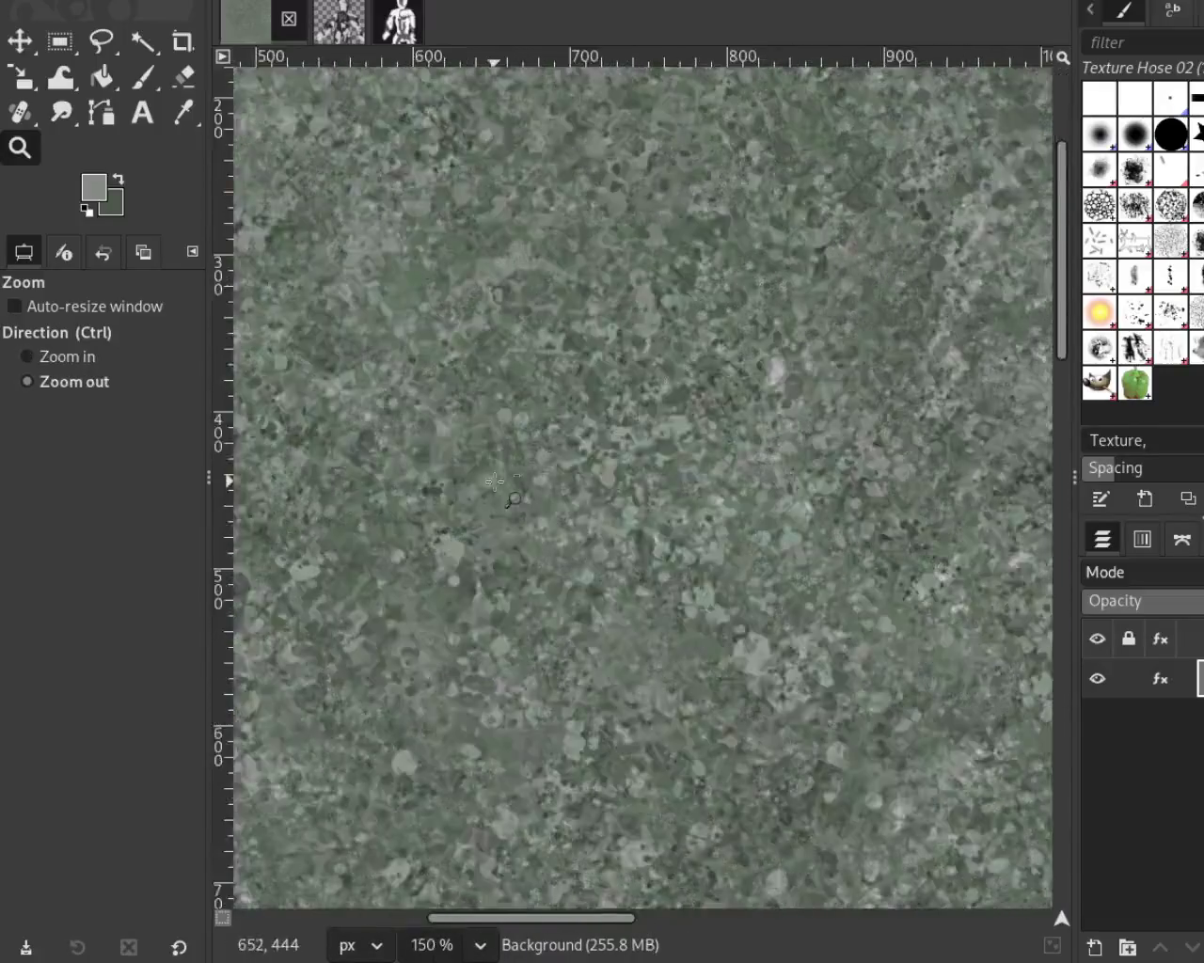
{"action": "left_click", "coordinate": [495, 482], "text": "ctrl"}
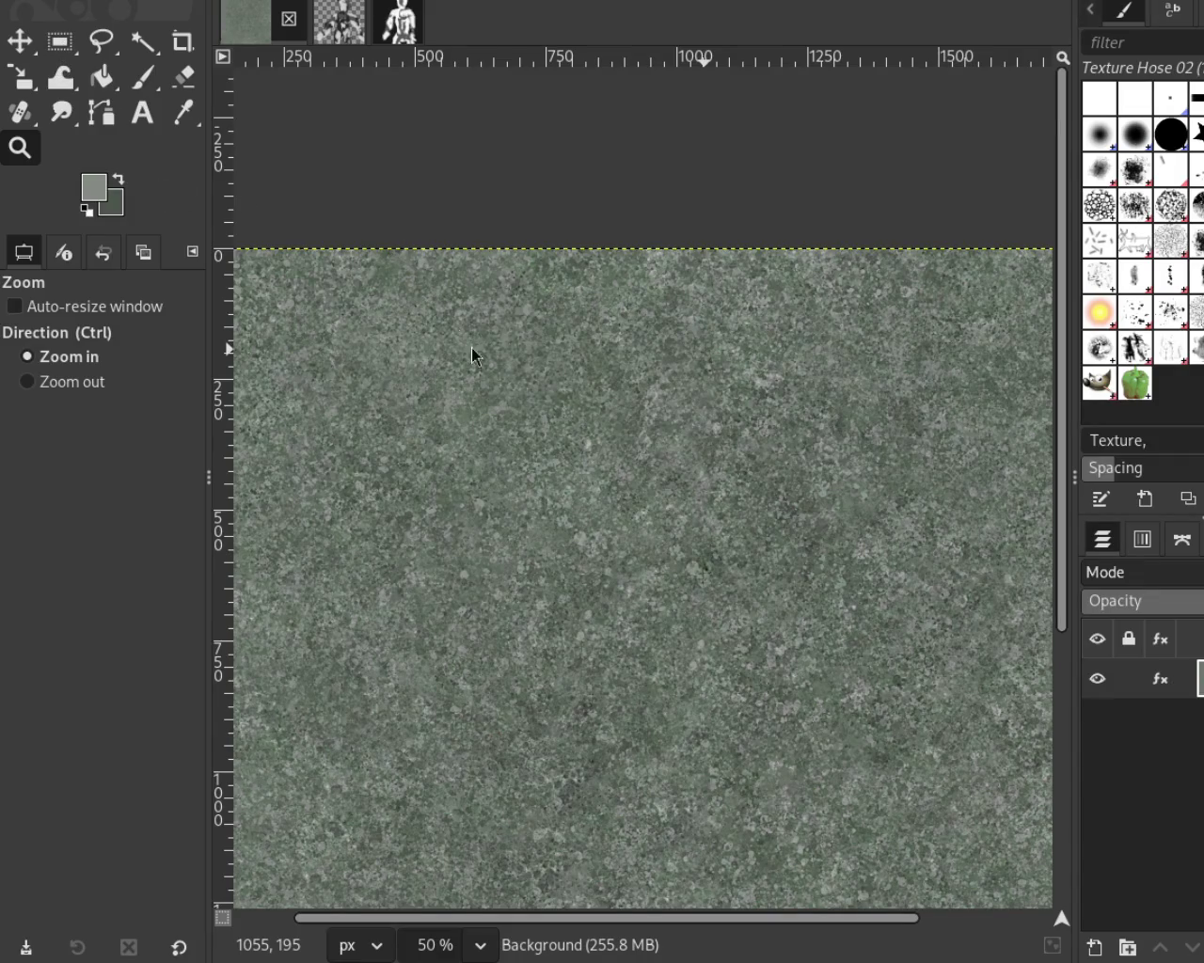
{"action": "left_click", "coordinate": [747, 511], "text": "ctrl"}
Step: Set the view to 150% and stamp two Texture Hose 02 dabs onto the stone
{"action": "left_click", "coordinate": [733, 494]}
{"action": "double_click", "coordinate": [724, 481]}
{"action": "left_click", "coordinate": [730, 484]}
{"action": "left_click", "coordinate": [649, 860], "text": "ctrl"}
{"action": "left_click", "coordinate": [648, 244]}
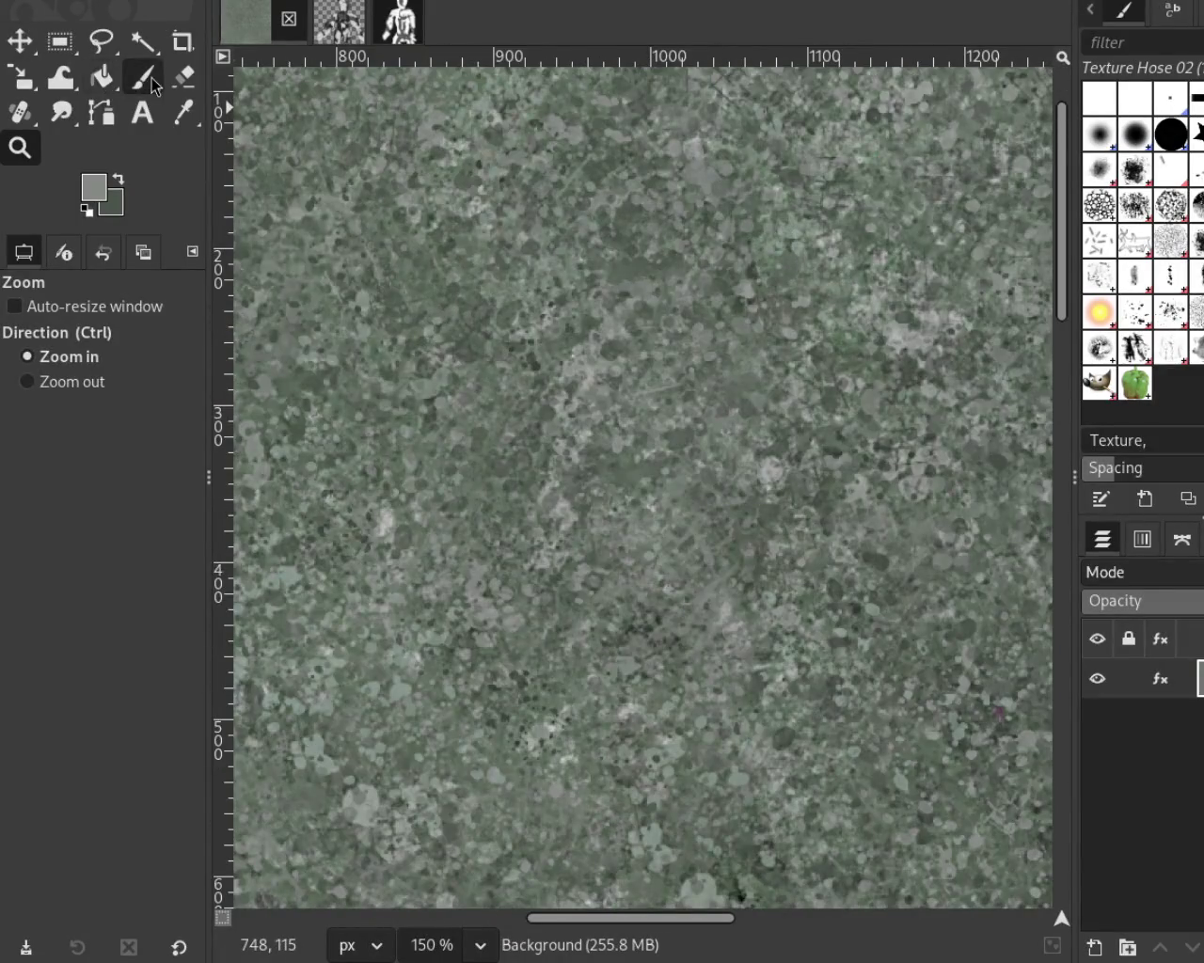
{"action": "left_click", "coordinate": [148, 80]}
{"action": "left_click", "coordinate": [832, 452], "text": "ctrl"}
{"action": "left_click", "coordinate": [483, 226]}
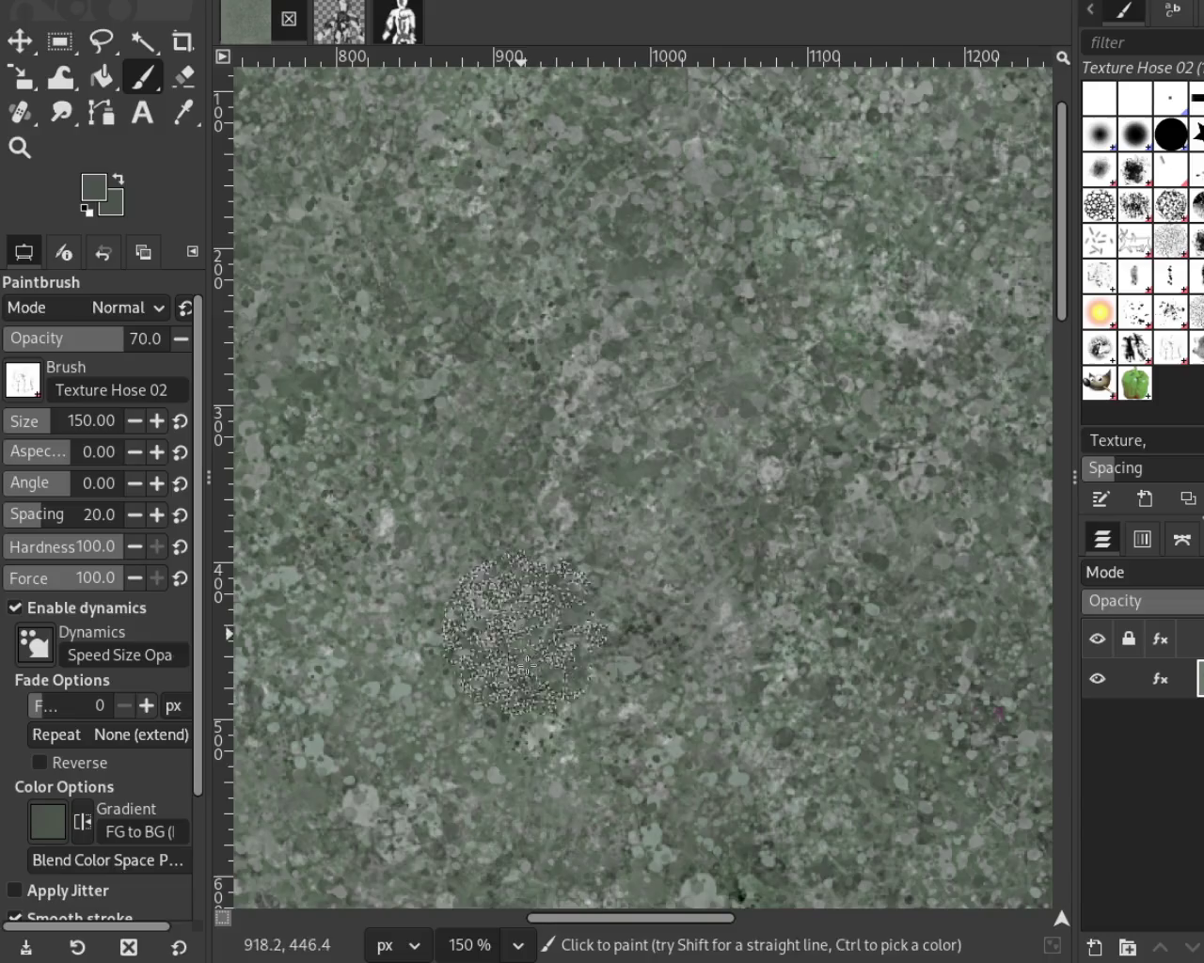
Step: Set the brush size to 172 and stamp a texture-hose dab in the upper area
{"action": "left_click", "coordinate": [62, 416]}
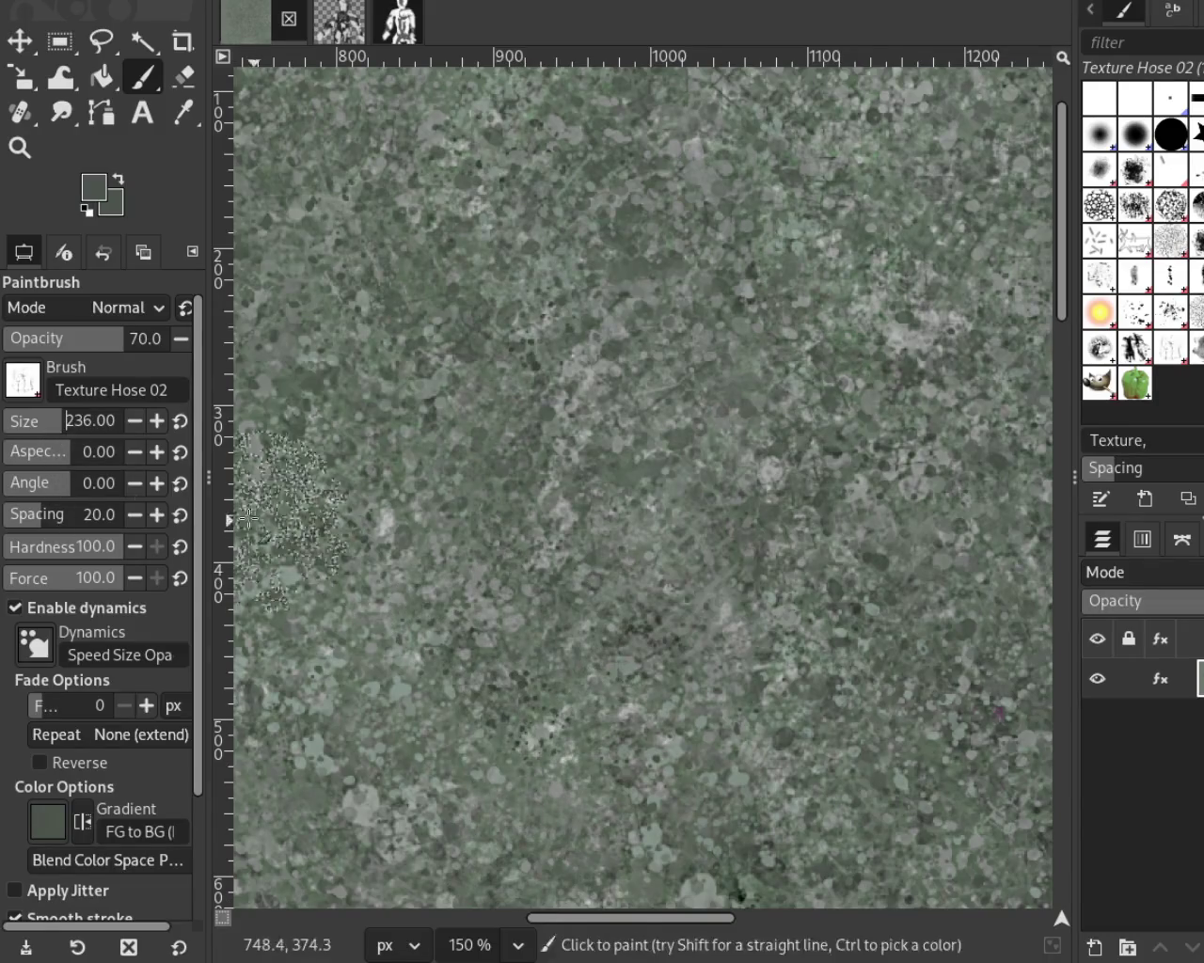
{"action": "left_click", "coordinate": [28, 416]}
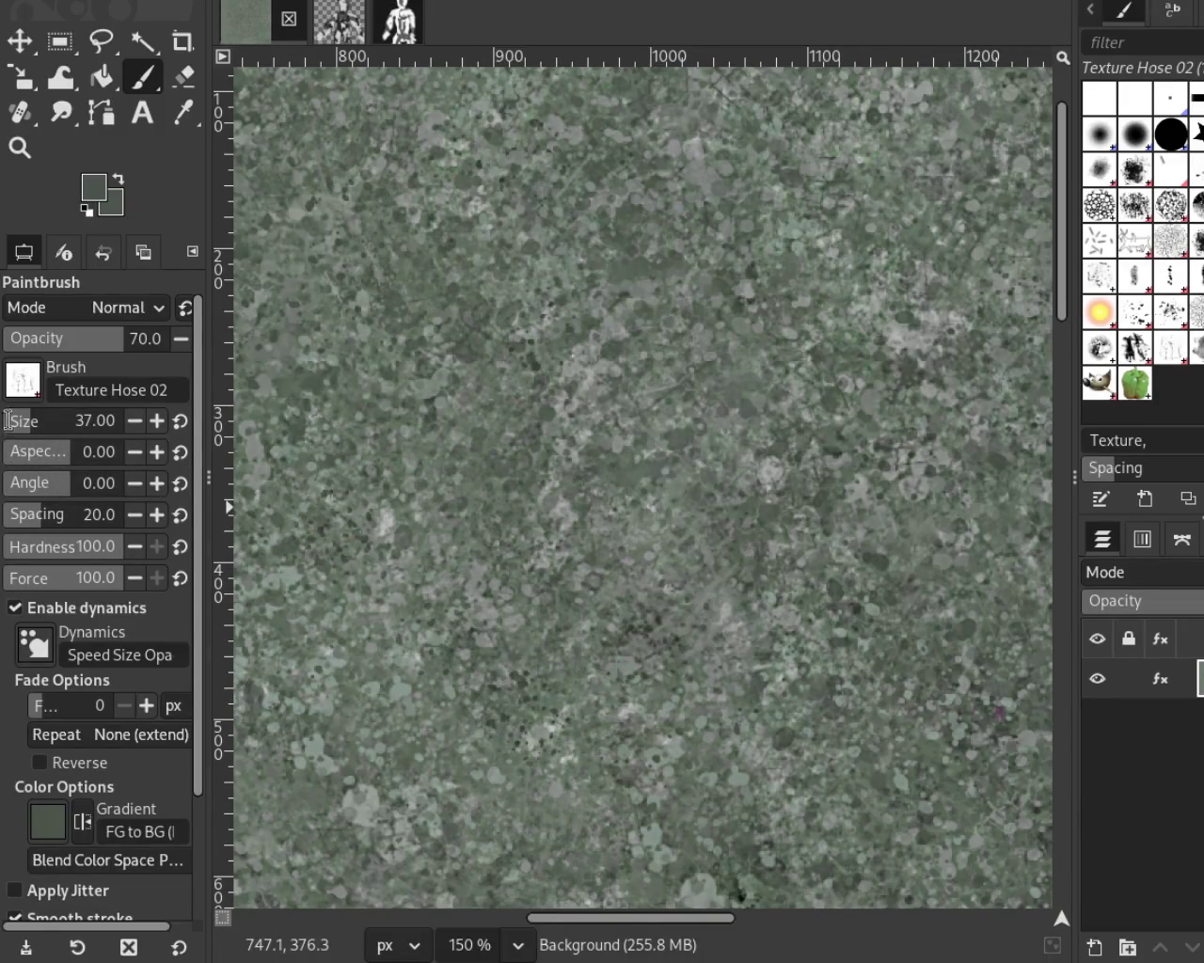
{"action": "left_click", "coordinate": [53, 421]}
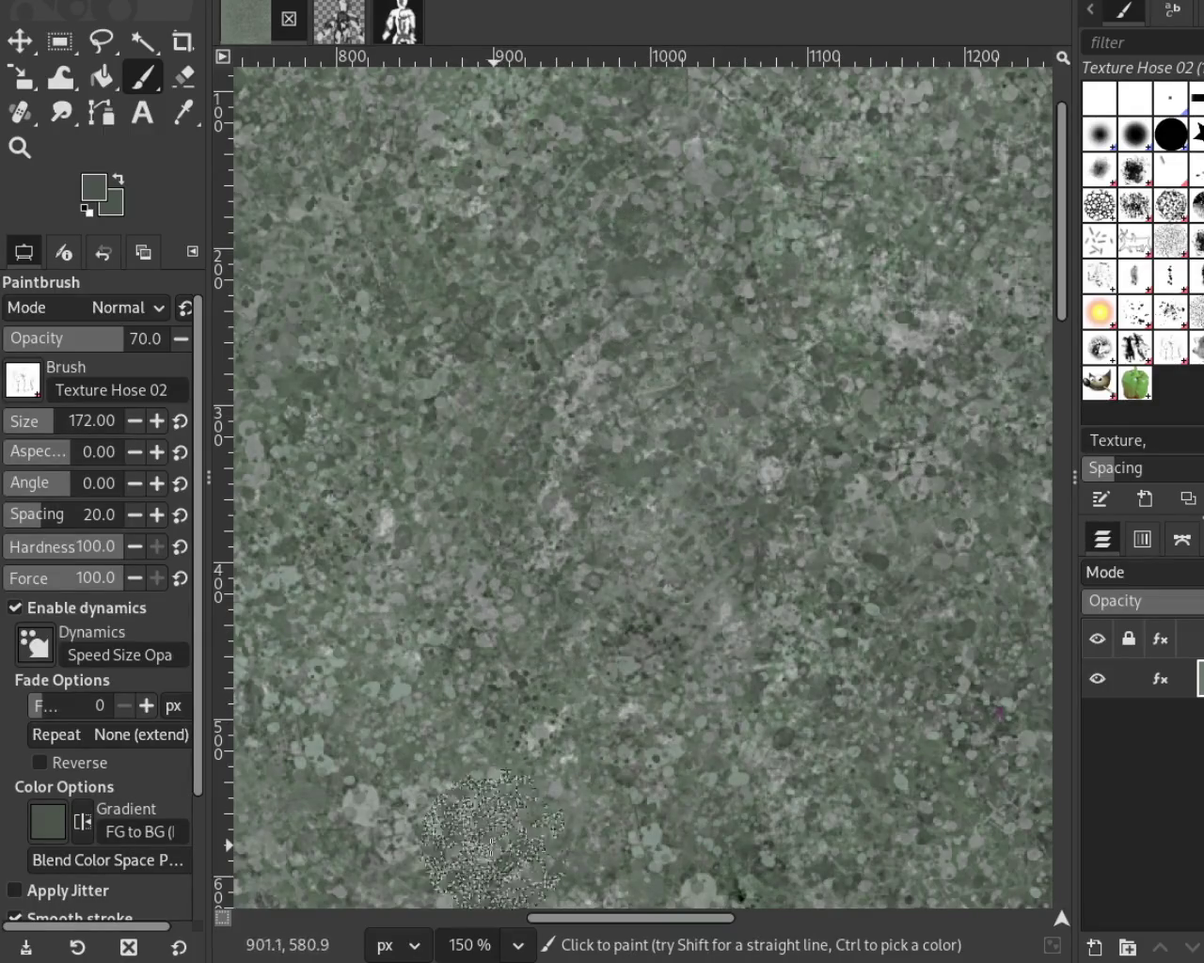
{"action": "left_click", "coordinate": [20, 148]}
{"action": "left_click", "coordinate": [607, 378]}
{"action": "left_click", "coordinate": [607, 378]}
{"action": "left_click", "coordinate": [606, 378]}
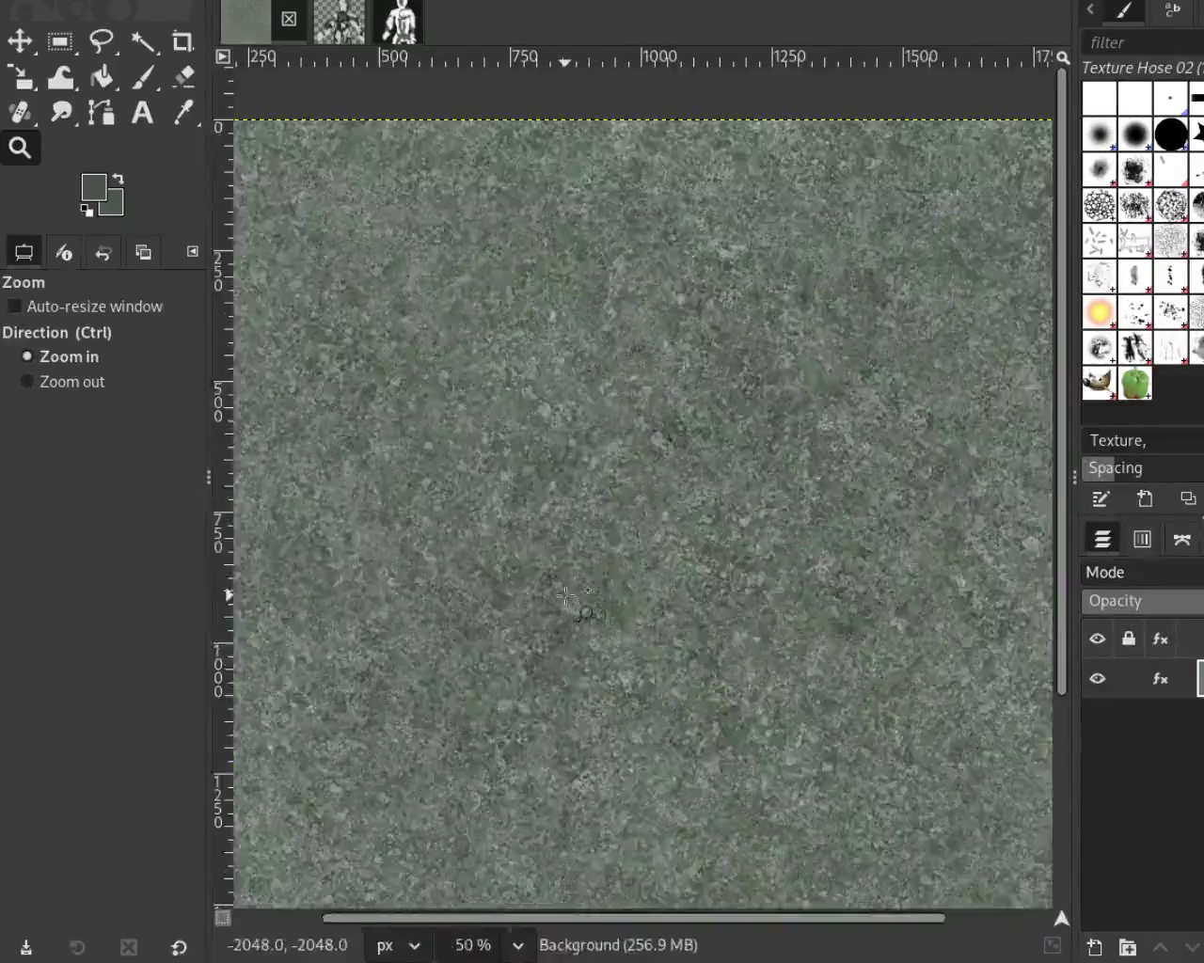
{"action": "left_click", "coordinate": [555, 611], "text": "ctrl"}
{"action": "left_click", "coordinate": [555, 611], "text": "ctrl"}
{"action": "left_click", "coordinate": [143, 77]}
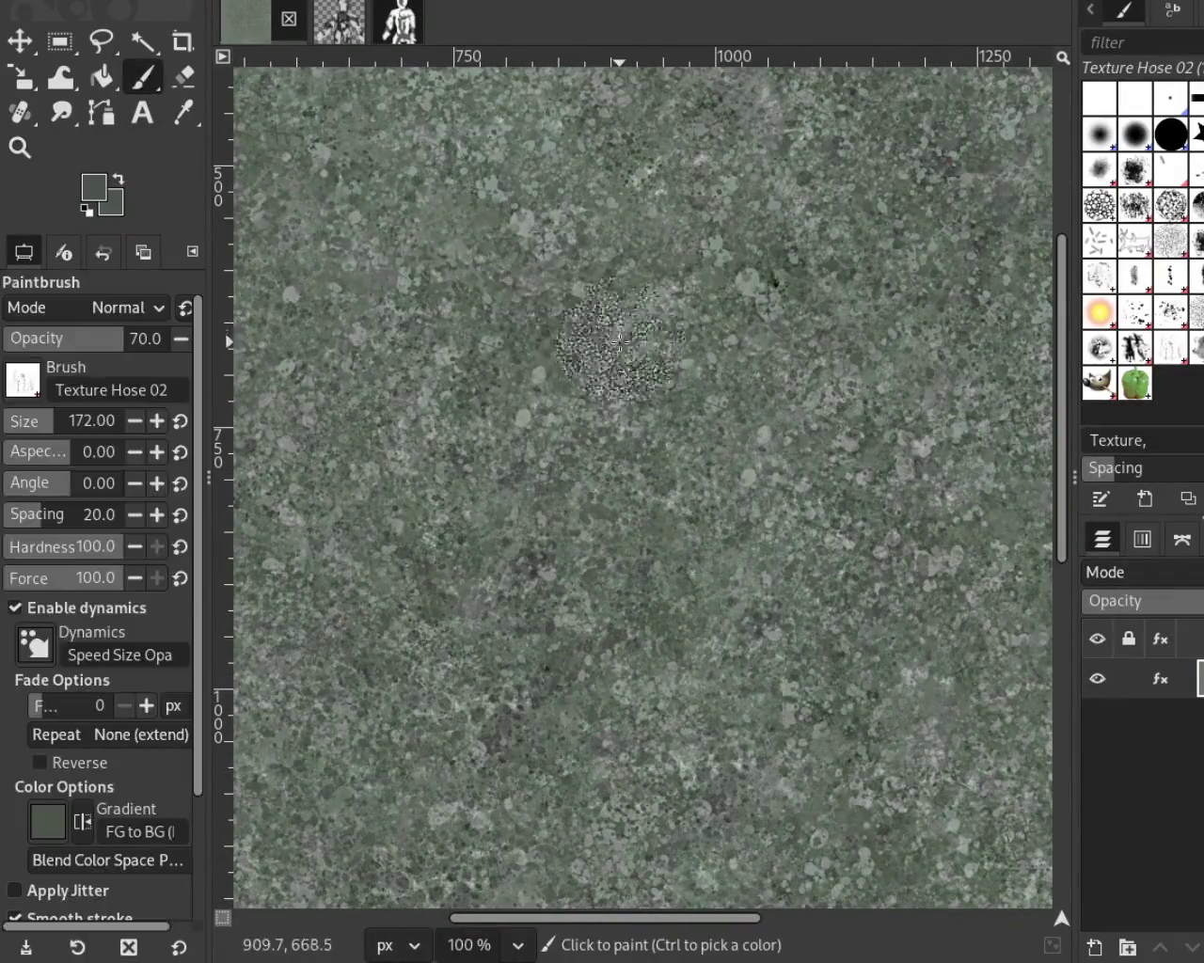
{"action": "left_click", "coordinate": [508, 679]}
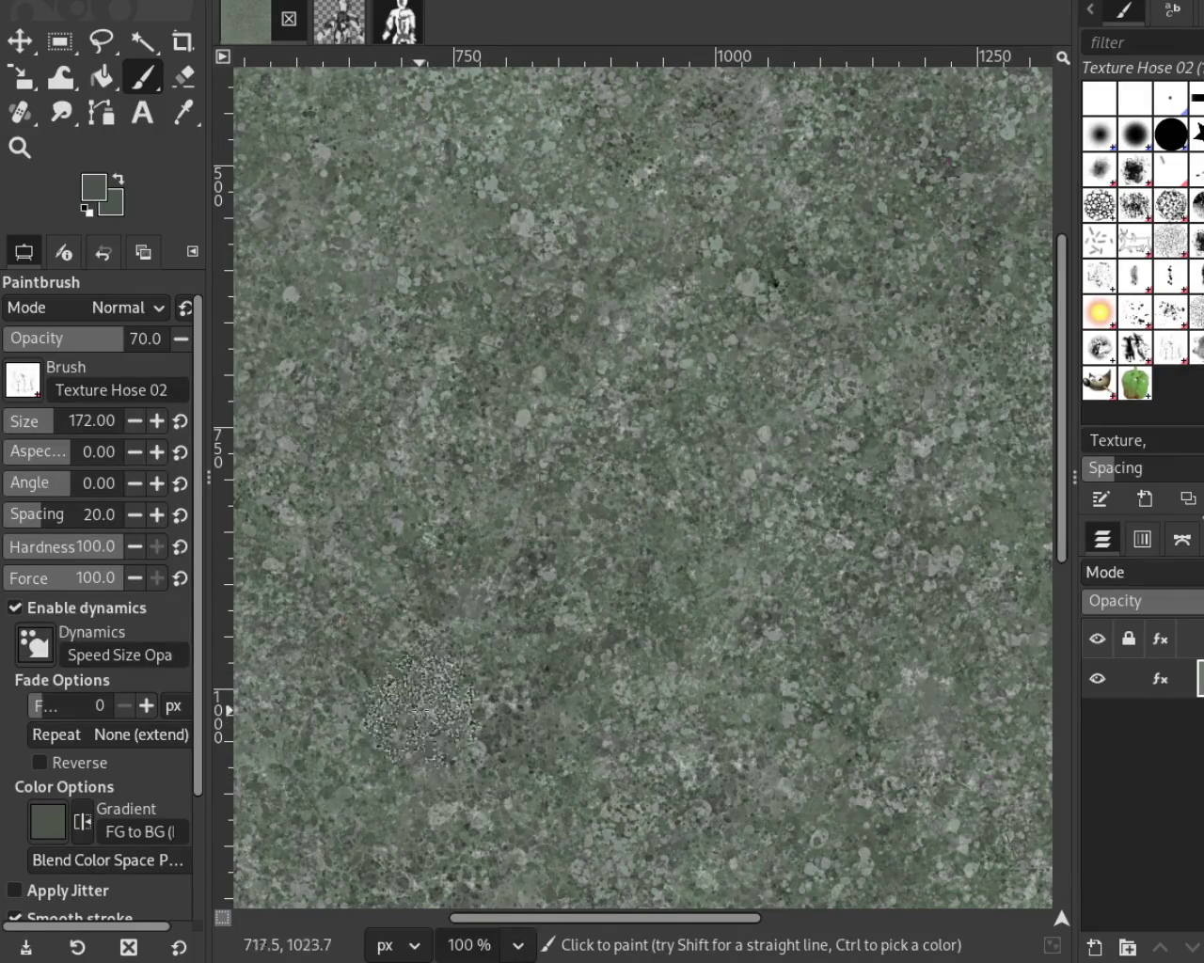
Step: Inspect the texture around the image, settle at 200%, and select the Splats 01 brush
{"action": "left_click", "coordinate": [21, 147]}
{"action": "left_click", "coordinate": [811, 446]}
{"action": "left_click", "coordinate": [811, 446]}
{"action": "left_click", "coordinate": [810, 446]}
{"action": "left_click", "coordinate": [811, 446]}
{"action": "left_click", "coordinate": [475, 488]}
{"action": "left_click", "coordinate": [475, 488]}
{"action": "left_click", "coordinate": [475, 488]}
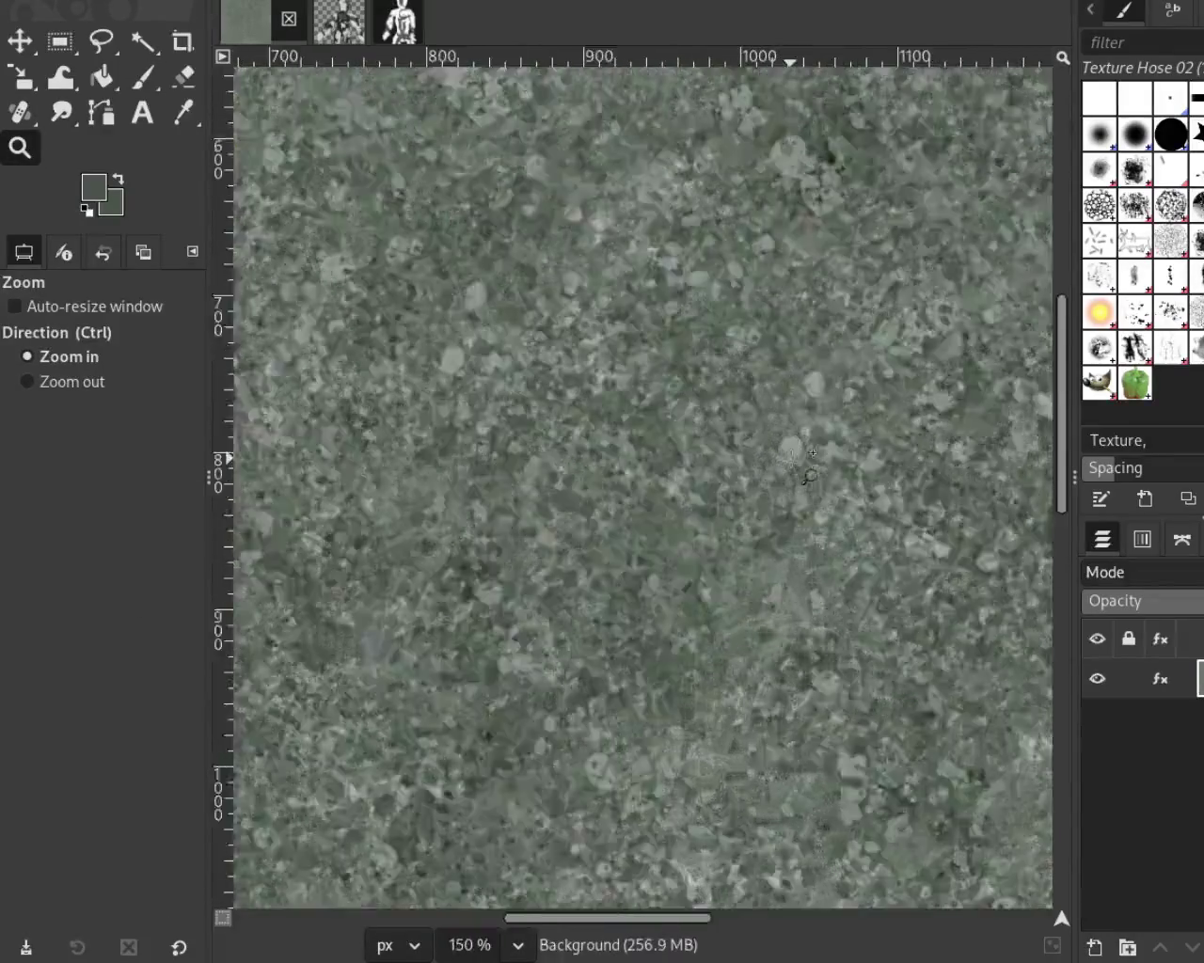
{"action": "left_click", "coordinate": [475, 488], "text": "ctrl"}
{"action": "left_click", "coordinate": [475, 488], "text": "ctrl"}
{"action": "left_click", "coordinate": [739, 381], "text": "ctrl"}
{"action": "left_click", "coordinate": [739, 382], "text": "ctrl"}
{"action": "left_click", "coordinate": [739, 382], "text": "ctrl"}
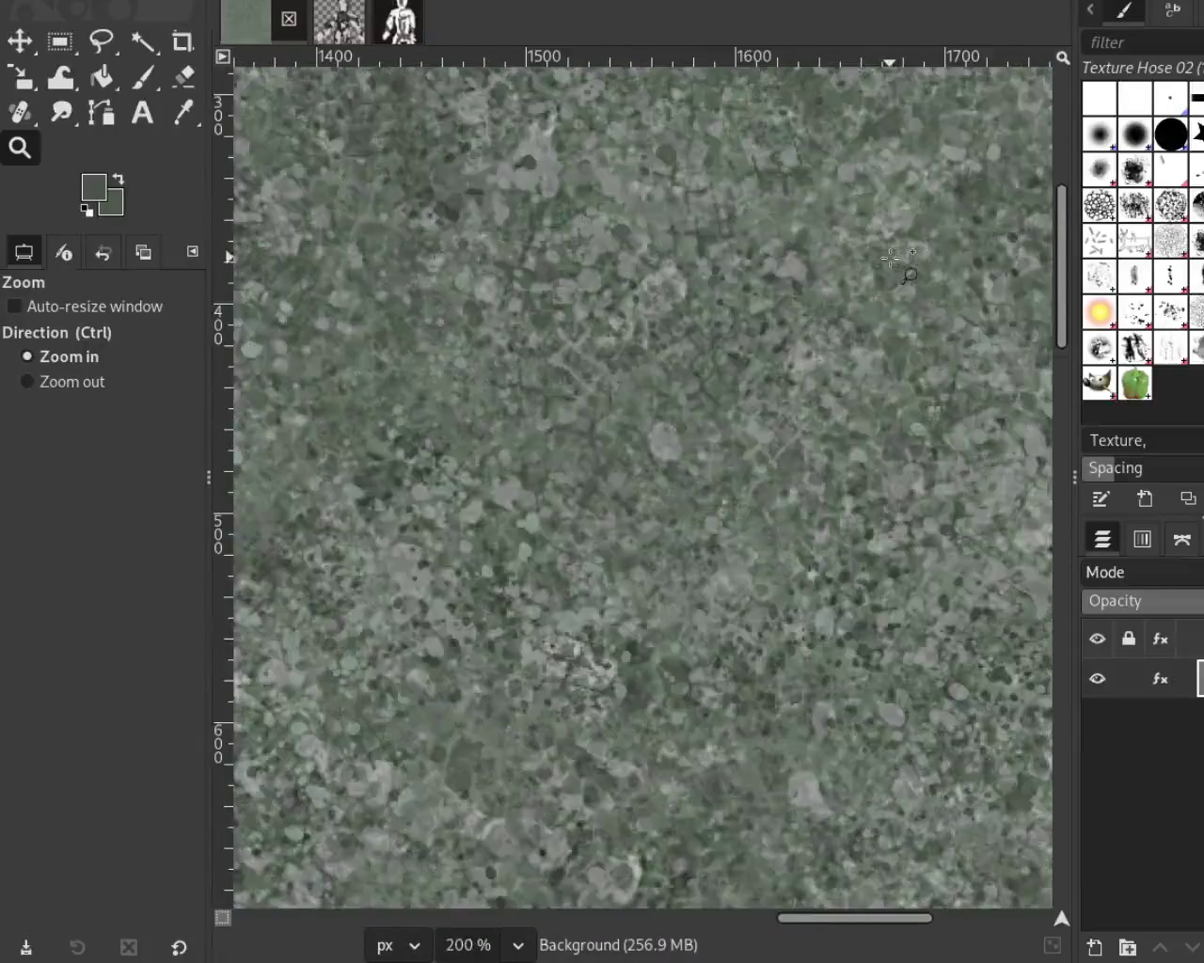
{"action": "left_click", "coordinate": [739, 382]}
{"action": "left_click", "coordinate": [739, 382]}
{"action": "left_click", "coordinate": [739, 382]}
{"action": "left_click", "coordinate": [856, 273], "text": "ctrl"}
{"action": "left_click", "coordinate": [856, 273], "text": "ctrl"}
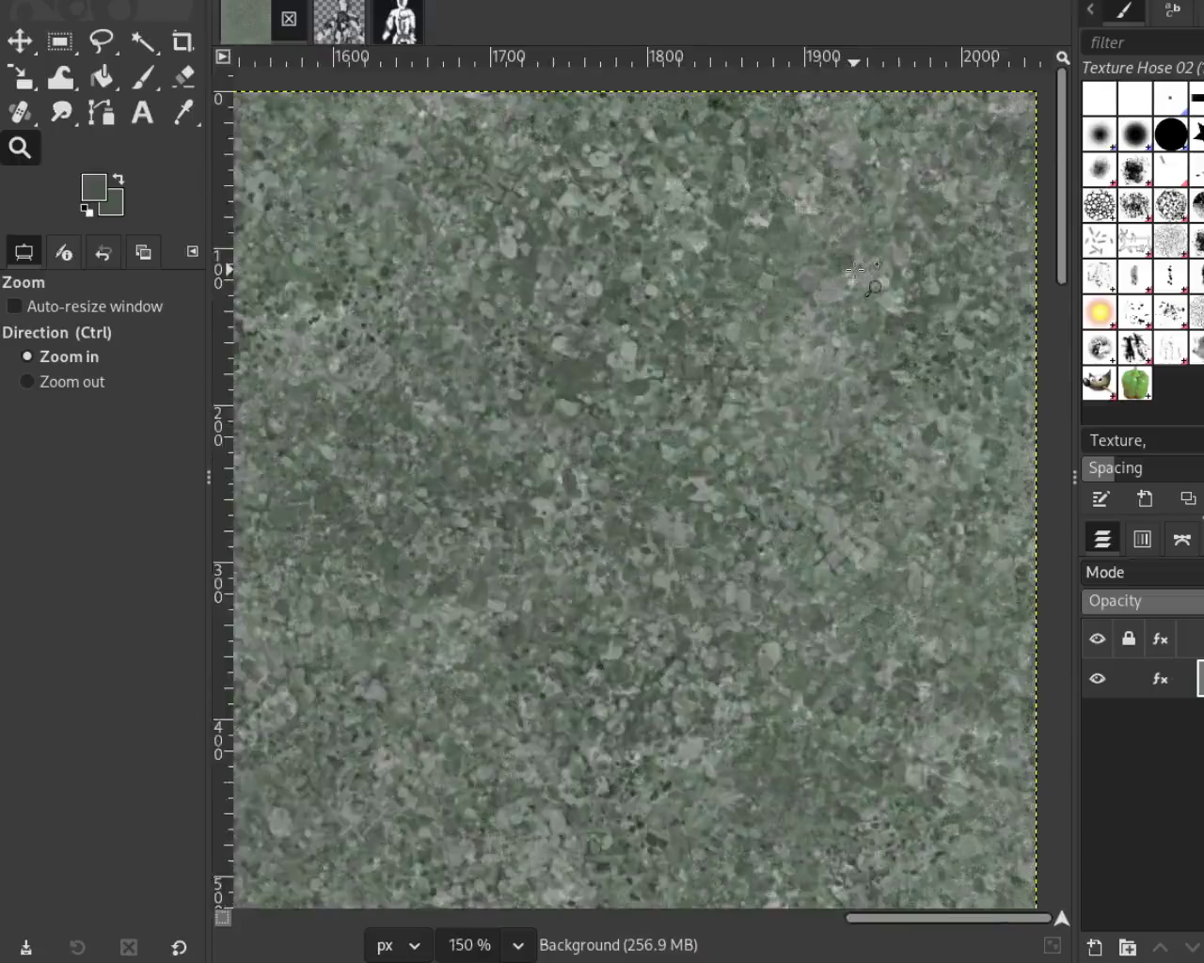
{"action": "left_click", "coordinate": [856, 272]}
{"action": "left_click", "coordinate": [856, 273]}
{"action": "left_click", "coordinate": [856, 273]}
{"action": "left_click", "coordinate": [856, 272]}
{"action": "left_click", "coordinate": [767, 559], "text": "ctrl"}
{"action": "left_click", "coordinate": [768, 559], "text": "ctrl"}
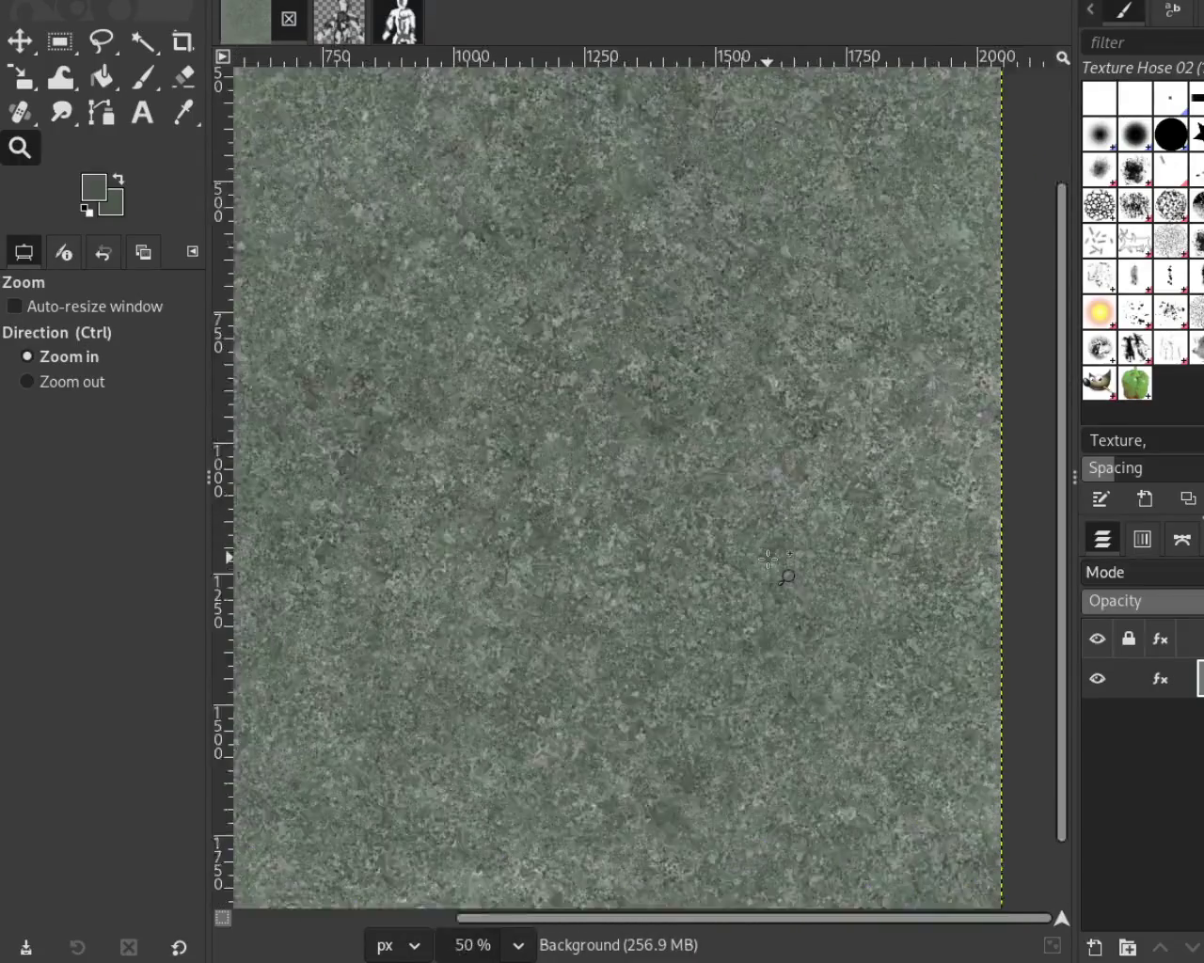
{"action": "left_click", "coordinate": [768, 560], "text": "ctrl"}
{"action": "left_click", "coordinate": [768, 560], "text": "ctrl"}
{"action": "left_click", "coordinate": [767, 559], "text": "ctrl"}
{"action": "left_click", "coordinate": [768, 560]}
{"action": "left_click", "coordinate": [630, 617], "text": "ctrl"}
{"action": "left_click", "coordinate": [630, 617], "text": "ctrl"}
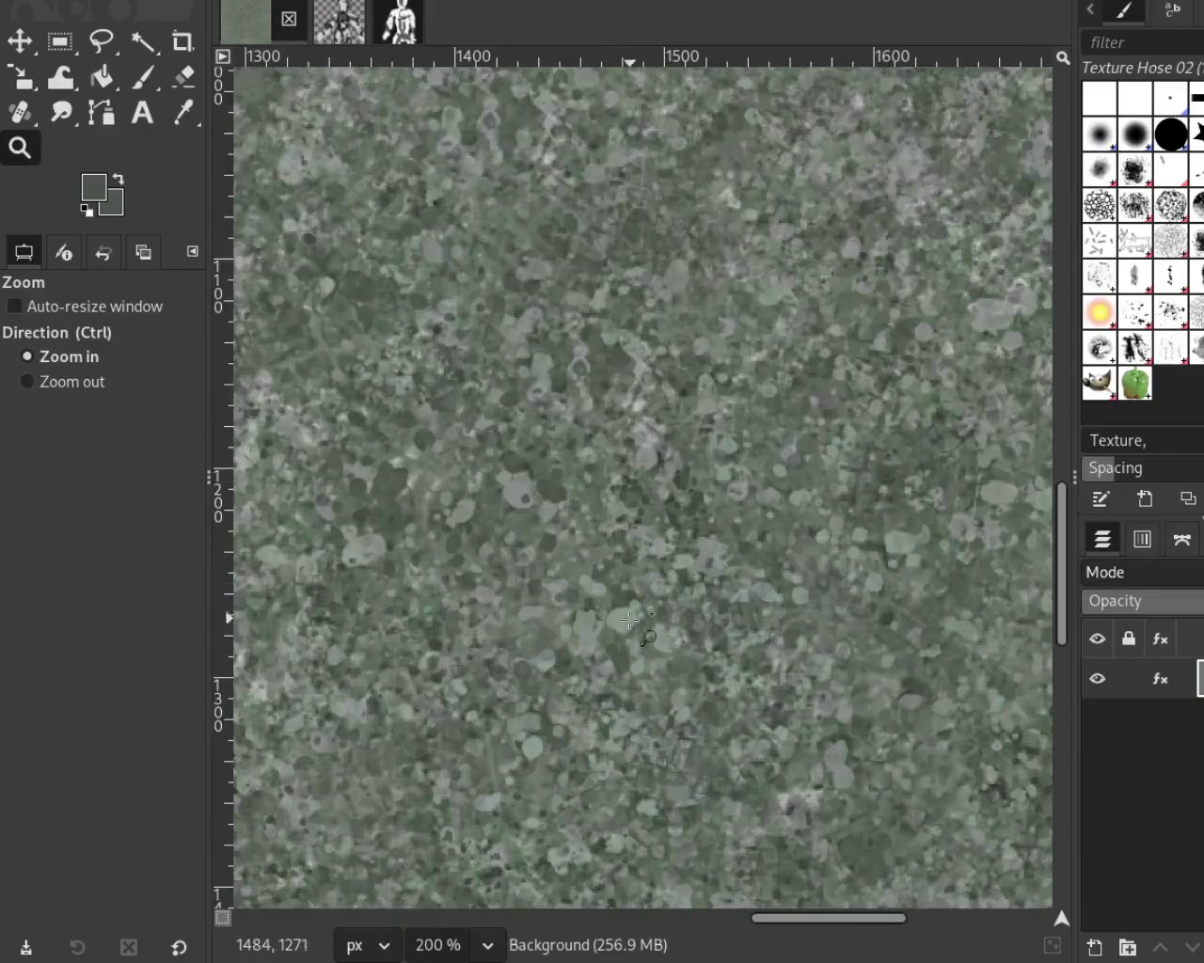
{"action": "left_click", "coordinate": [1170, 313]}
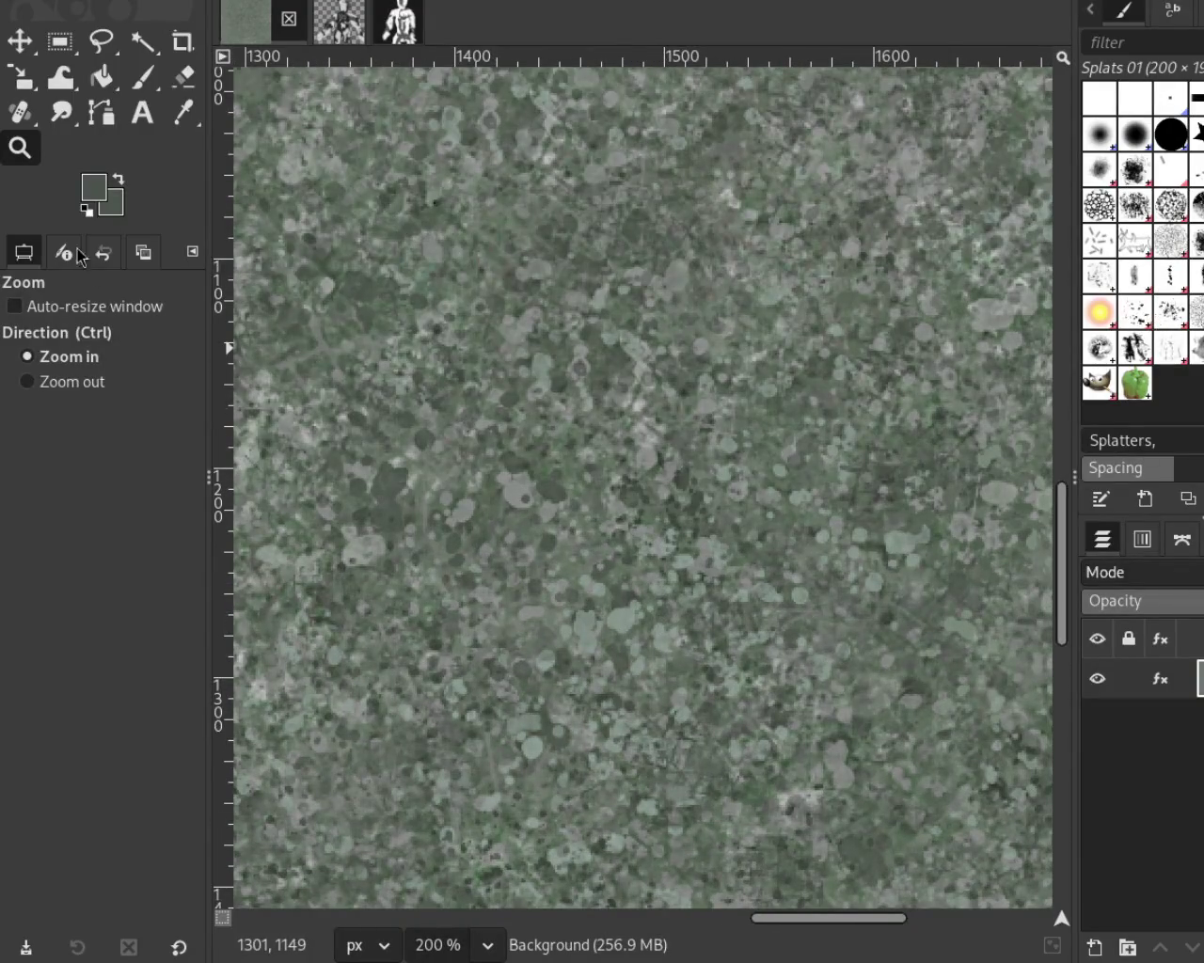
Step: Paint faint Pencil 02 strokes diagonally across the canvas centre
{"action": "left_click", "coordinate": [143, 77]}
{"action": "left_click_drag", "start_coordinate": [28, 420], "coordinate": [52, 421]}
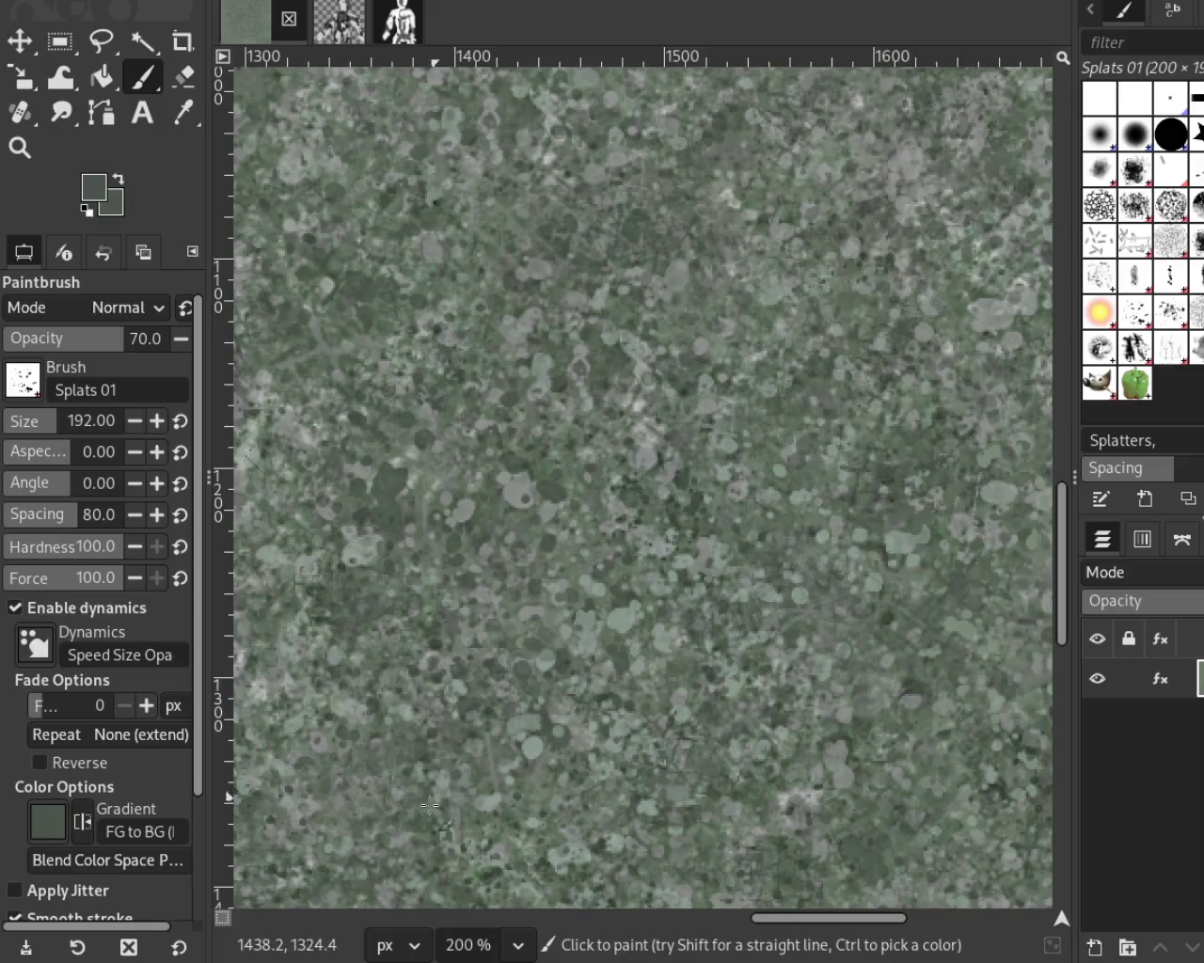
{"action": "left_click", "coordinate": [1173, 281]}
{"action": "left_click_drag", "start_coordinate": [734, 273], "coordinate": [479, 728]}
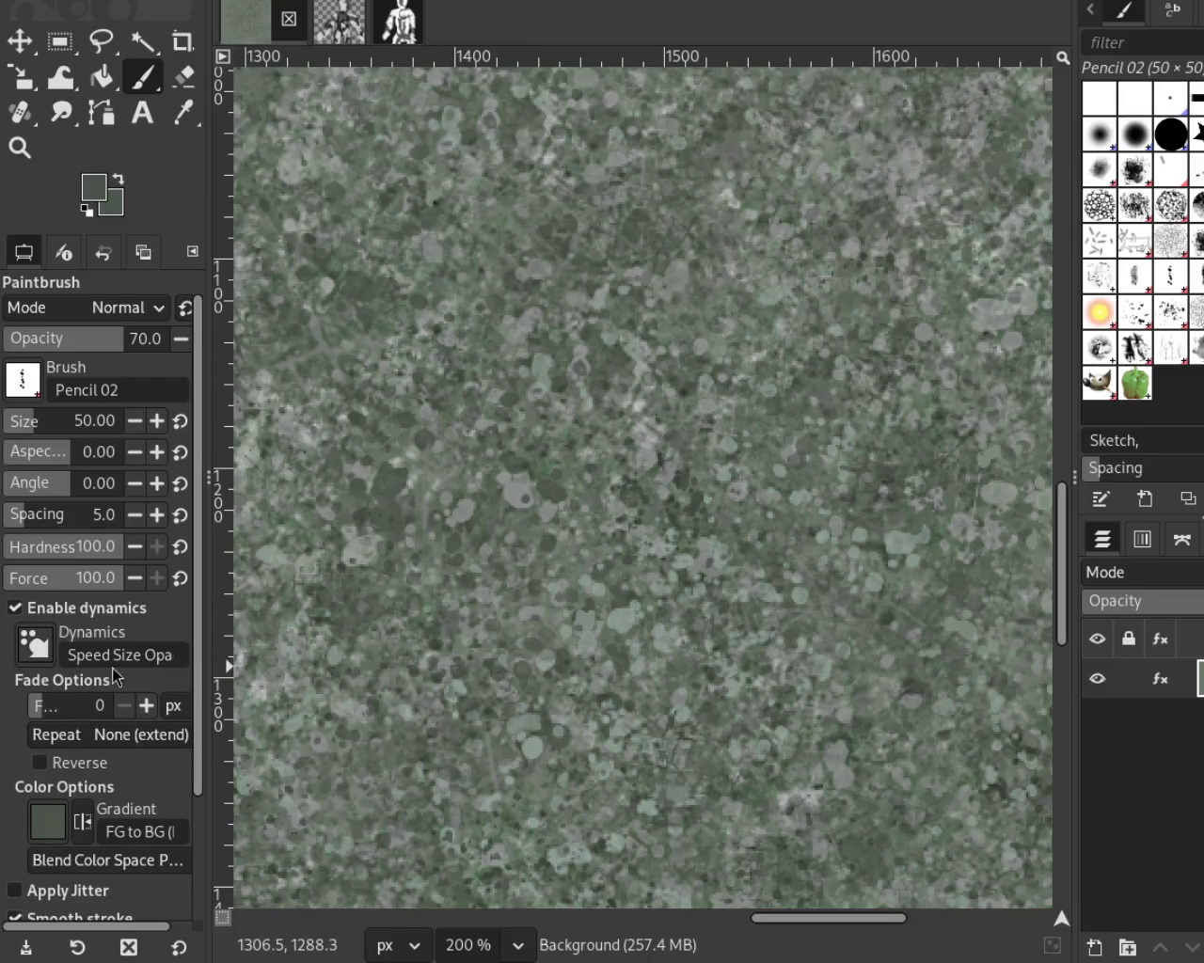
{"action": "scroll", "coordinate": [194, 708], "scroll_direction": "down", "scroll_amount": 2}
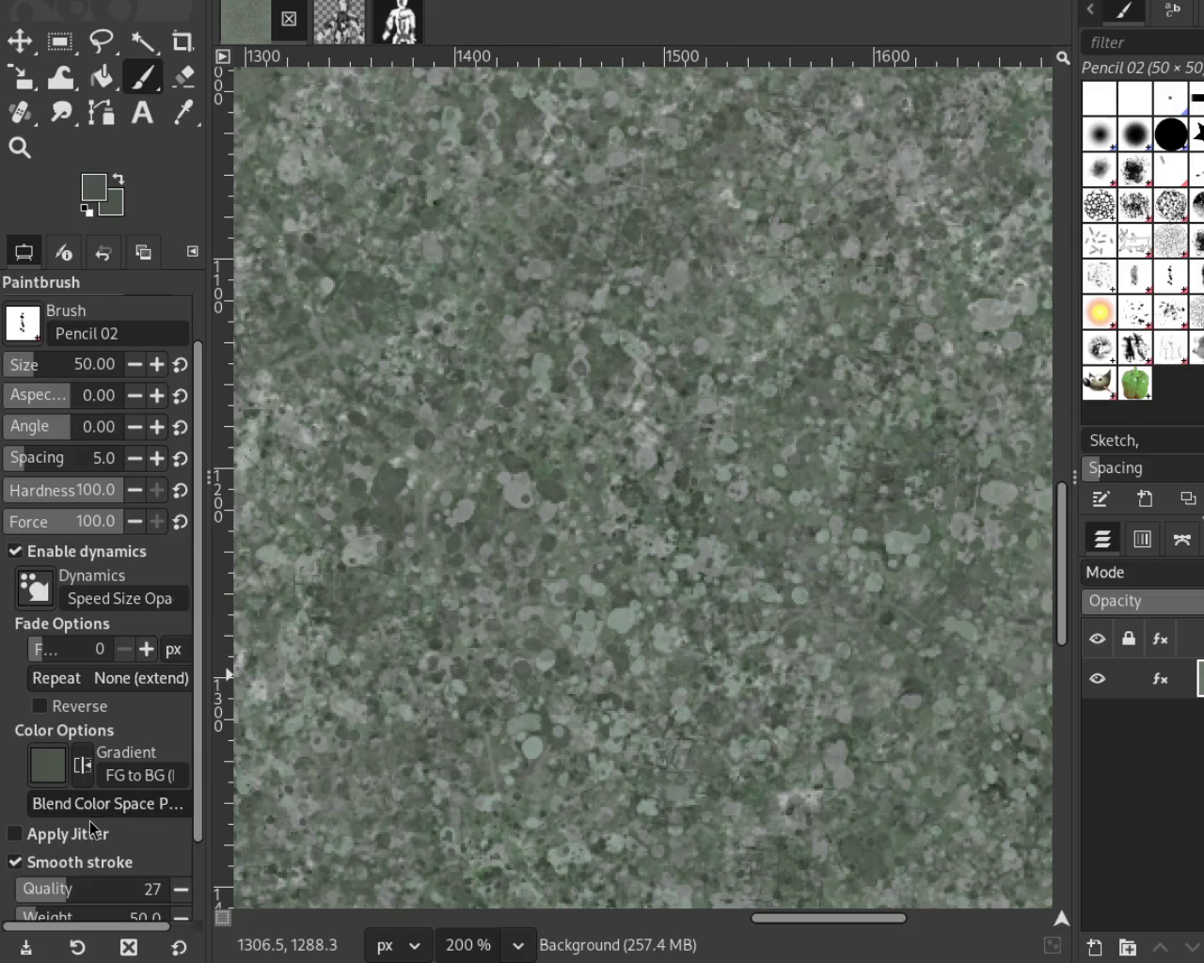
Step: Enable Apply Jitter at 17.31 and switch to the Pencil 03 brush
{"action": "left_click", "coordinate": [94, 835]}
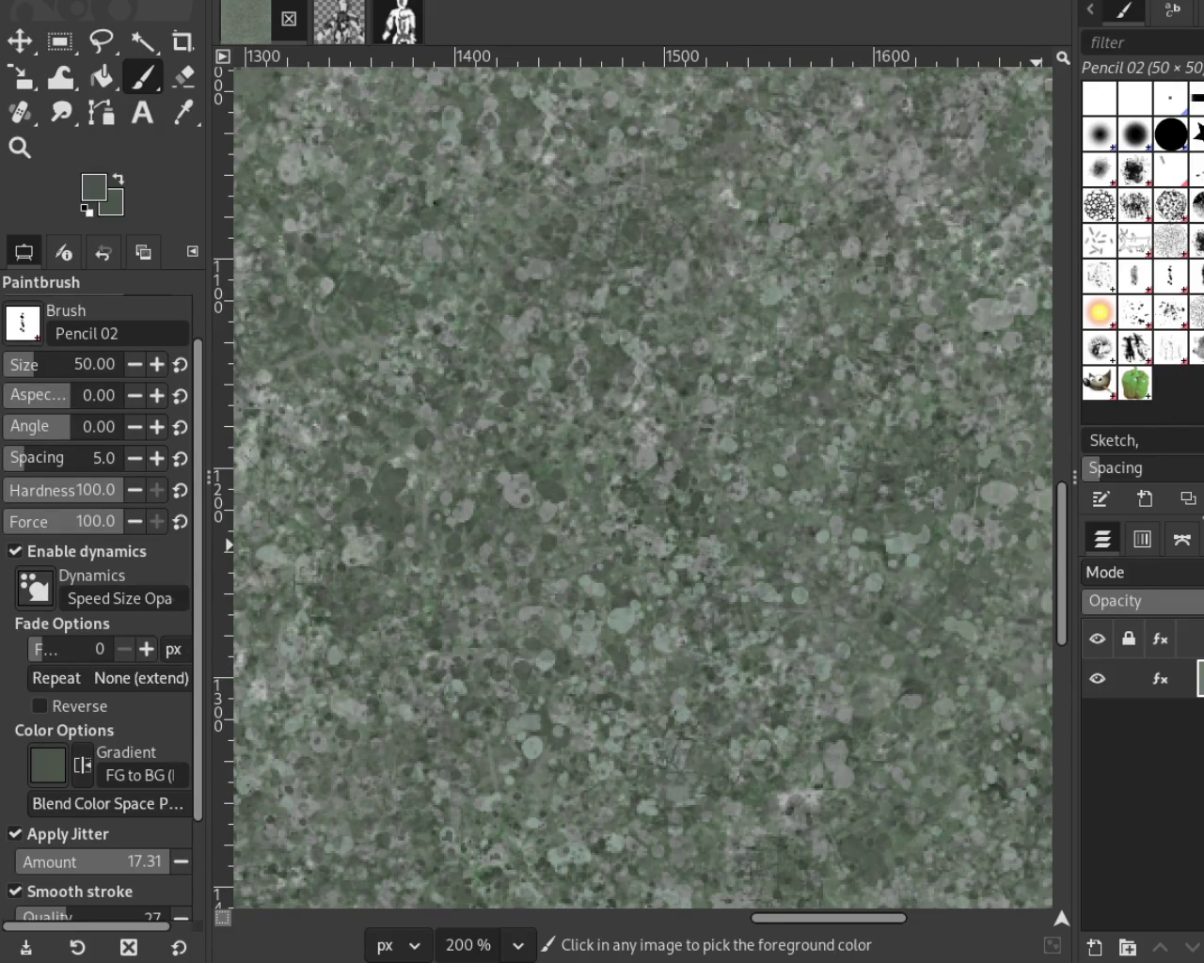
{"action": "key", "text": "period"}
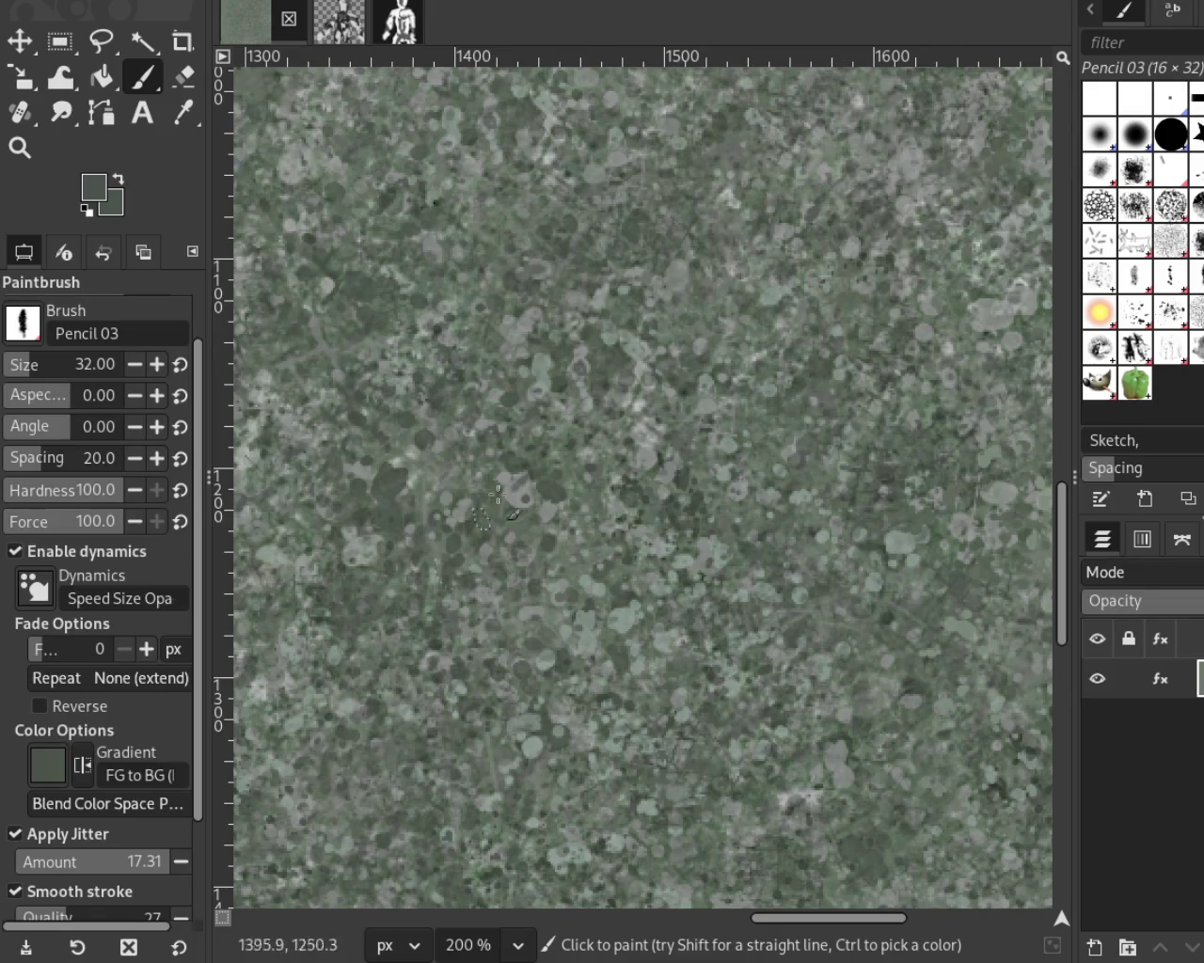
{"action": "key", "text": "z"}
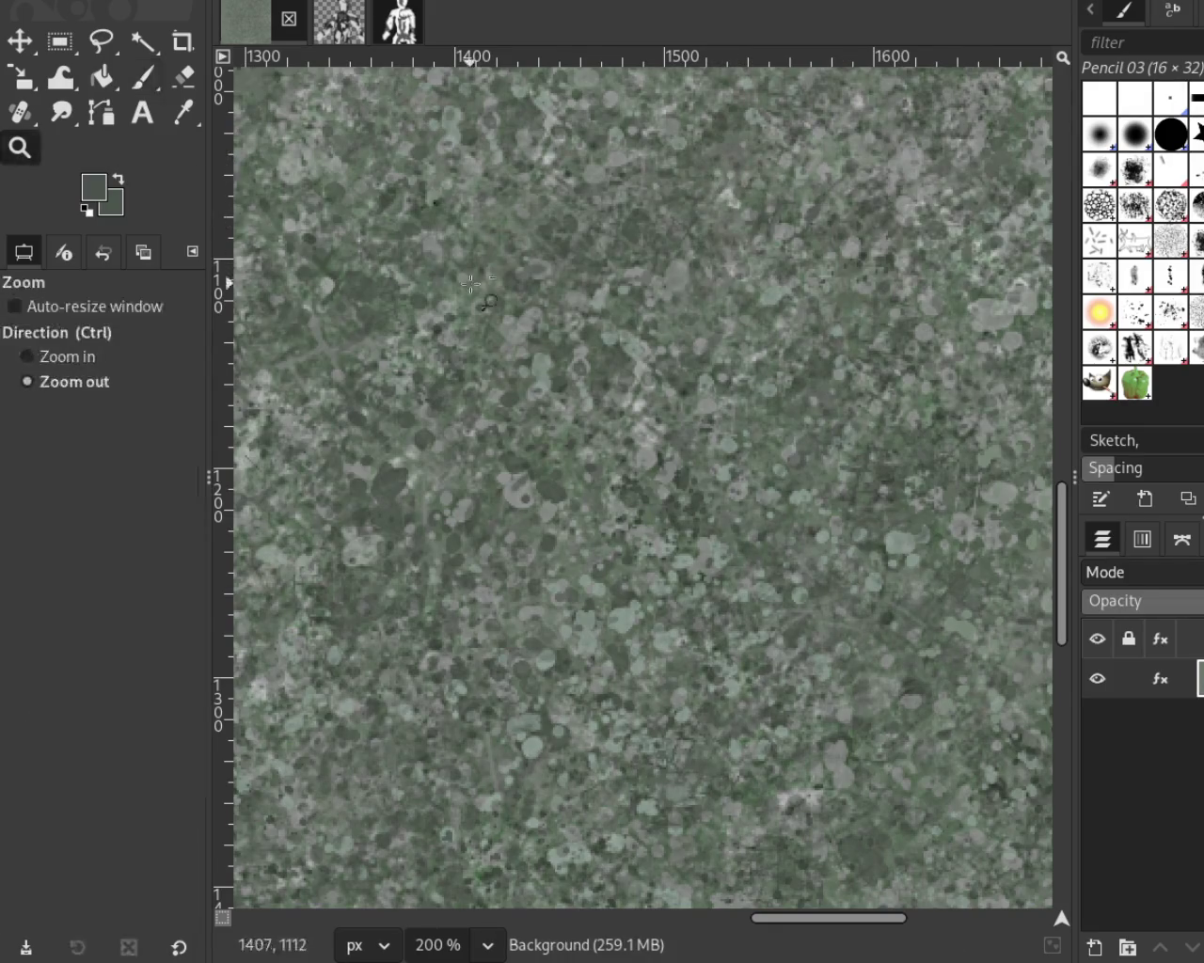
{"action": "scroll", "coordinate": [471, 282], "scroll_direction": "down", "scroll_amount": 4}
{"action": "scroll", "coordinate": [658, 423], "scroll_direction": "up", "scroll_amount": 1}
{"action": "scroll", "coordinate": [739, 510], "scroll_direction": "up", "scroll_amount": 1}
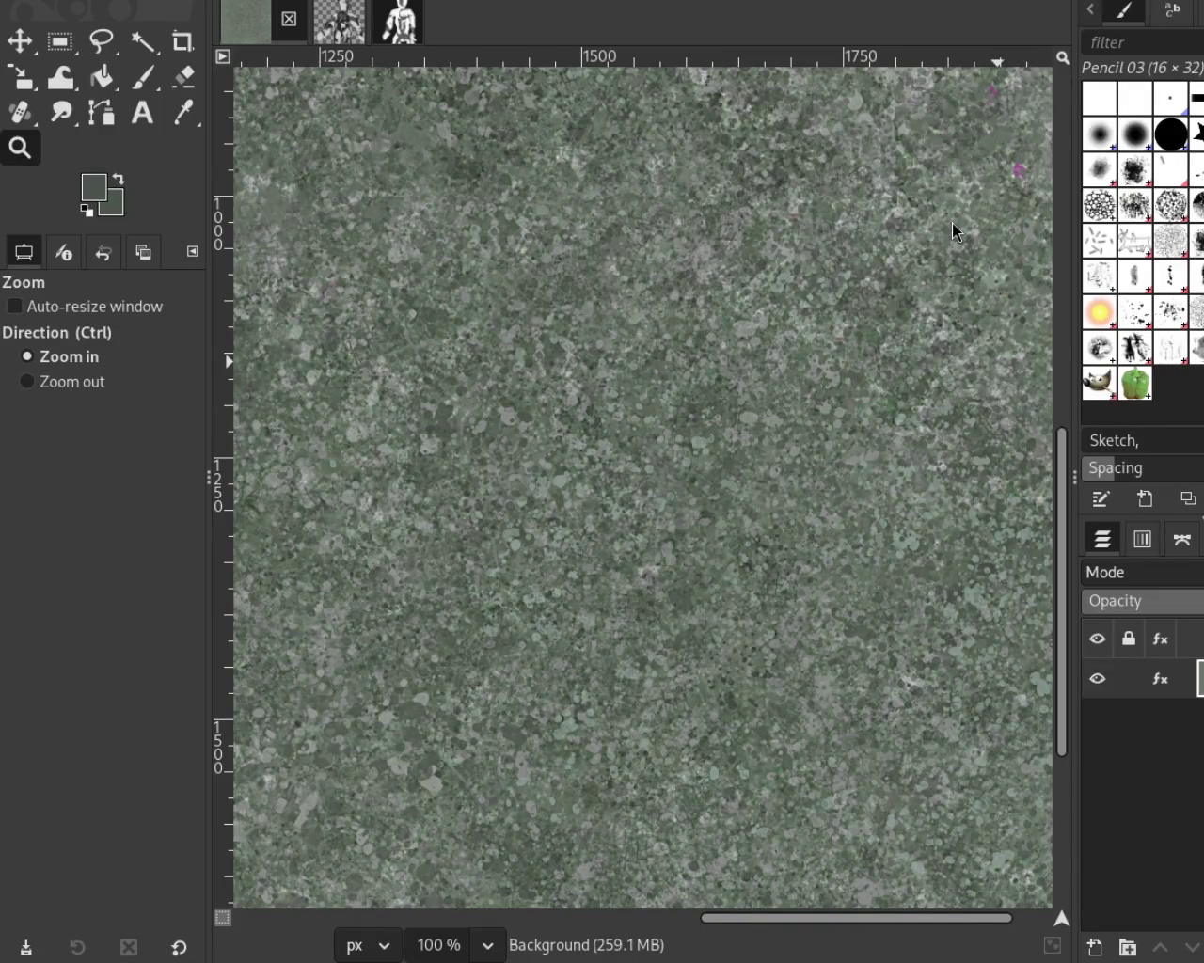
{"action": "scroll", "coordinate": [564, 470], "scroll_direction": "down", "scroll_amount": 1}
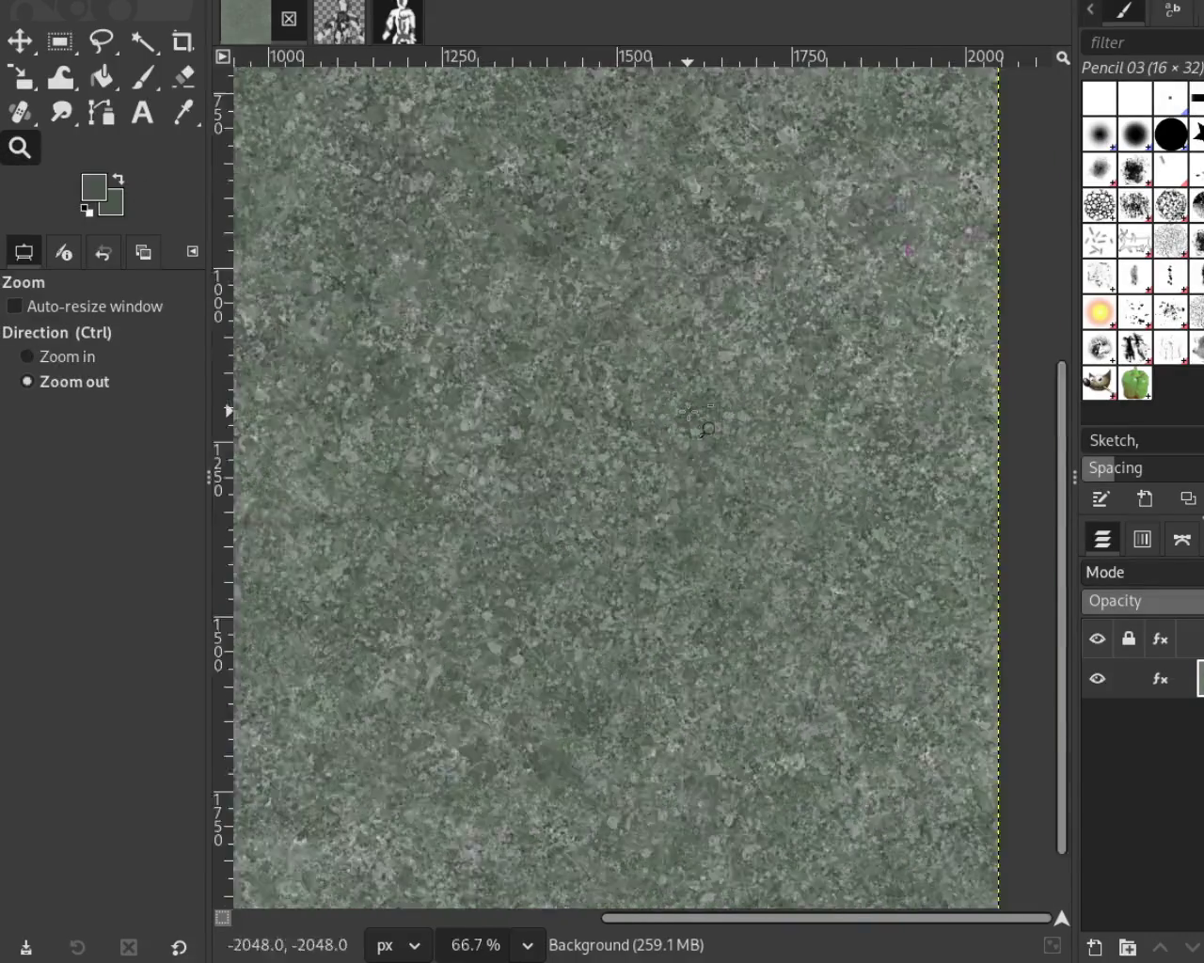
{"action": "scroll", "coordinate": [564, 470], "scroll_direction": "down", "scroll_amount": 3}
{"action": "scroll", "coordinate": [476, 290], "scroll_direction": "down", "scroll_amount": 1}
{"action": "scroll", "coordinate": [703, 350], "scroll_direction": "up", "scroll_amount": 2}
{"action": "left_click", "coordinate": [1183, 283]}
{"action": "left_click", "coordinate": [143, 77]}
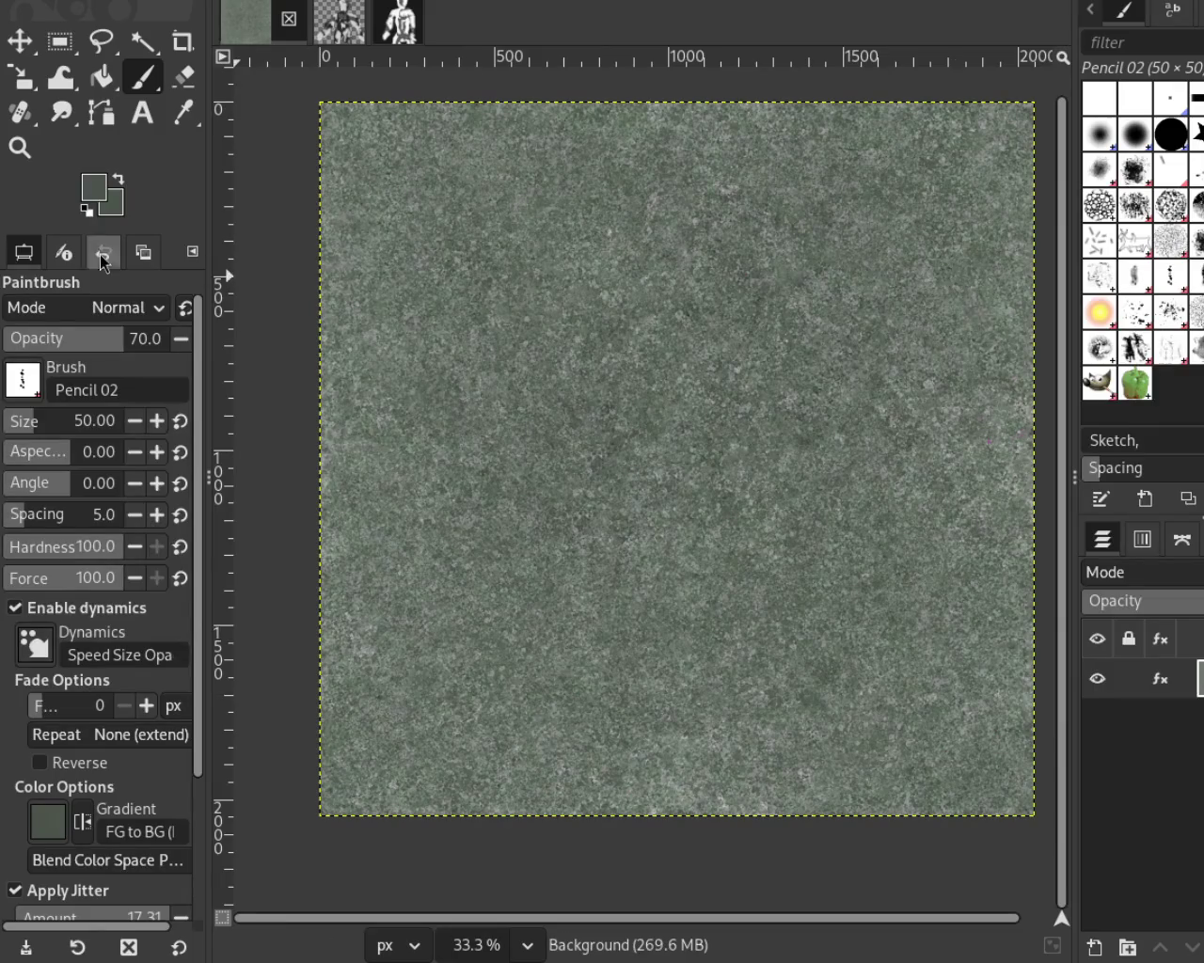
{"action": "left_click", "coordinate": [19, 147]}
{"action": "scroll", "coordinate": [638, 301], "scroll_direction": "down", "scroll_amount": 1, "text": "ctrl"}
{"action": "scroll", "coordinate": [638, 301], "scroll_direction": "up", "scroll_amount": 2, "text": "ctrl"}
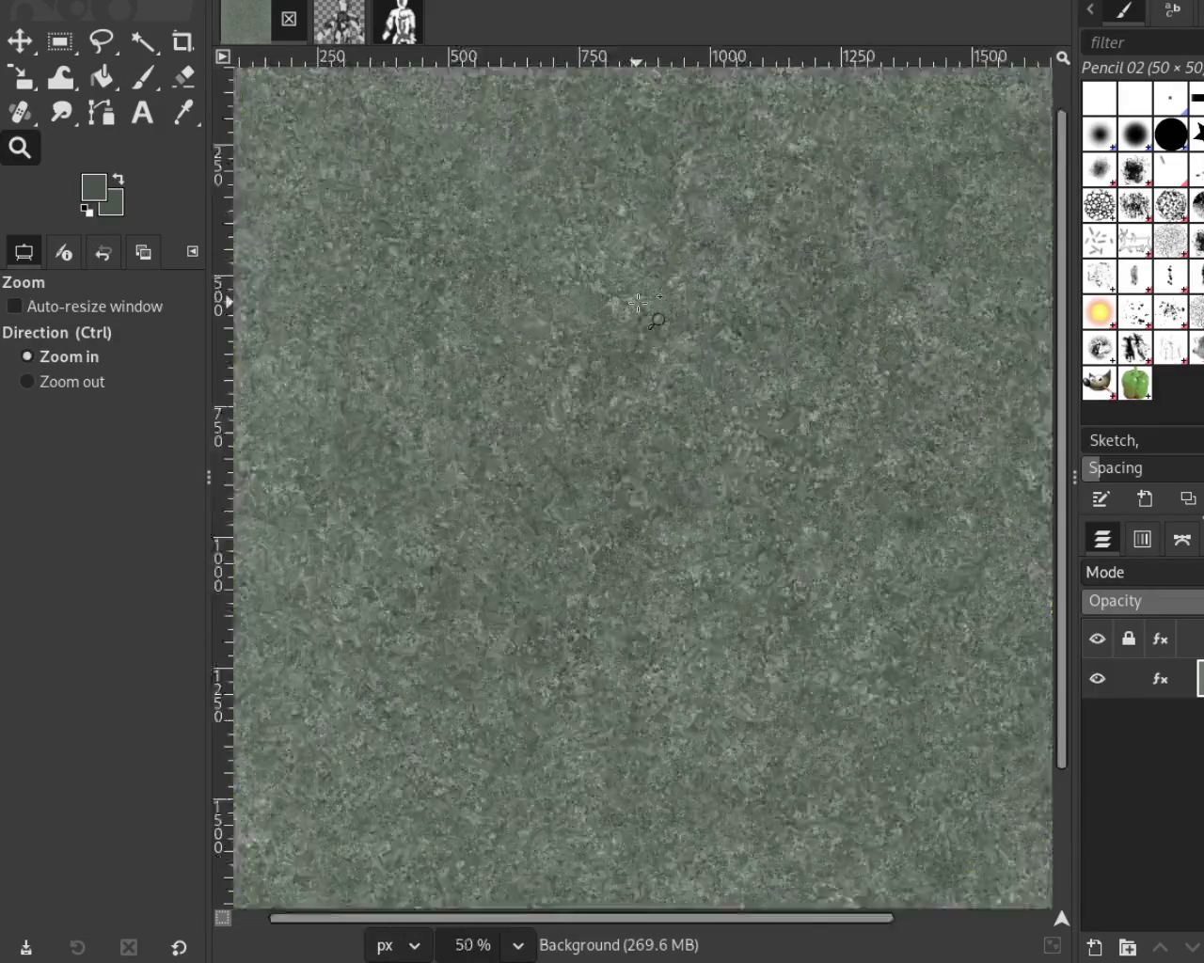
{"action": "scroll", "coordinate": [638, 301], "scroll_direction": "up", "scroll_amount": 4, "text": "ctrl"}
{"action": "scroll", "coordinate": [701, 465], "scroll_direction": "down", "scroll_amount": 1, "text": "ctrl"}
{"action": "scroll", "coordinate": [386, 386], "scroll_direction": "down", "scroll_amount": 3, "text": "ctrl"}
{"action": "scroll", "coordinate": [386, 386], "scroll_direction": "up", "scroll_amount": 1, "text": "ctrl"}
{"action": "scroll", "coordinate": [387, 382], "scroll_direction": "up", "scroll_amount": 2, "text": "ctrl"}
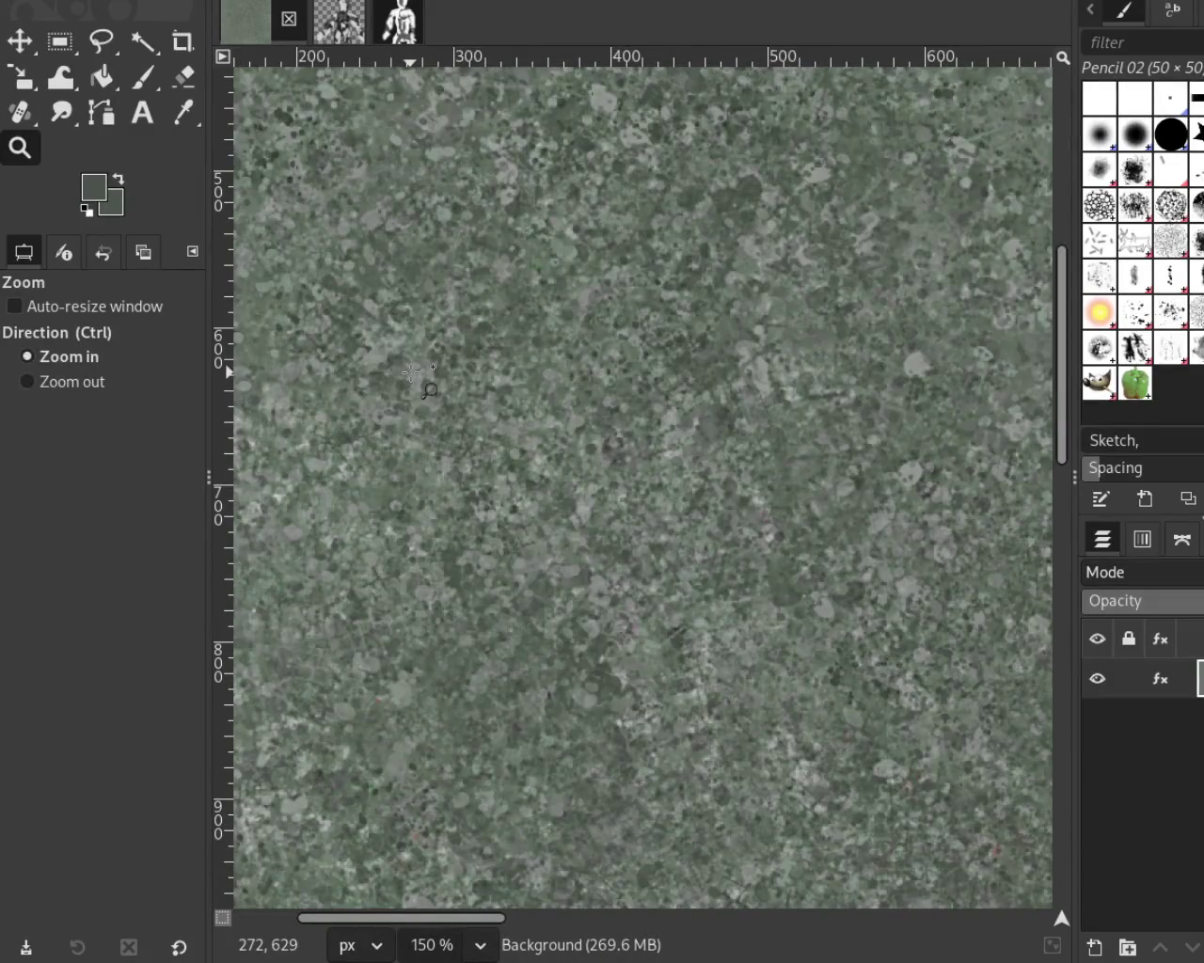
{"action": "scroll", "coordinate": [410, 373], "scroll_direction": "down", "scroll_amount": 2, "text": "ctrl"}
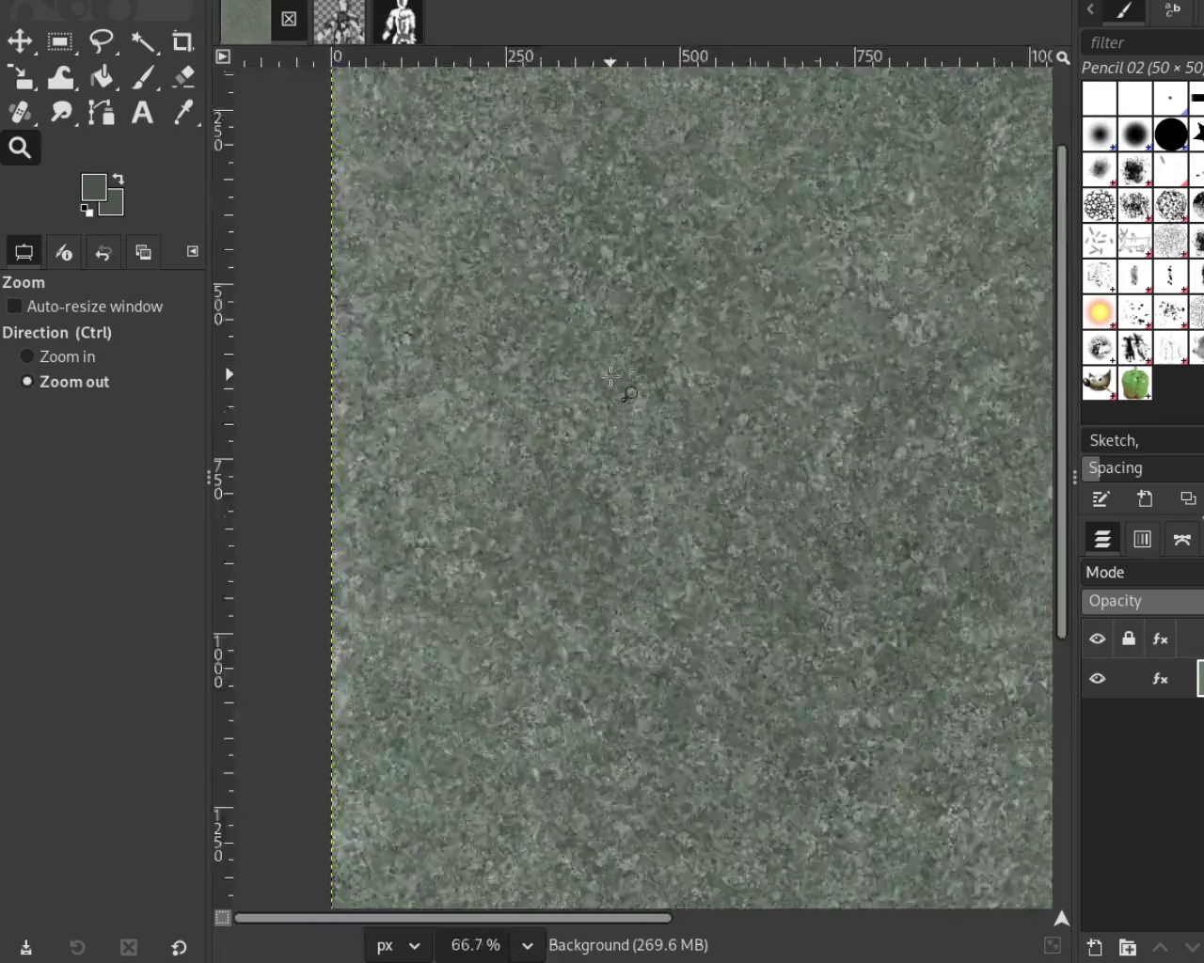
{"action": "scroll", "coordinate": [601, 488], "scroll_direction": "down", "scroll_amount": 2, "text": "ctrl"}
{"action": "scroll", "coordinate": [601, 488], "scroll_direction": "up", "scroll_amount": 2, "text": "ctrl"}
{"action": "scroll", "coordinate": [595, 485], "scroll_direction": "up", "scroll_amount": 1, "text": "ctrl"}
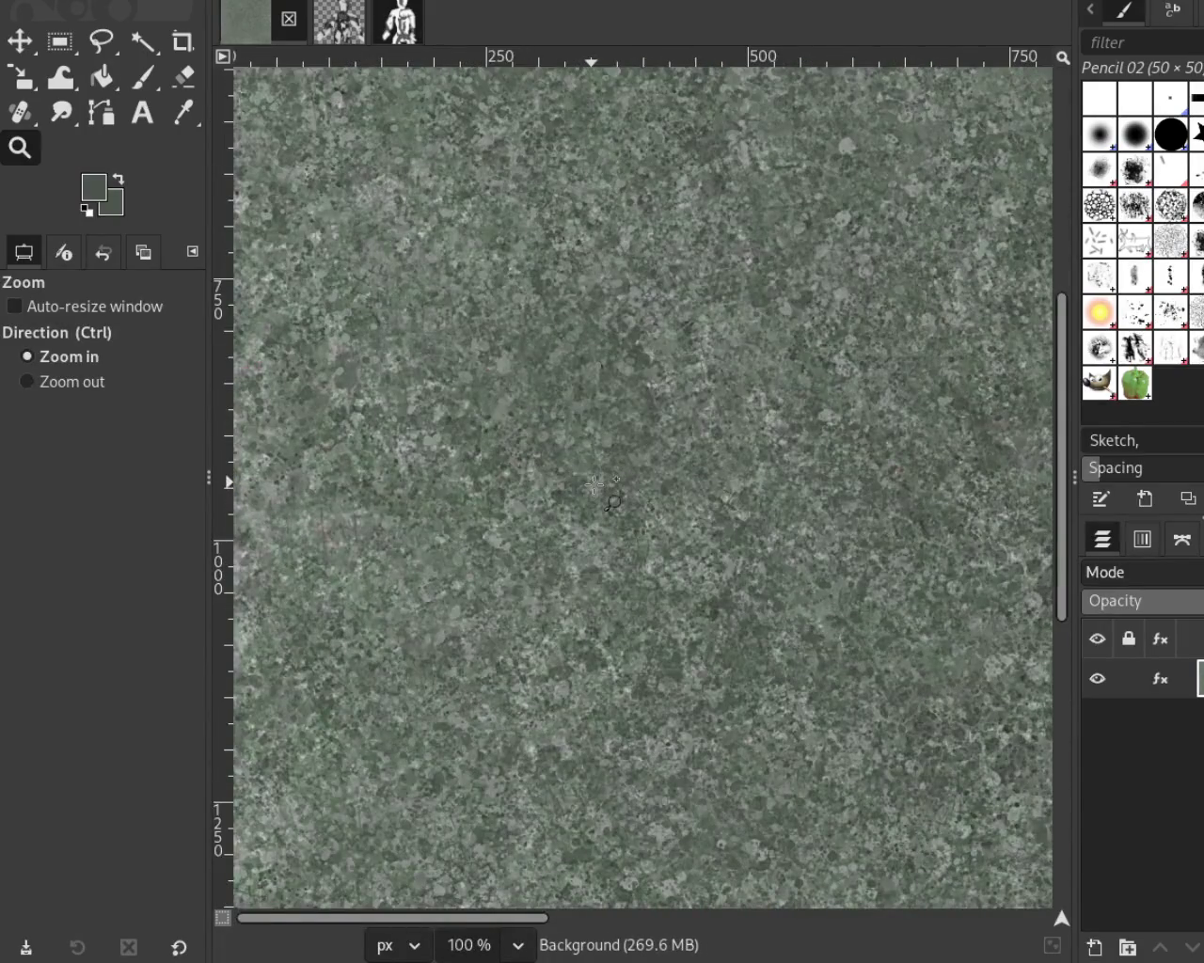
{"action": "key", "text": "ctrl"}
{"action": "key", "text": "ctrl"}
{"action": "key", "text": "ctrl"}
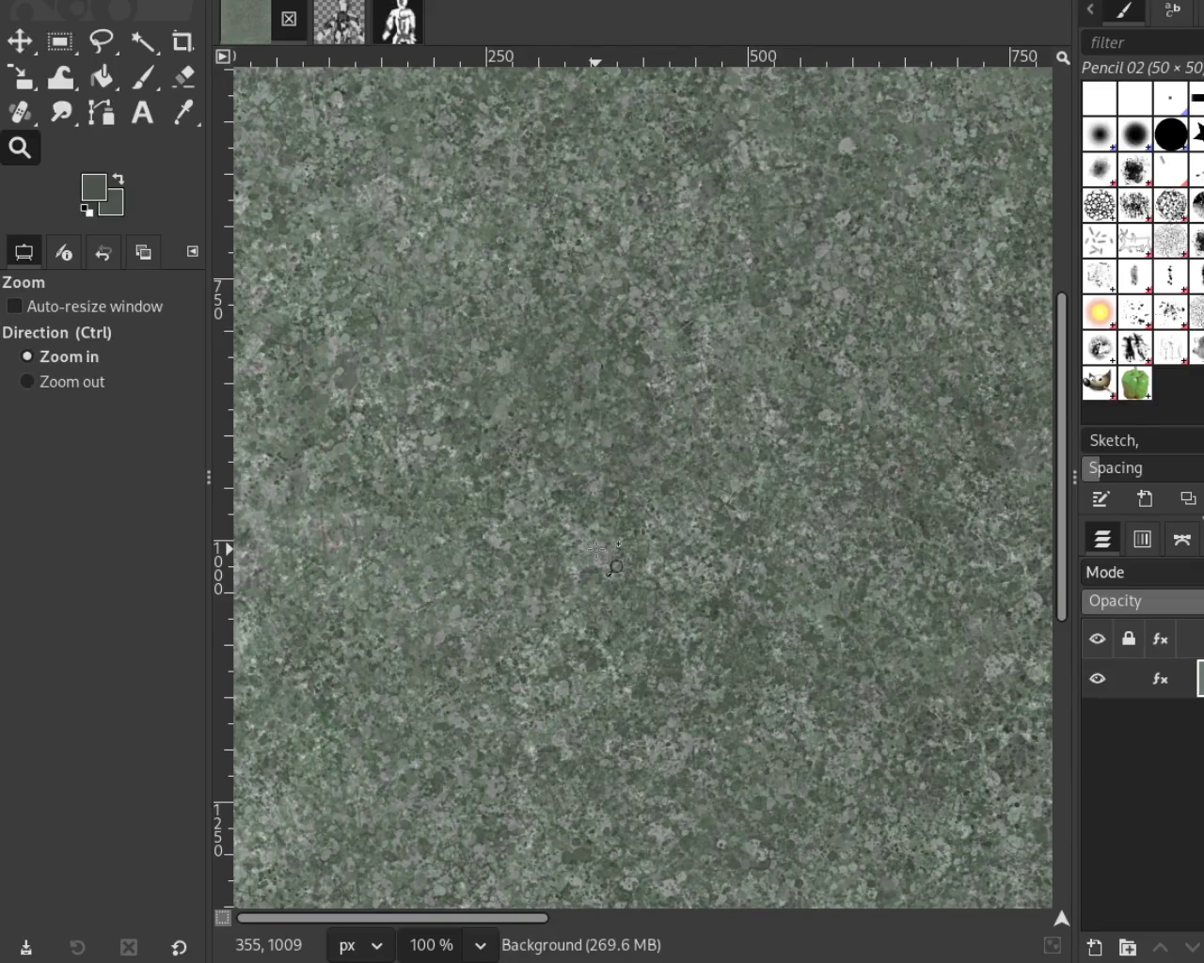
{"action": "key", "text": "ctrl"}
{"action": "key", "text": "ctrl"}
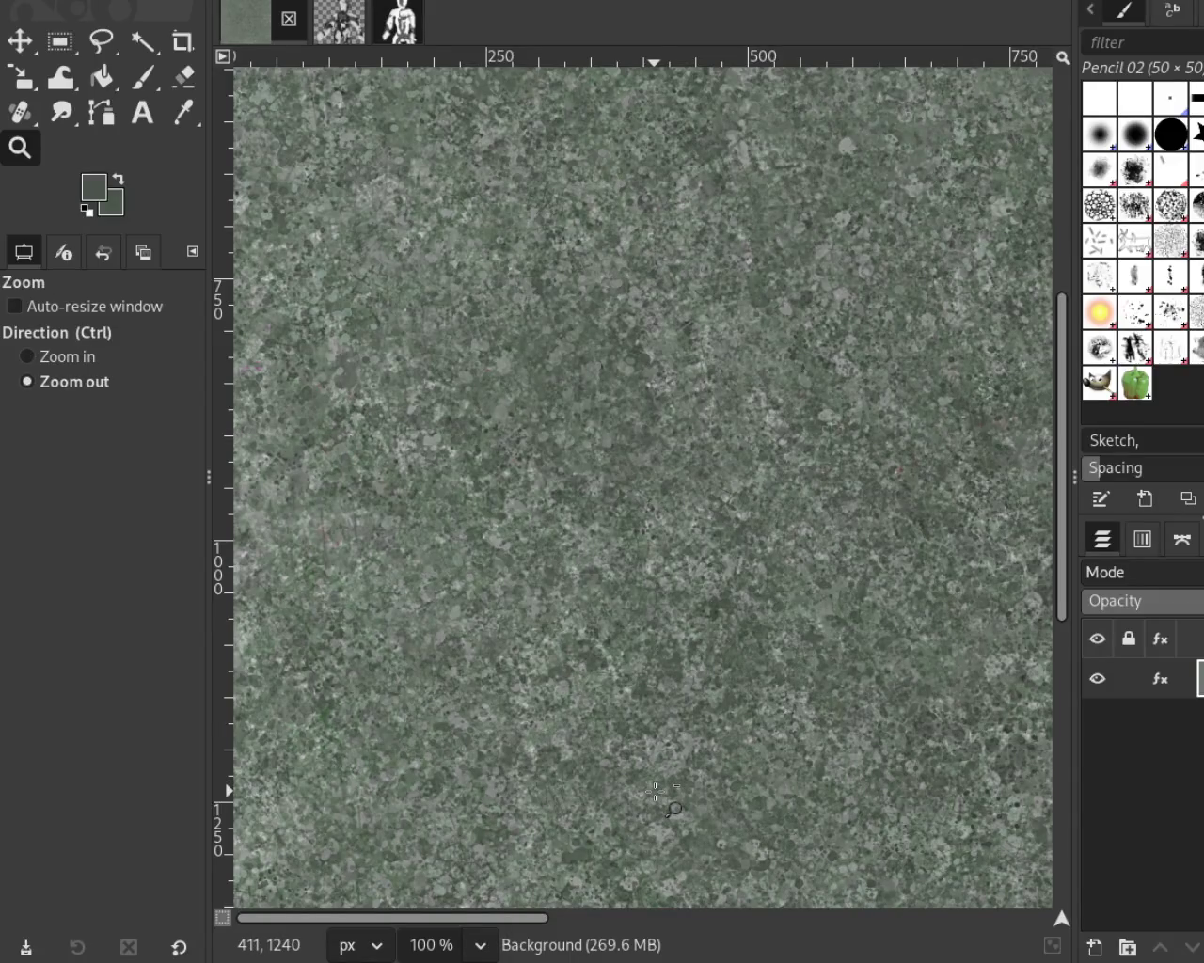
{"action": "key", "text": "ctrl"}
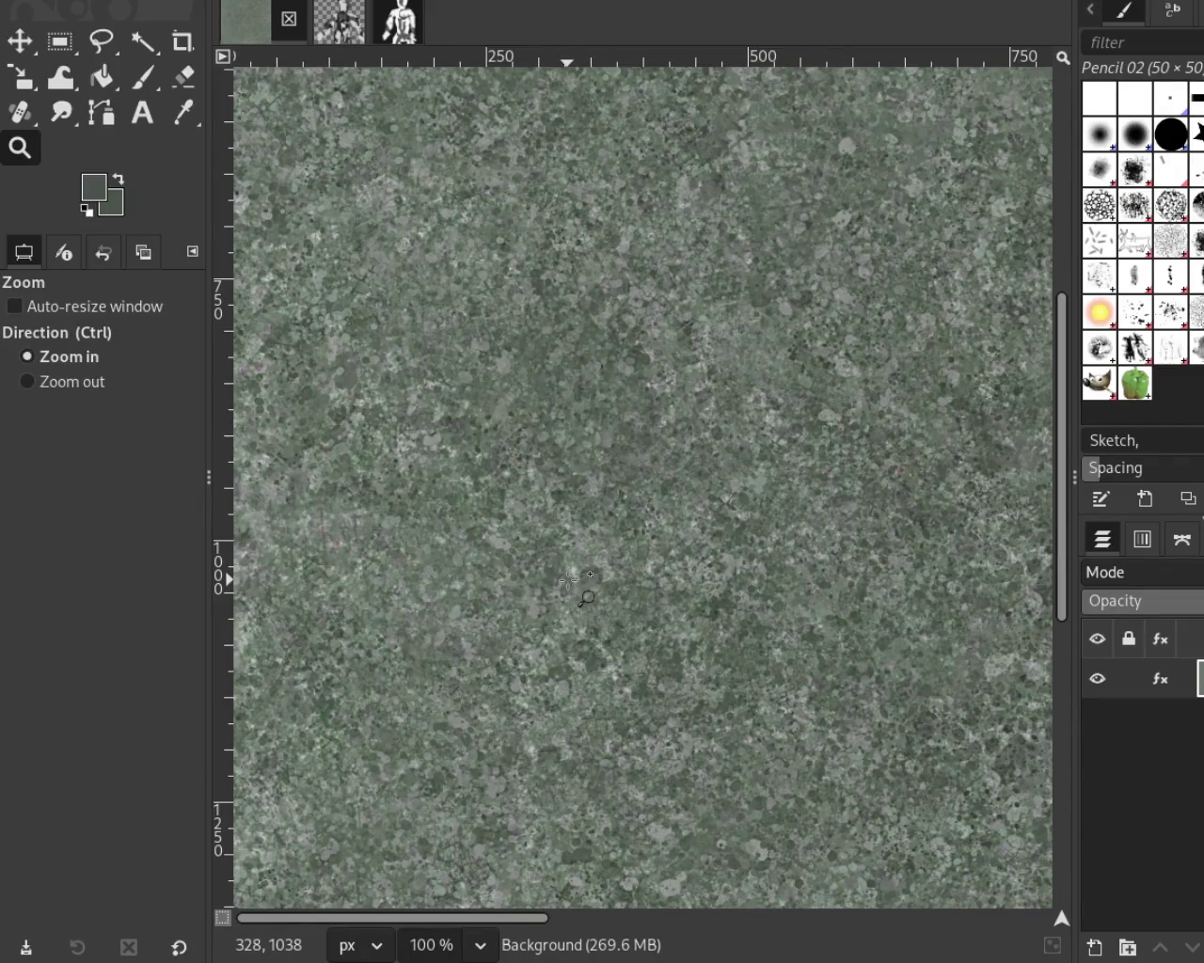
{"action": "scroll", "coordinate": [562, 395], "scroll_direction": "down", "scroll_amount": 1, "text": "ctrl"}
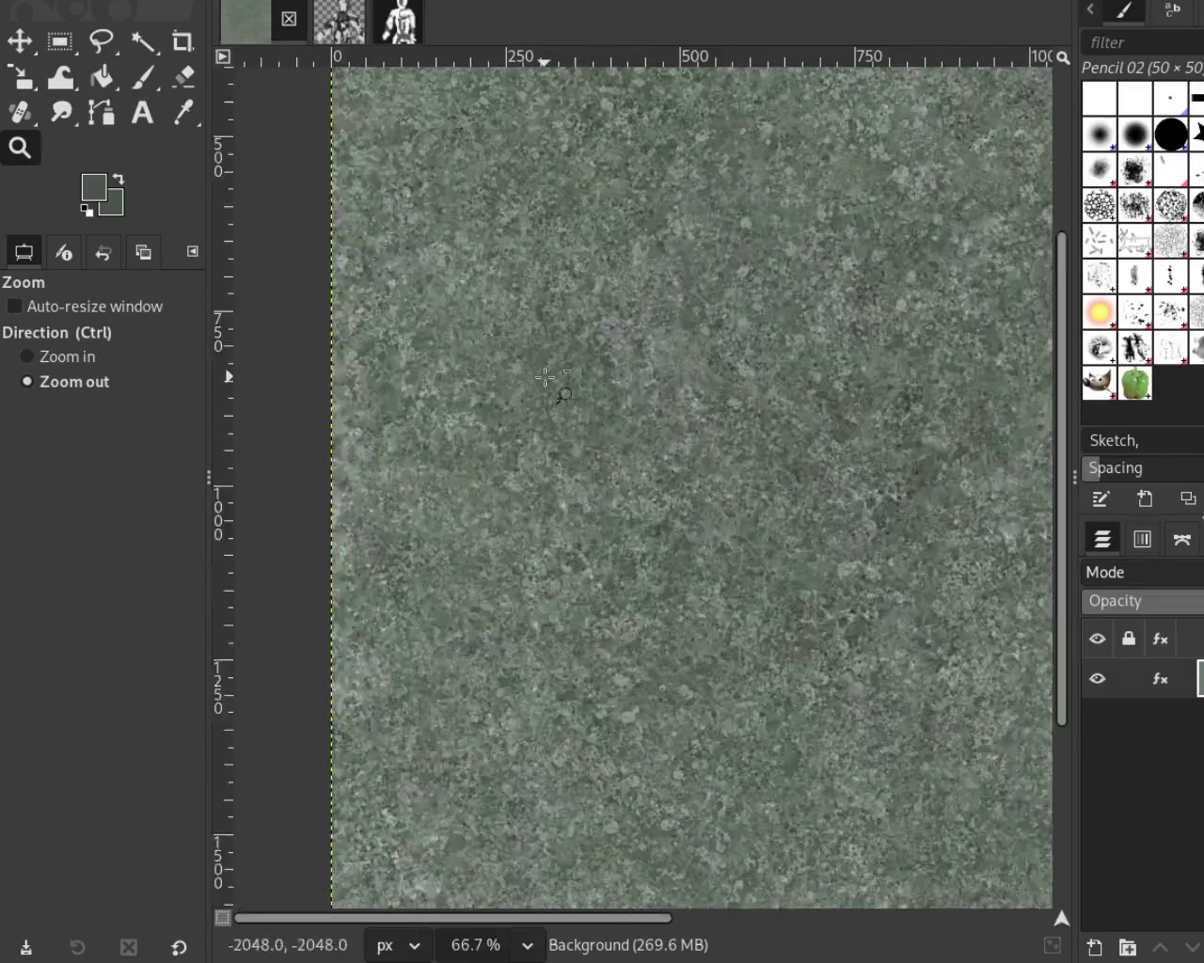
{"action": "scroll", "coordinate": [561, 395], "scroll_direction": "down", "scroll_amount": 3, "text": "ctrl"}
{"action": "scroll", "coordinate": [720, 325], "scroll_direction": "up", "scroll_amount": 1, "text": "ctrl"}
{"action": "scroll", "coordinate": [724, 307], "scroll_direction": "up", "scroll_amount": 2, "text": "ctrl"}
{"action": "scroll", "coordinate": [724, 308], "scroll_direction": "down", "scroll_amount": 2, "text": "ctrl"}
{"action": "scroll", "coordinate": [719, 301], "scroll_direction": "up", "scroll_amount": 2, "text": "ctrl"}
{"action": "scroll", "coordinate": [714, 287], "scroll_direction": "down", "scroll_amount": 1, "text": "ctrl"}
{"action": "scroll", "coordinate": [710, 277], "scroll_direction": "down", "scroll_amount": 1, "text": "ctrl"}
{"action": "scroll", "coordinate": [705, 271], "scroll_direction": "up", "scroll_amount": 1, "text": "ctrl"}
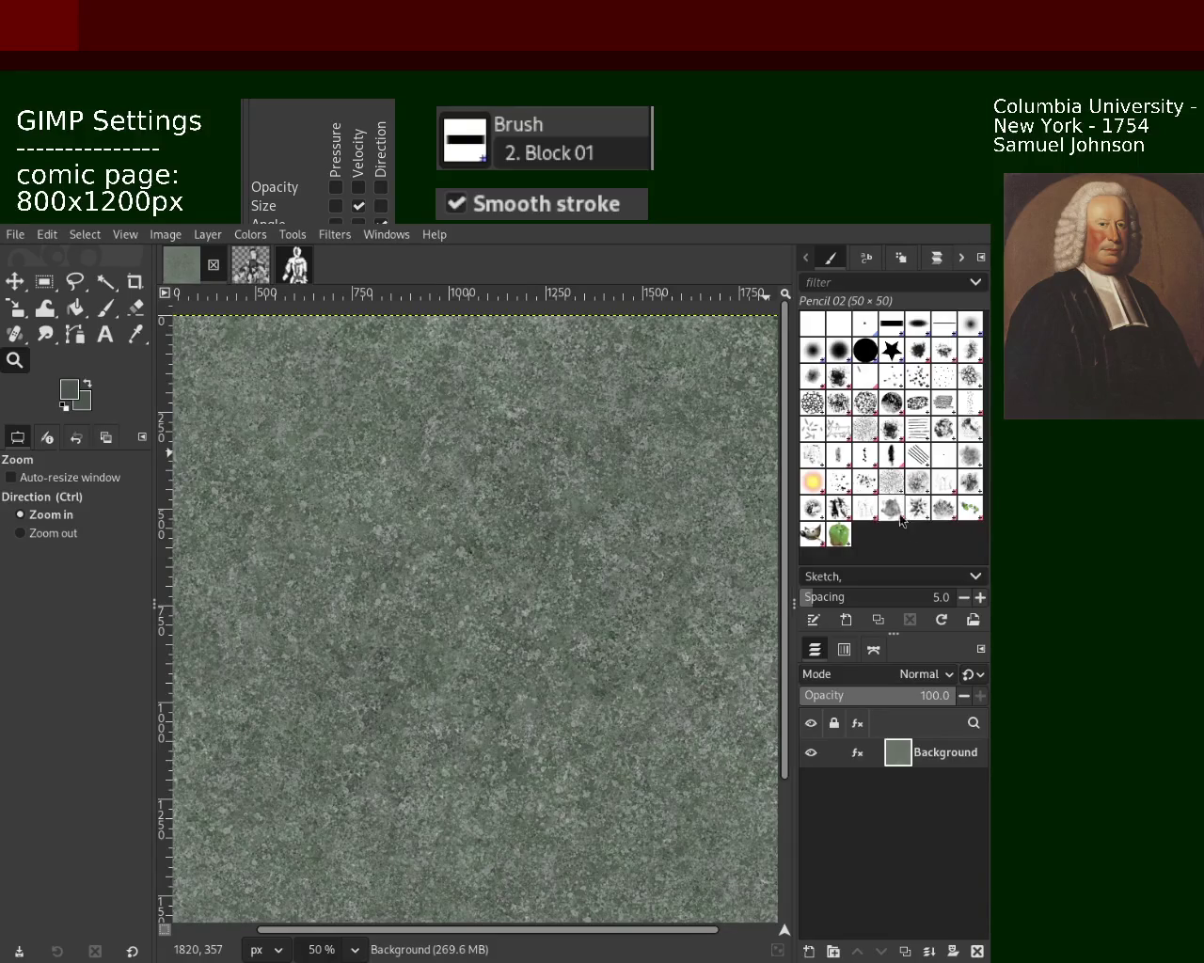
Step: Select the Splats 01 brush (200×195, spacing 80) in the Brushes dock
{"action": "left_click", "coordinate": [840, 489]}
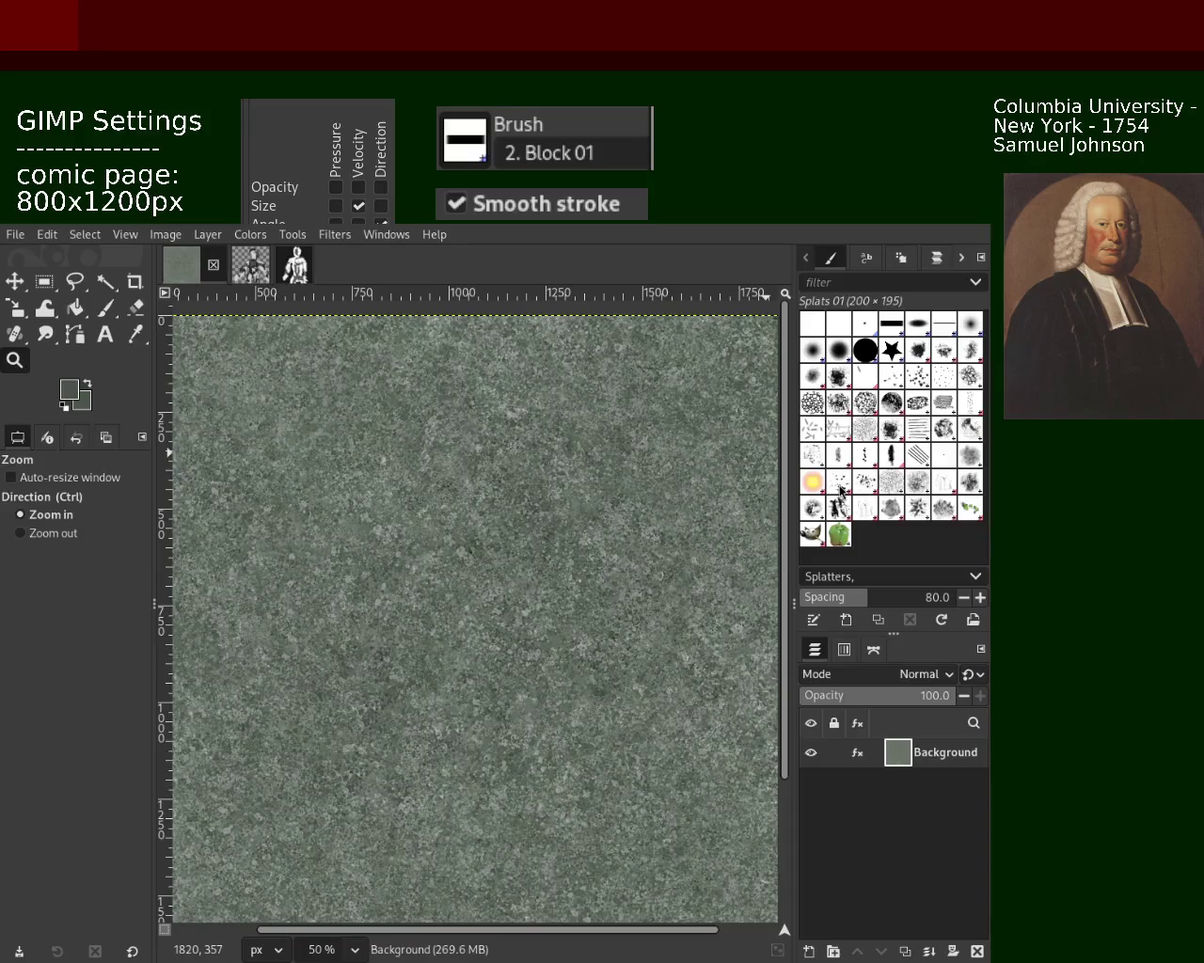
{"action": "scroll", "coordinate": [574, 479], "scroll_direction": "up", "scroll_amount": 1}
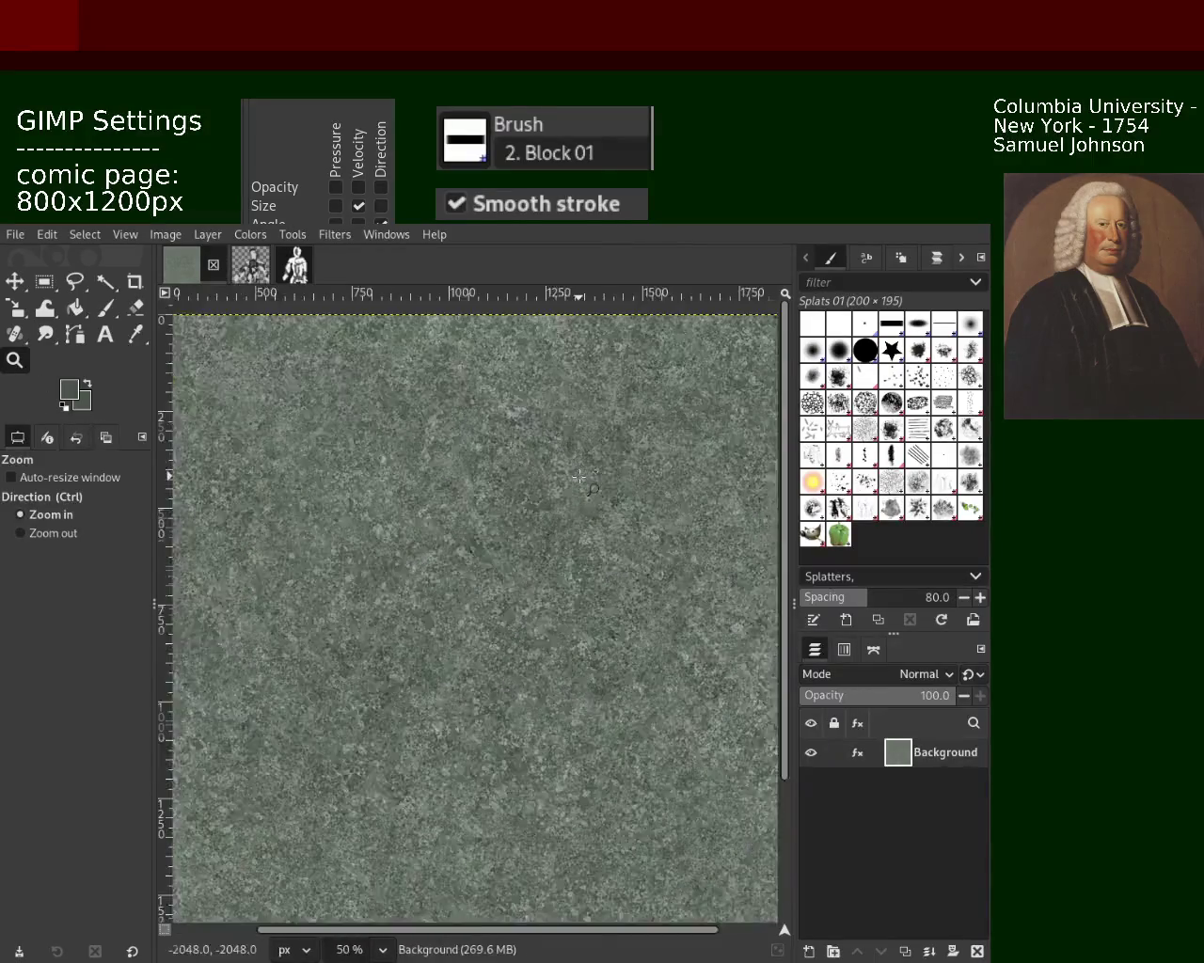
Step: Pick the Texture Hose 02 brush for the paintbrush and fit the image in the window
{"action": "scroll", "coordinate": [574, 479], "scroll_direction": "up", "scroll_amount": 1}
{"action": "scroll", "coordinate": [575, 480], "scroll_direction": "up", "scroll_amount": 2}
{"action": "scroll", "coordinate": [575, 479], "scroll_direction": "down", "scroll_amount": 2}
{"action": "scroll", "coordinate": [574, 480], "scroll_direction": "down", "scroll_amount": 1}
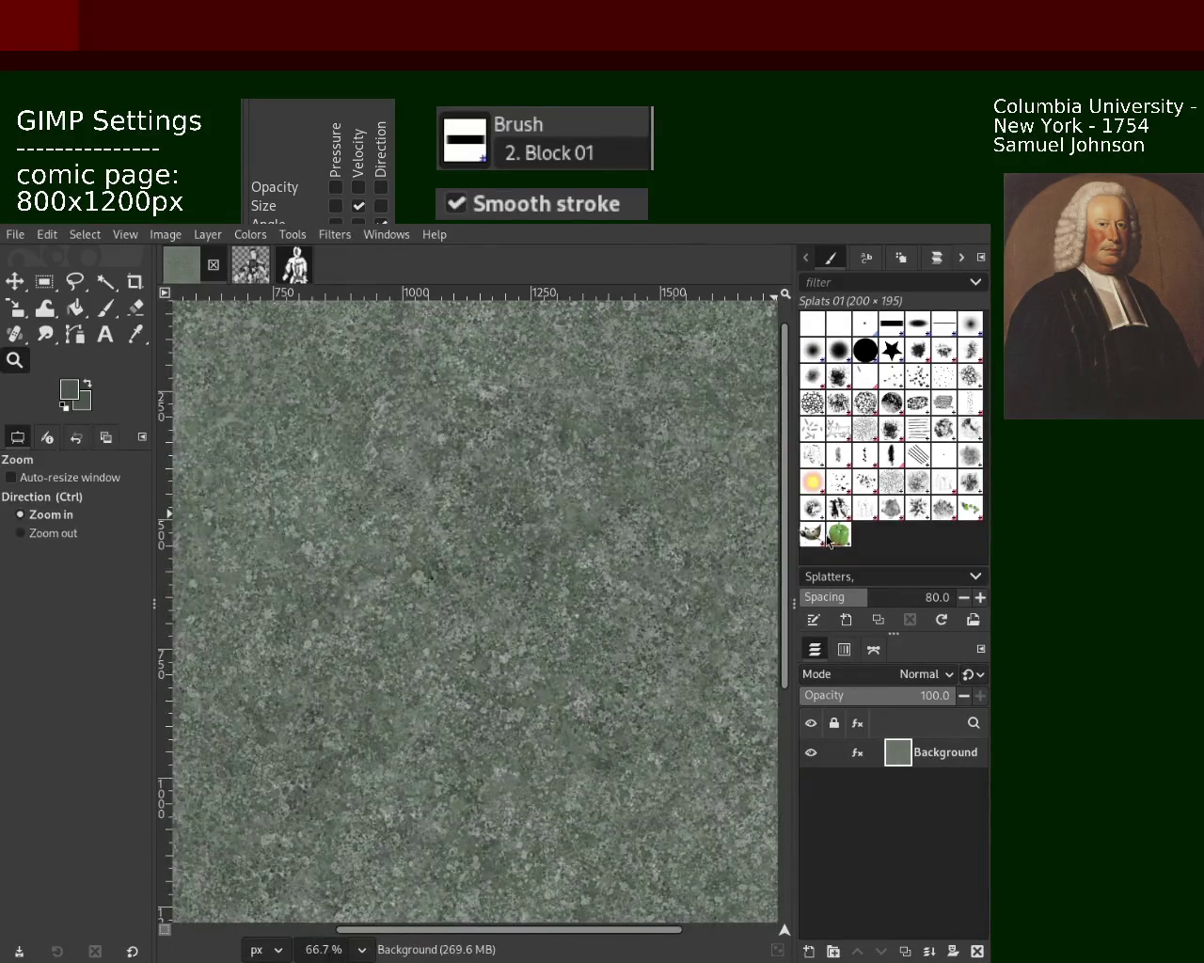
{"action": "left_click", "coordinate": [863, 509]}
{"action": "left_click", "coordinate": [105, 310]}
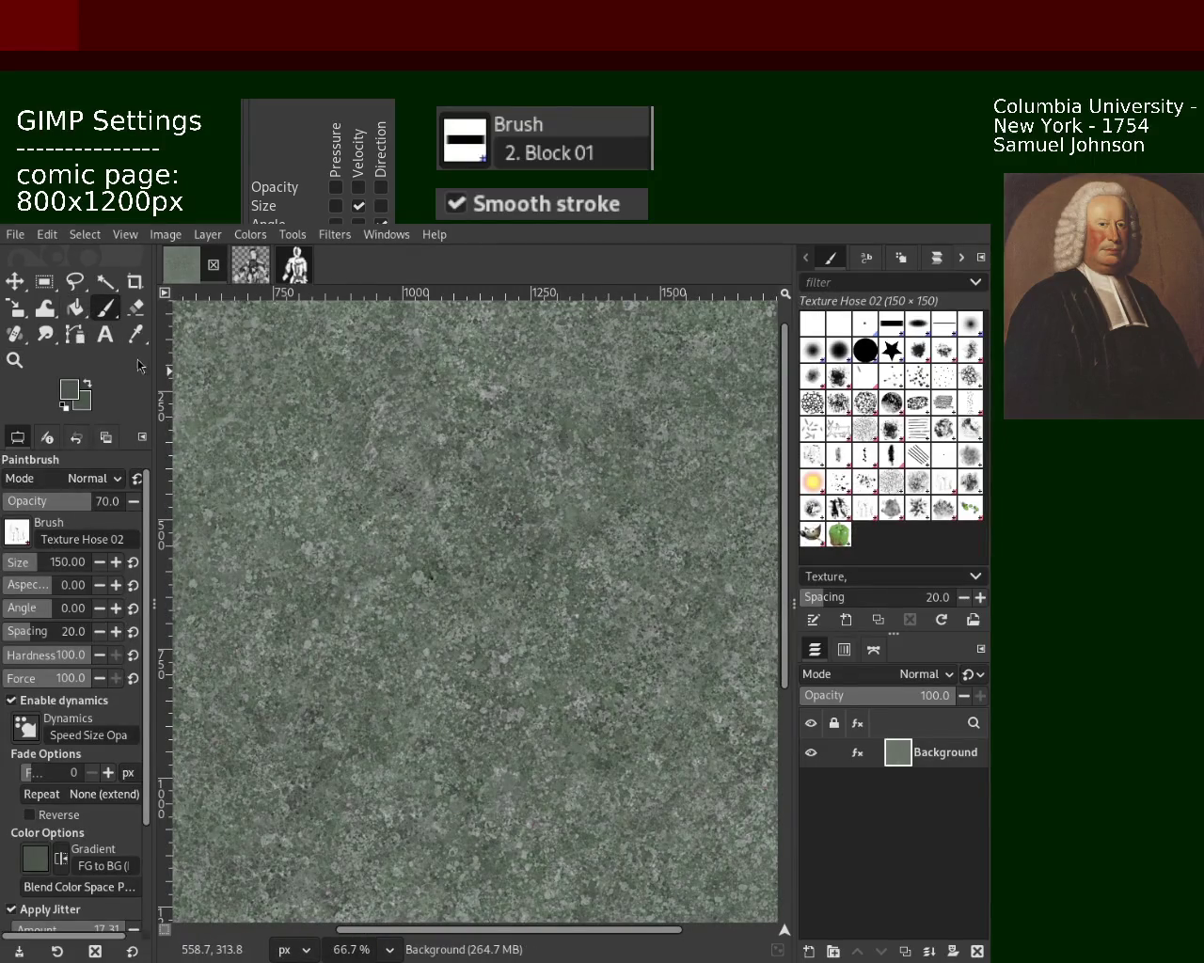
{"action": "left_click", "coordinate": [15, 360]}
{"action": "key", "text": "shift+ctrl+j"}
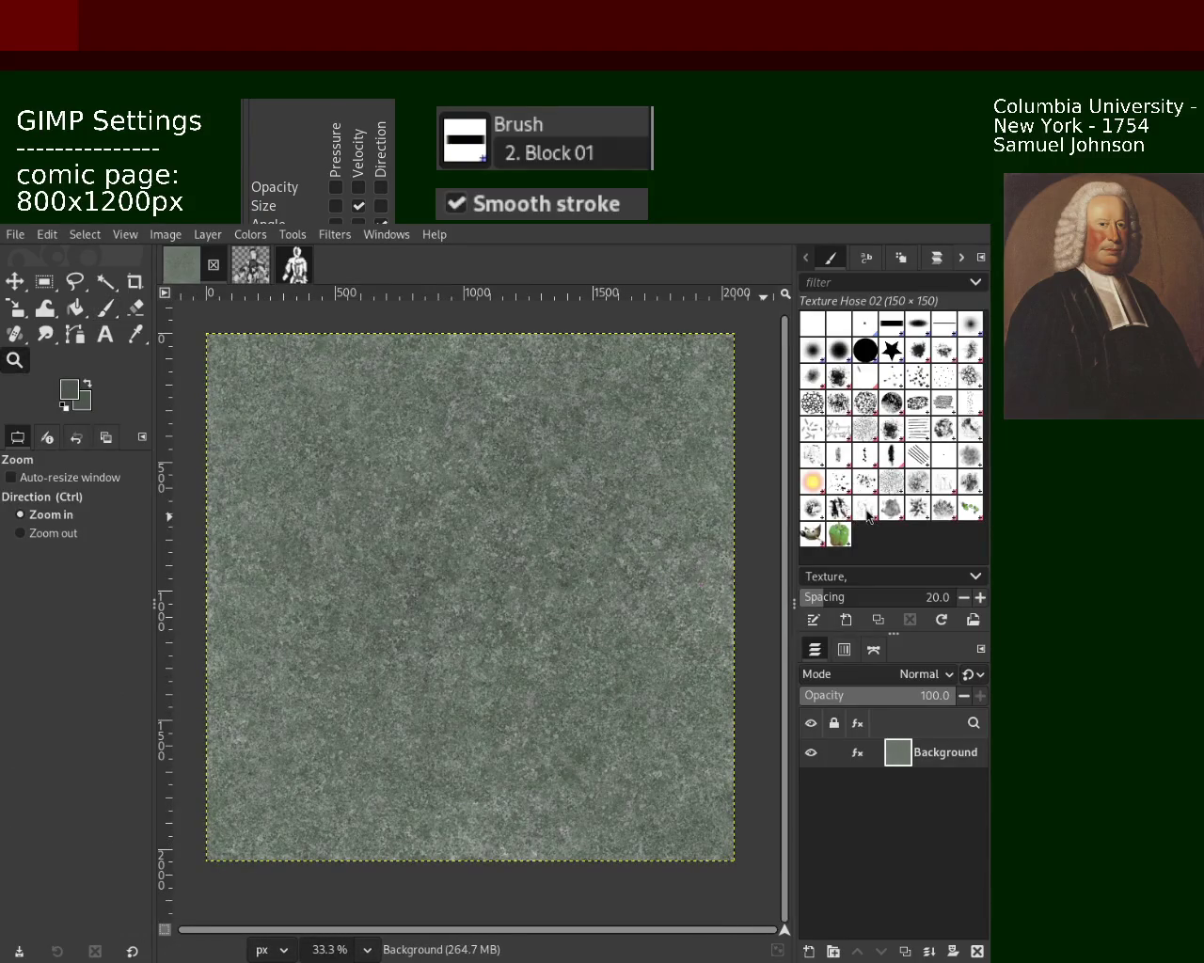
Step: Paint Texture Hose 02 dabs at brush size 20 over the stone background
{"action": "left_click", "coordinate": [107, 317]}
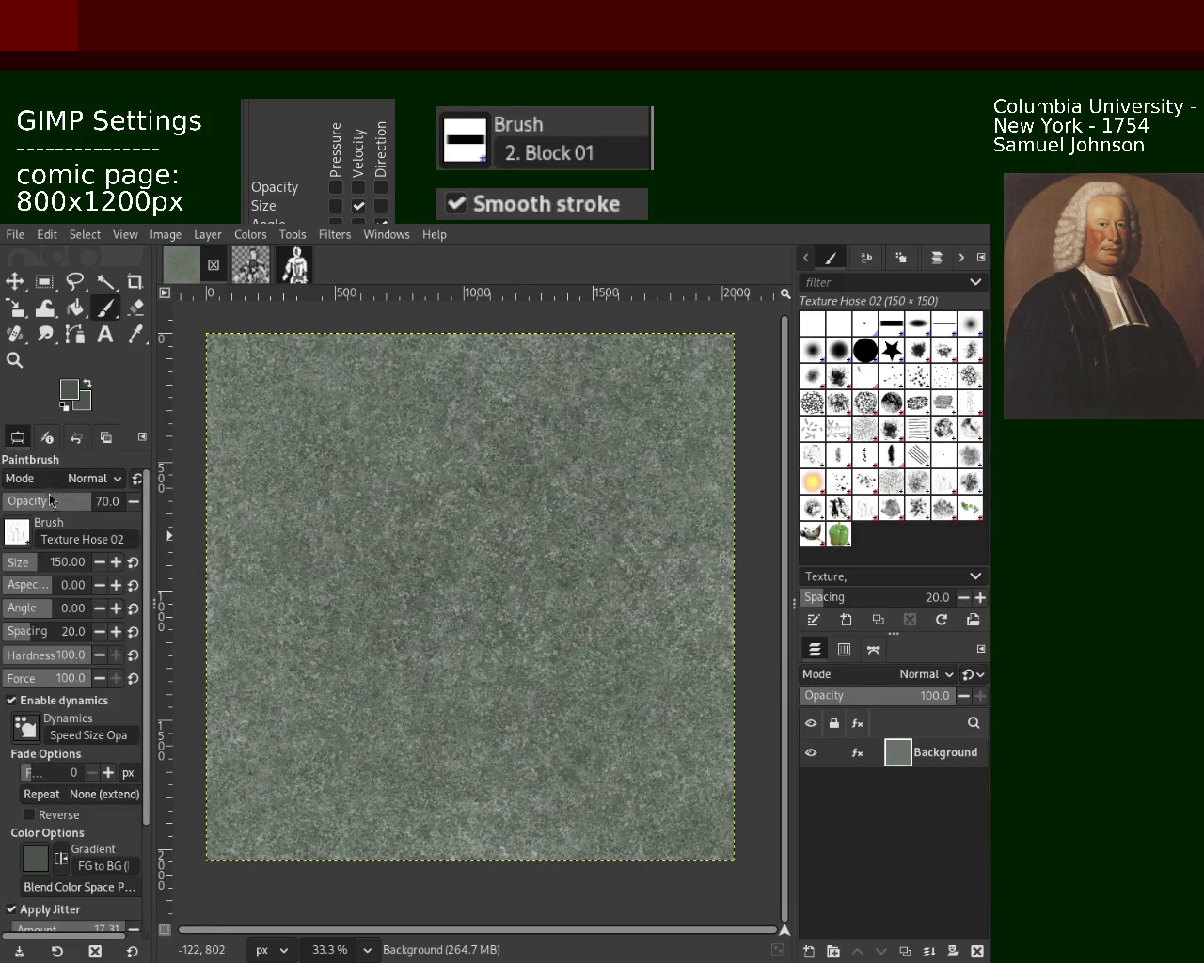
{"action": "left_click", "coordinate": [12, 570]}
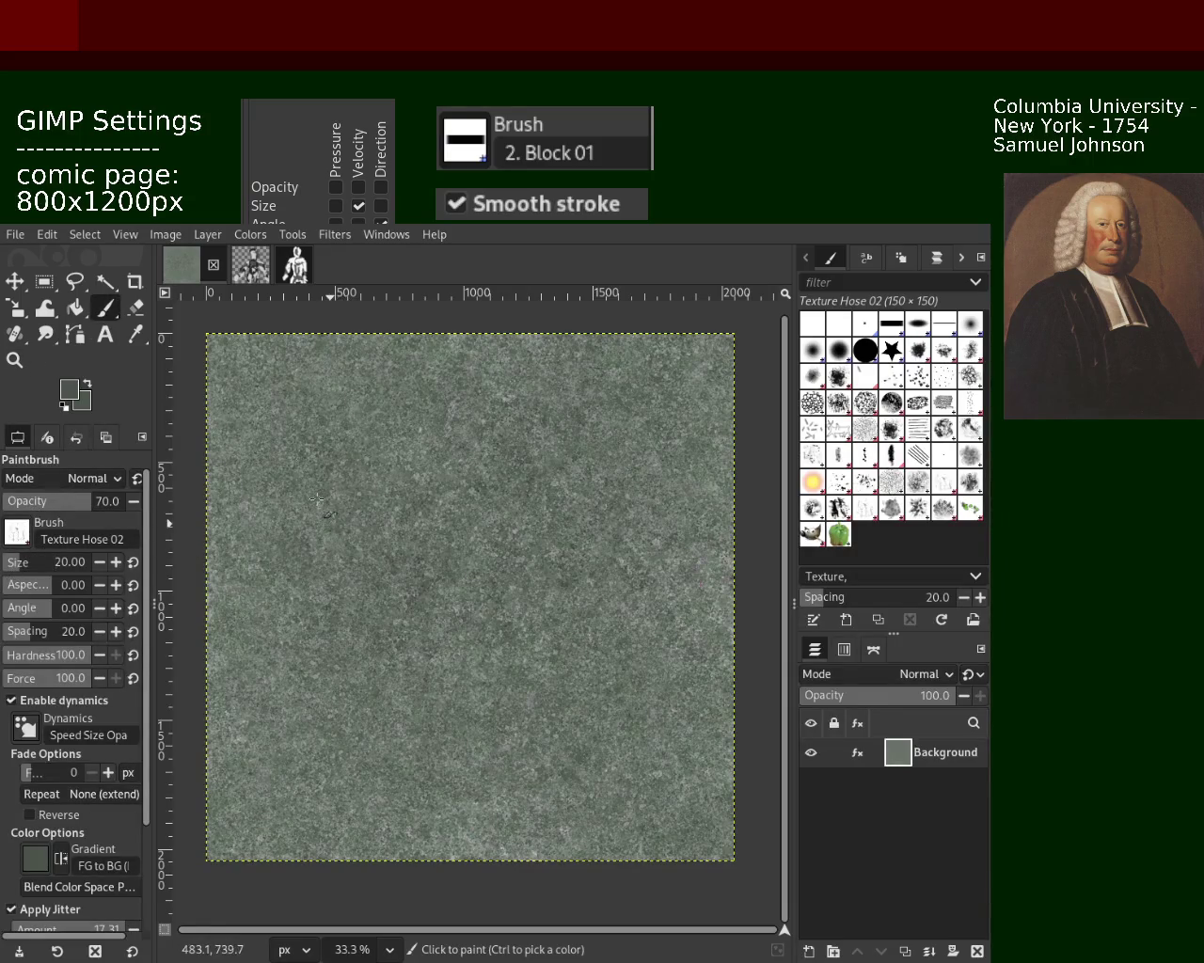
{"action": "left_click_drag", "start_coordinate": [323, 513], "coordinate": [450, 432]}
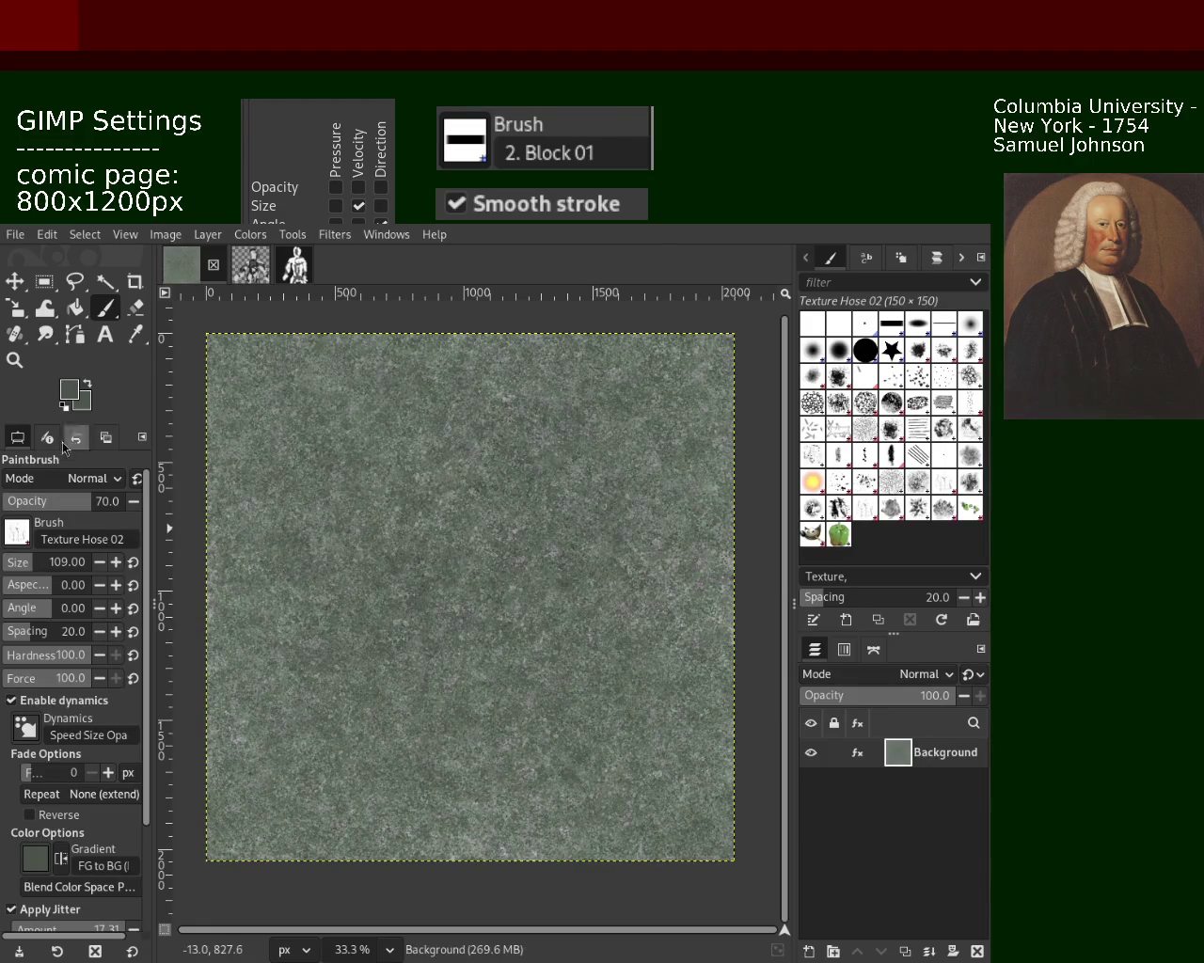
{"action": "left_click", "coordinate": [15, 359]}
{"action": "left_click_drag", "start_coordinate": [475, 490], "coordinate": [575, 593]}
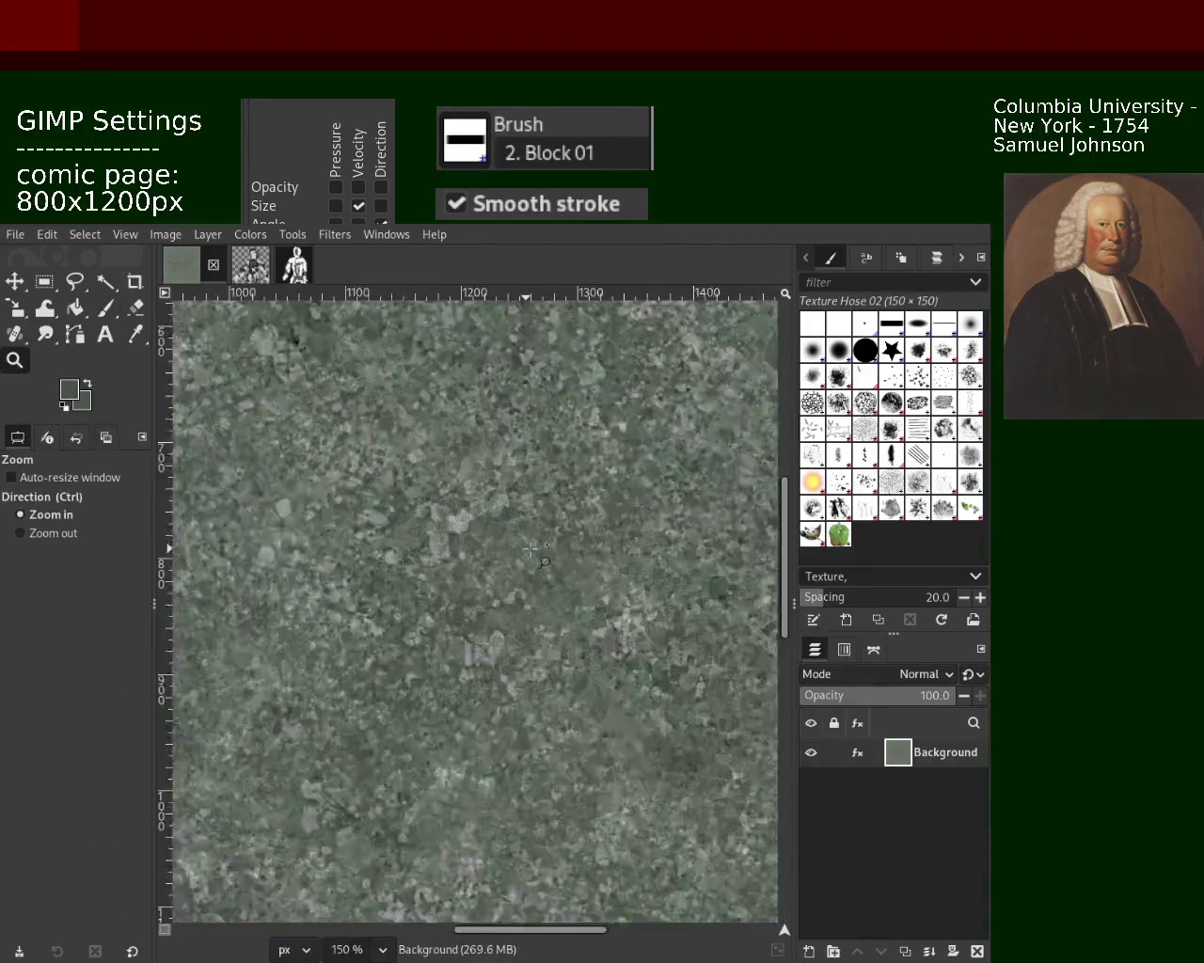
{"action": "left_click", "coordinate": [584, 564], "text": "ctrl"}
{"action": "left_click", "coordinate": [584, 564], "text": "ctrl"}
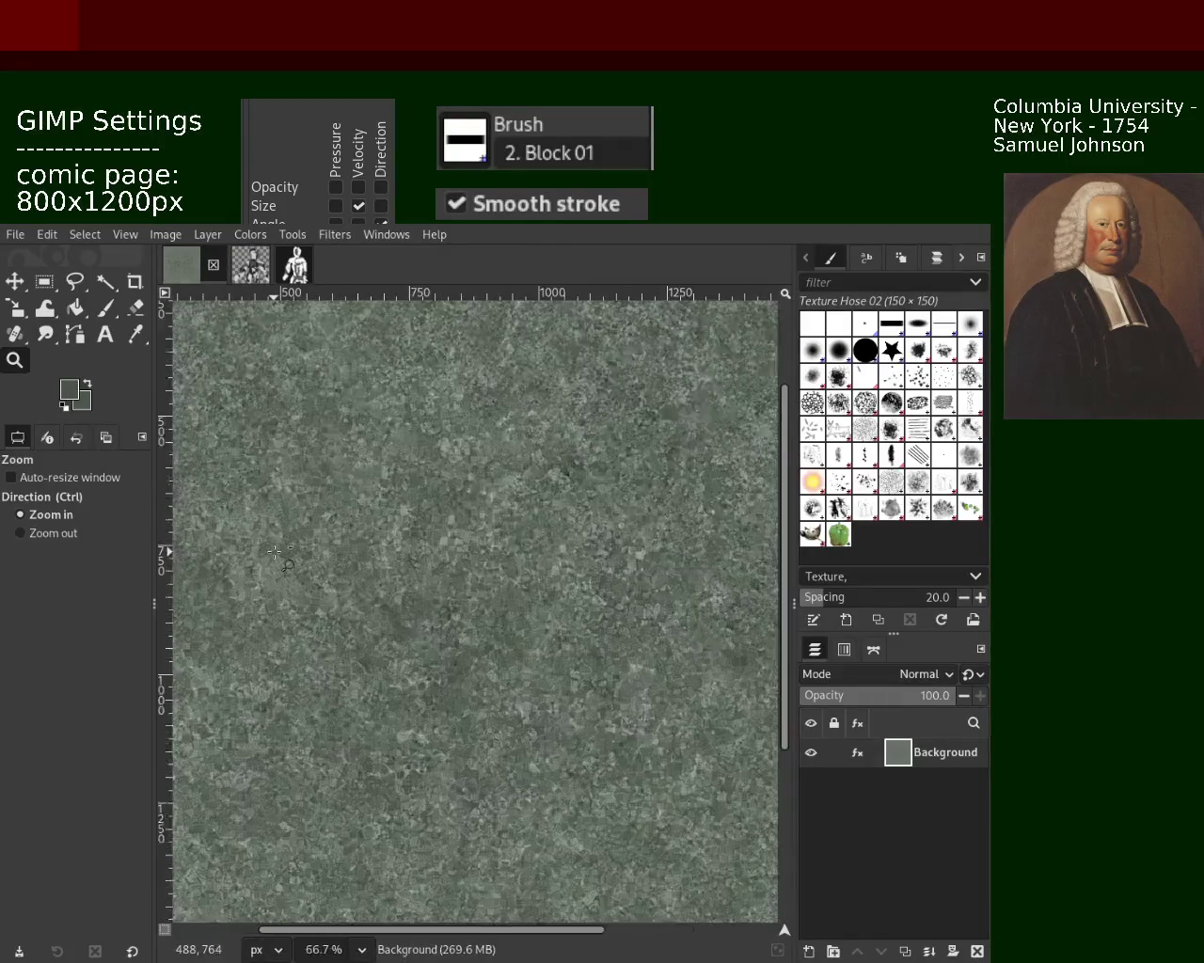
{"action": "left_click", "coordinate": [454, 596]}
{"action": "left_click", "coordinate": [454, 596]}
{"action": "left_click", "coordinate": [571, 504], "text": "ctrl"}
{"action": "left_click", "coordinate": [571, 505], "text": "ctrl"}
{"action": "left_click", "coordinate": [571, 504], "text": "ctrl"}
{"action": "left_click", "coordinate": [548, 627]}
{"action": "left_click", "coordinate": [548, 627]}
{"action": "left_click", "coordinate": [549, 627], "text": "ctrl"}
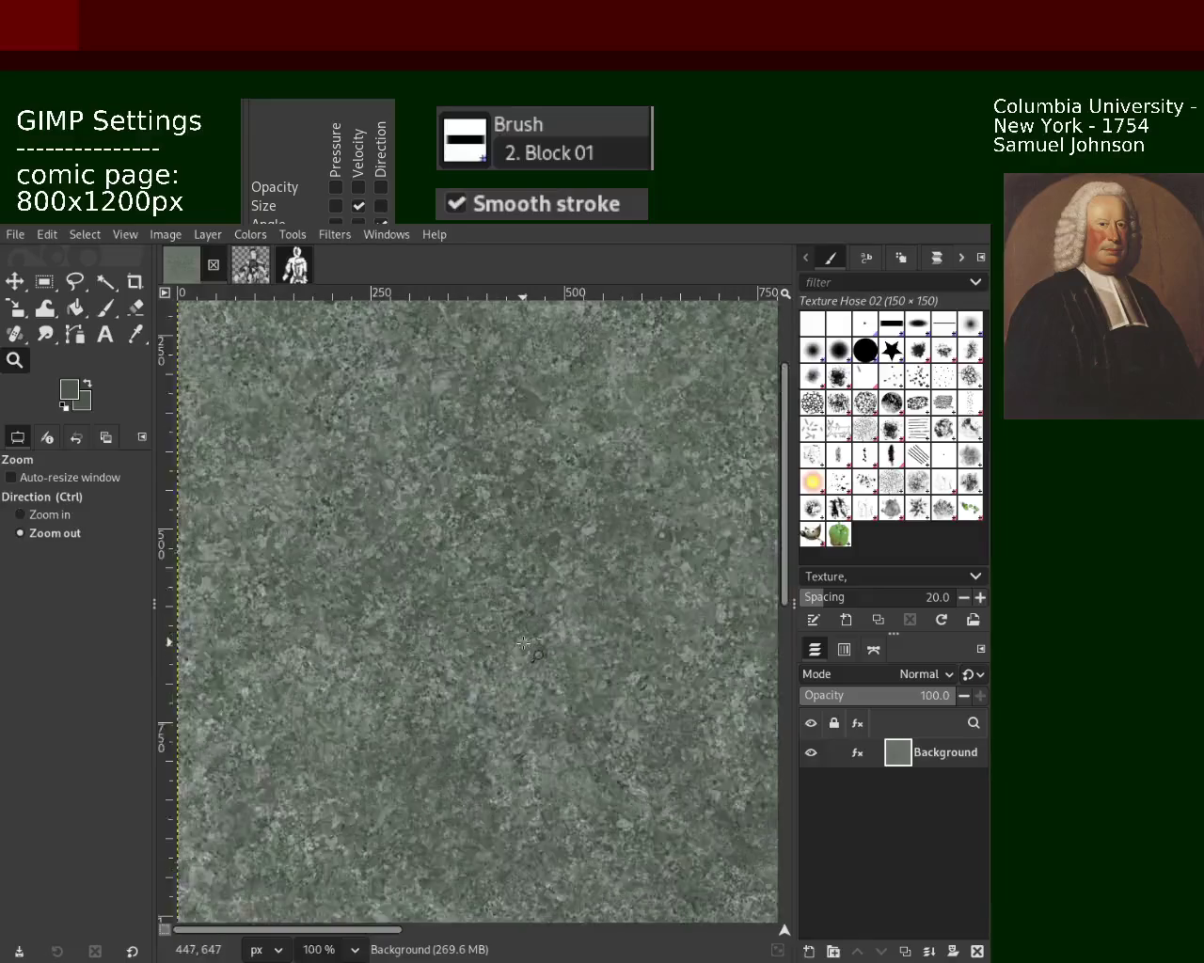
{"action": "left_click", "coordinate": [548, 627], "text": "ctrl"}
{"action": "left_click", "coordinate": [448, 599]}
{"action": "left_click", "coordinate": [449, 599]}
{"action": "left_click", "coordinate": [449, 599]}
{"action": "left_click", "coordinate": [448, 599]}
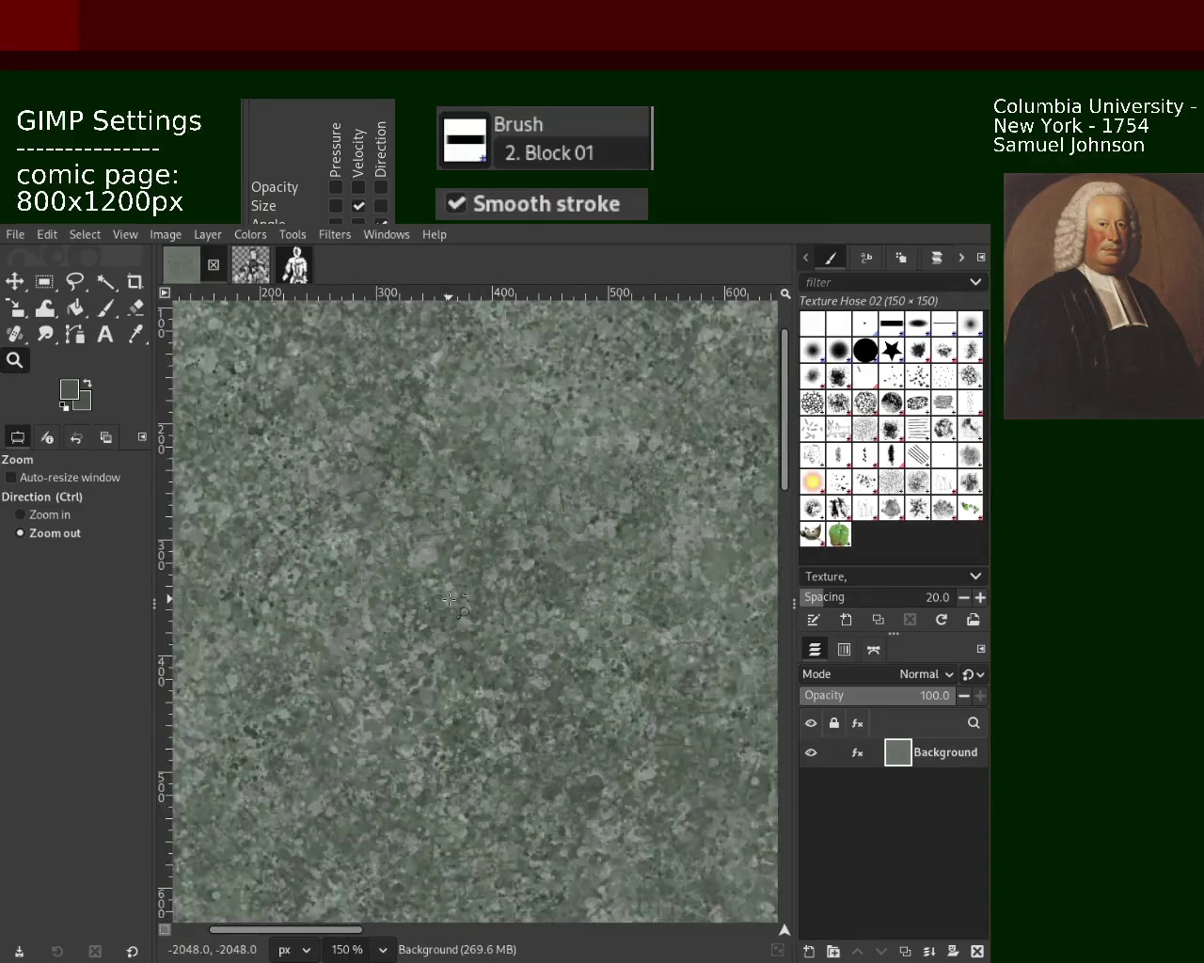
{"action": "left_click", "coordinate": [447, 599]}
{"action": "left_click", "coordinate": [319, 487], "text": "ctrl"}
{"action": "left_click", "coordinate": [320, 487], "text": "ctrl"}
{"action": "left_click", "coordinate": [319, 487]}
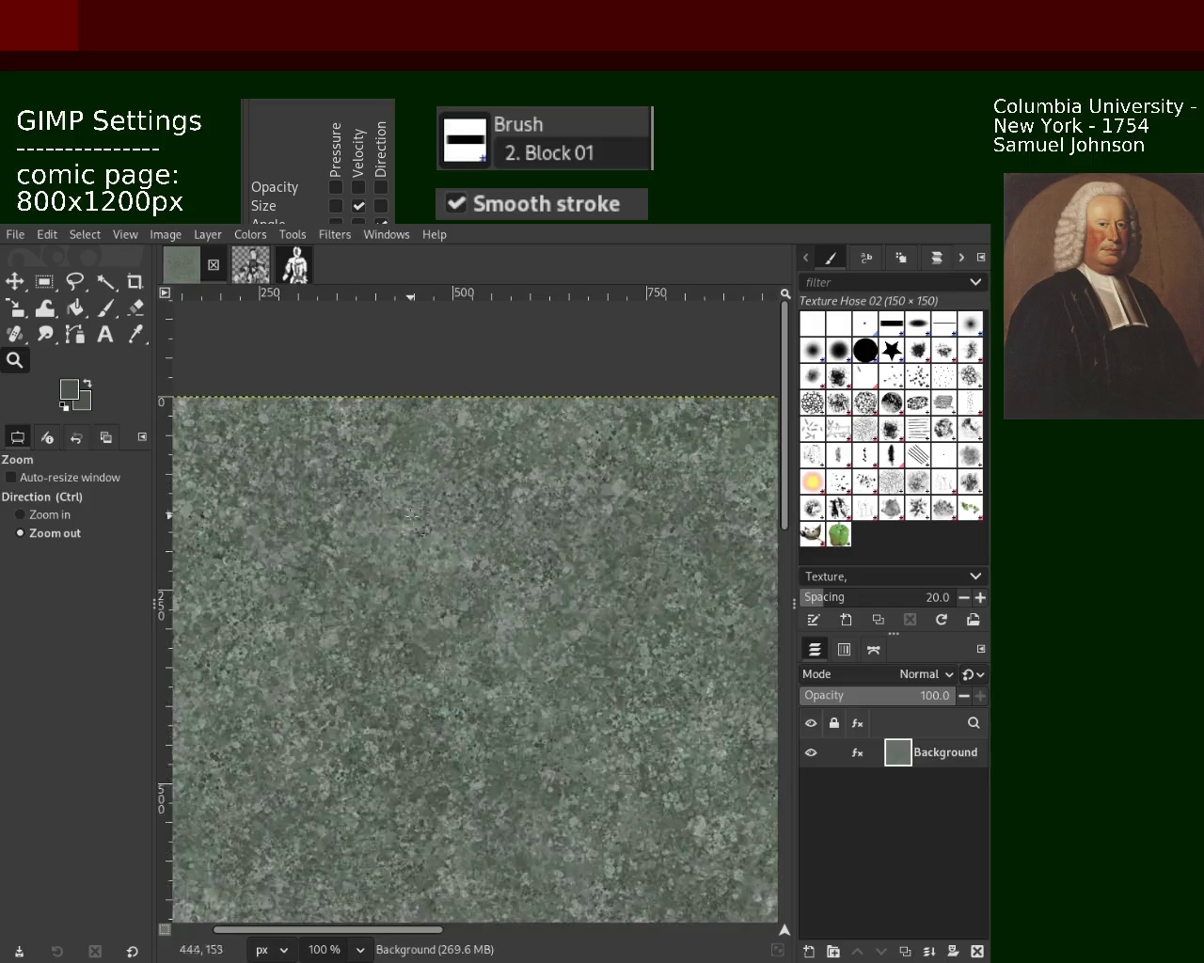
{"action": "key", "text": "ctrl"}
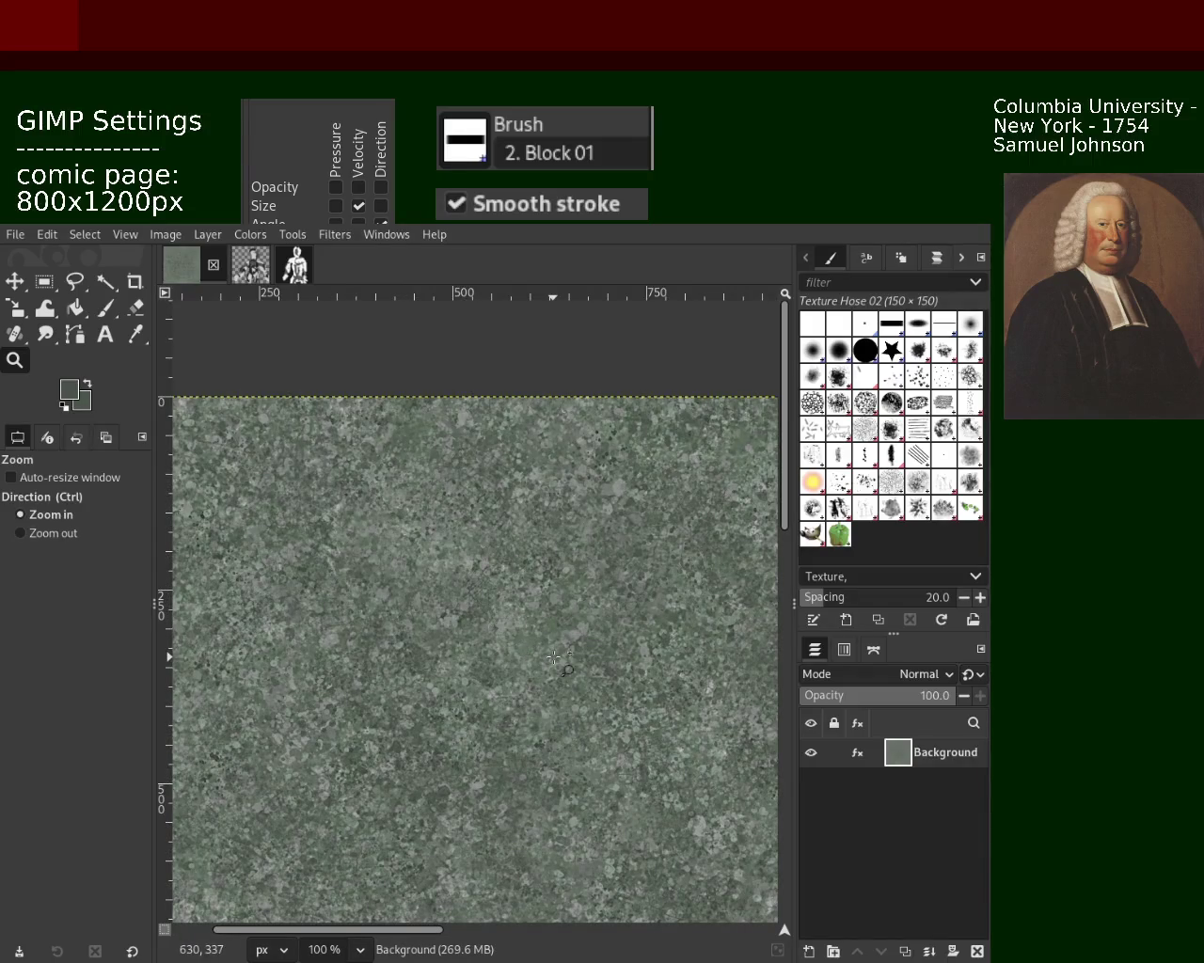
{"action": "key", "text": "ctrl"}
{"action": "key", "text": "ctrl"}
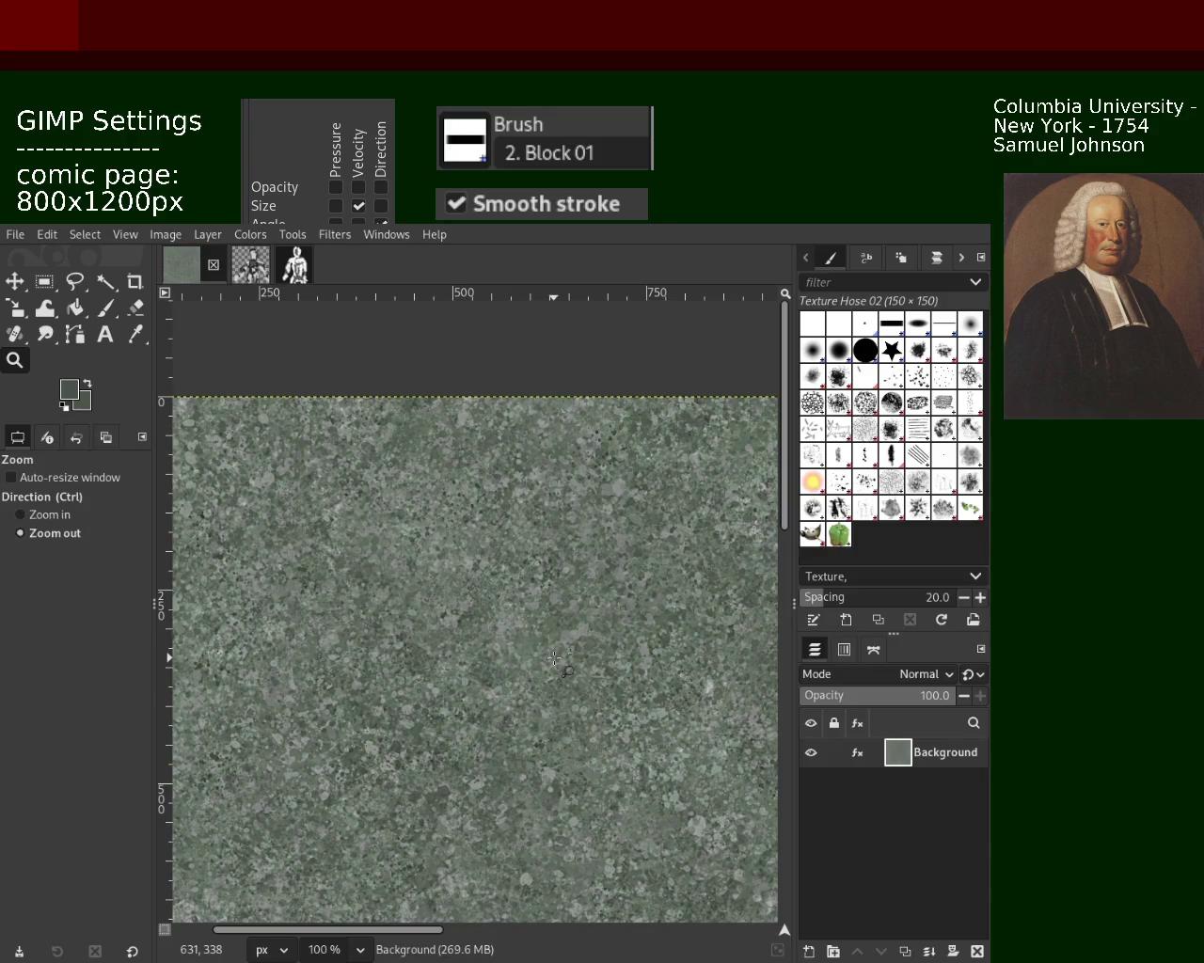
{"action": "key", "text": "ctrl"}
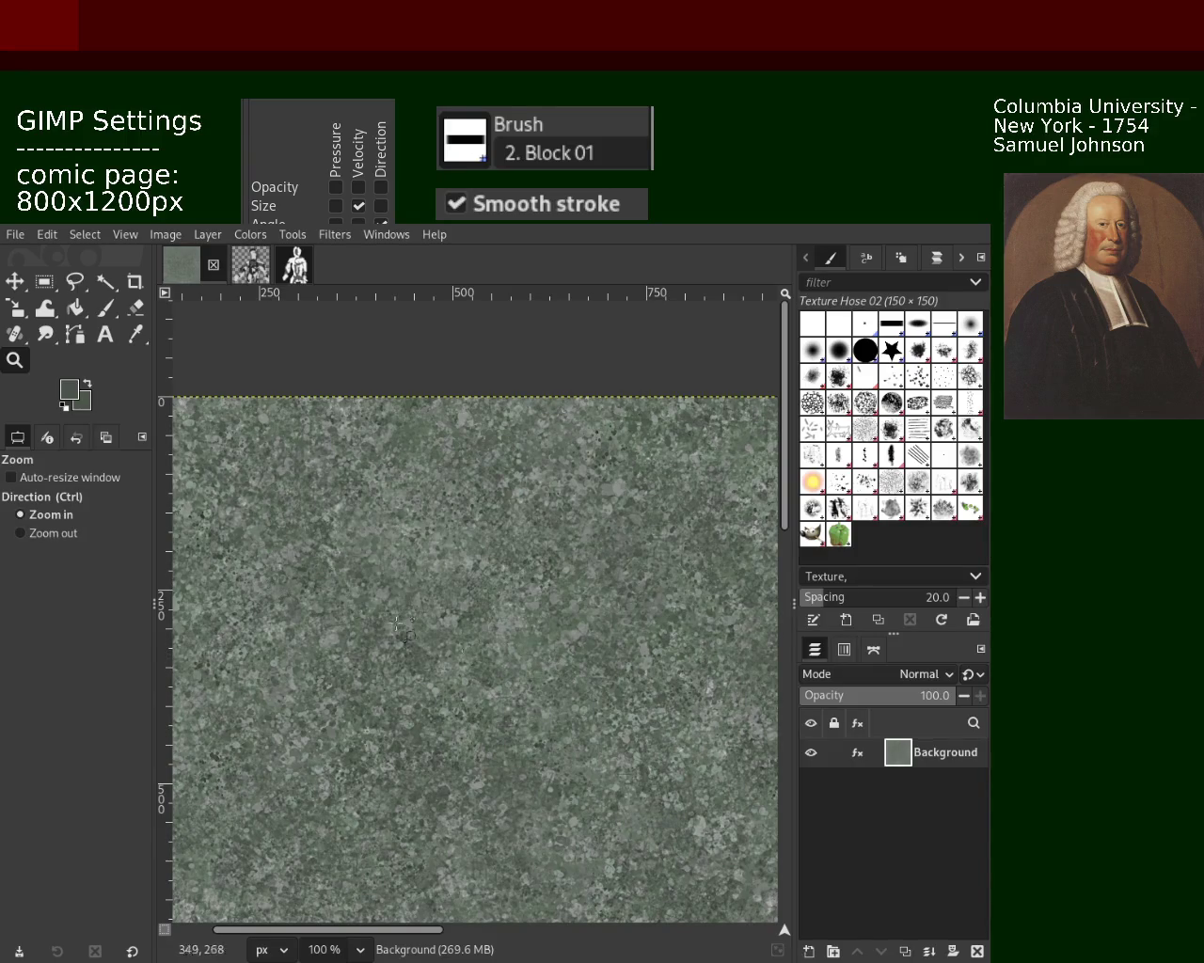
{"action": "key", "text": "ctrl"}
{"action": "scroll", "coordinate": [415, 556], "scroll_direction": "down", "scroll_amount": 2}
{"action": "scroll", "coordinate": [415, 556], "scroll_direction": "down", "scroll_amount": 2}
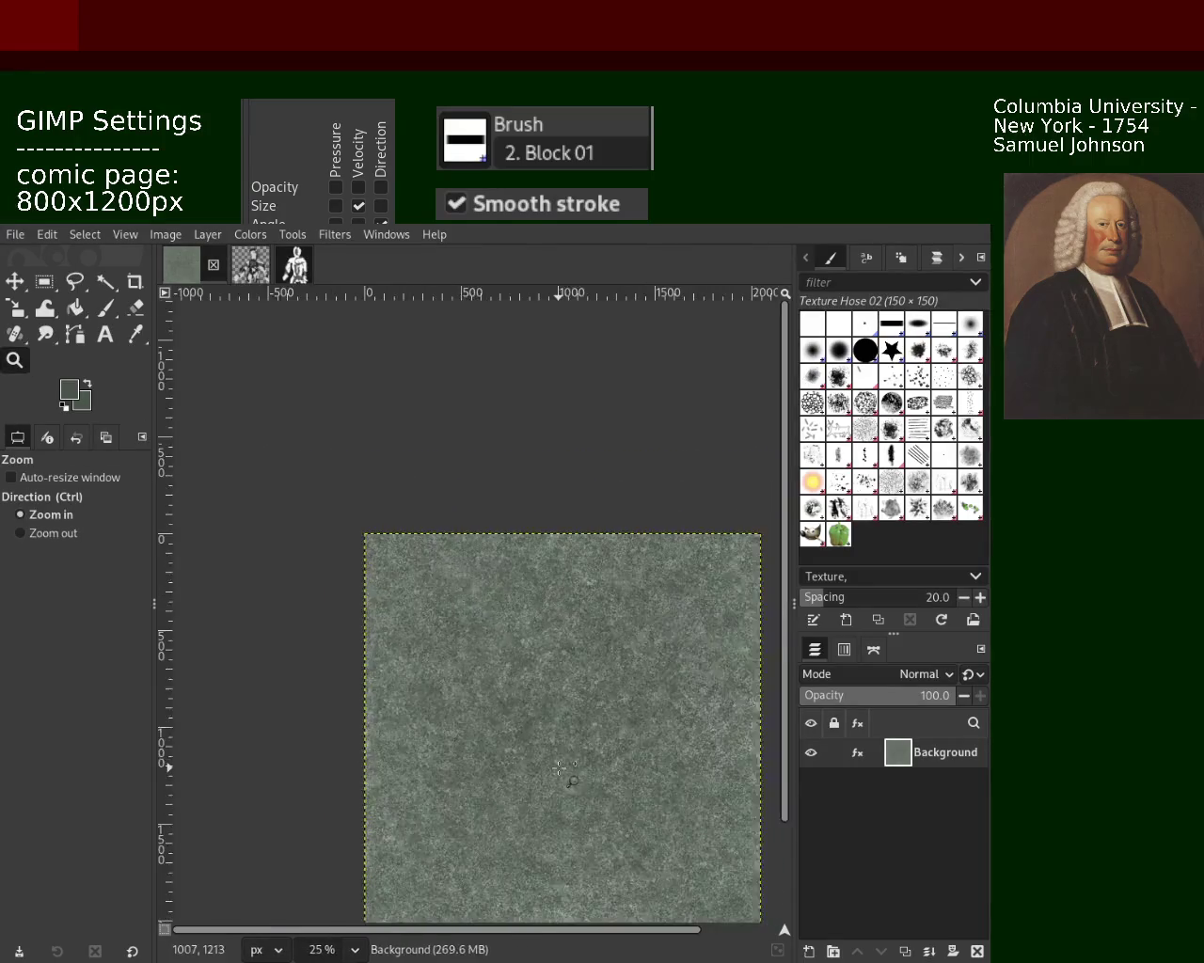
{"action": "scroll", "coordinate": [552, 515], "scroll_direction": "up", "scroll_amount": 3}
{"action": "scroll", "coordinate": [553, 515], "scroll_direction": "up", "scroll_amount": 2}
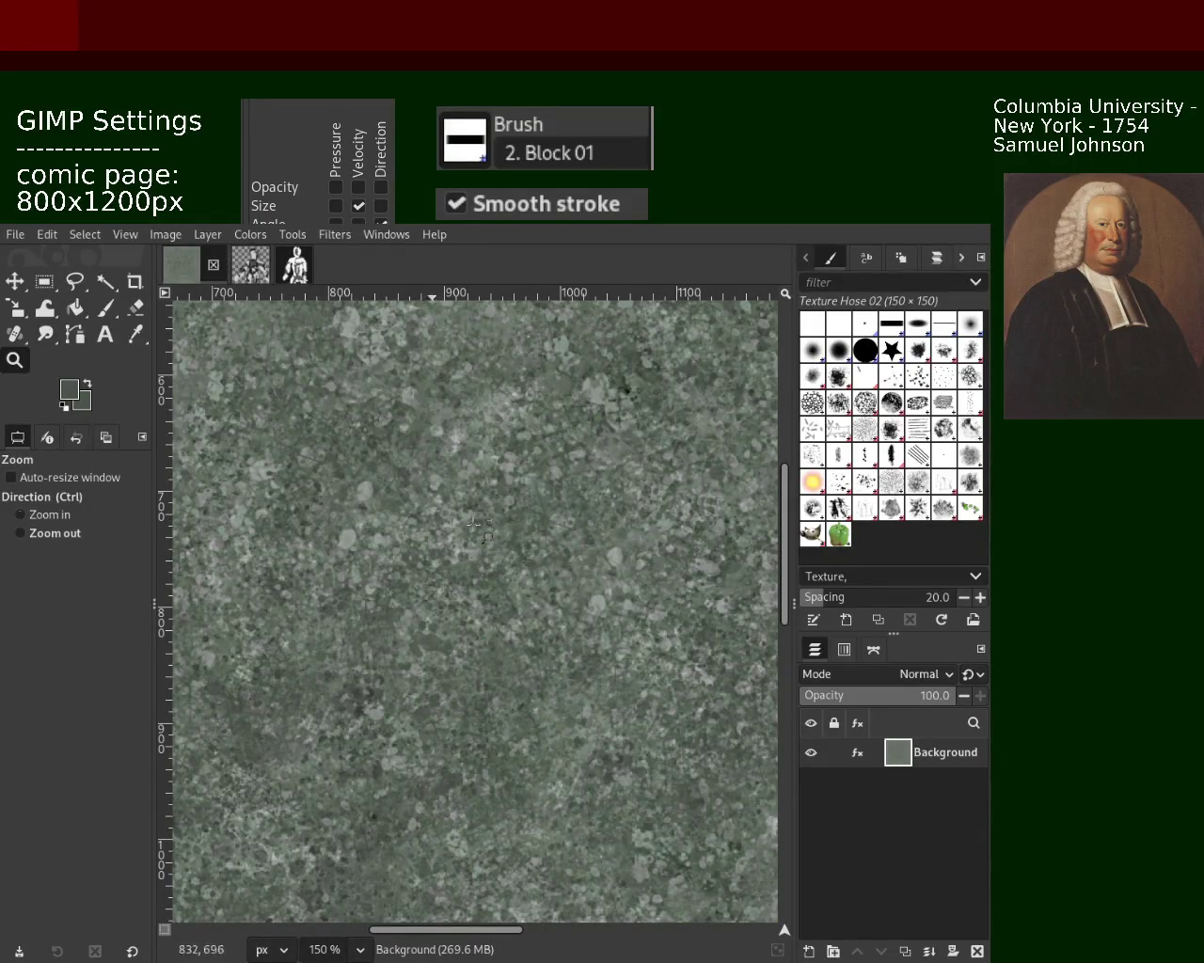
{"action": "scroll", "coordinate": [432, 511], "scroll_direction": "down", "scroll_amount": 2}
{"action": "scroll", "coordinate": [433, 511], "scroll_direction": "down", "scroll_amount": 2}
{"action": "scroll", "coordinate": [530, 686], "scroll_direction": "up", "scroll_amount": 4}
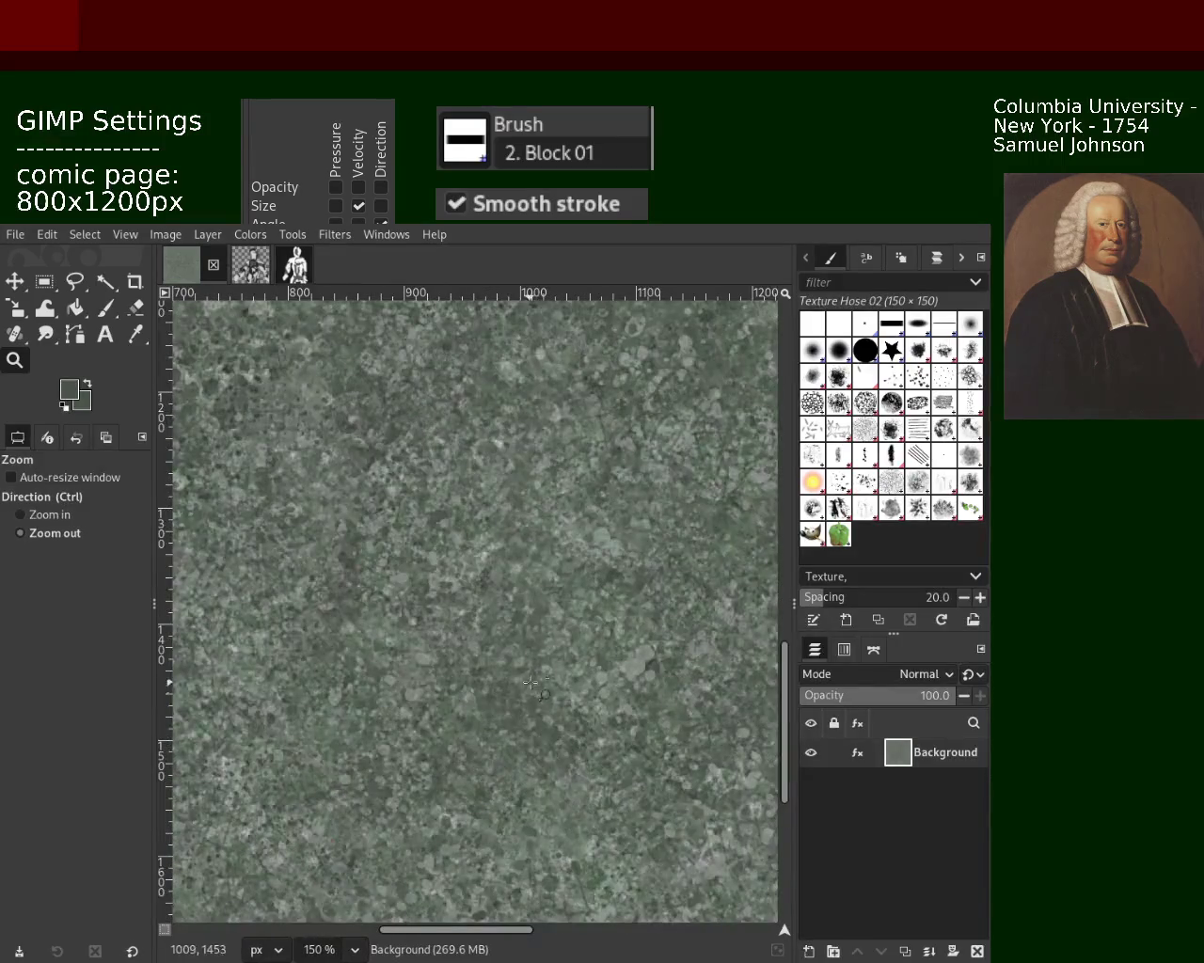
{"action": "scroll", "coordinate": [530, 686], "scroll_direction": "down", "scroll_amount": 2}
{"action": "scroll", "coordinate": [557, 698], "scroll_direction": "down", "scroll_amount": 1}
{"action": "key", "text": "ctrl"}
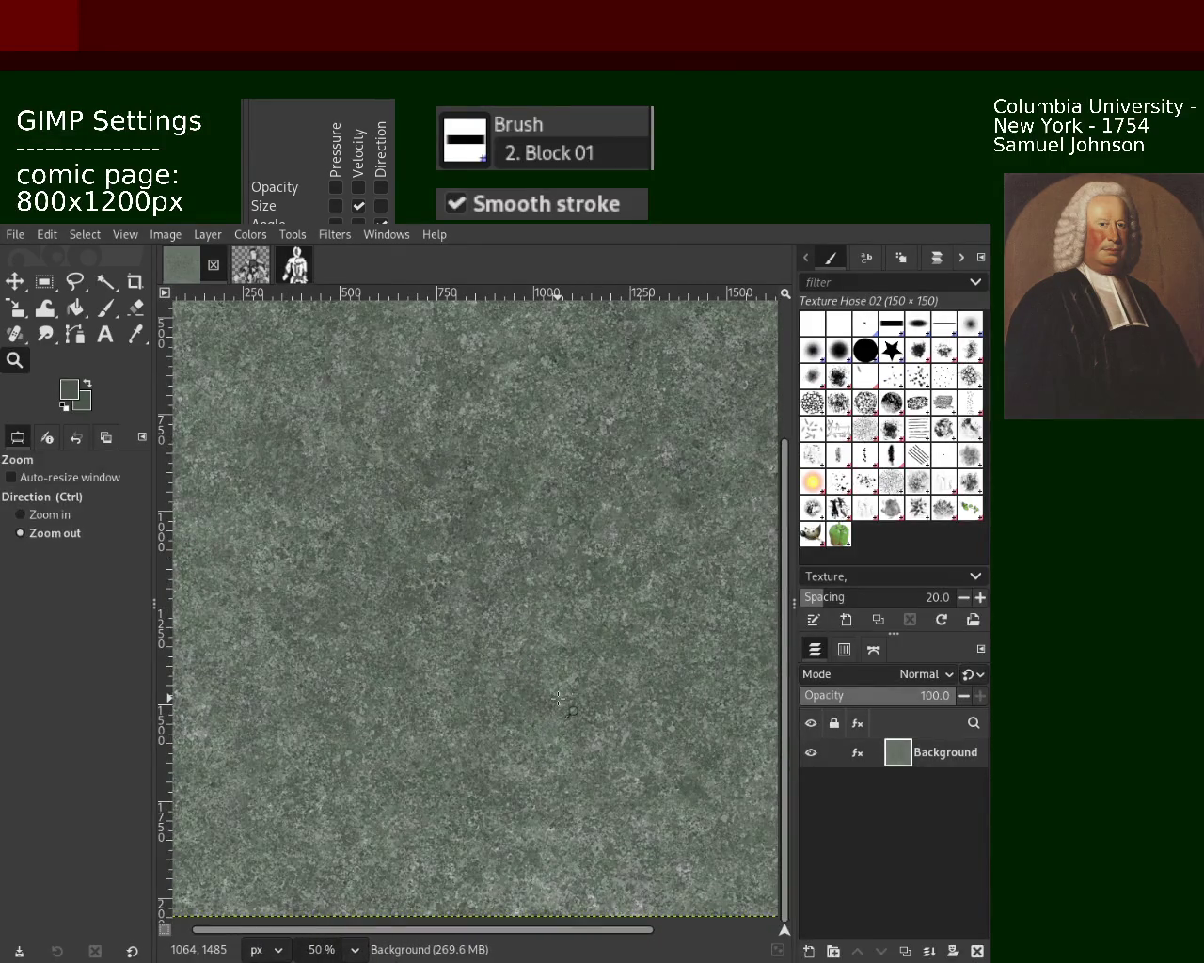
{"action": "key", "text": "ctrl"}
{"action": "scroll", "coordinate": [555, 698], "scroll_direction": "down", "scroll_amount": 1}
{"action": "scroll", "coordinate": [518, 667], "scroll_direction": "down", "scroll_amount": 1}
{"action": "scroll", "coordinate": [519, 667], "scroll_direction": "up", "scroll_amount": 4}
{"action": "scroll", "coordinate": [509, 658], "scroll_direction": "up", "scroll_amount": 1}
{"action": "scroll", "coordinate": [509, 658], "scroll_direction": "down", "scroll_amount": 2}
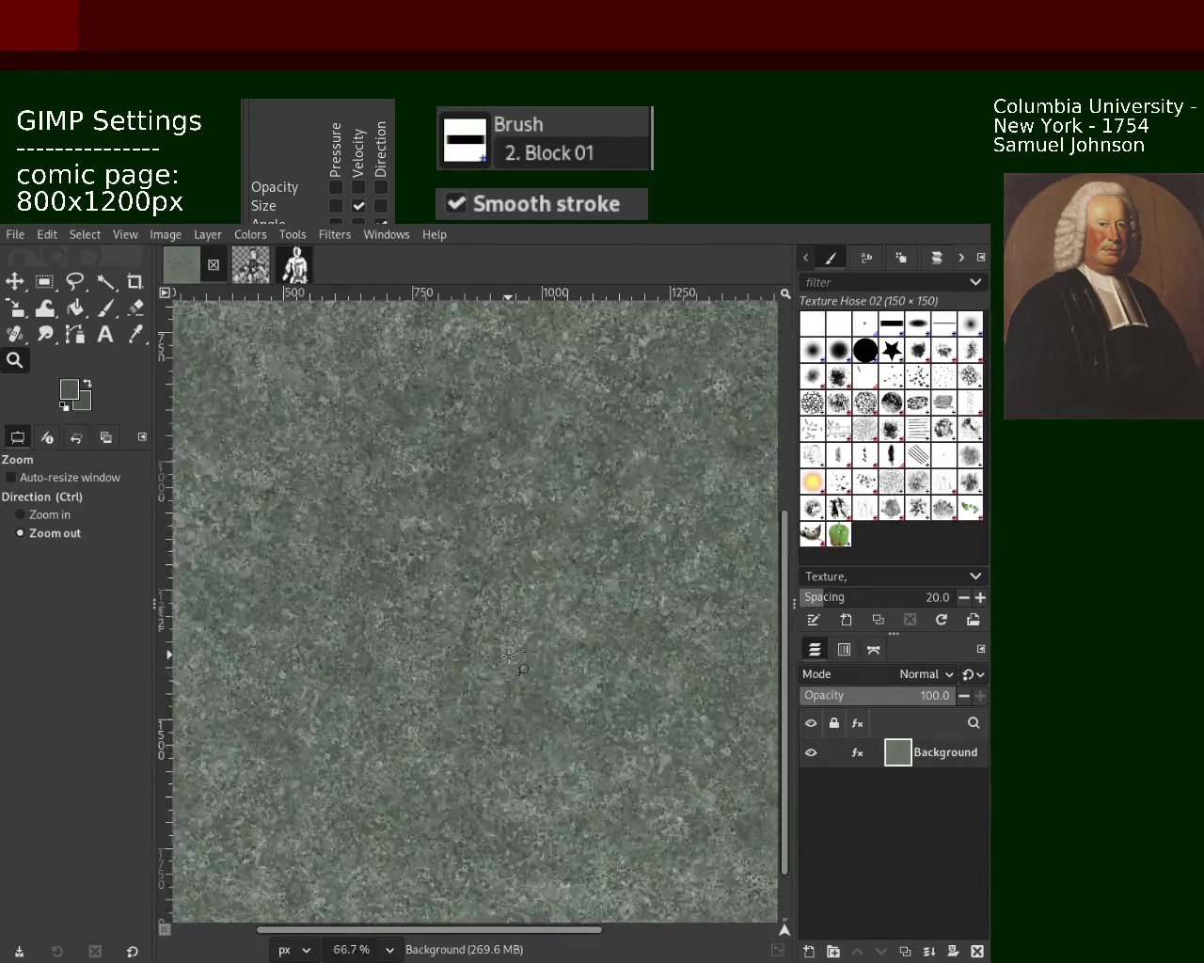
{"action": "scroll", "coordinate": [517, 658], "scroll_direction": "down", "scroll_amount": 1}
{"action": "scroll", "coordinate": [522, 649], "scroll_direction": "down", "scroll_amount": 1}
{"action": "scroll", "coordinate": [532, 629], "scroll_direction": "down", "scroll_amount": 2}
{"action": "scroll", "coordinate": [532, 629], "scroll_direction": "up", "scroll_amount": 4}
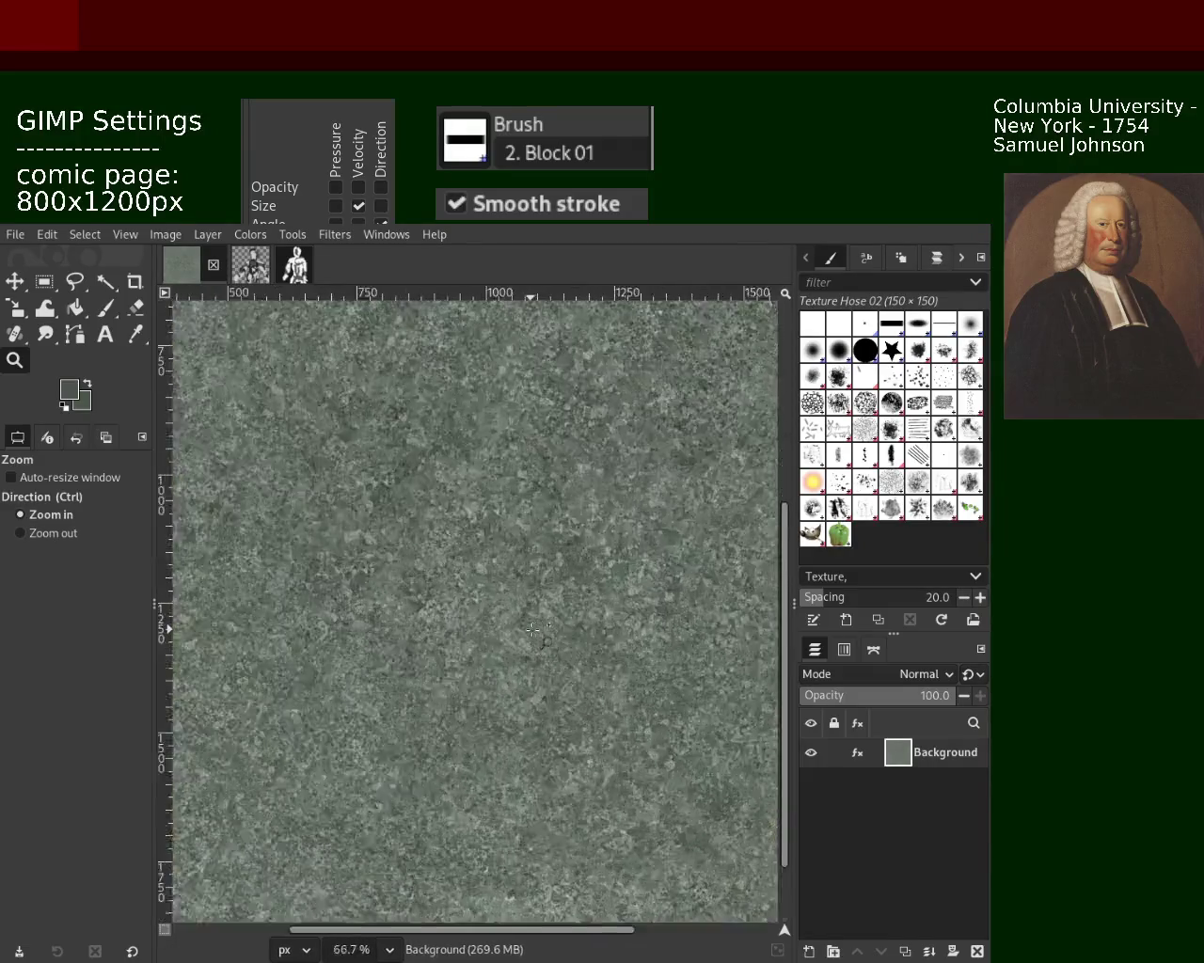
{"action": "scroll", "coordinate": [536, 630], "scroll_direction": "up", "scroll_amount": 3}
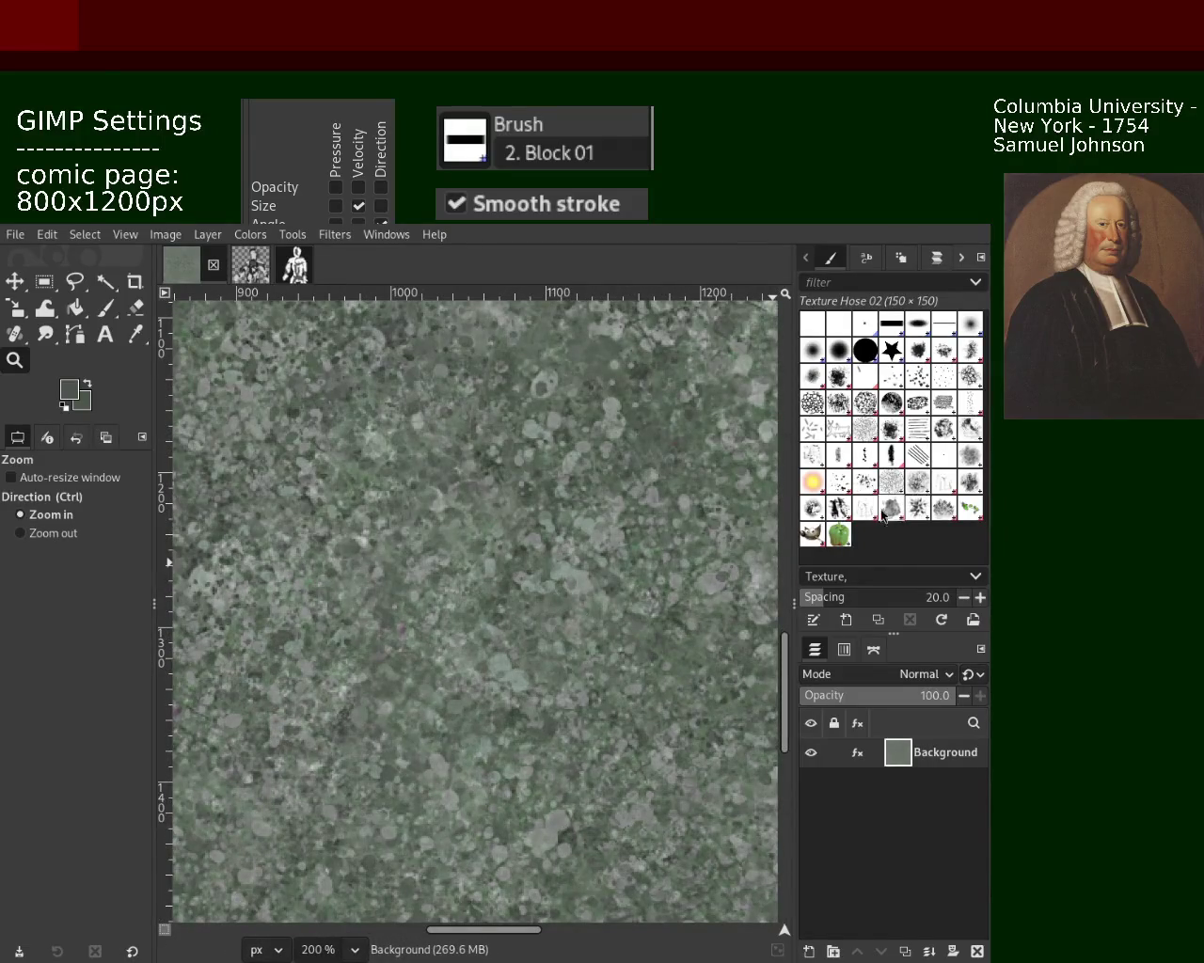
Step: Stamp a Texture Hose 02 speckled patch near the canvas bottom and zoom in on it
{"action": "left_click", "coordinate": [105, 307]}
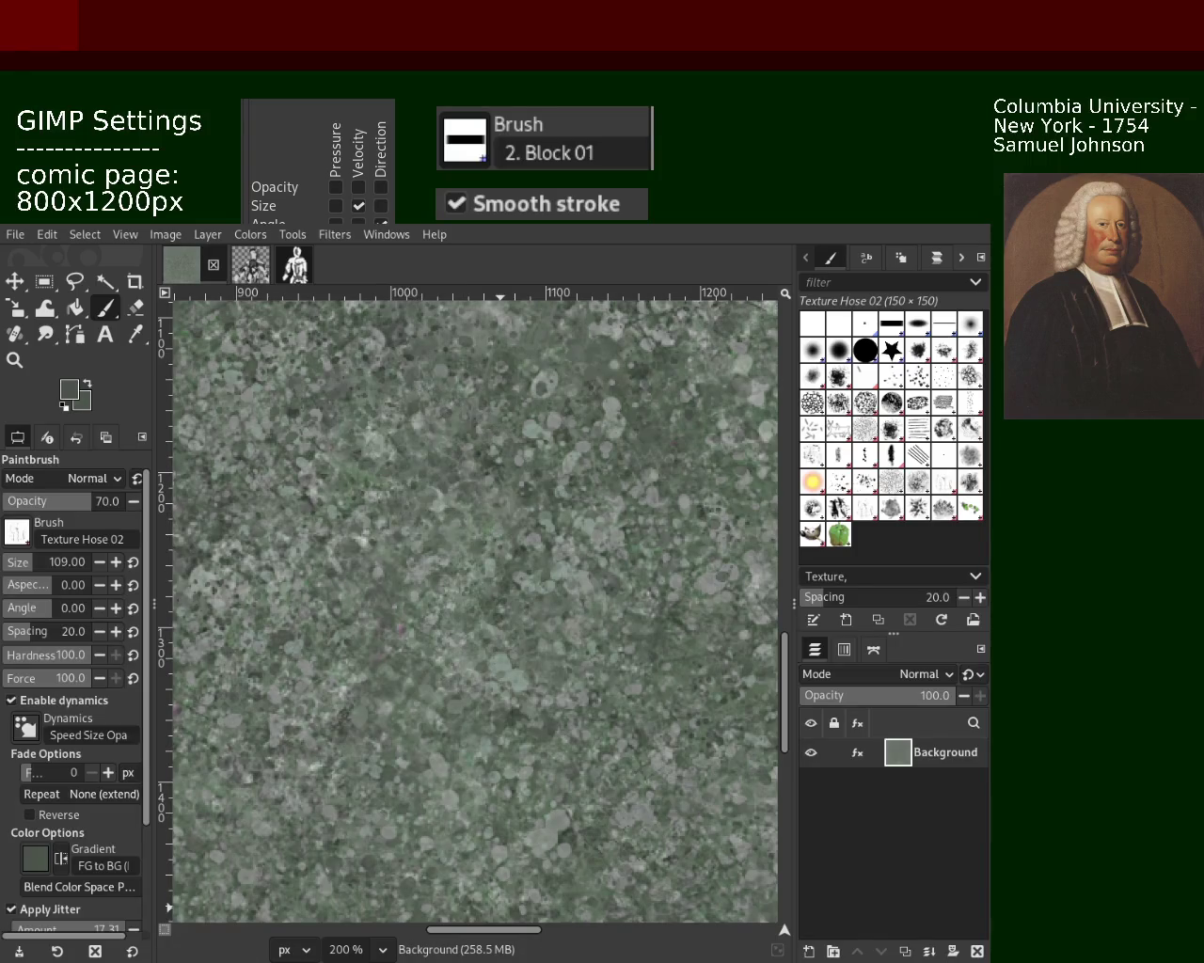
{"action": "left_click", "coordinate": [523, 873]}
{"action": "left_click", "coordinate": [14, 360]}
{"action": "left_click", "coordinate": [426, 604], "text": "ctrl"}
{"action": "left_click", "coordinate": [426, 604], "text": "ctrl"}
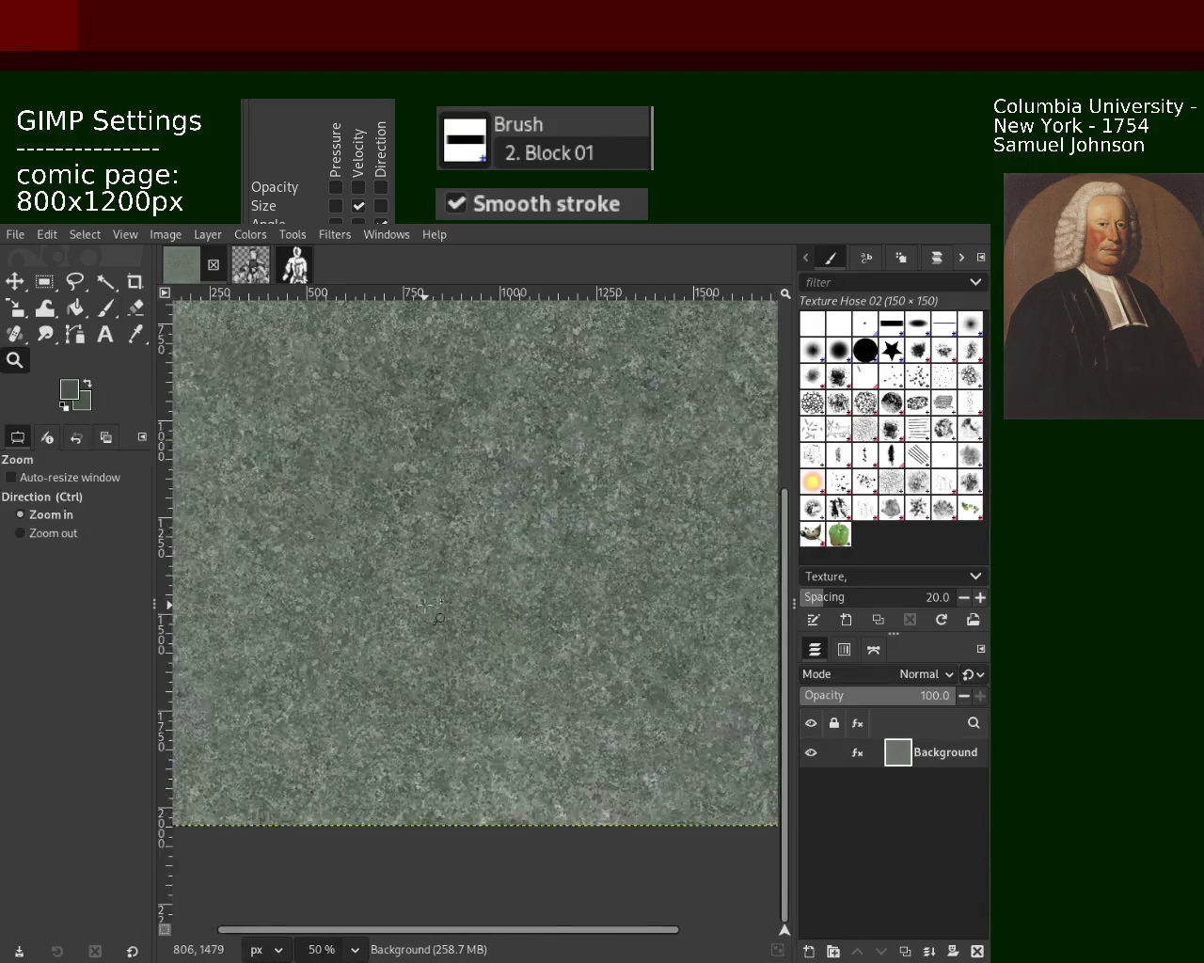
{"action": "left_click", "coordinate": [426, 603]}
{"action": "left_click", "coordinate": [426, 603]}
{"action": "left_click", "coordinate": [426, 603]}
{"action": "left_click", "coordinate": [413, 593]}
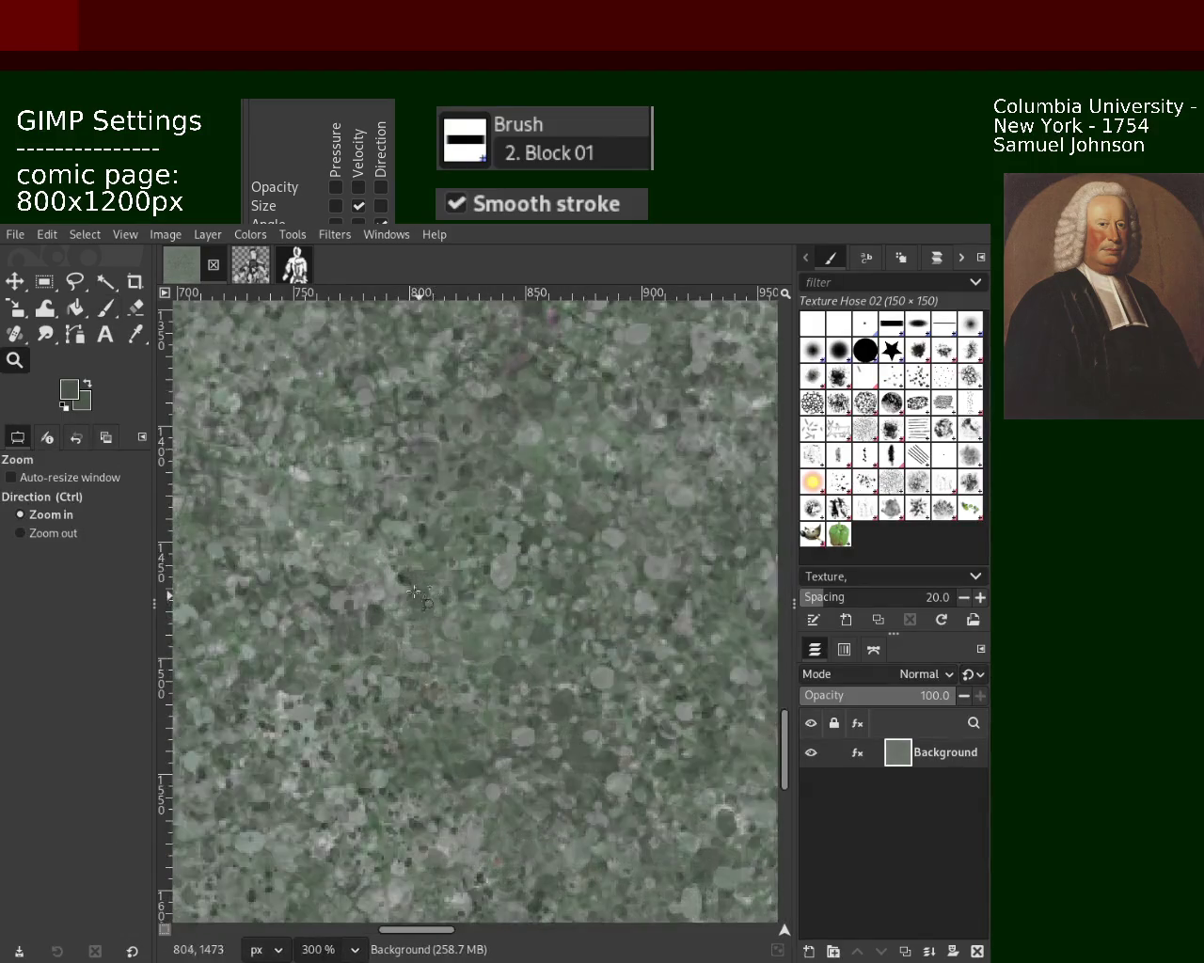
Step: Scatter dark Pencil 02 dabs across the texture
{"action": "left_click", "coordinate": [107, 307]}
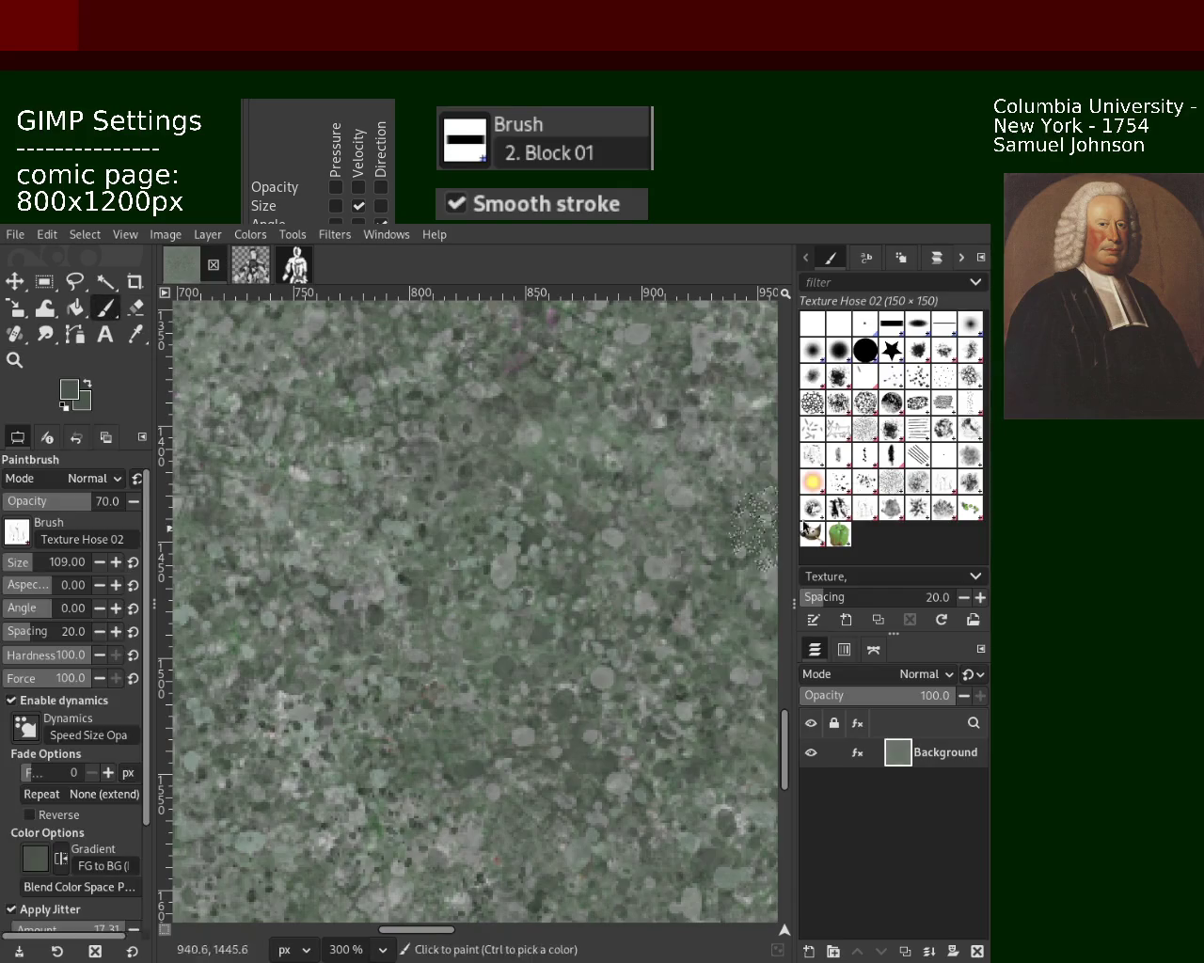
{"action": "left_click", "coordinate": [864, 455]}
{"action": "mouse_move", "coordinate": [556, 544]}
{"action": "left_mouse_down"}
{"action": "mouse_move", "coordinate": [467, 818]}
{"action": "mouse_move", "coordinate": [412, 765]}
{"action": "mouse_move", "coordinate": [621, 556]}
{"action": "mouse_move", "coordinate": [470, 840]}
{"action": "mouse_move", "coordinate": [530, 496]}
{"action": "left_mouse_up"}
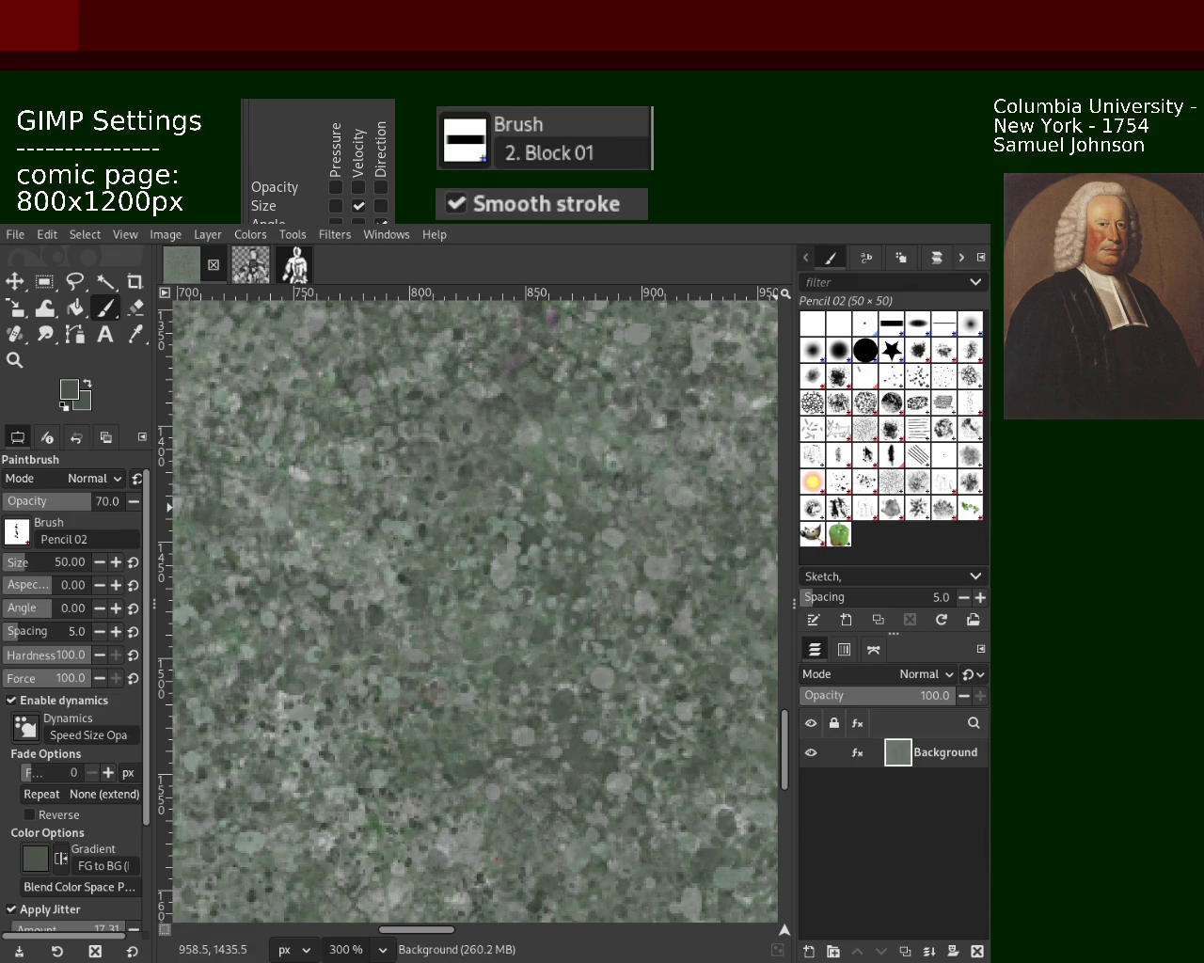
Step: Paint dark Pencil 03 flecks on the texture, undoing the second trail
{"action": "left_click", "coordinate": [890, 457]}
{"action": "mouse_move", "coordinate": [319, 706]}
{"action": "left_mouse_down"}
{"action": "mouse_move", "coordinate": [514, 894]}
{"action": "mouse_move", "coordinate": [425, 663]}
{"action": "mouse_move", "coordinate": [475, 400]}
{"action": "mouse_move", "coordinate": [404, 470]}
{"action": "left_mouse_up"}
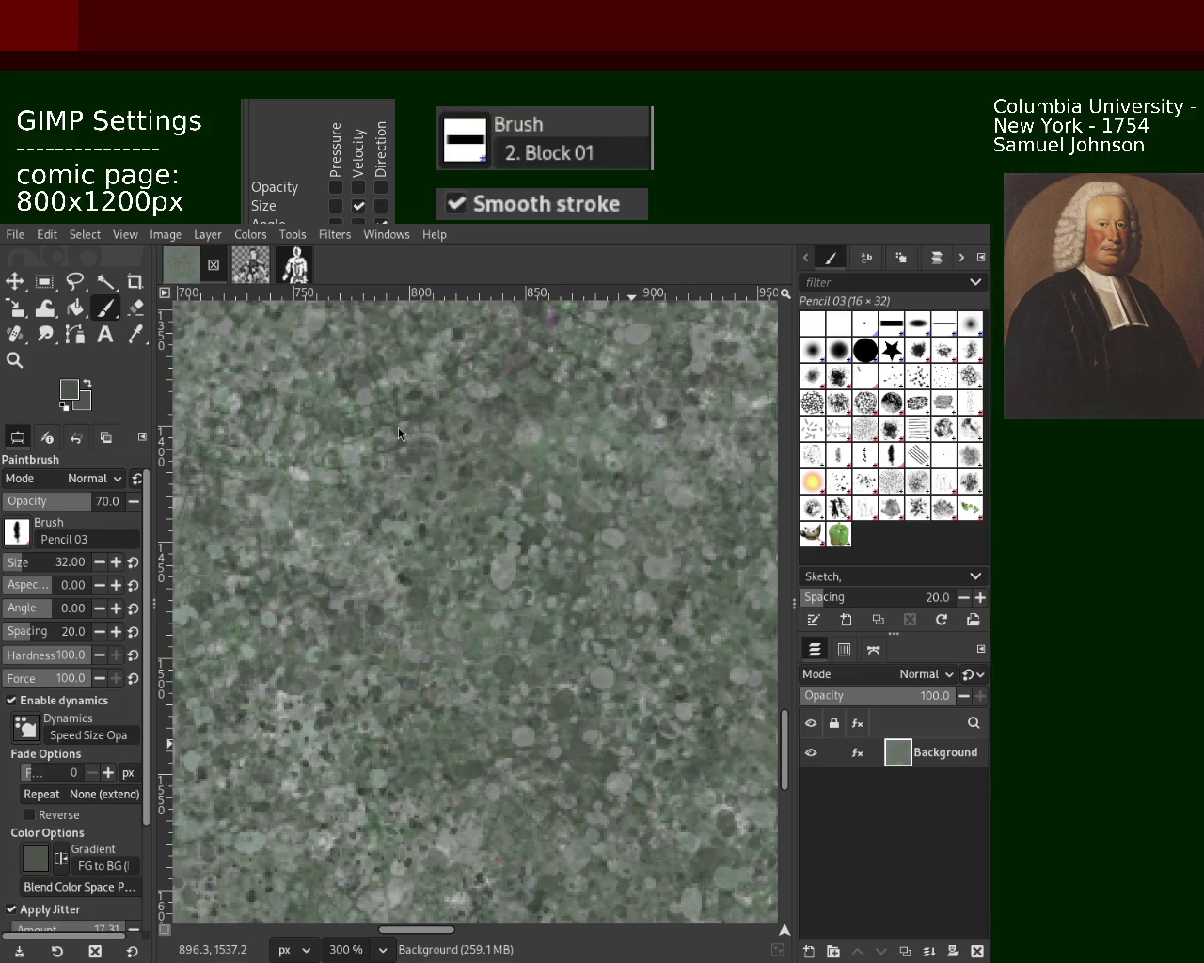
{"action": "left_click_drag", "start_coordinate": [303, 602], "coordinate": [461, 442]}
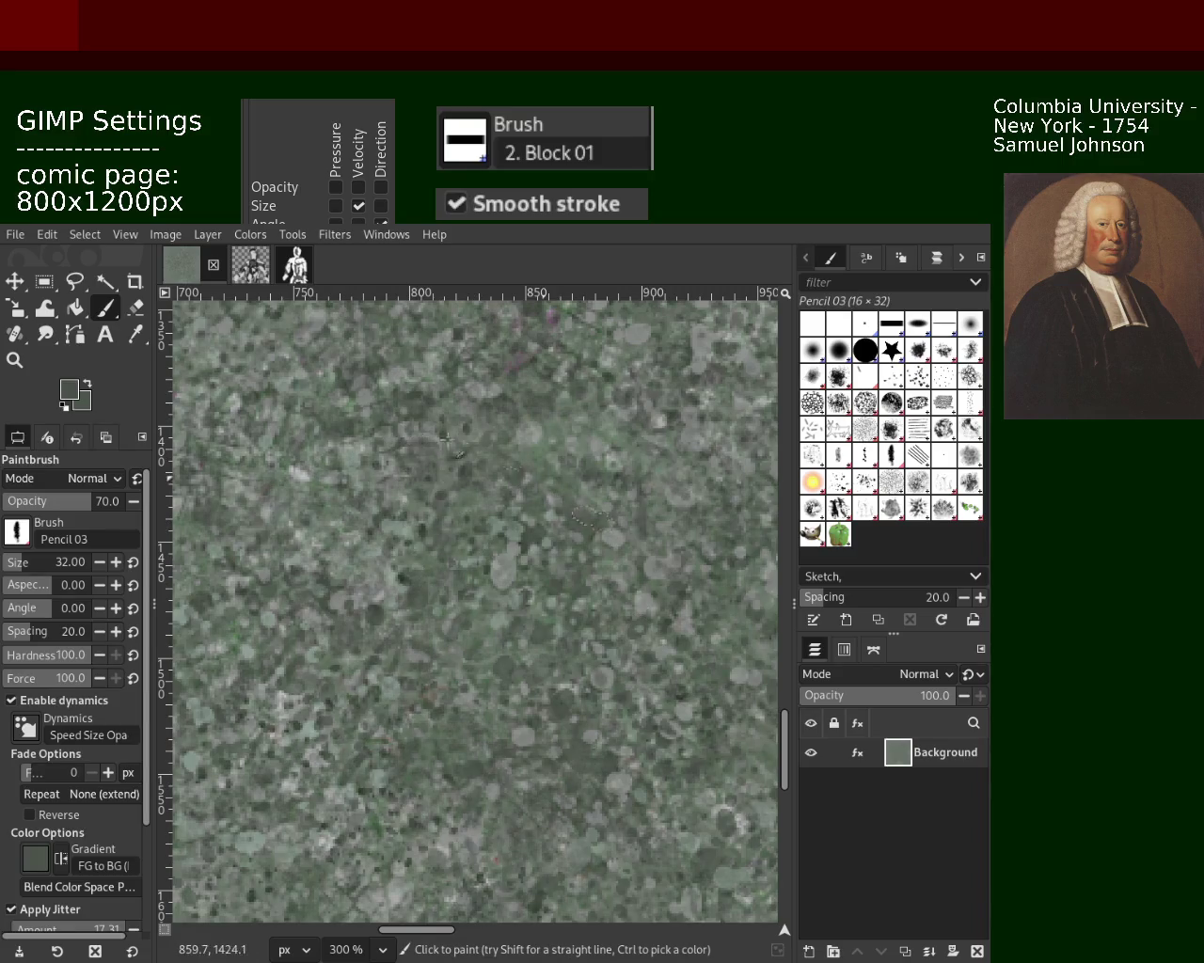
{"action": "key", "text": "ctrl+z"}
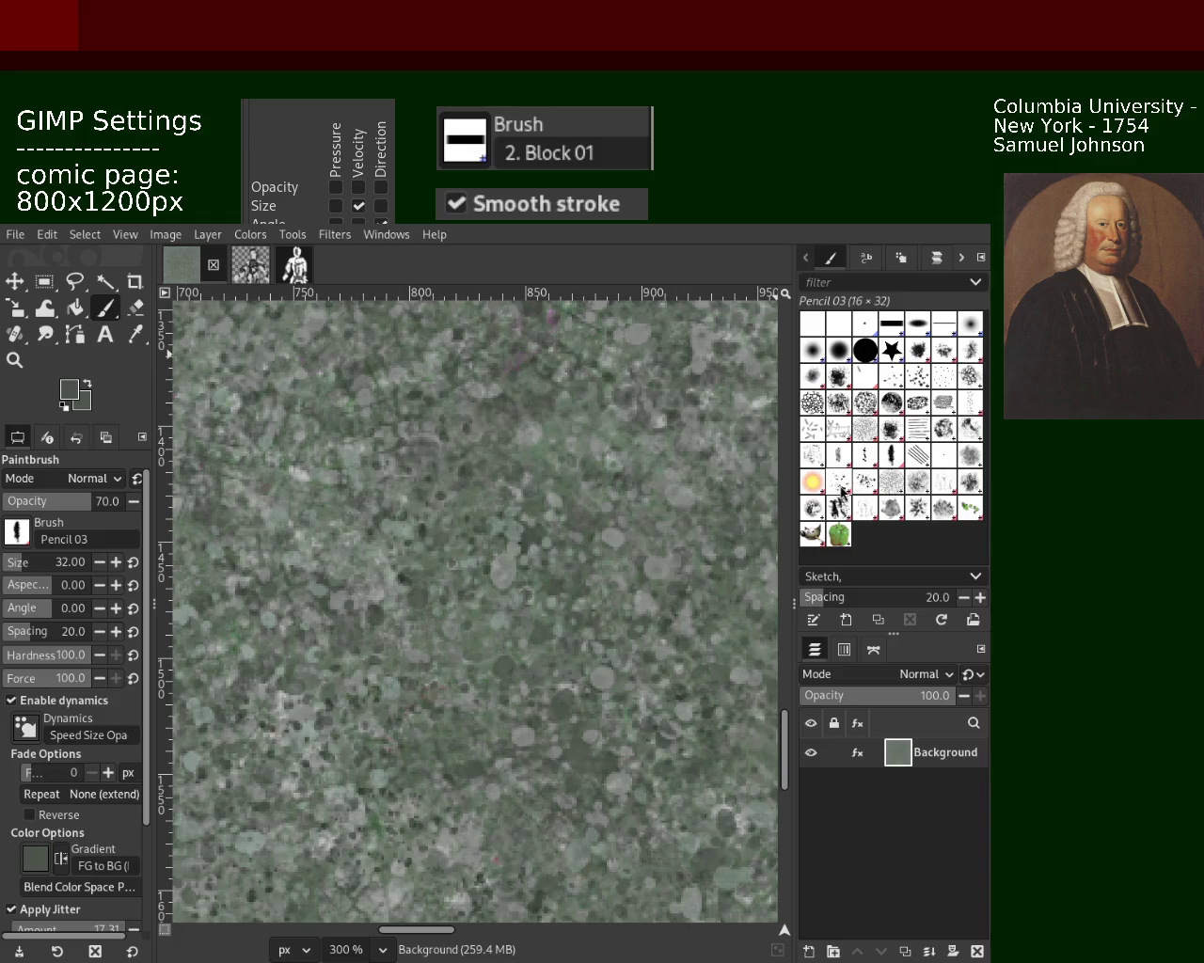
Step: Try a Stone Work 01 stroke across the canvas, then undo it
{"action": "left_click", "coordinate": [891, 482]}
{"action": "left_click", "coordinate": [864, 508]}
{"action": "left_click", "coordinate": [838, 482]}
{"action": "left_click", "coordinate": [917, 481]}
{"action": "left_click", "coordinate": [943, 482]}
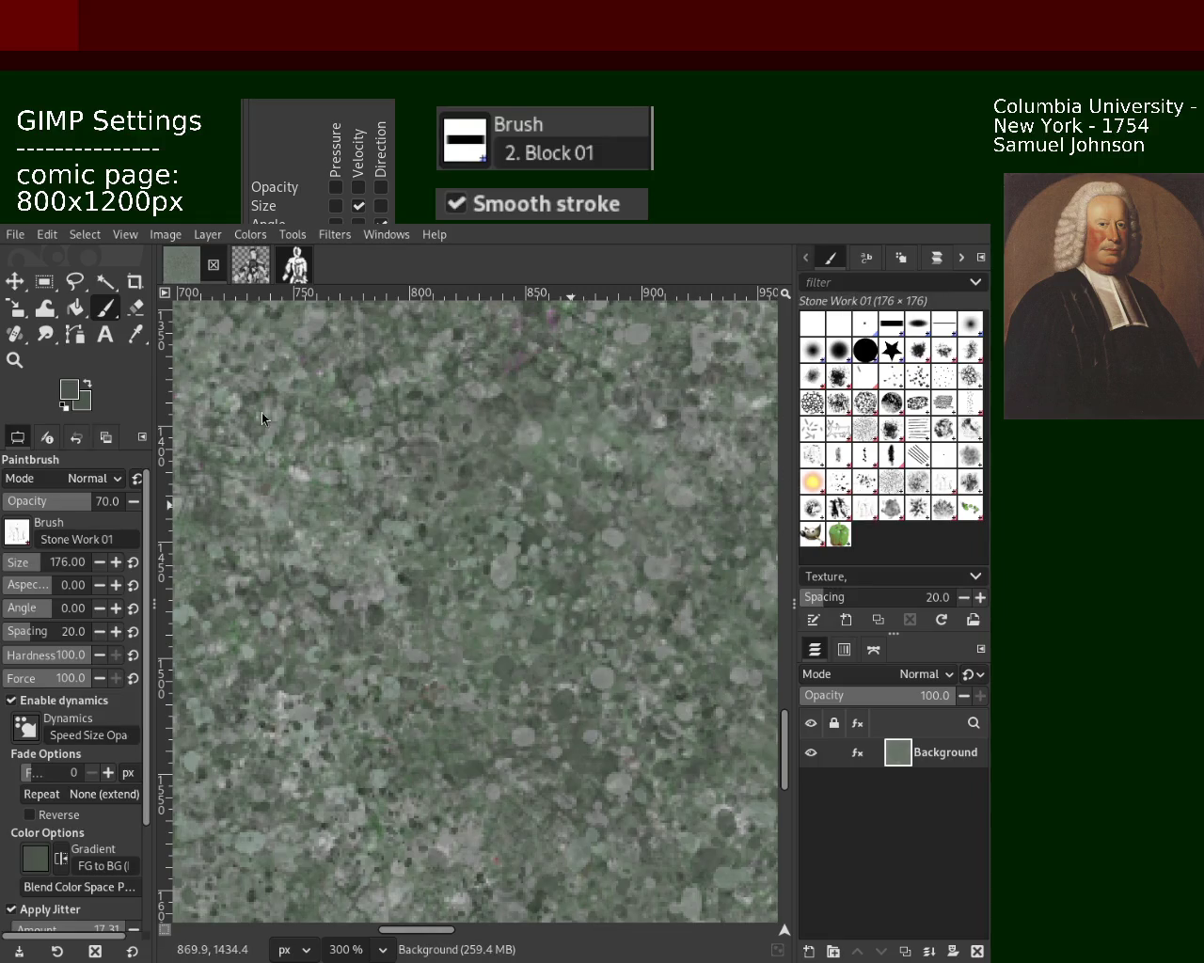
{"action": "left_click_drag", "start_coordinate": [339, 376], "coordinate": [658, 441]}
{"action": "key", "text": "ctrl+z"}
Step: Settle on the Stone Work 01 brush and zoom in on the texture
{"action": "left_click", "coordinate": [838, 507]}
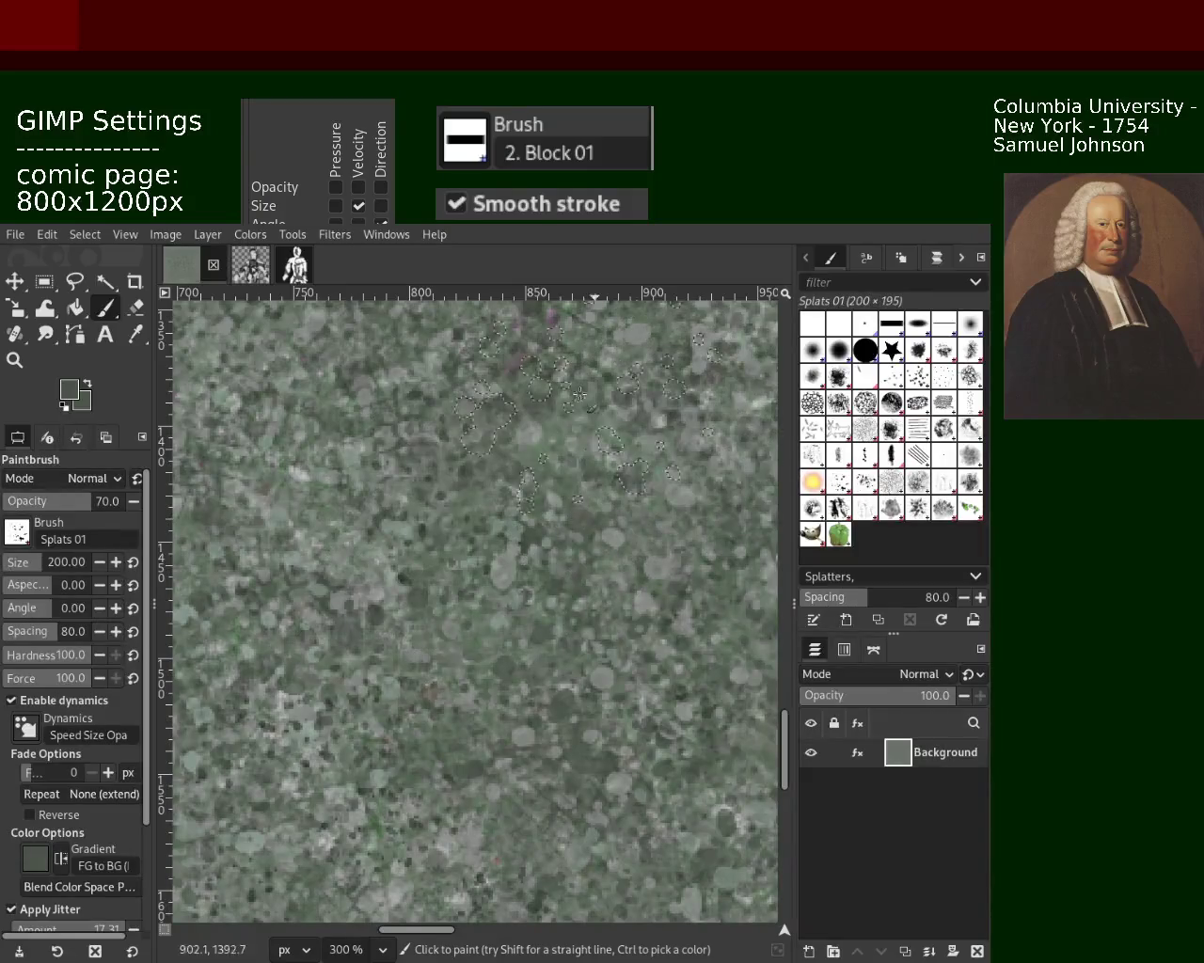
{"action": "left_click", "coordinate": [873, 515]}
{"action": "left_click", "coordinate": [936, 486]}
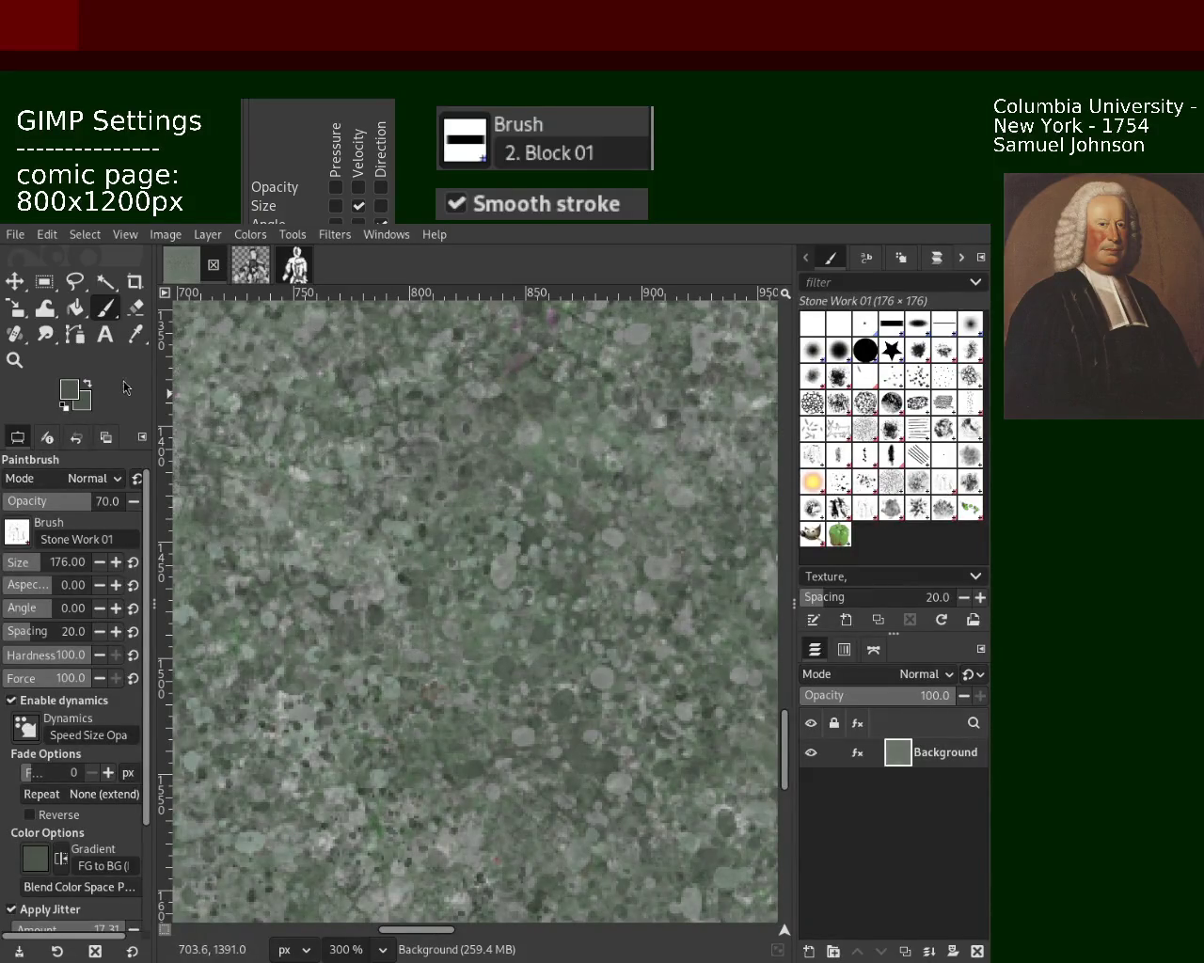
{"action": "left_click", "coordinate": [15, 360]}
{"action": "key", "text": "1"}
{"action": "key", "text": "minus"}
{"action": "key", "text": "minus"}
{"action": "key", "text": "minus"}
{"action": "key", "text": "1"}
{"action": "key", "text": "minus"}
{"action": "key", "text": "plus"}
{"action": "key", "text": "plus"}
{"action": "key", "text": "plus"}
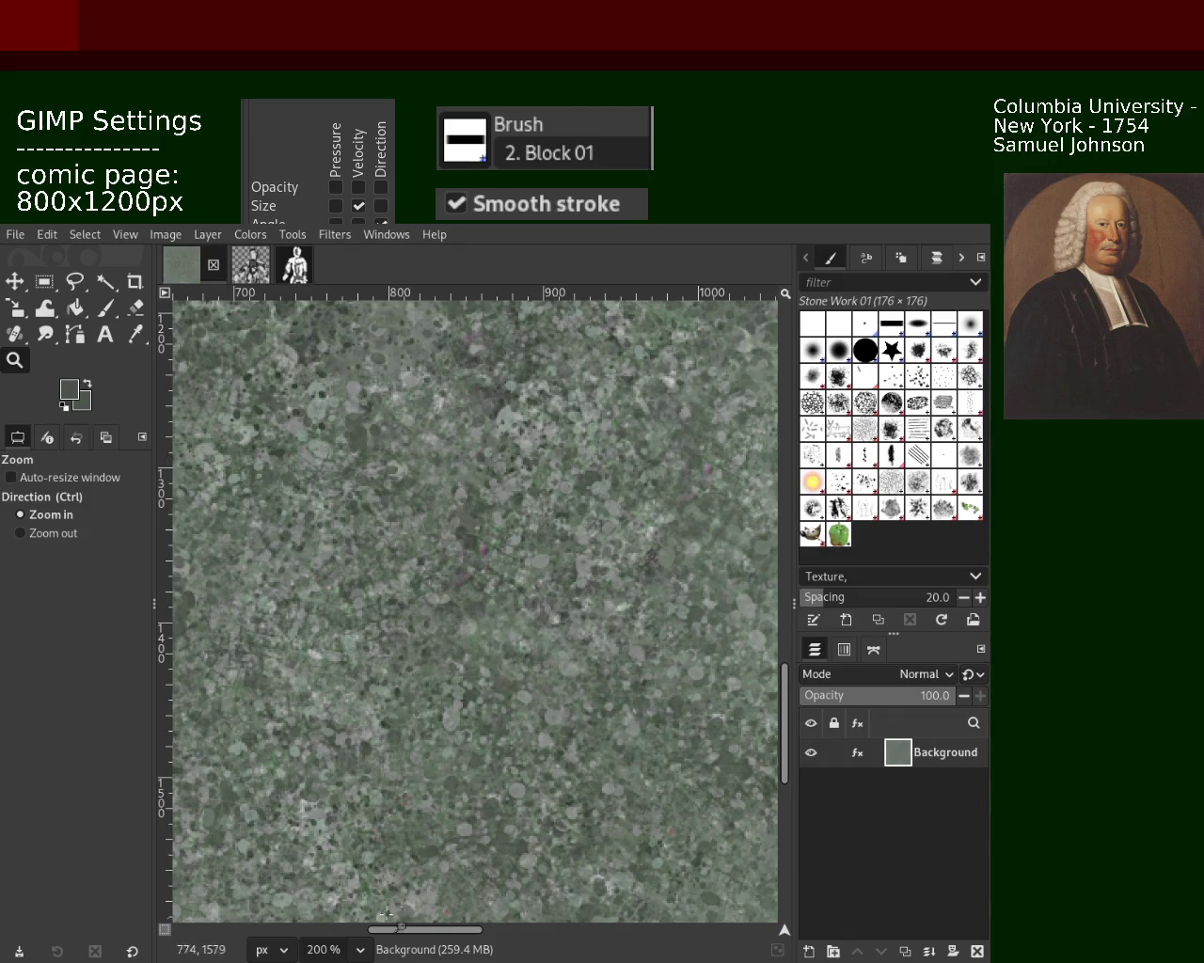
Step: Stamp three Texture Hose 02 dabs on the left and lower parts of the texture
{"action": "scroll", "coordinate": [561, 479], "scroll_direction": "down", "scroll_amount": 2}
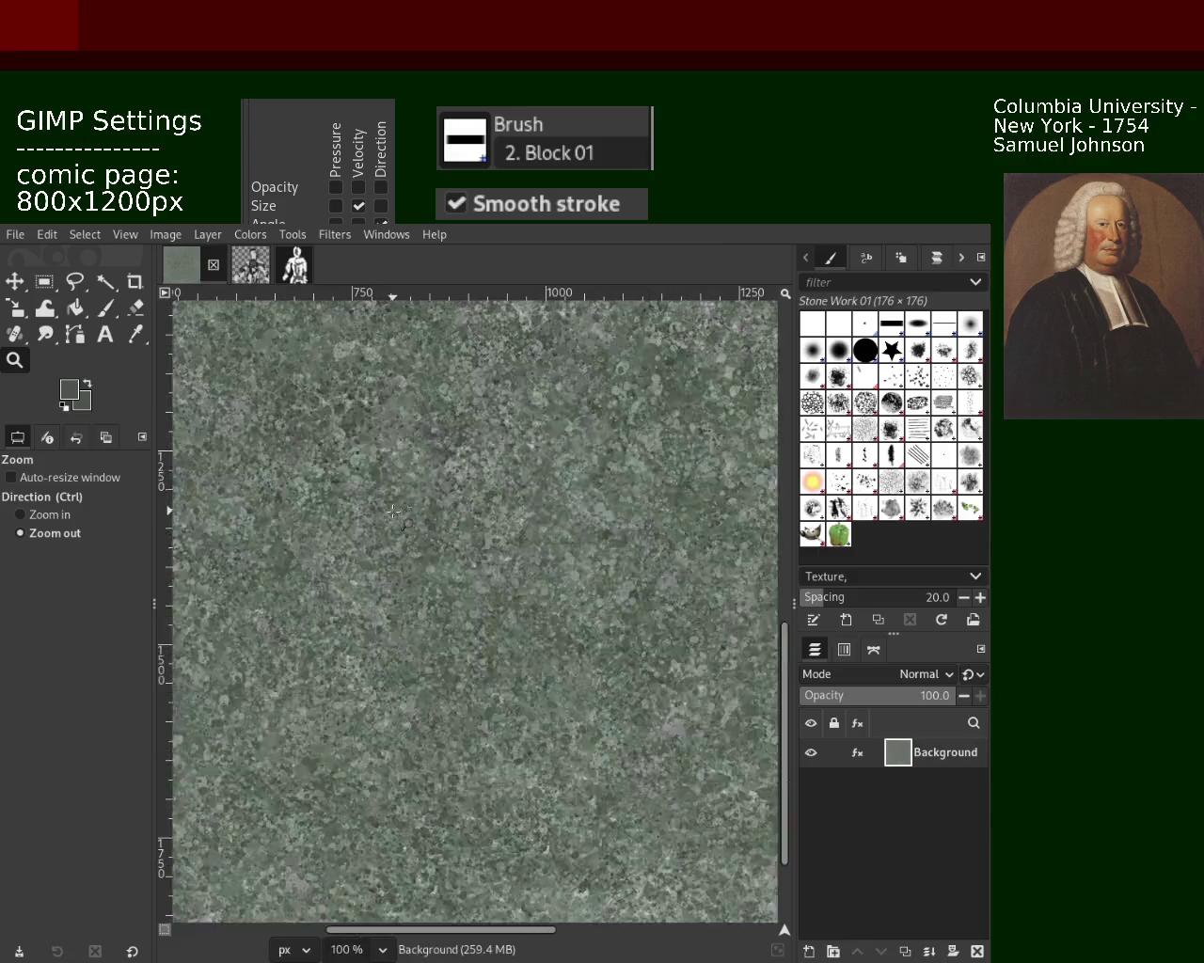
{"action": "scroll", "coordinate": [561, 479], "scroll_direction": "down", "scroll_amount": 2}
{"action": "left_click", "coordinate": [561, 479]}
{"action": "scroll", "coordinate": [561, 479], "scroll_direction": "up", "scroll_amount": 2}
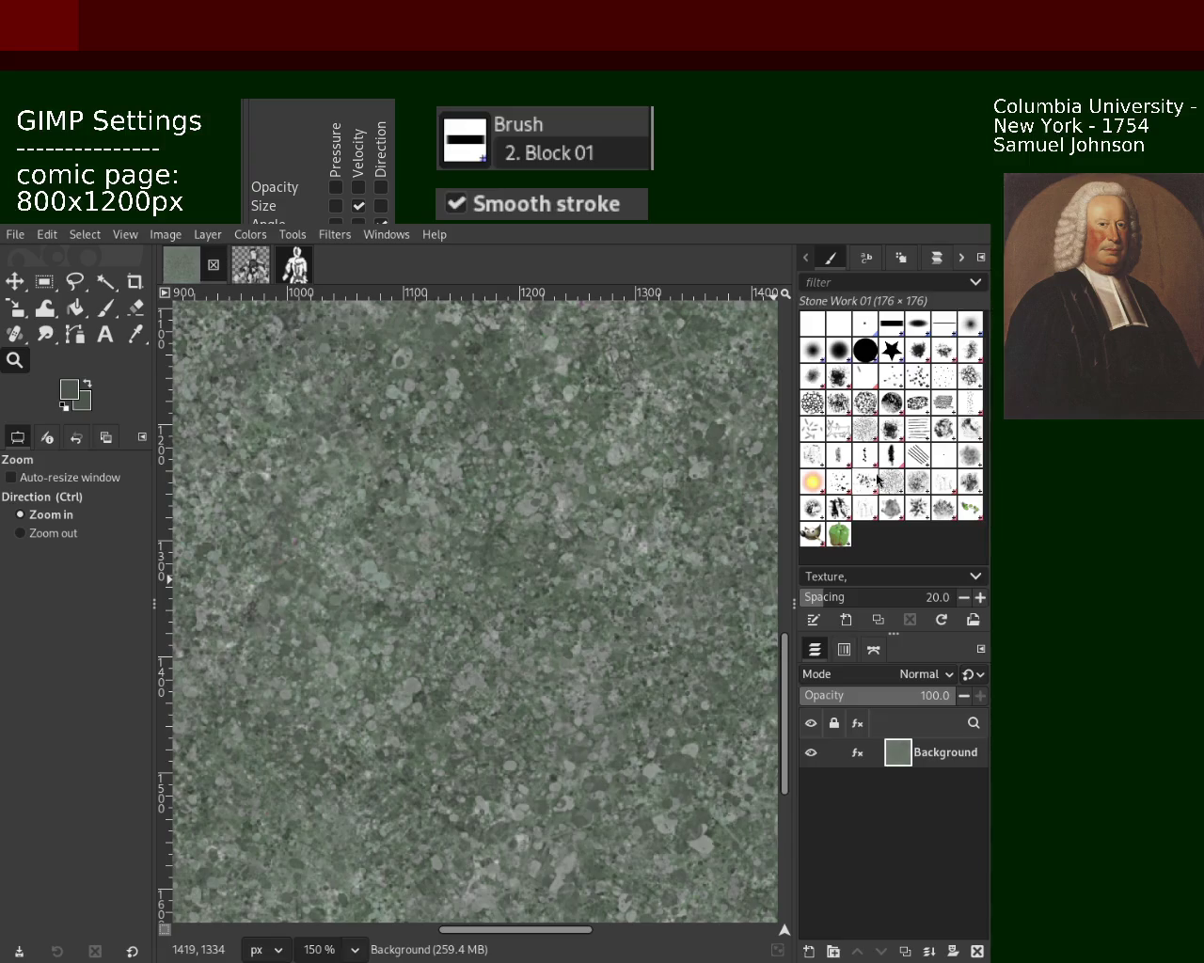
{"action": "left_click", "coordinate": [863, 508]}
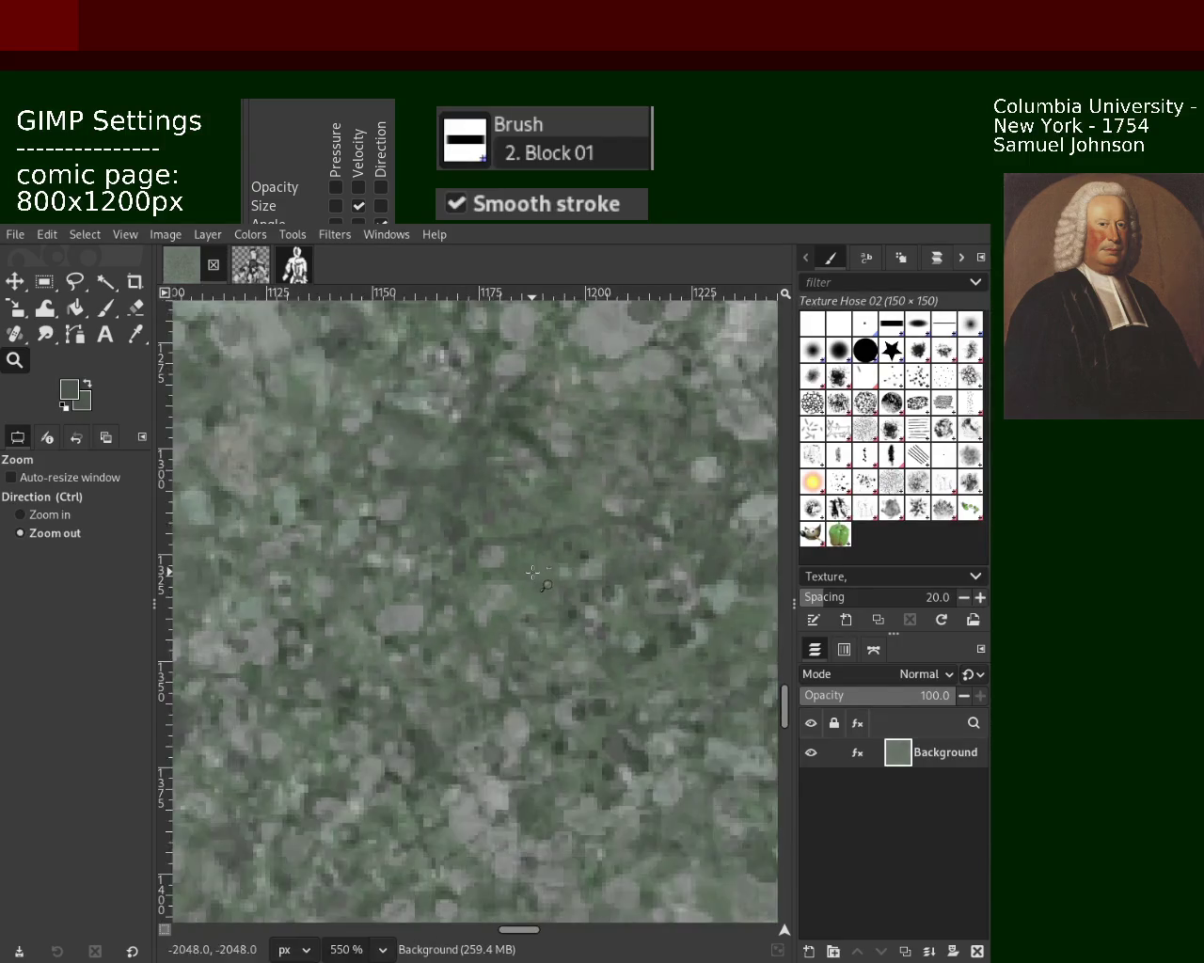
{"action": "scroll", "coordinate": [532, 572], "scroll_direction": "up", "scroll_amount": 1}
{"action": "scroll", "coordinate": [533, 571], "scroll_direction": "down", "scroll_amount": 1}
{"action": "left_click", "coordinate": [107, 310]}
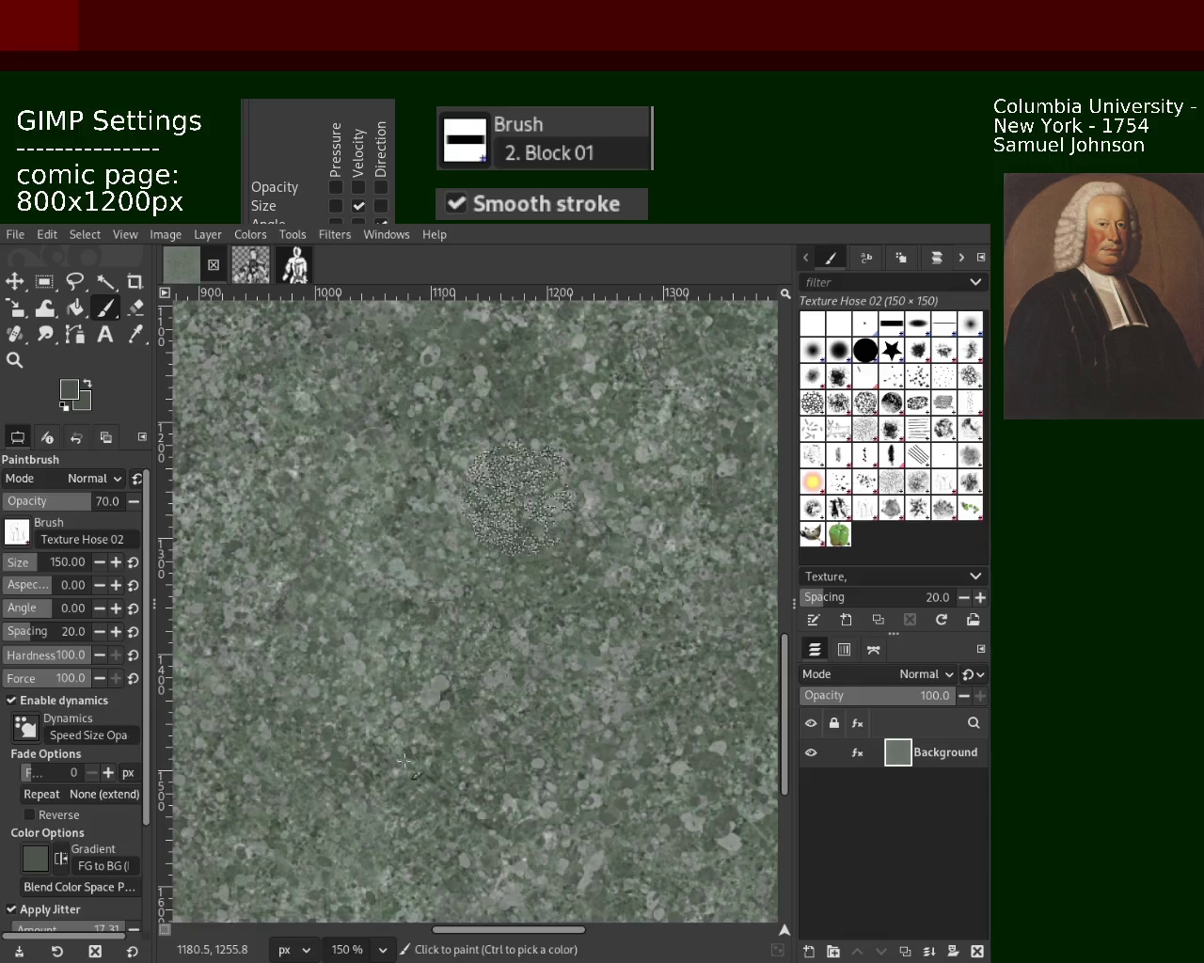
{"action": "left_click", "coordinate": [256, 467]}
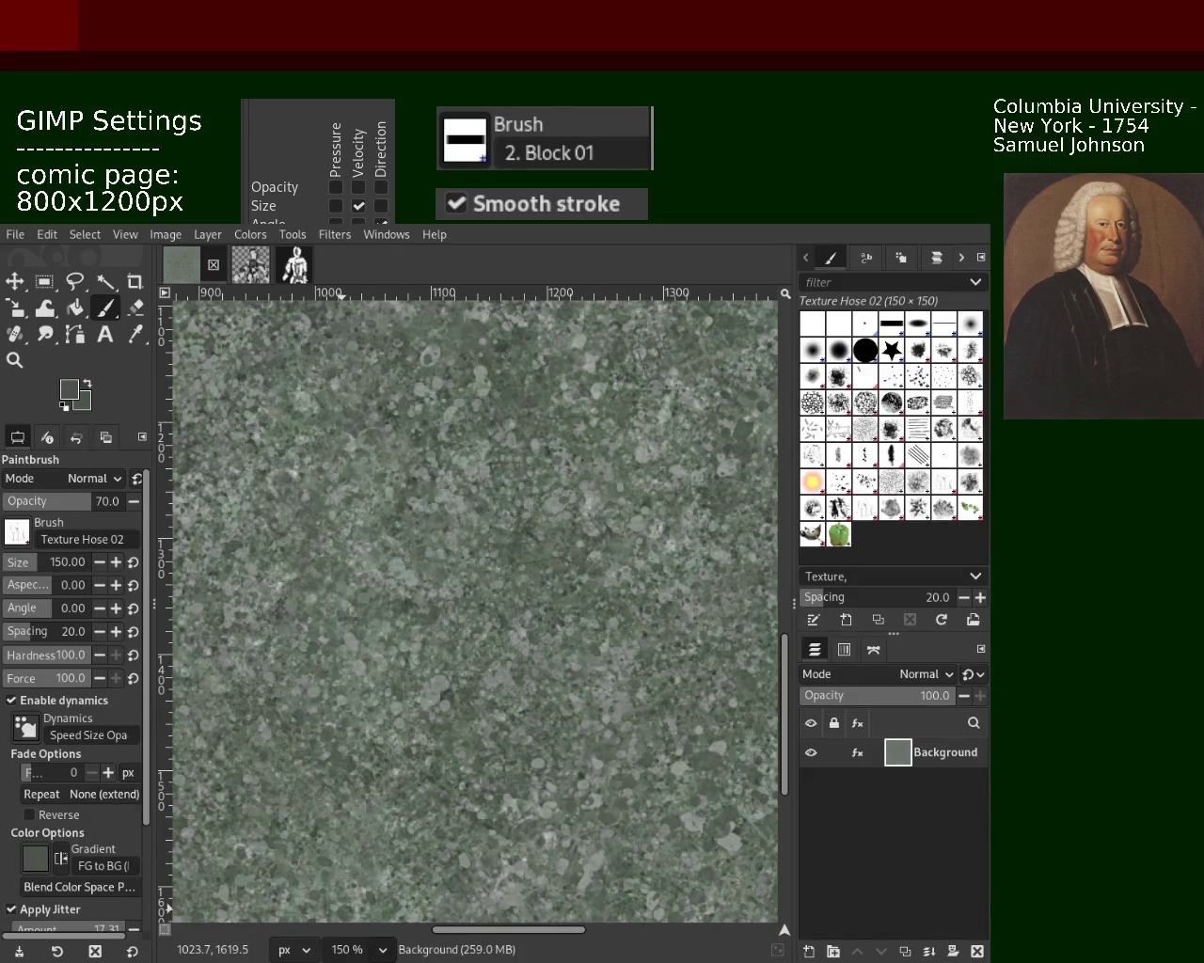
{"action": "left_click", "coordinate": [249, 394]}
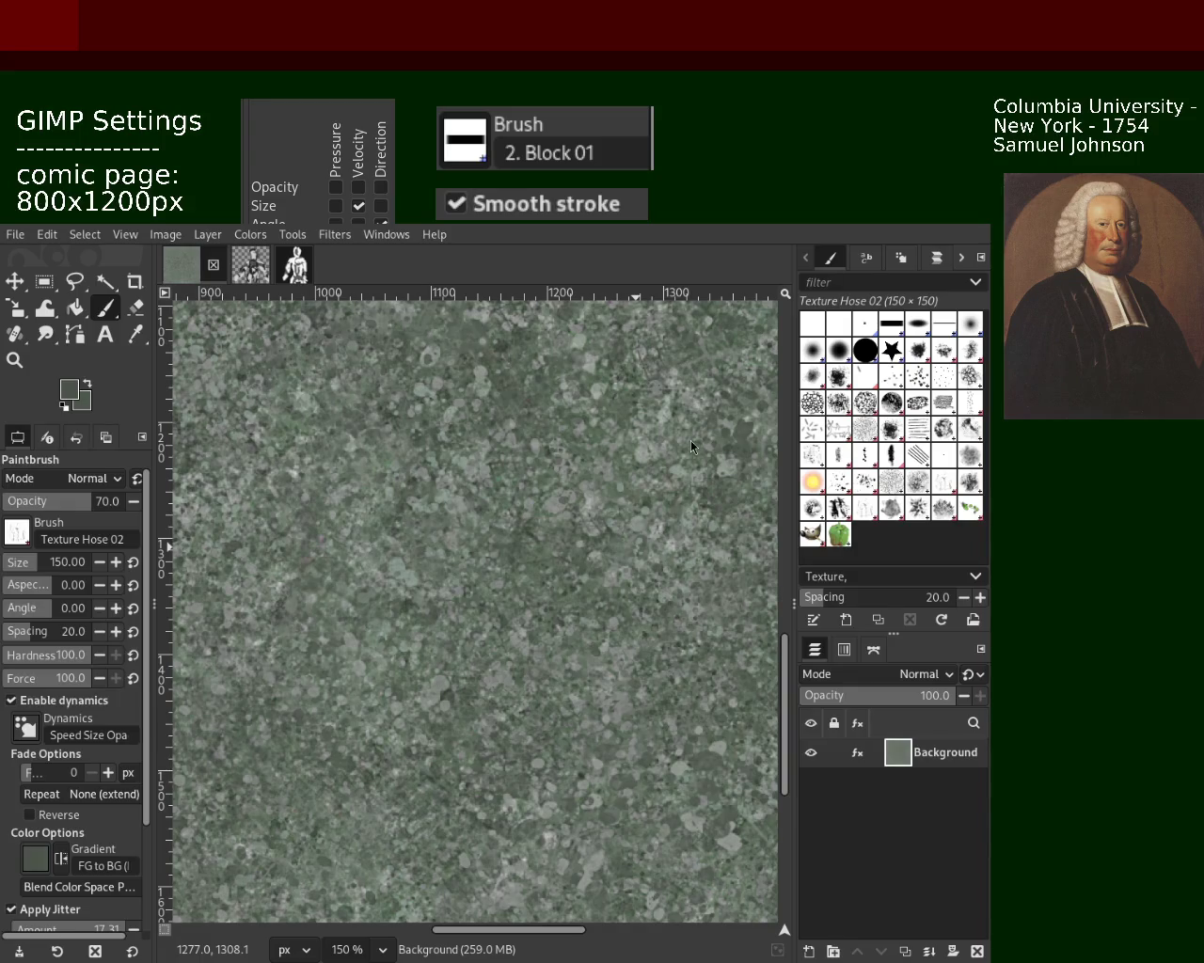
{"action": "left_click", "coordinate": [448, 643]}
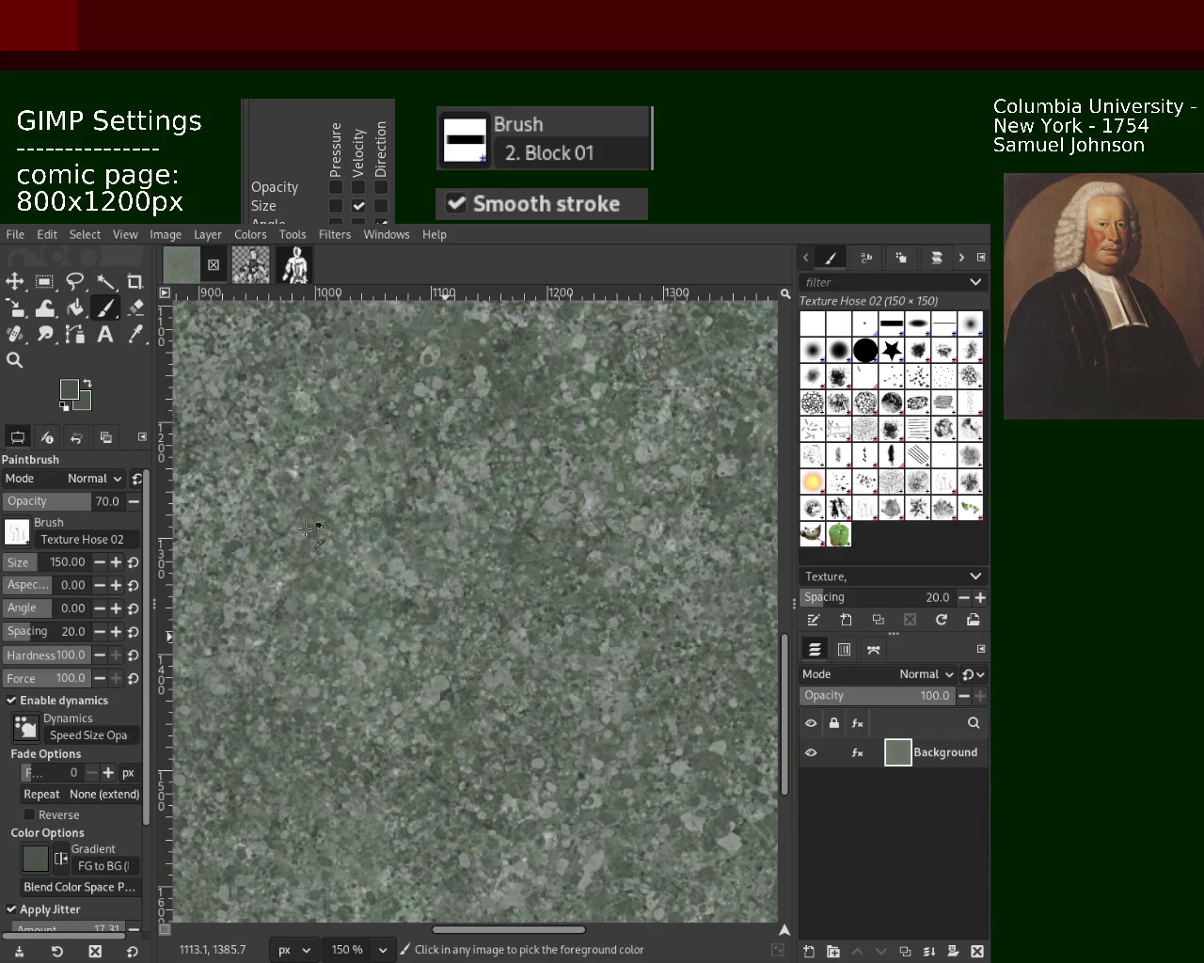
Step: Undo a trial speckled patch and dab Splats 01 splatter over the lower middle
{"action": "left_click", "coordinate": [14, 359]}
{"action": "key", "text": "minus"}
{"action": "key", "text": "minus"}
{"action": "key", "text": "minus"}
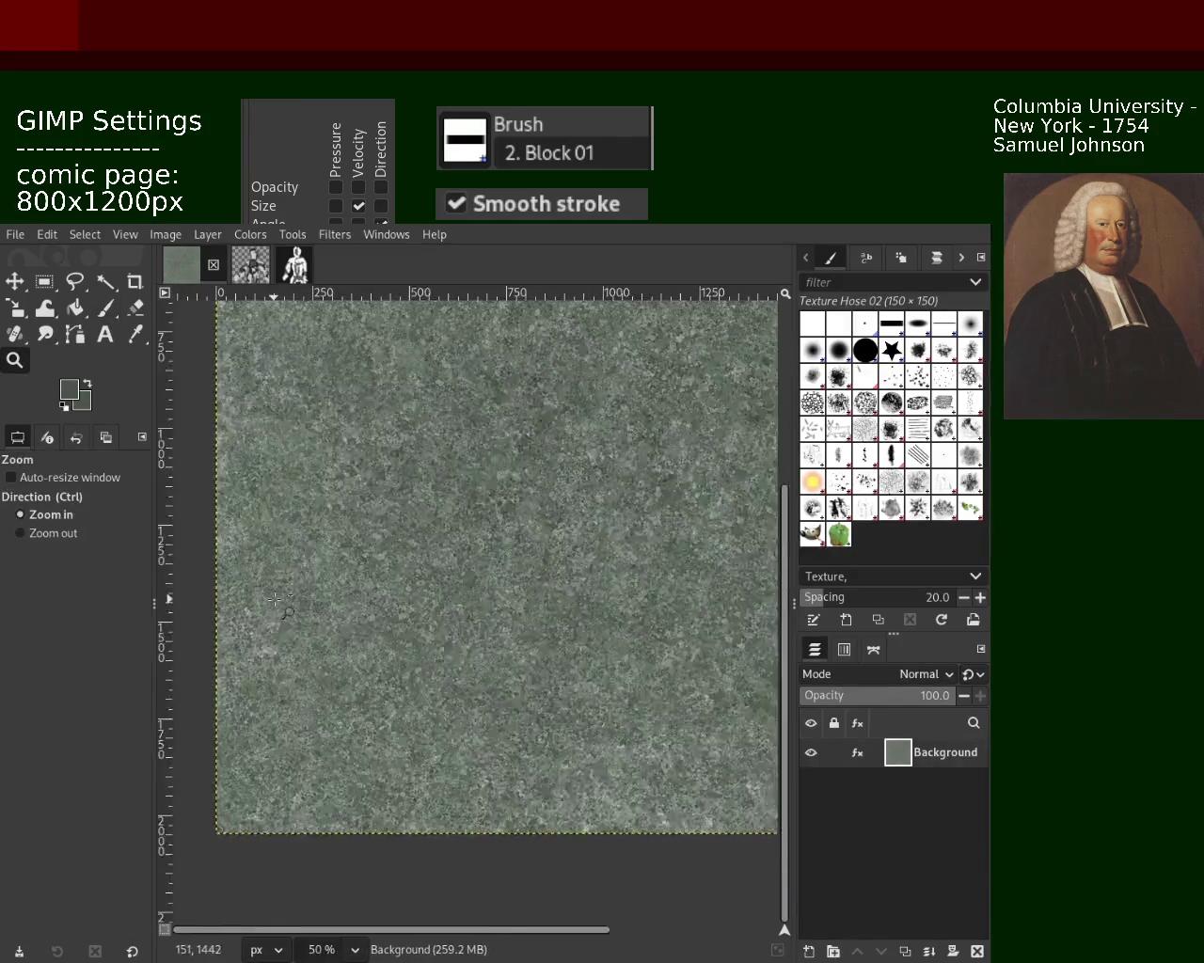
{"action": "left_click", "coordinate": [348, 590]}
{"action": "left_click", "coordinate": [347, 590]}
{"action": "left_click", "coordinate": [349, 581]}
{"action": "left_click", "coordinate": [350, 581]}
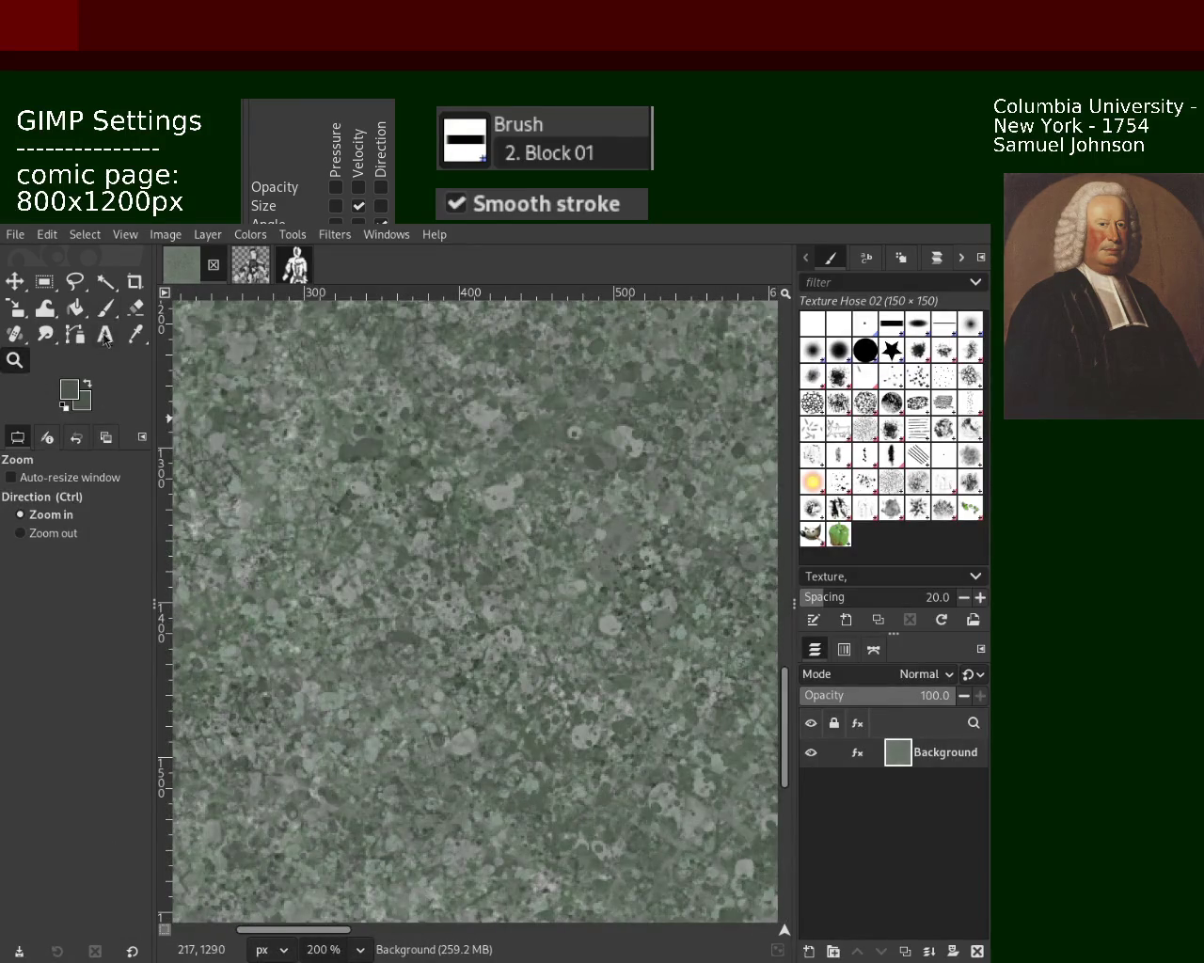
{"action": "key", "text": "p"}
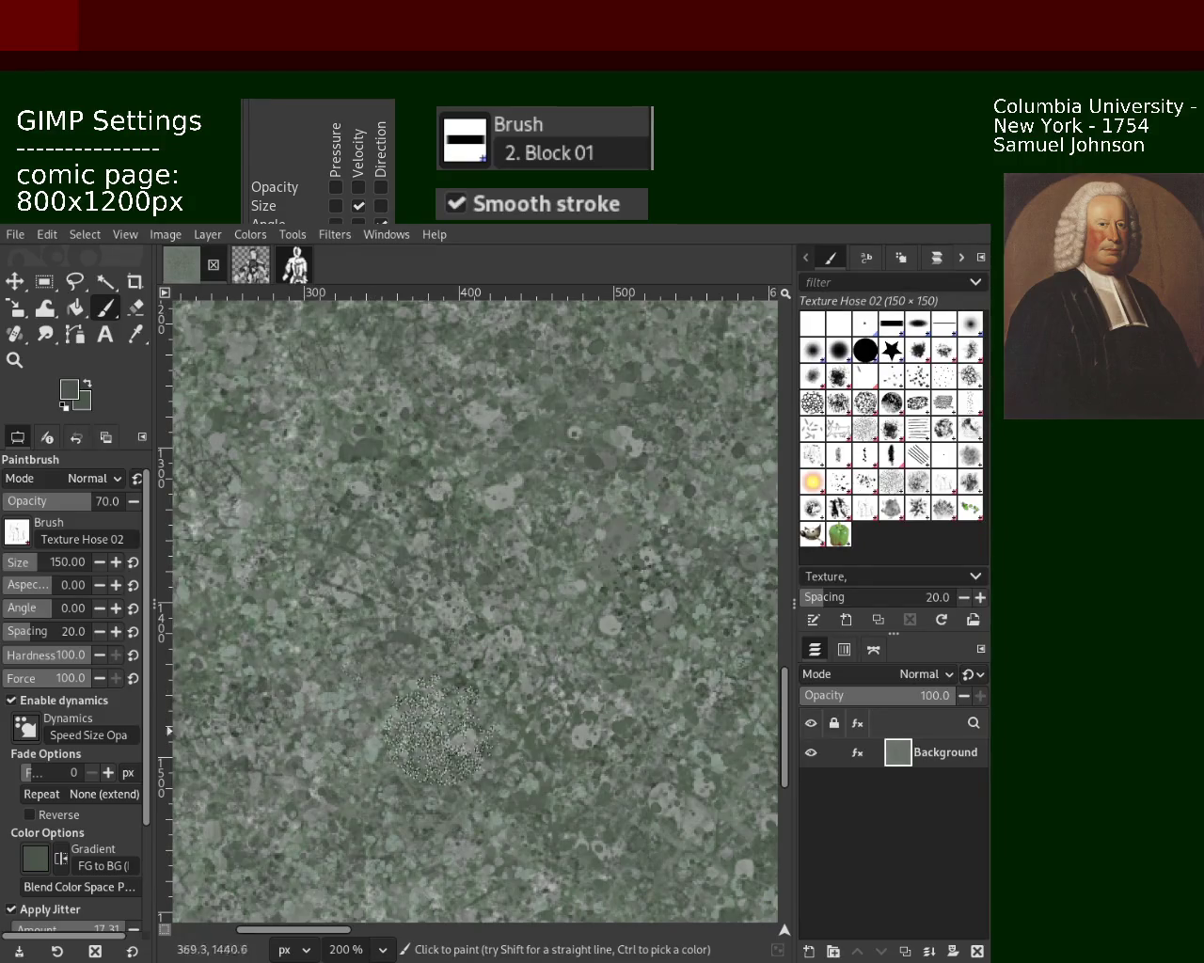
{"action": "left_click_drag", "start_coordinate": [511, 695], "coordinate": [537, 675]}
{"action": "key", "text": "ctrl+z"}
{"action": "left_click", "coordinate": [860, 508]}
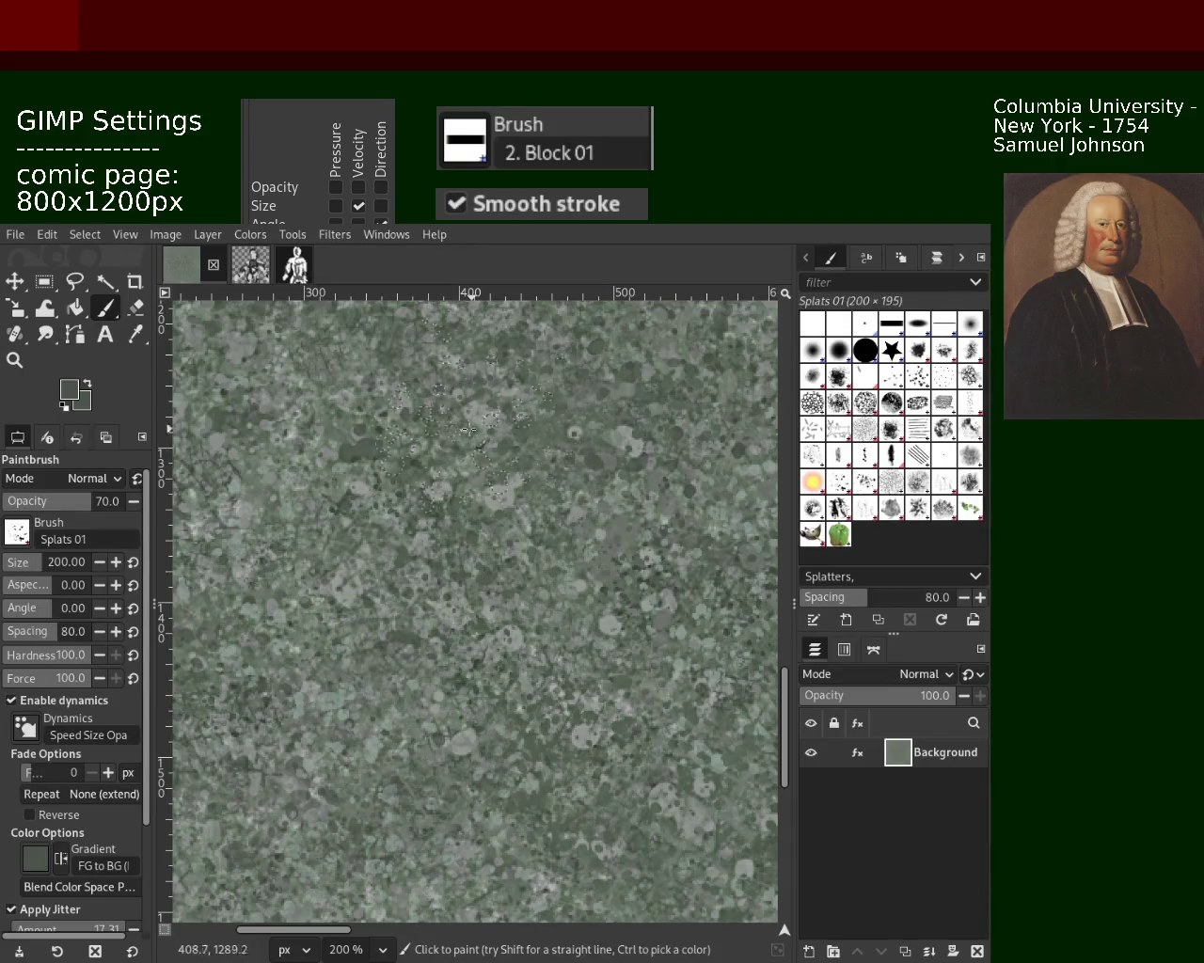
{"action": "left_click", "coordinate": [530, 769]}
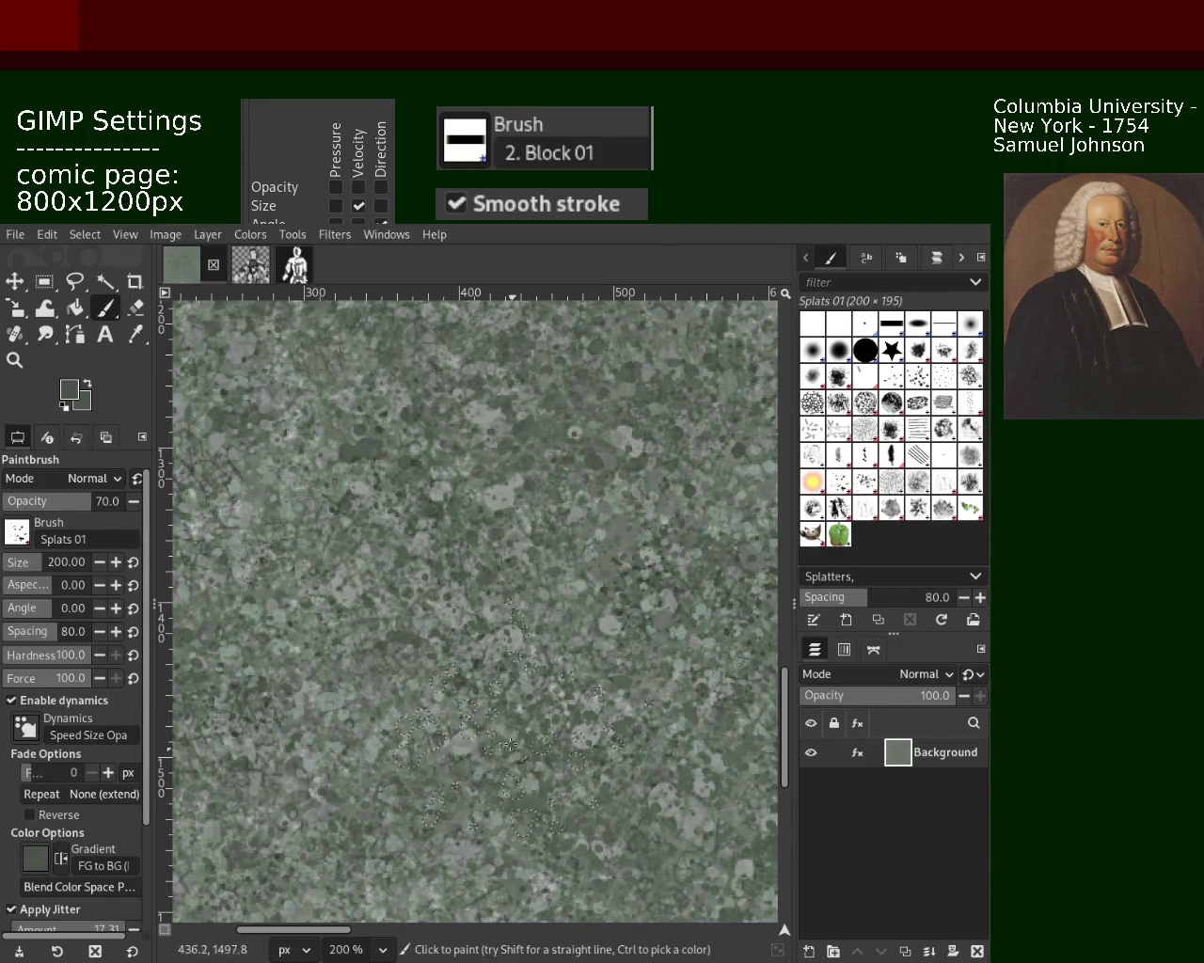